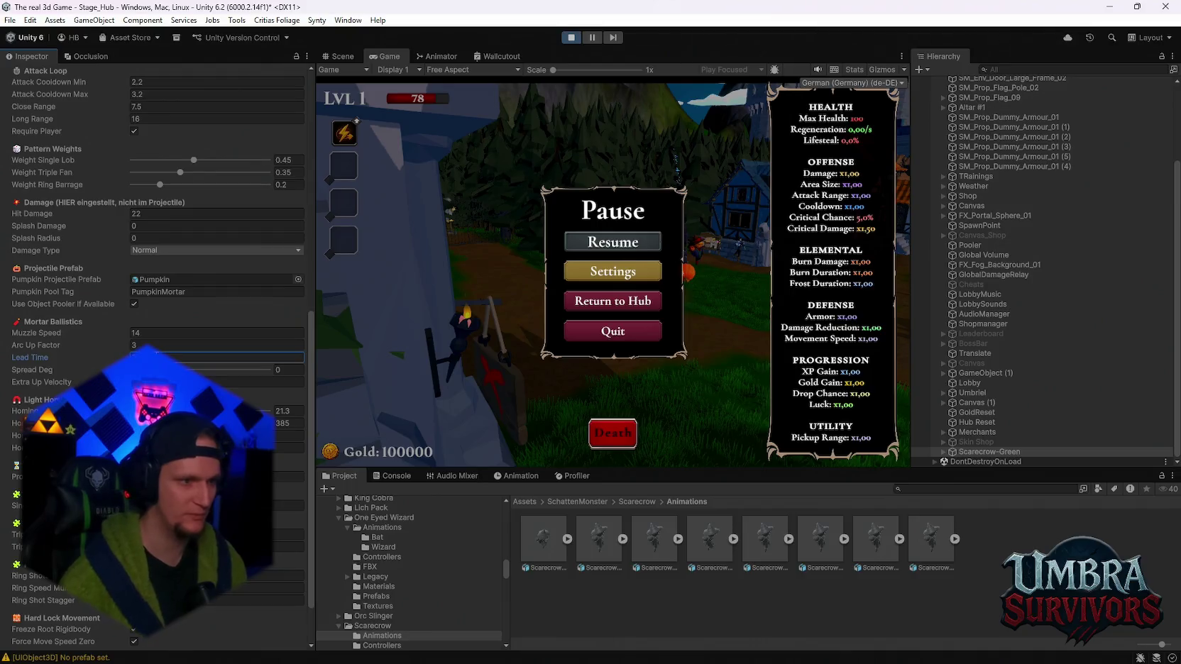
Playtest the mortar at Arc Up Factor 4 and Lead Time 1000, pausing and resuming
key(Escape)
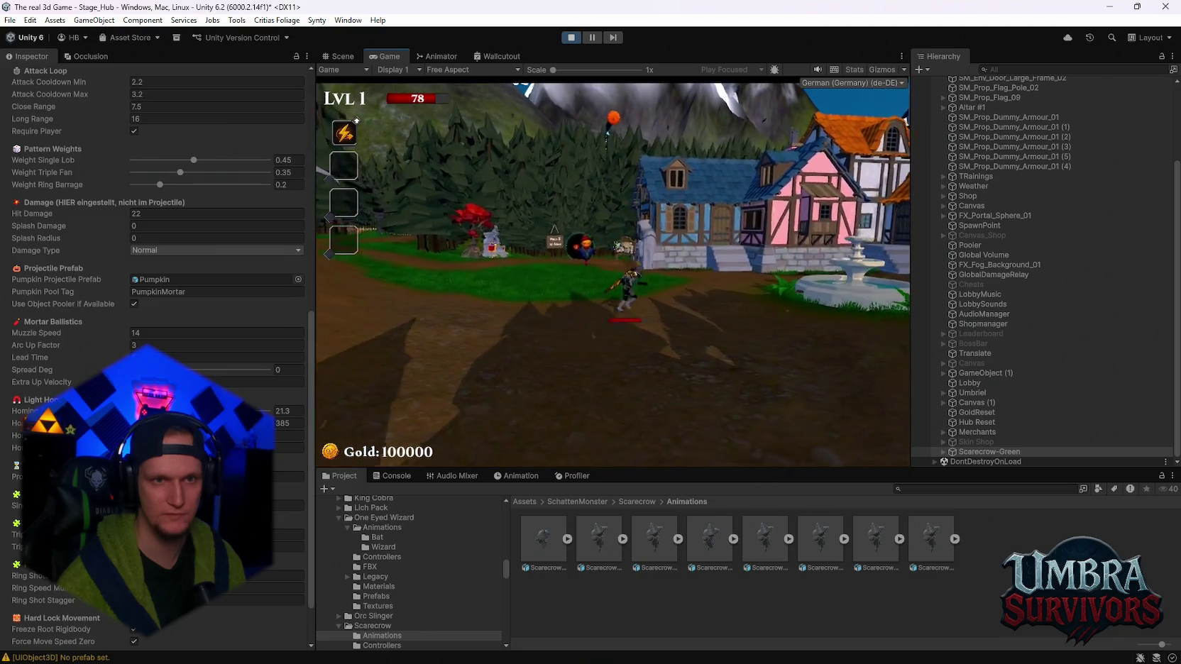
key(Escape)
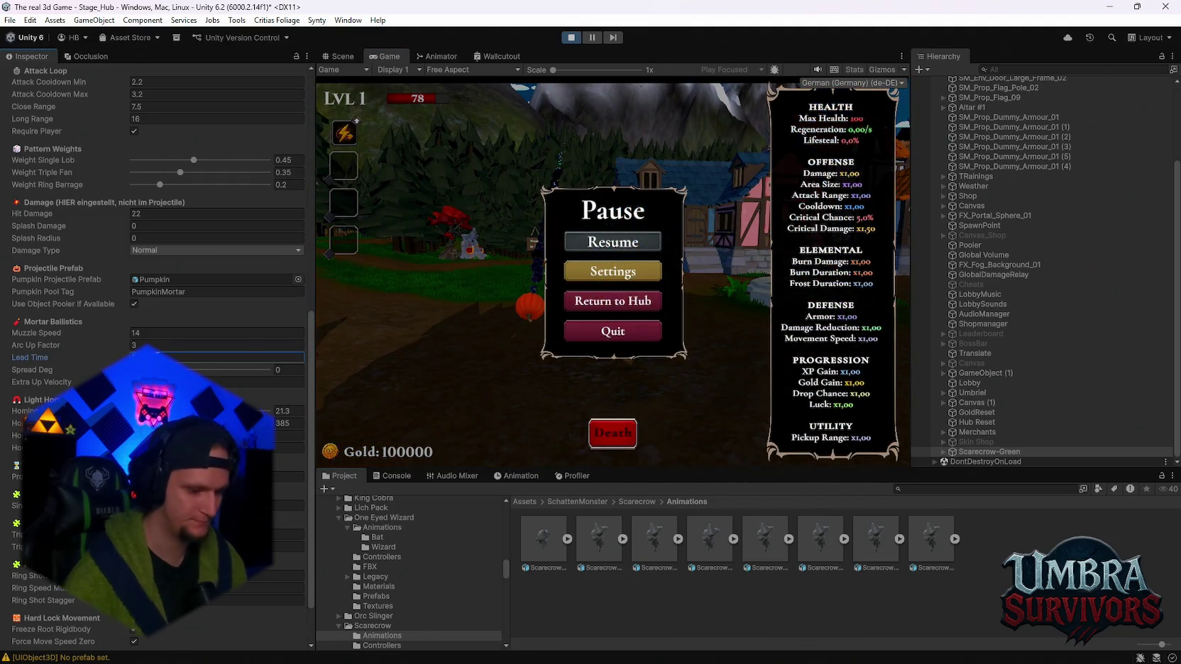
click(603, 284)
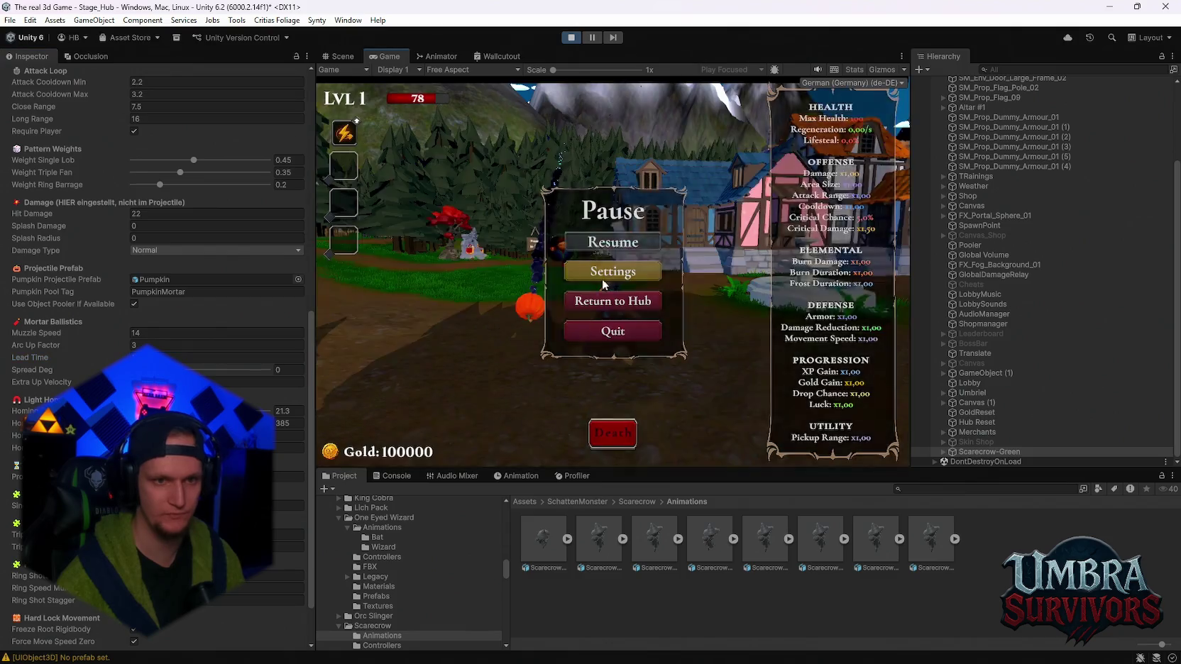
key(Escape)
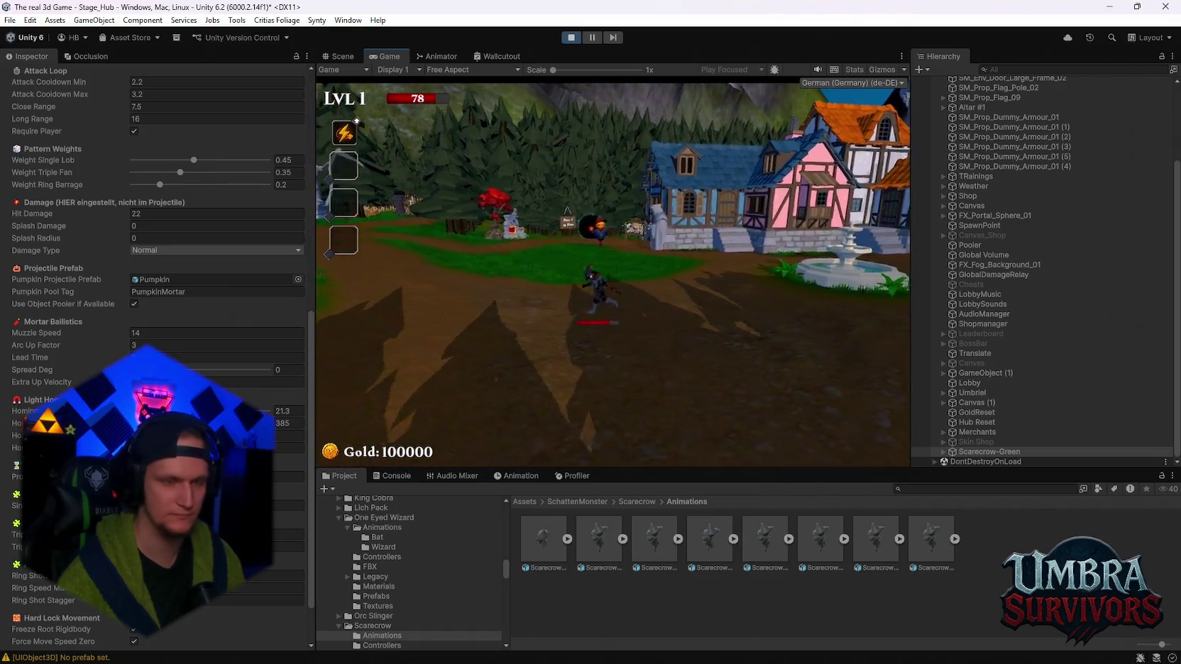
key(Escape)
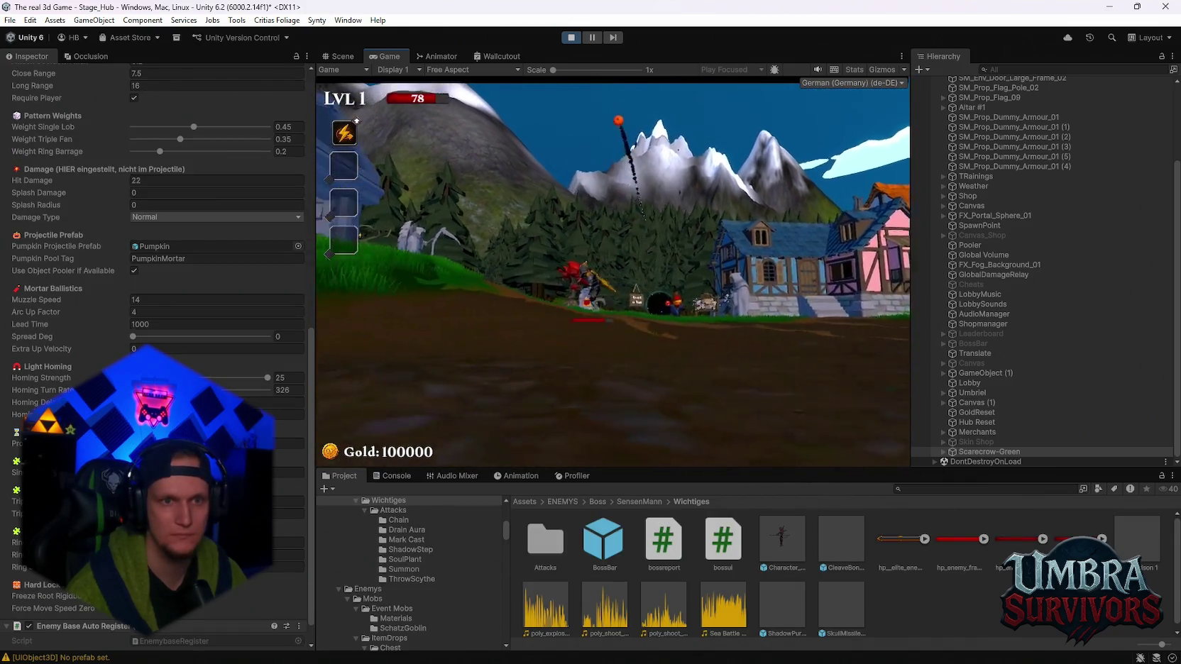
Scrub Homing Turn Rate up to 379, test the mortar shots, then pause again
key(Escape)
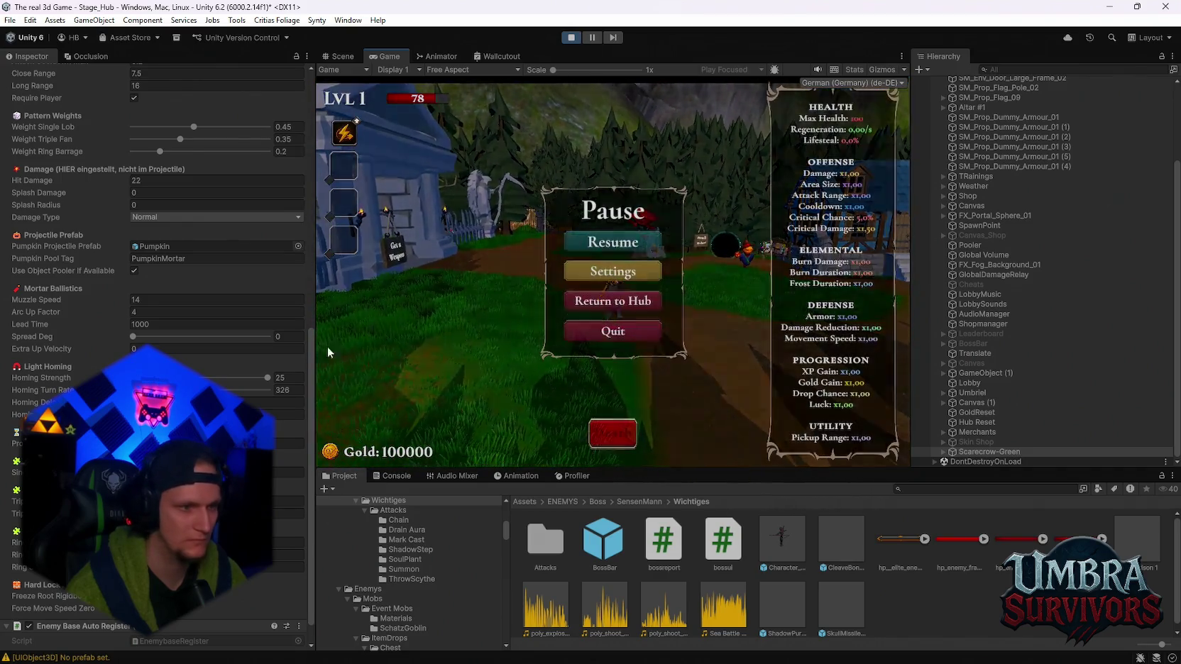
drag(42, 389, 60, 390)
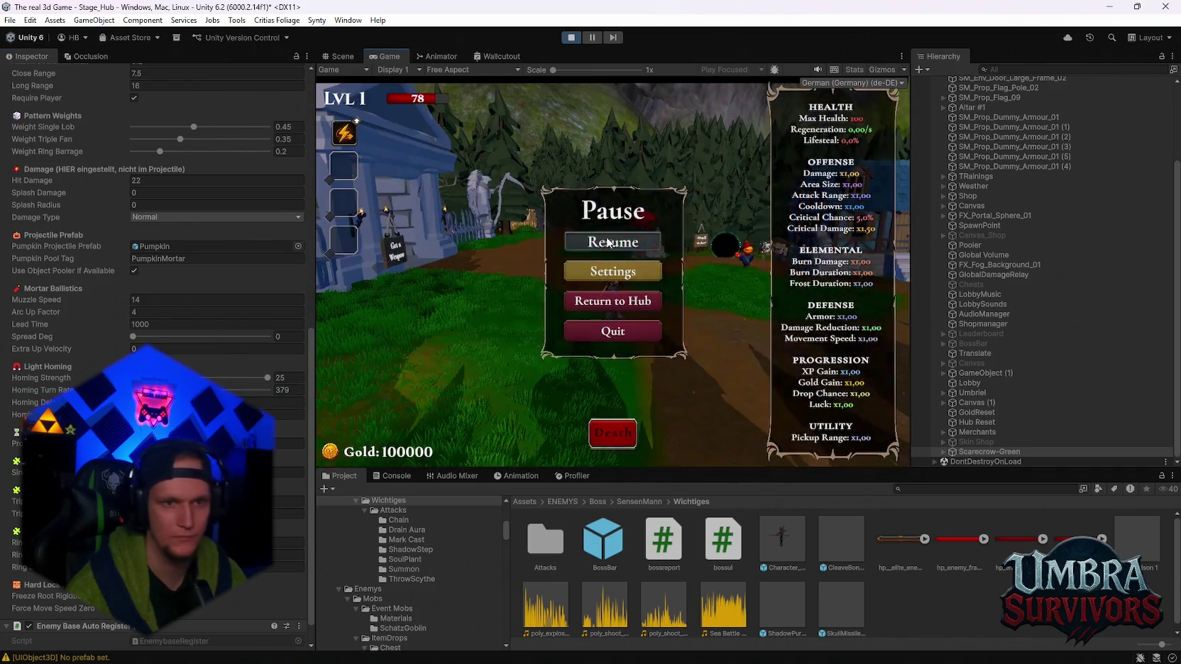
click(593, 248)
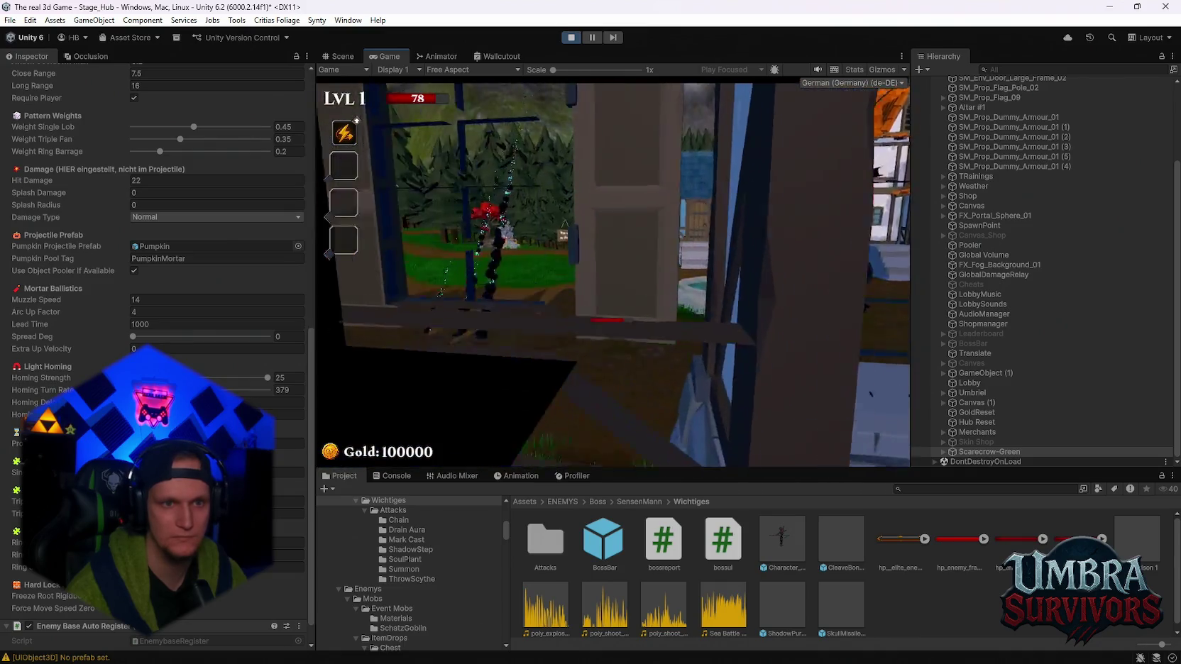
key(Escape)
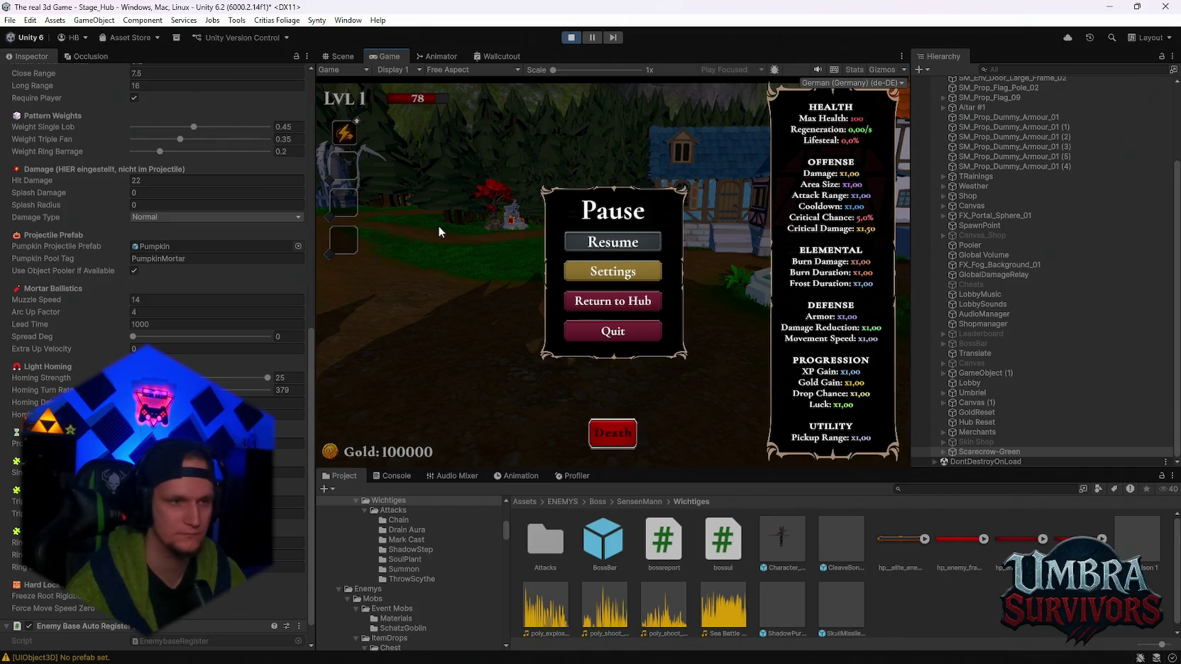
key(super+shift+s)
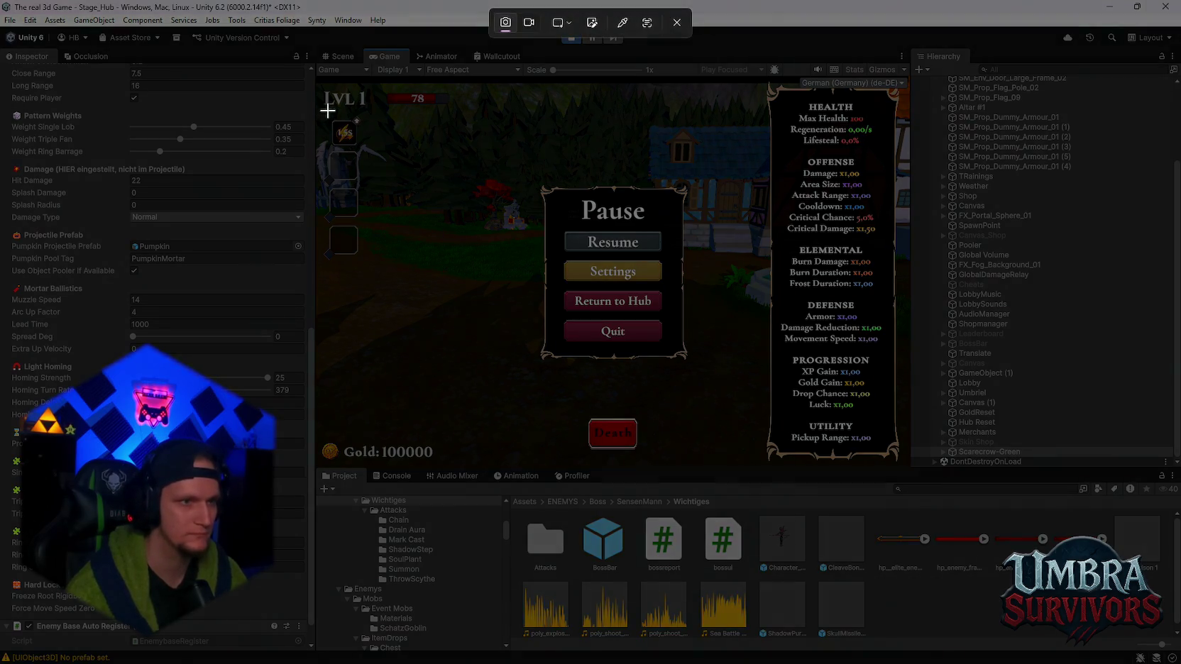
drag(331, 95, 1, 663)
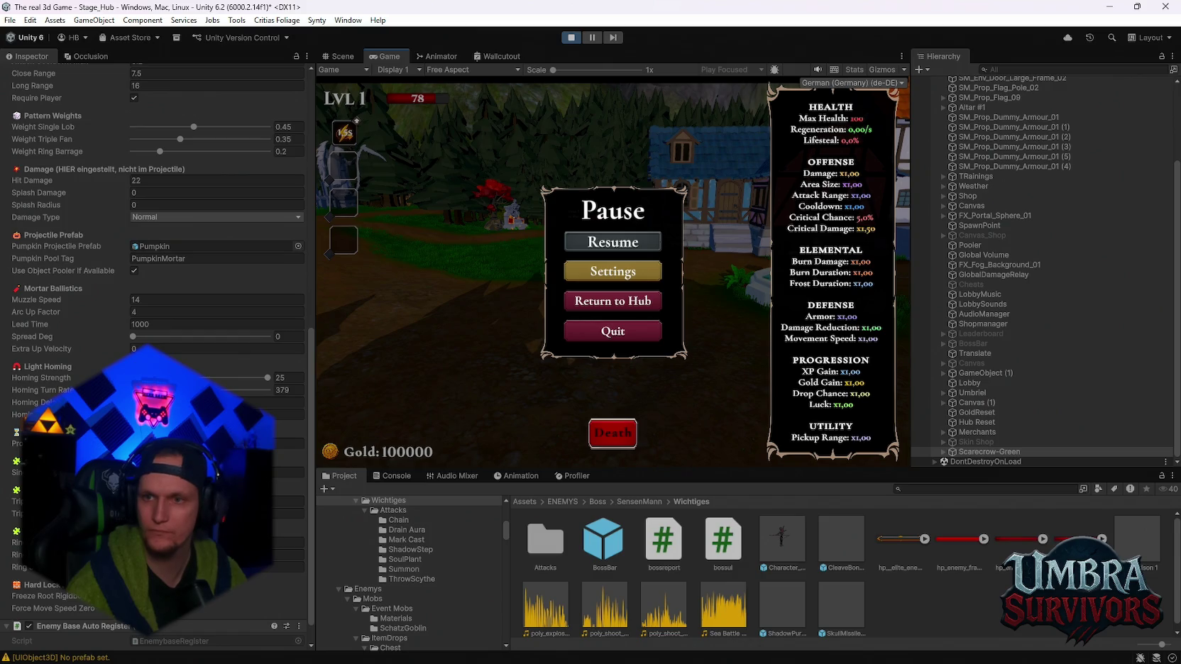
key(ctrl+p)
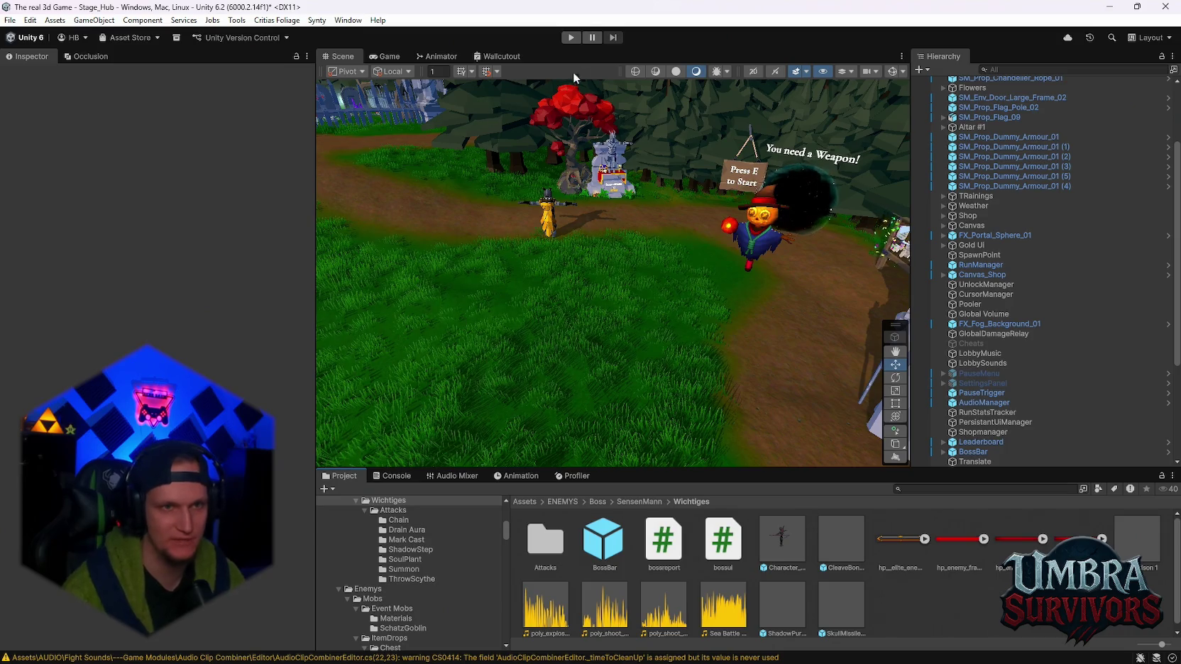
Enter play mode to run the hub scene with the player in the village
click(572, 38)
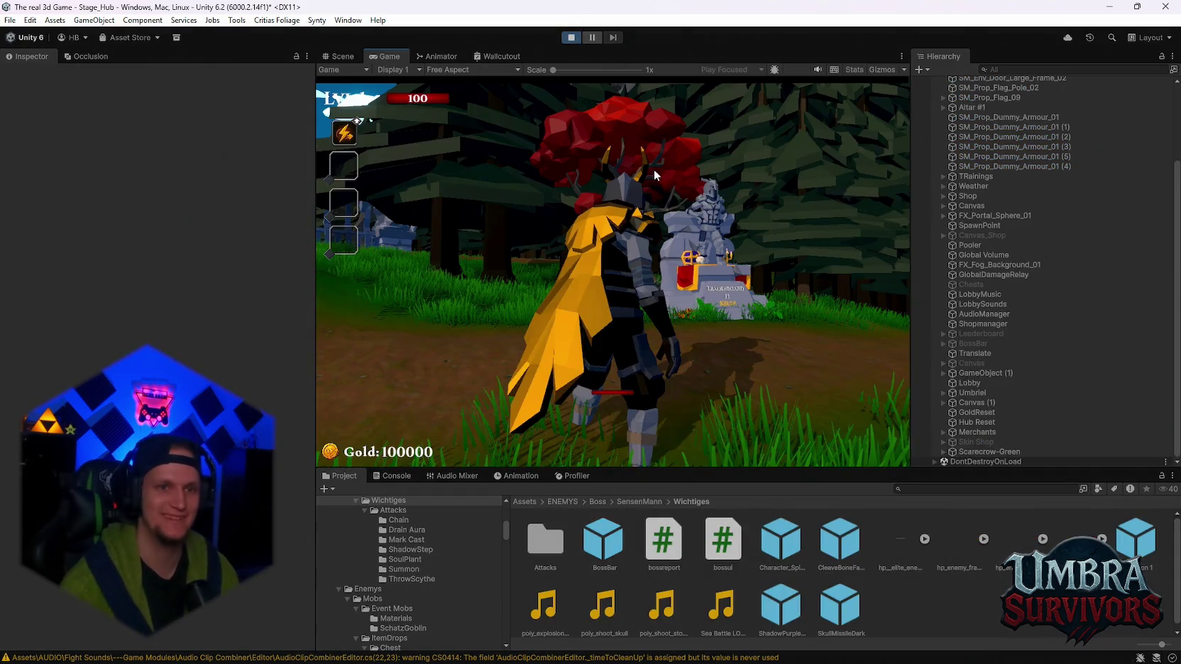
Pause the game and select Scarecrow-Green in the Hierarchy
key(w)
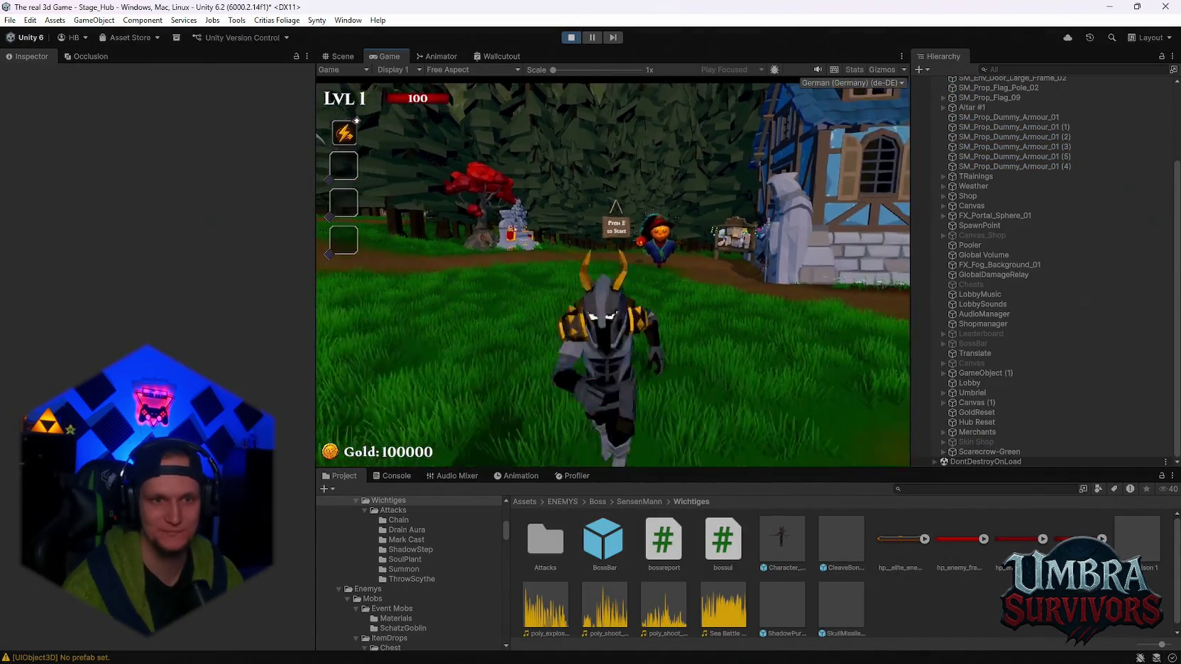
key(a)
key(Escape)
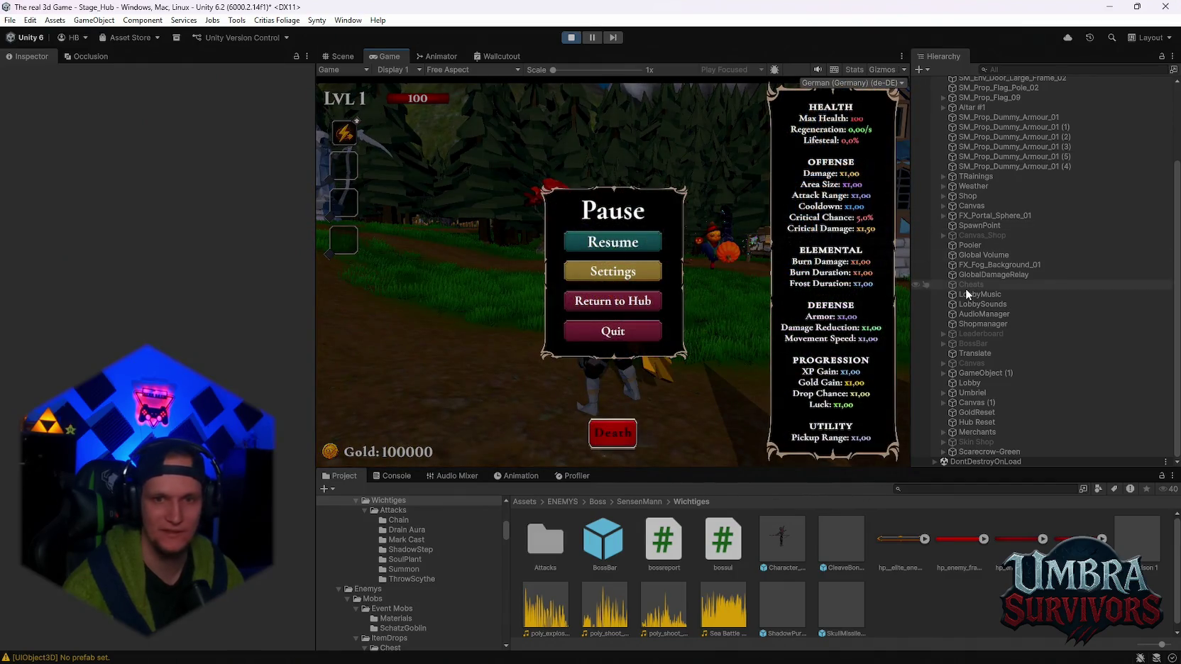
click(990, 451)
Enter Mortar Ballistics Arc Up Factor 3 and Lead Time 100, then resume play
scroll(260, 353, down, 5)
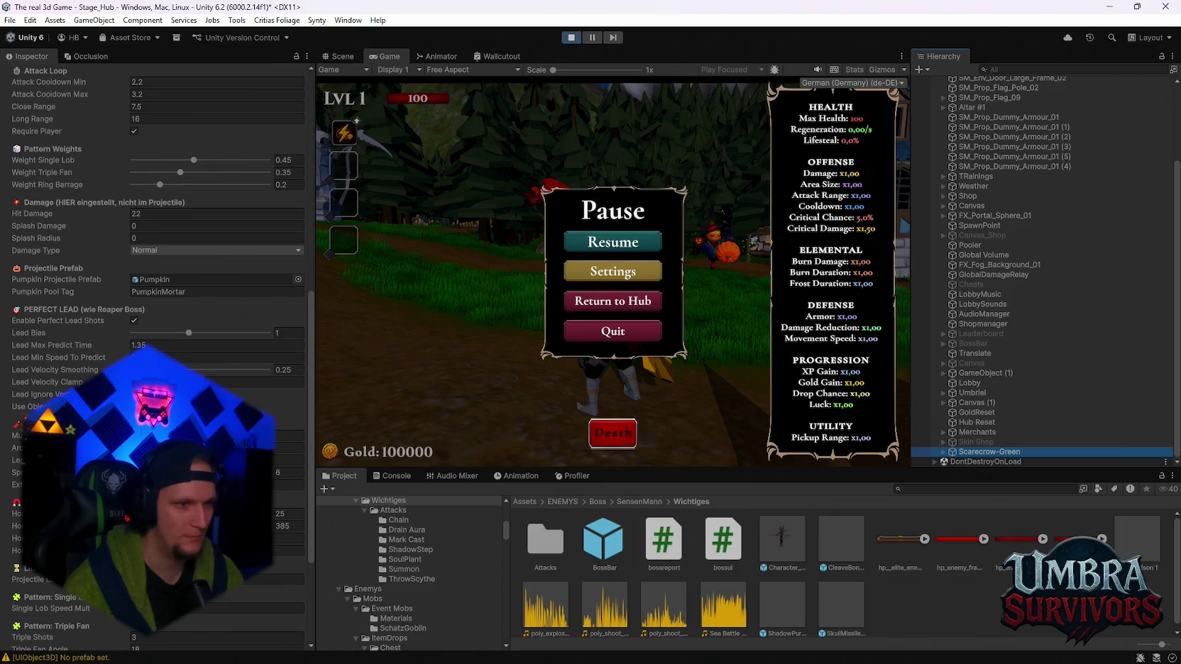
scroll(180, 327, down, 5)
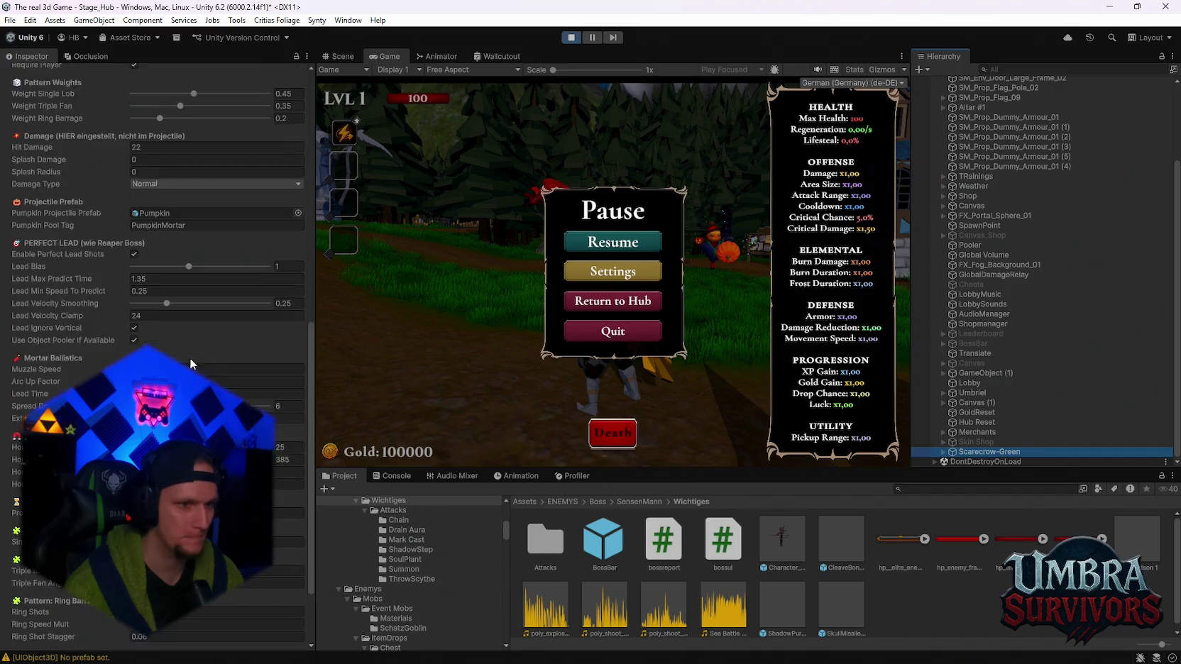
drag(121, 317, 136, 323)
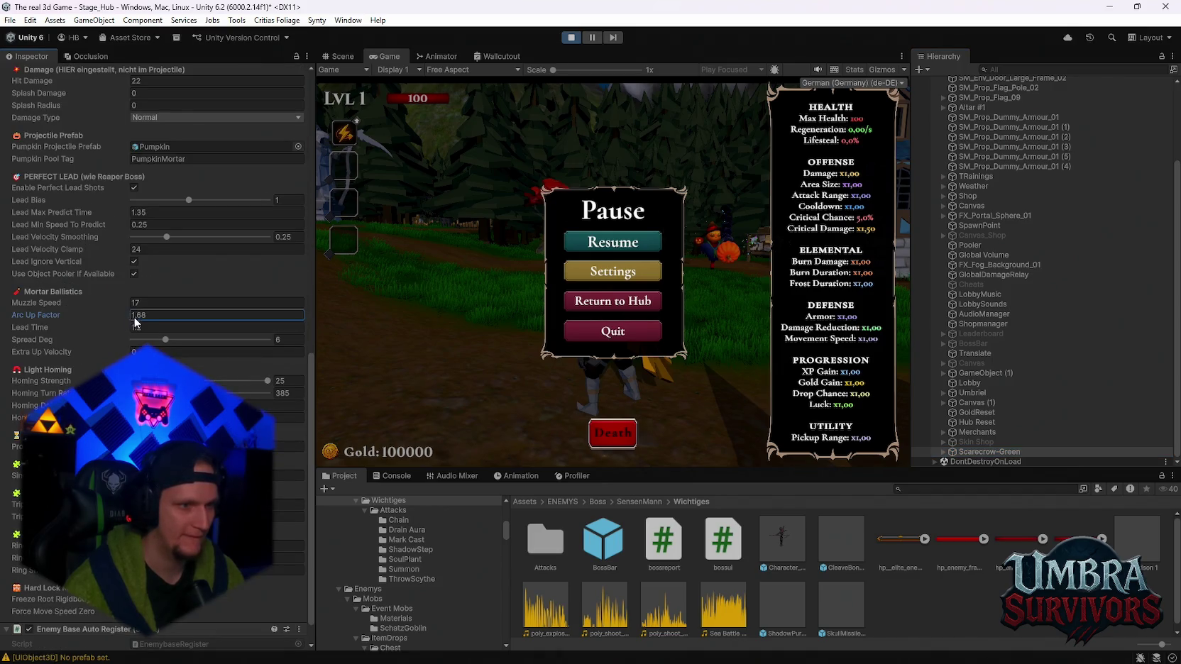
key(BackSpace)
key(BackSpace)
text(7)
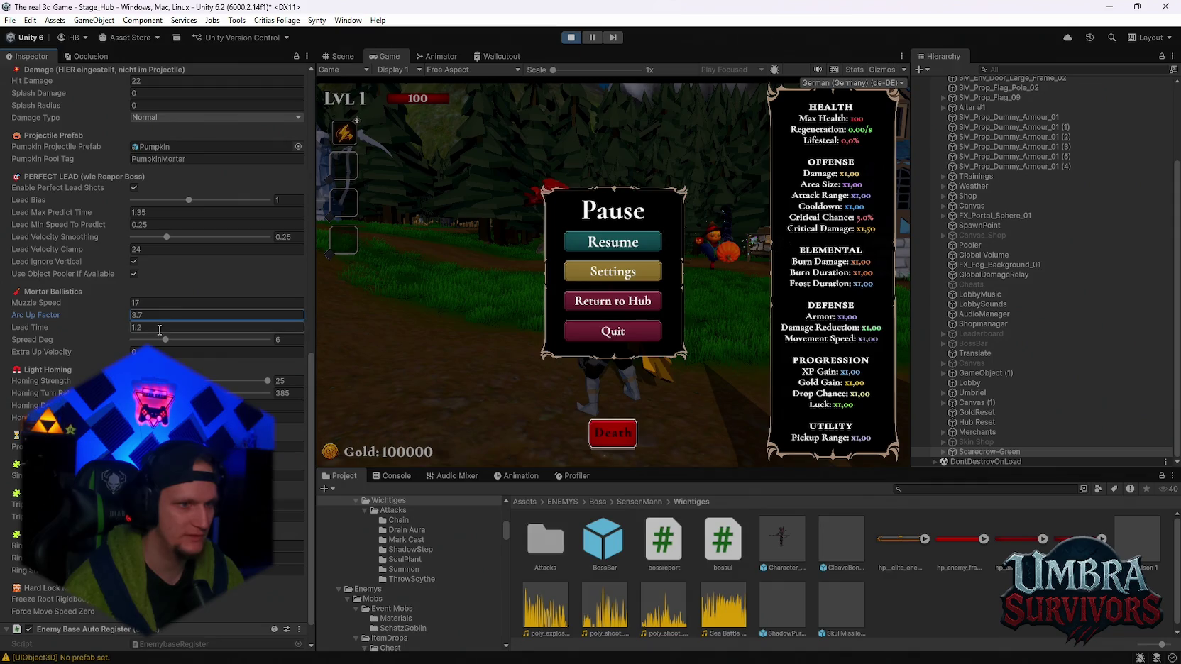
key(Return)
text(3)
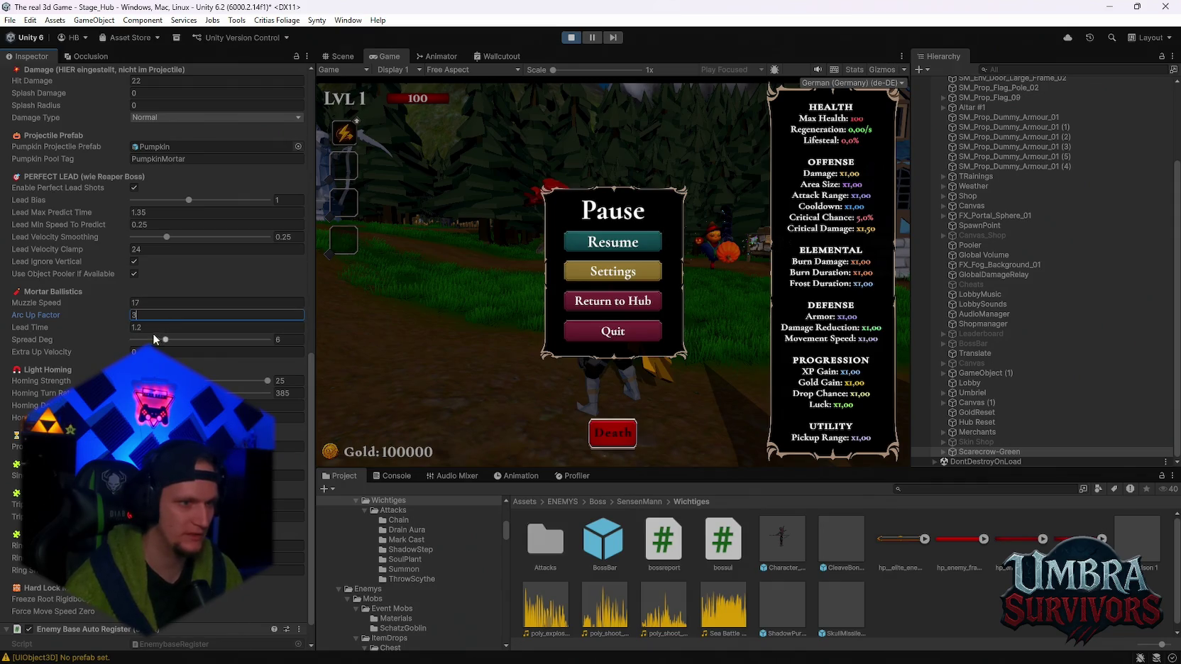
click(159, 326)
text(100)
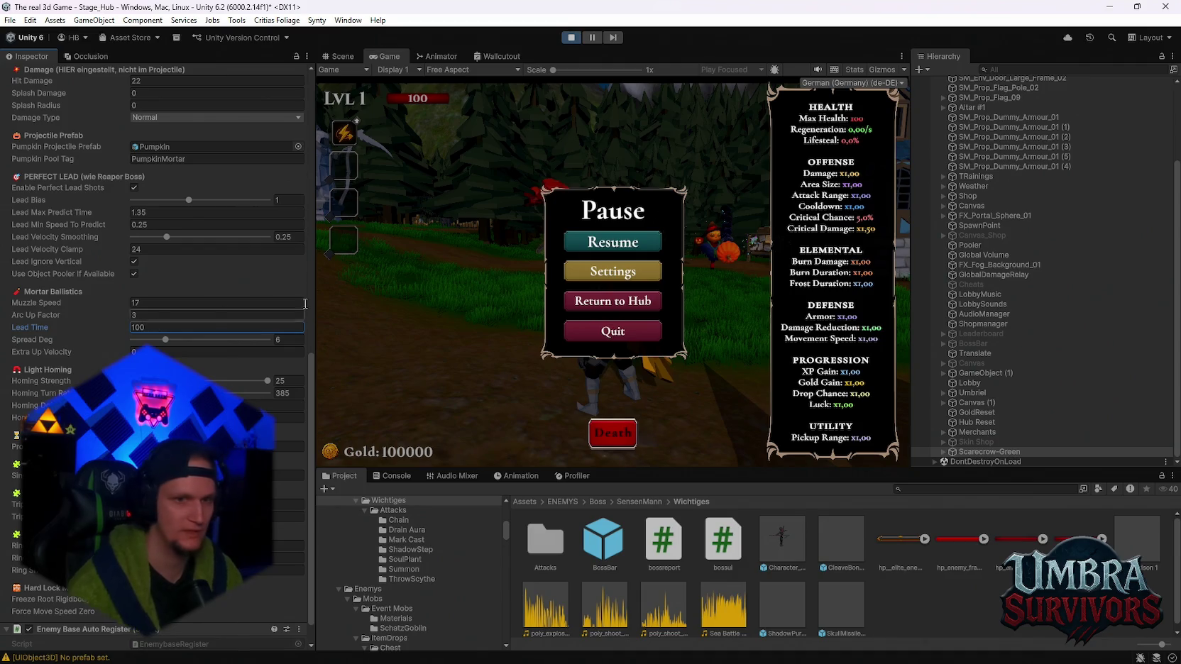
click(612, 241)
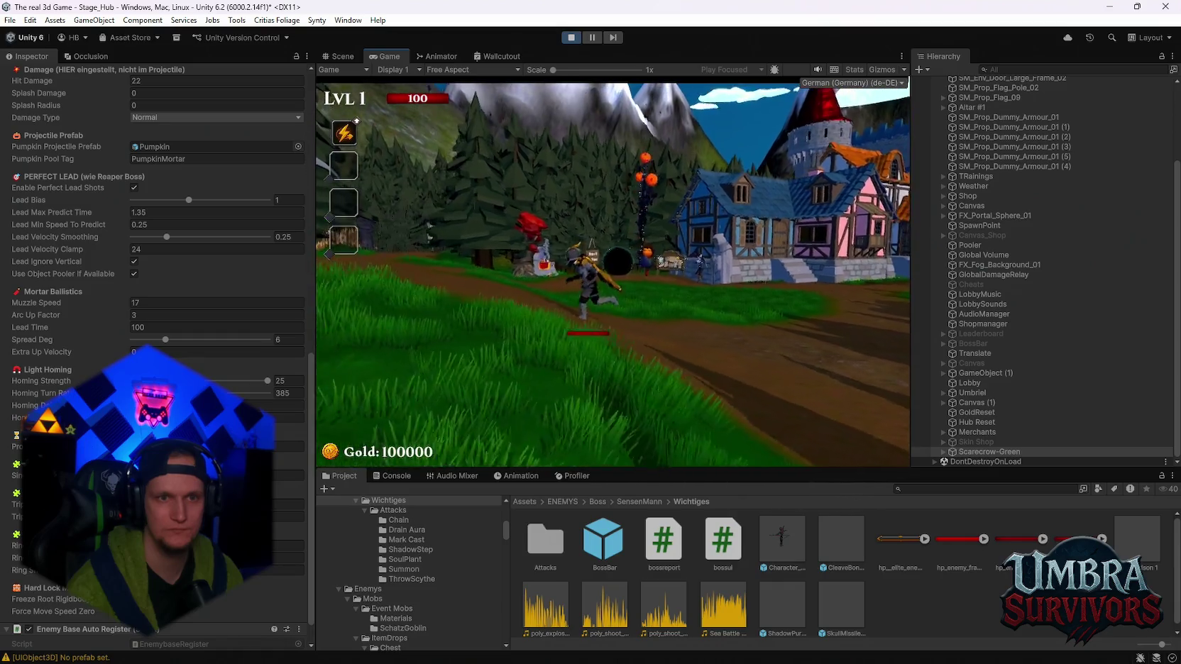
Briefly resume the playtest to watch a mortar shot with the new lead values, then pause
key(Escape)
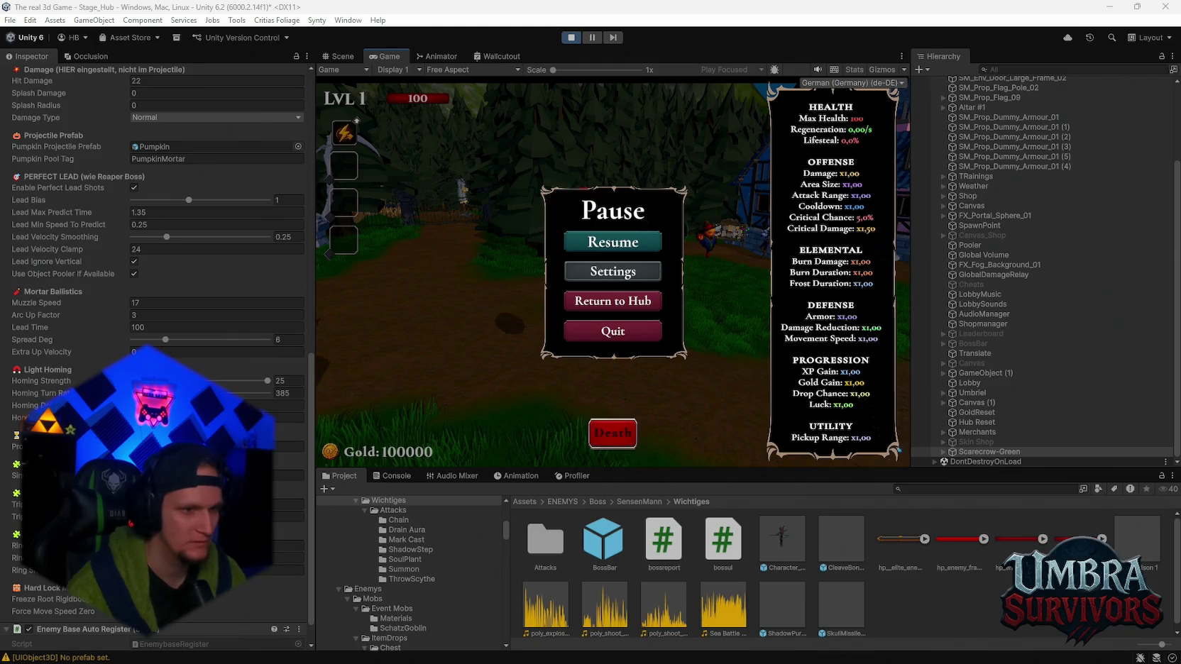
click(288, 417)
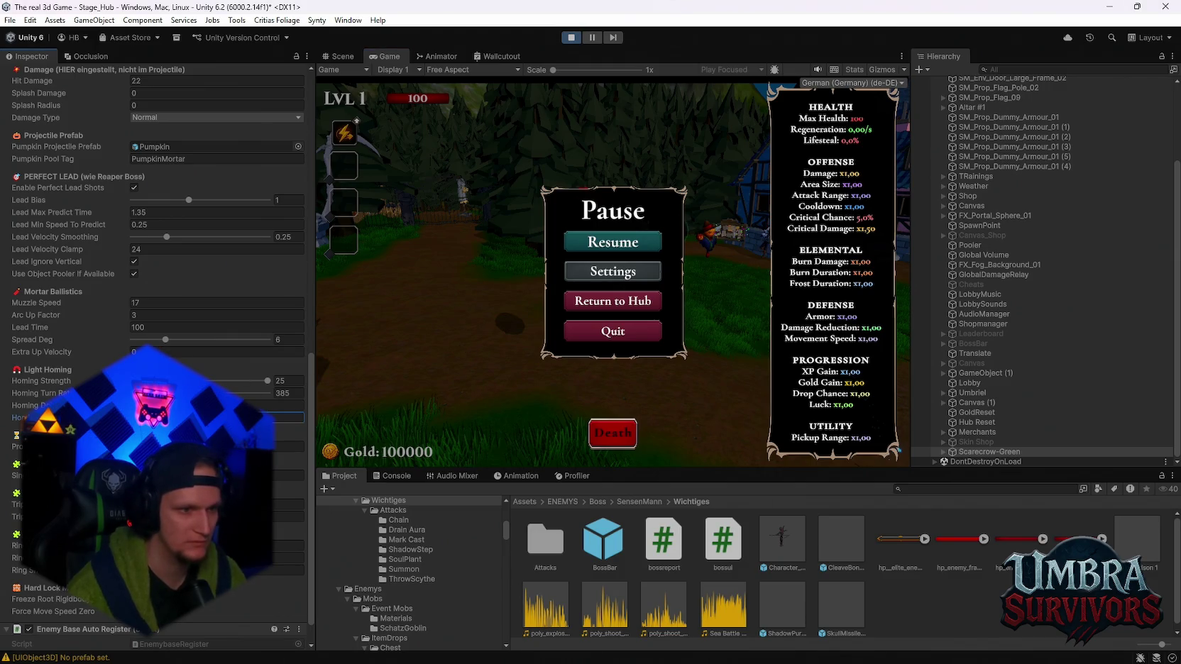
click(601, 249)
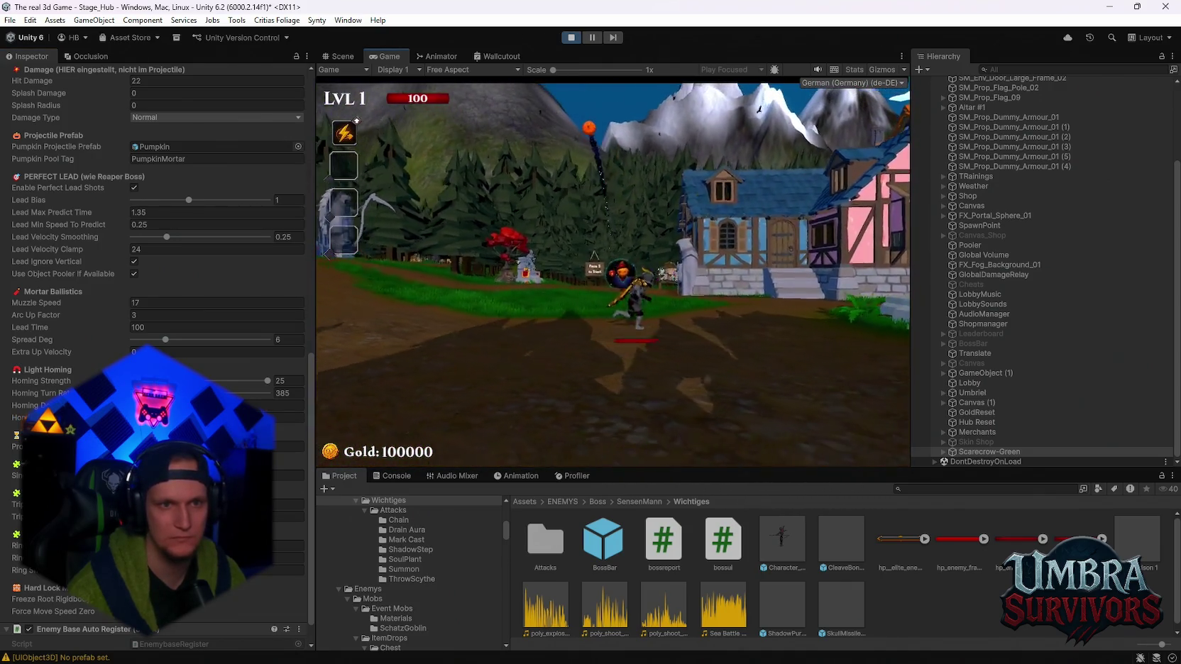
key(Escape)
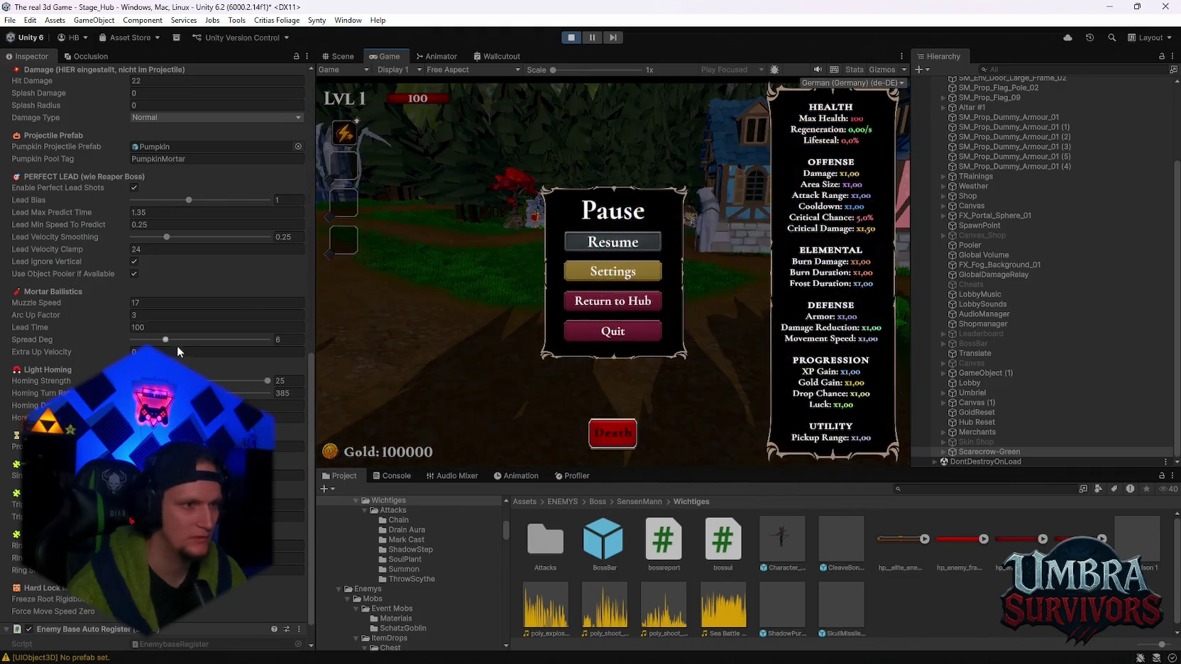
Raise Lead Bias to 1.35 and resume play
scroll(177, 347, up, 3)
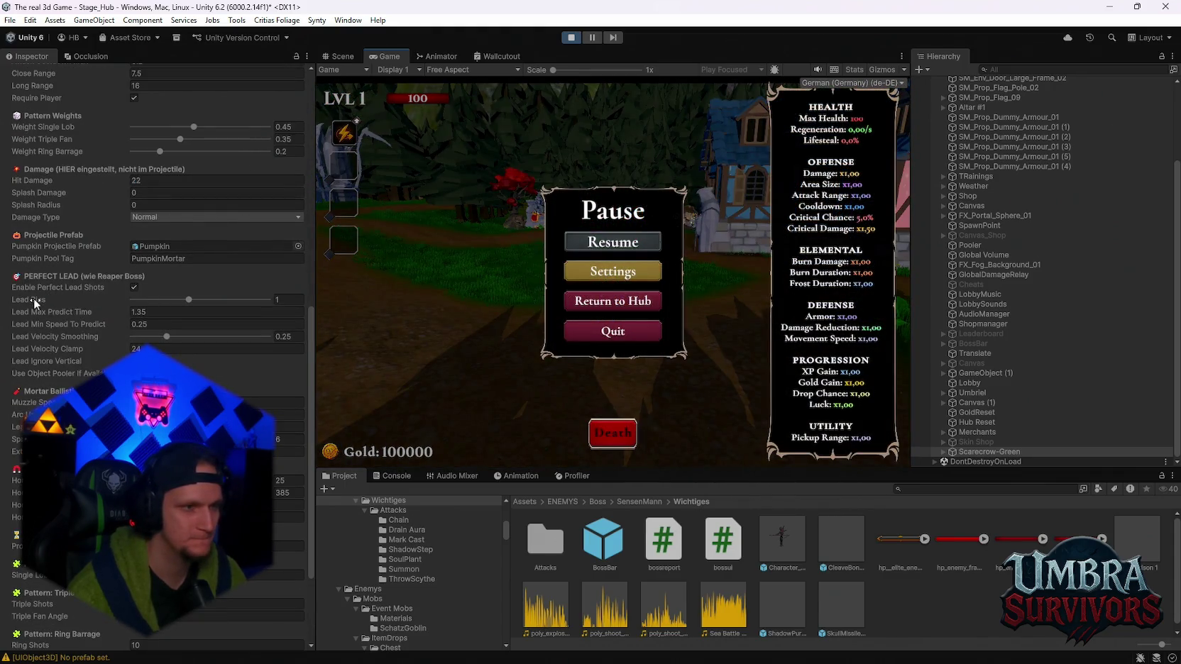
drag(221, 299, 375, 311)
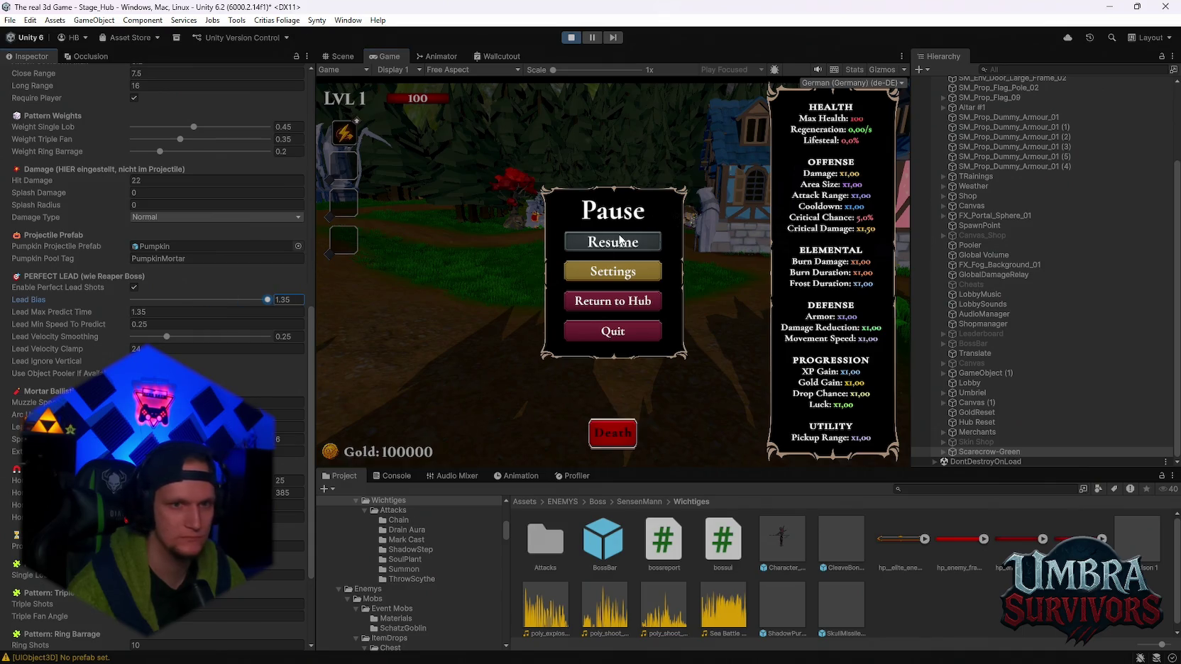
click(620, 241)
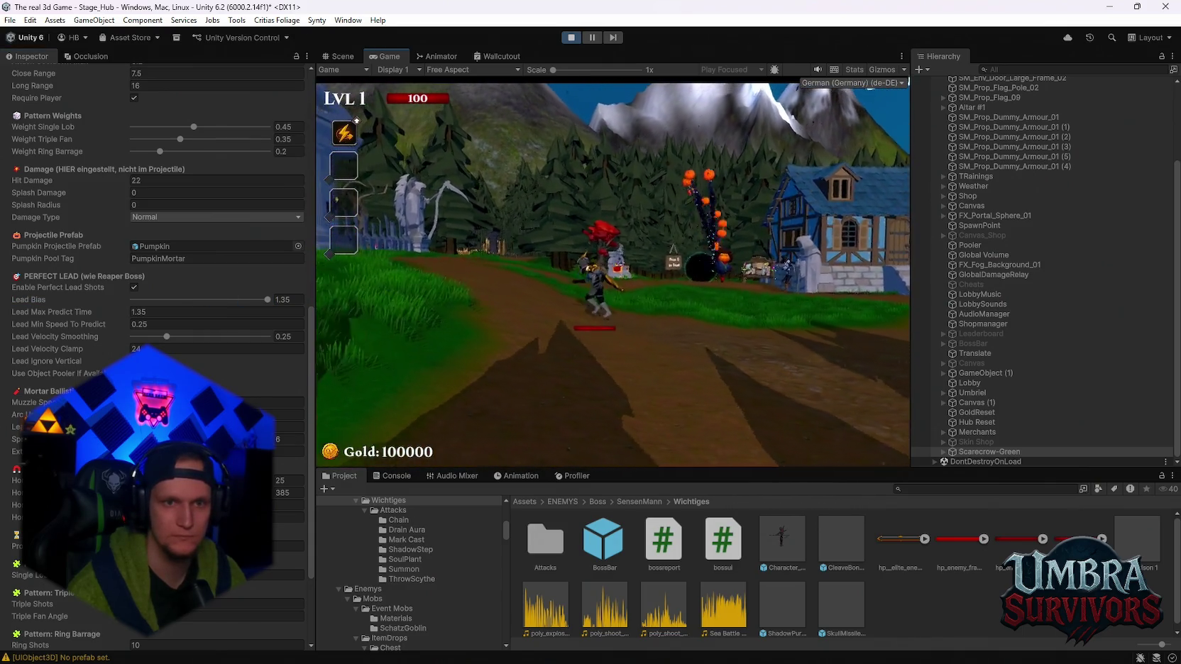
Drag Lead Max Predict Time up to 72.17 and keep testing the pumpkin mortar
key(Escape)
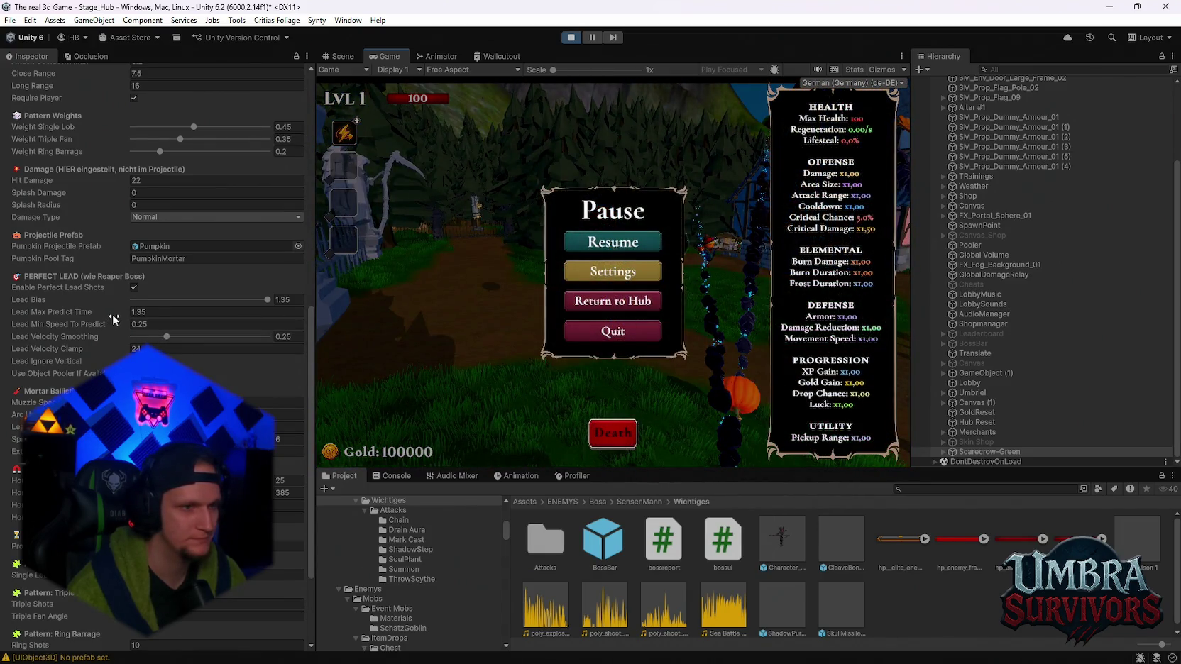
drag(113, 313, 284, 312)
click(613, 242)
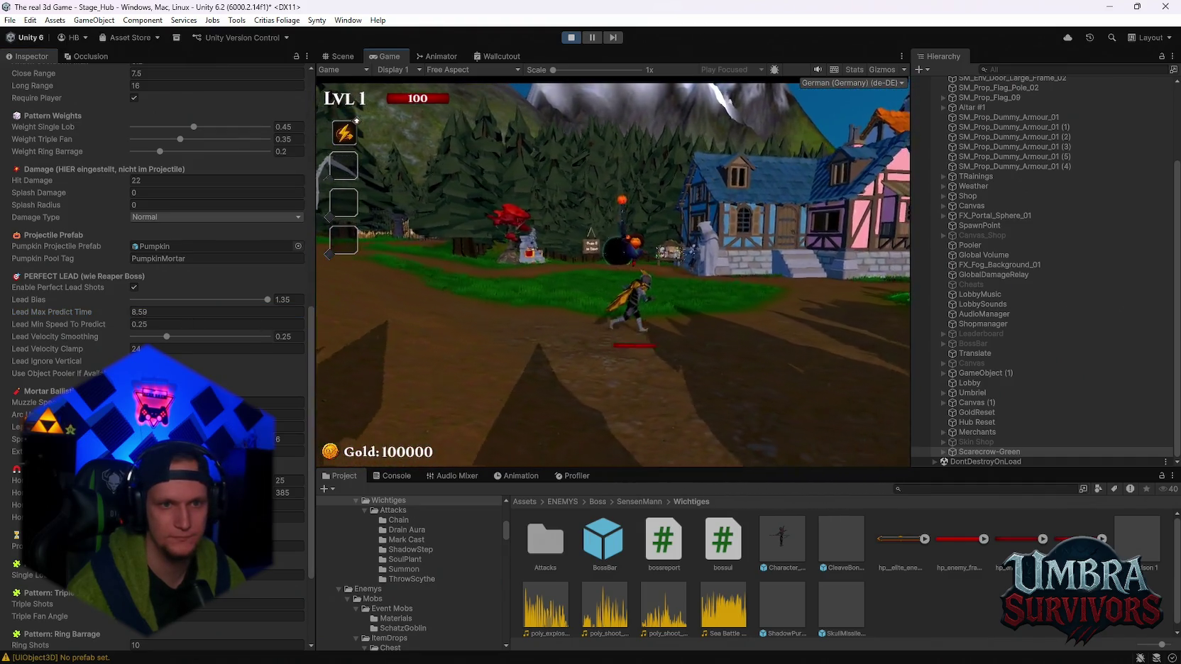
key(Escape)
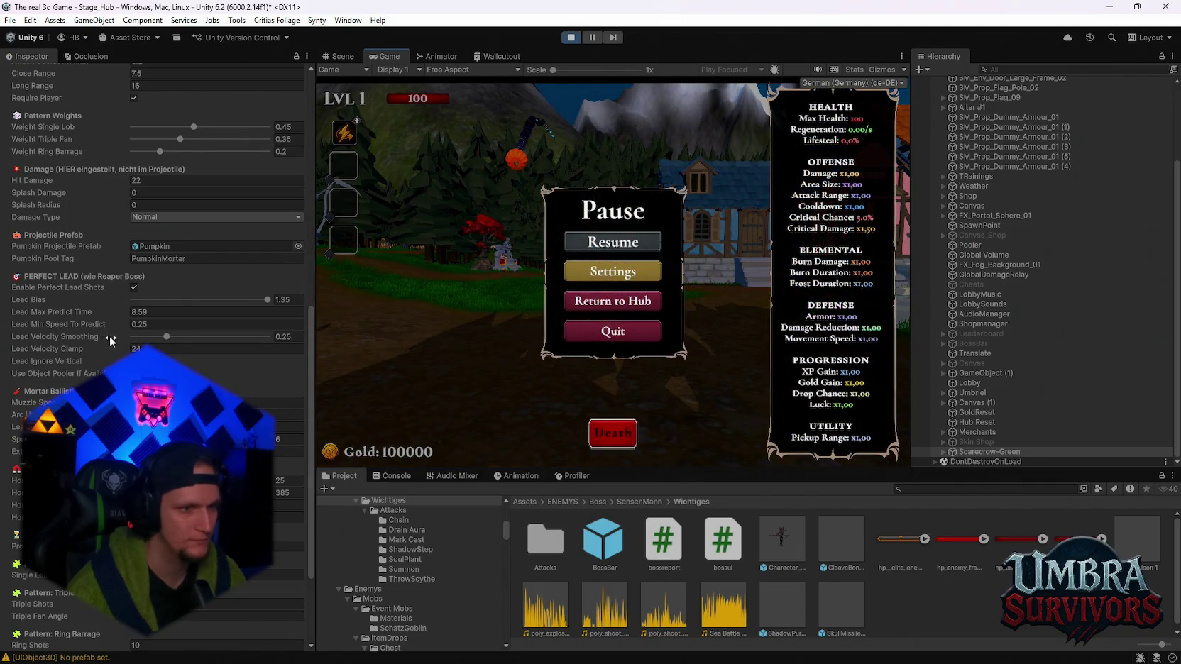
click(114, 312)
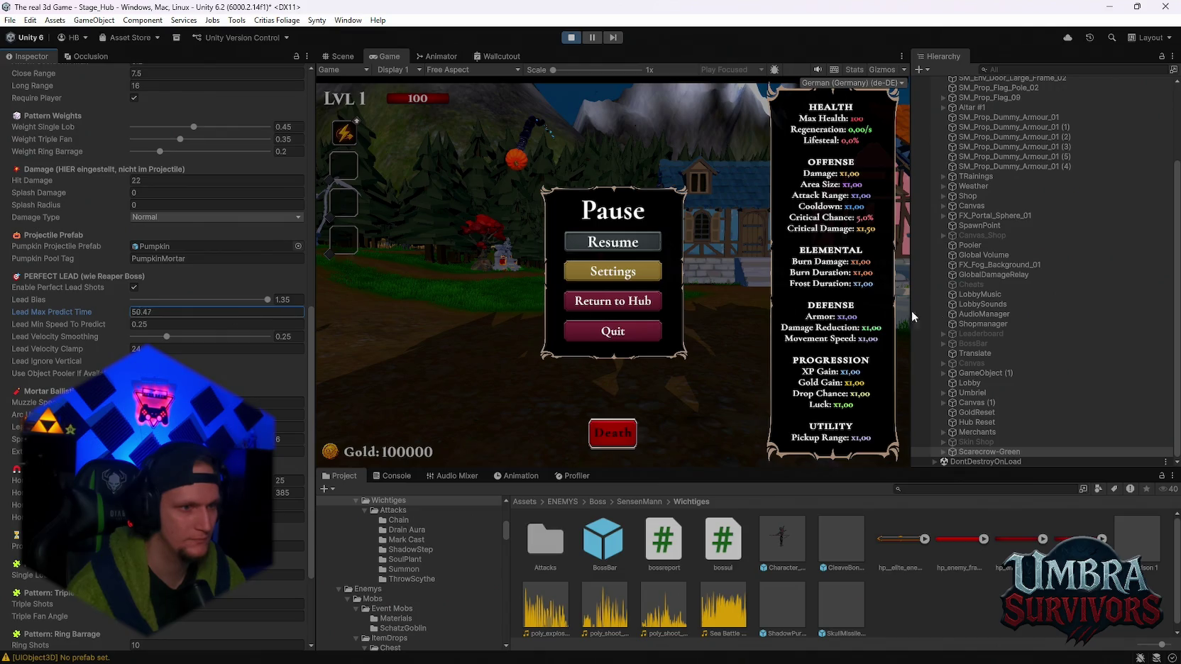
click(612, 241)
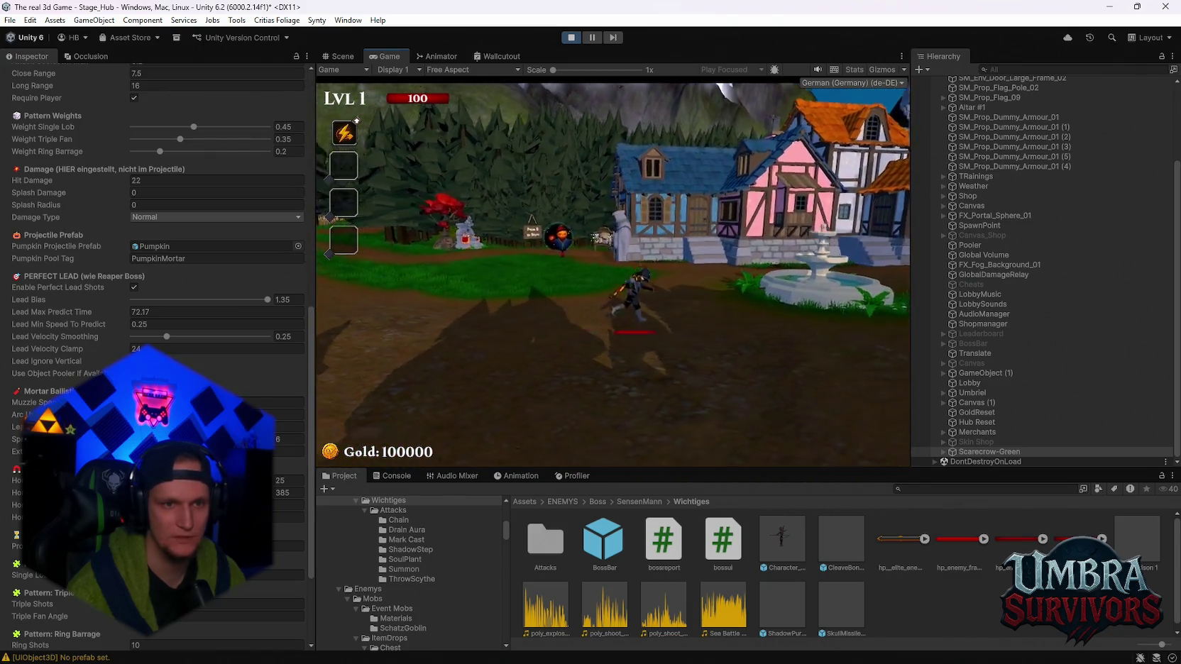
Scrub Lead Velocity Clamp up to 101.35 and resume to test it
key(Escape)
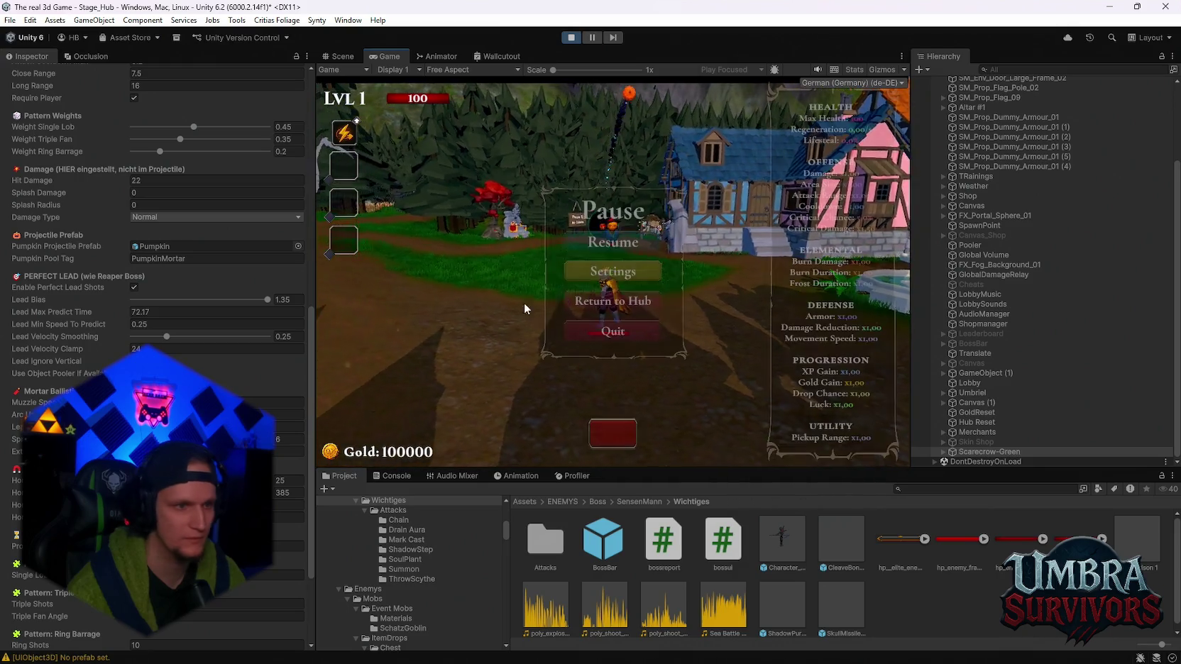
scroll(107, 328, down, 4)
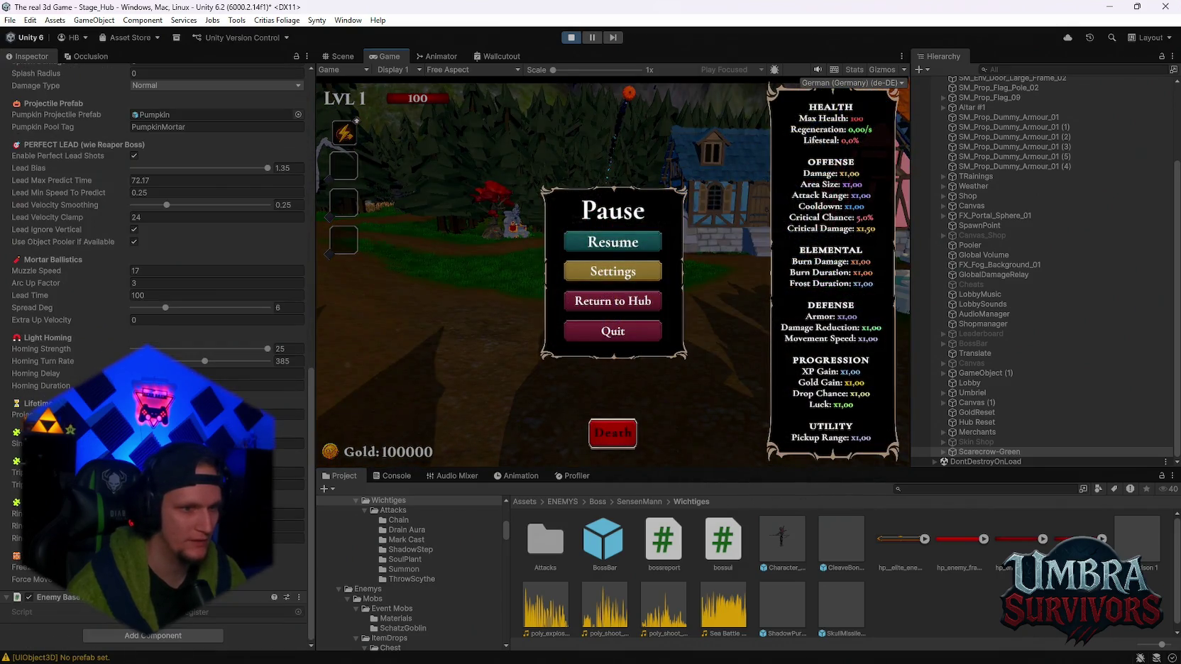
scroll(157, 213, up, 2)
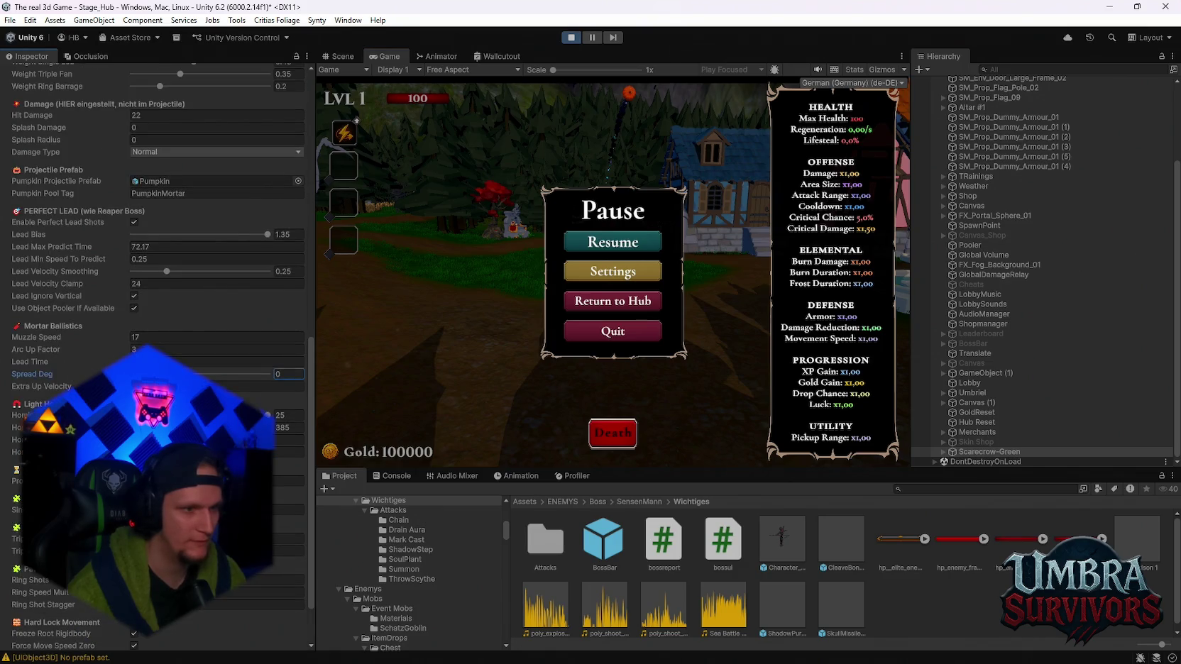
scroll(157, 354, up, 1)
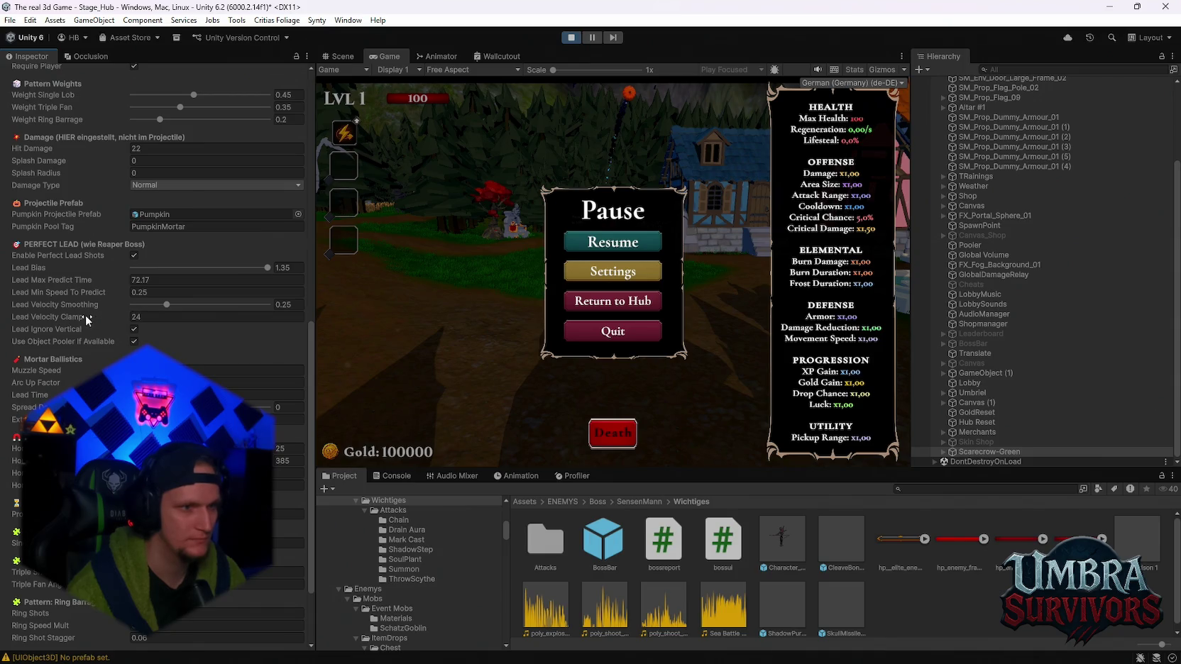
drag(86, 314, 424, 338)
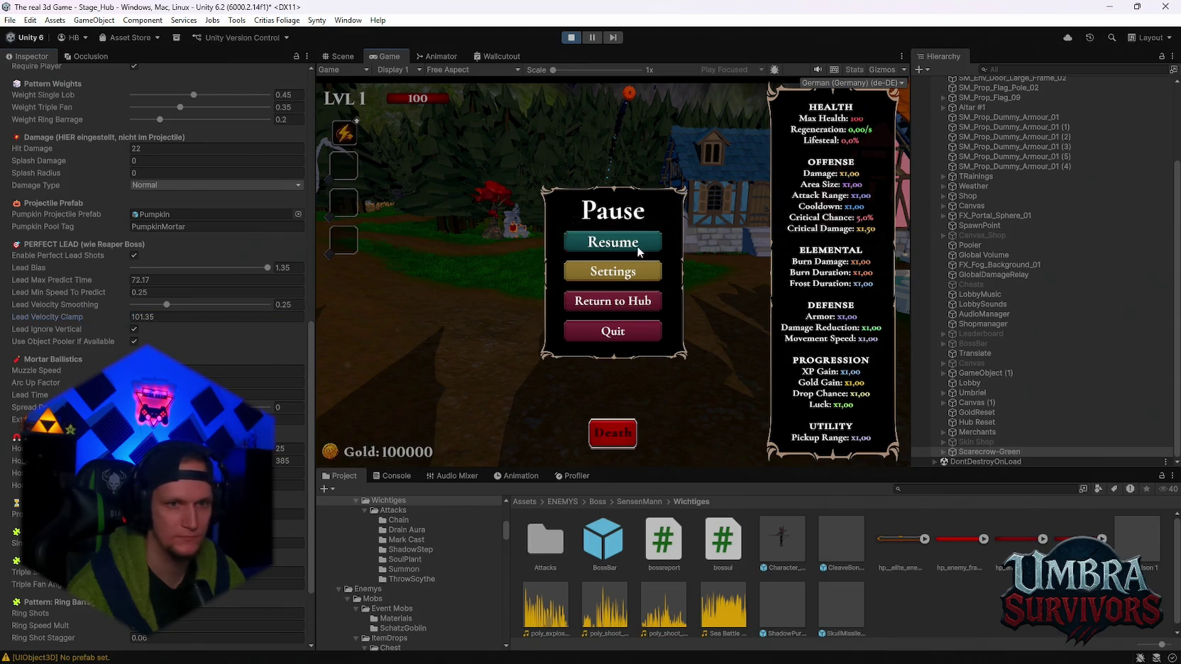
click(637, 245)
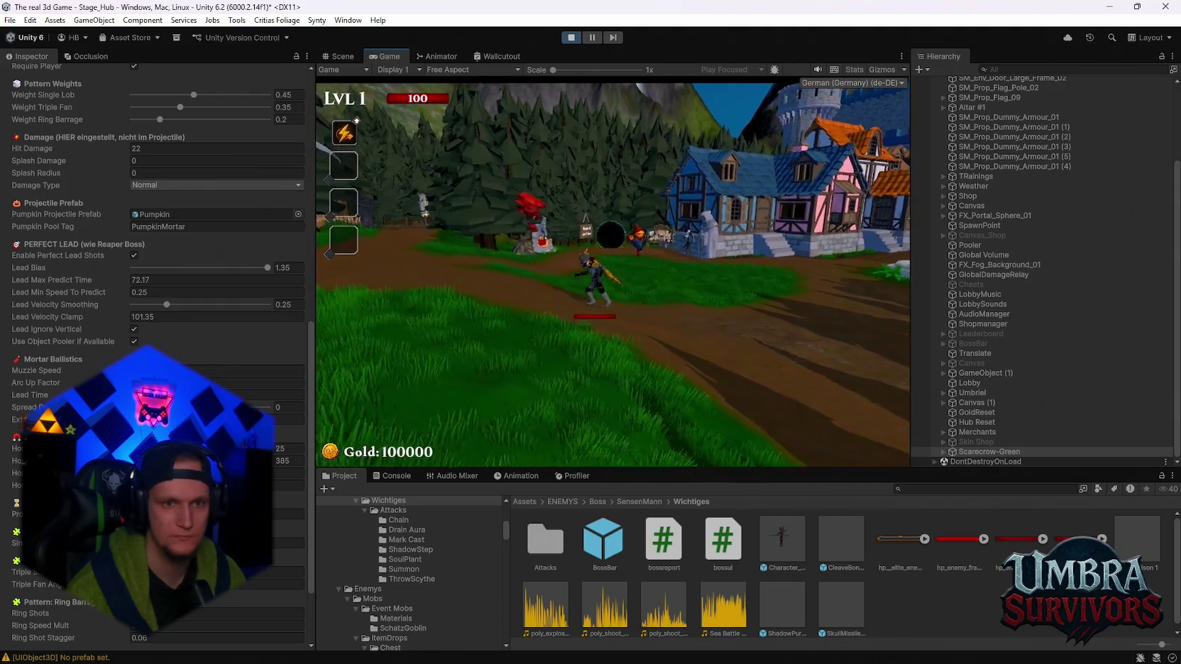
Raise Lead Velocity Smoothing to 1 and test the mortar again
key(Escape)
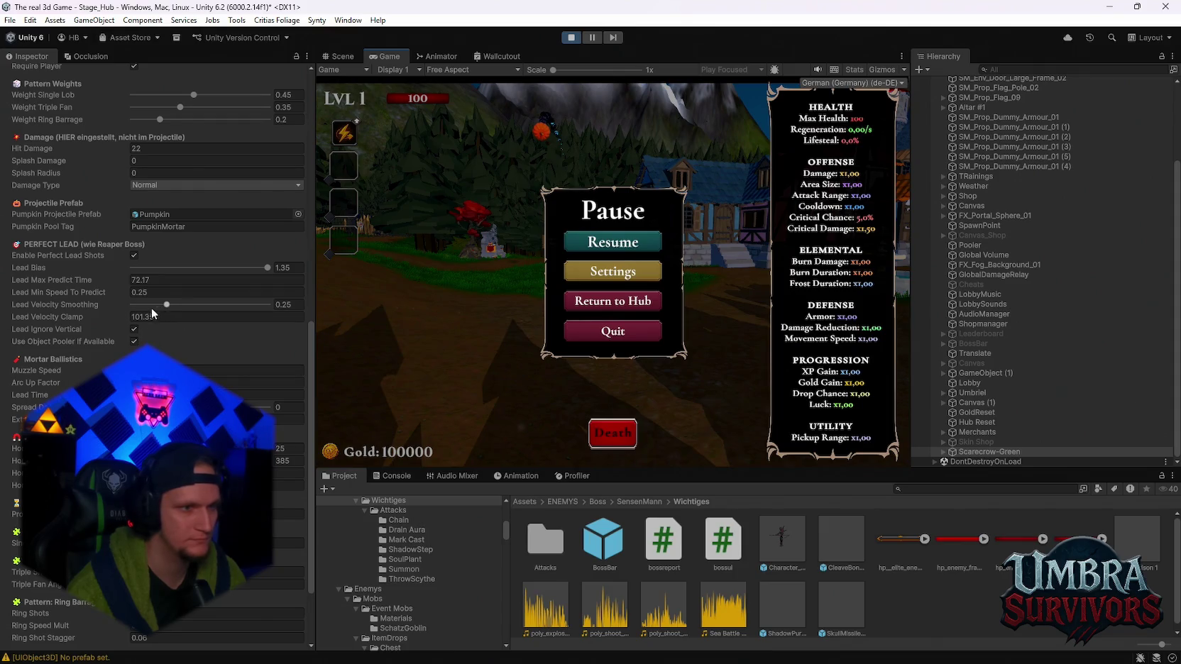
drag(159, 304, 274, 304)
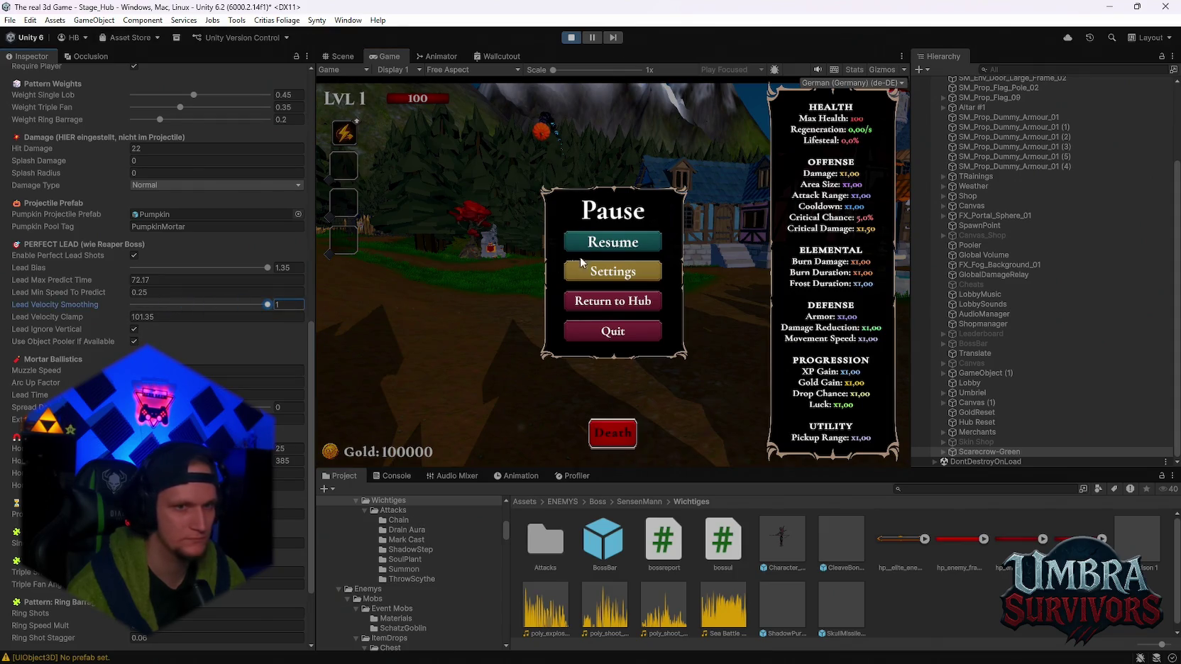
click(613, 242)
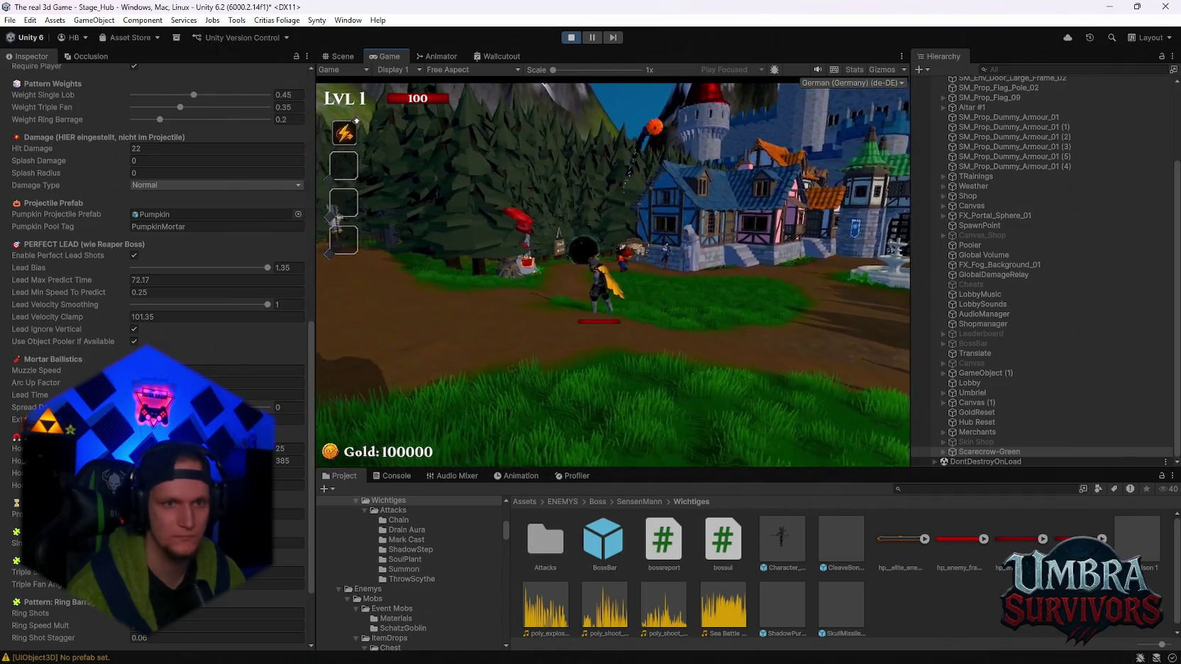
key(Escape)
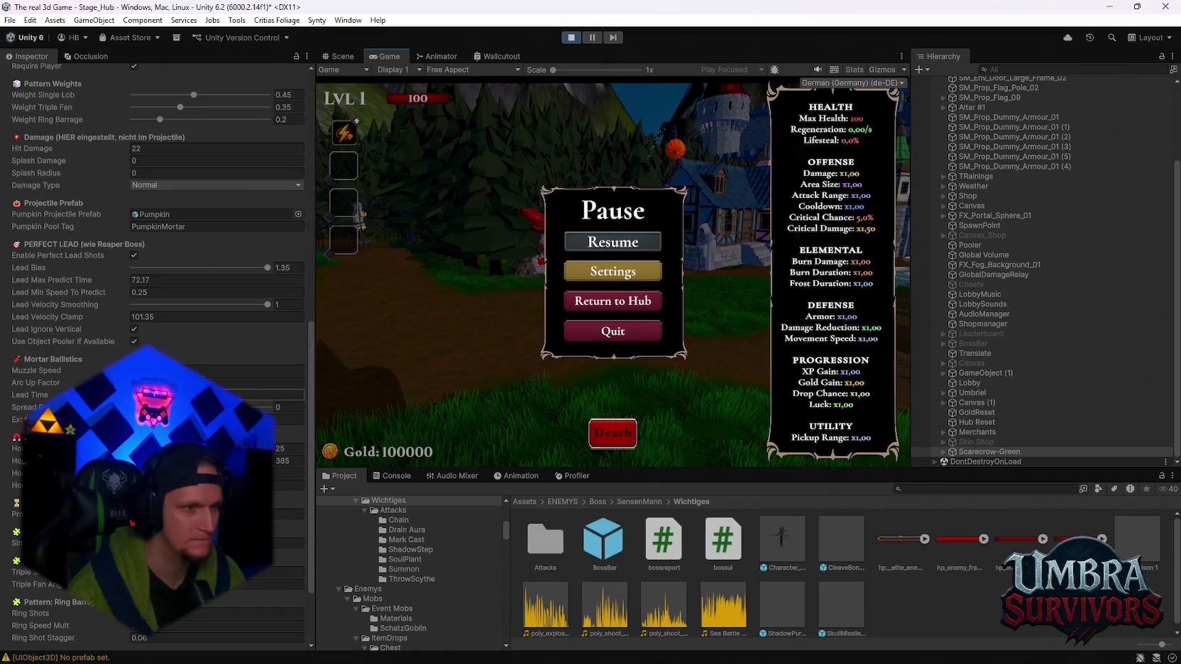
click(298, 394)
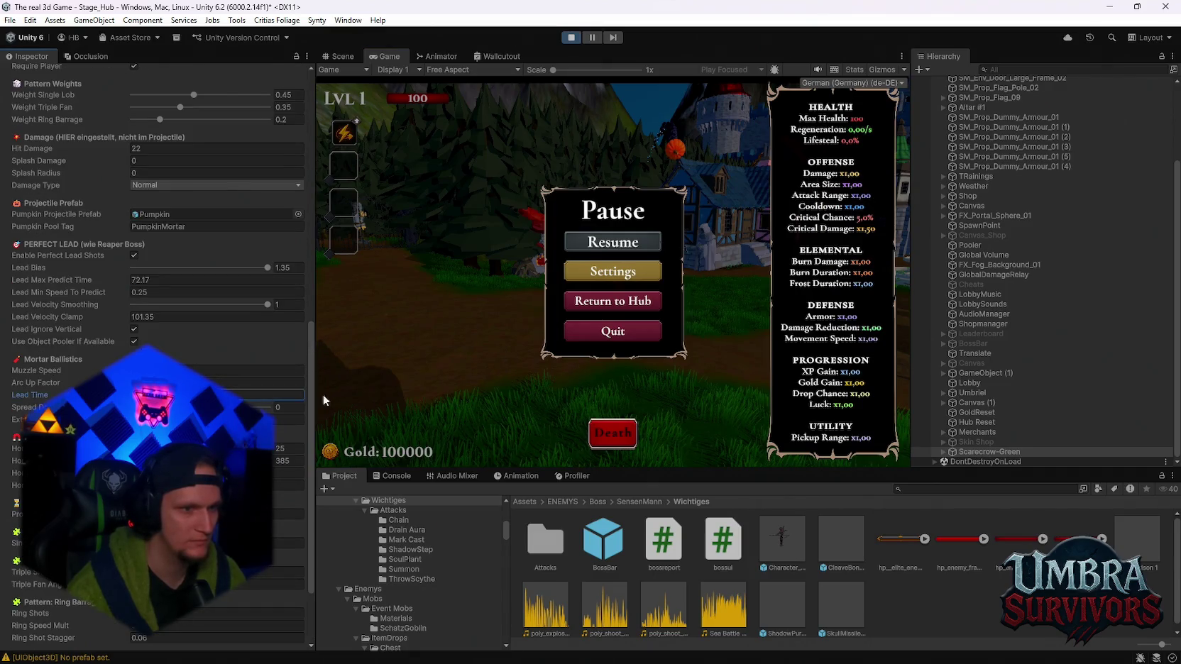
click(612, 242)
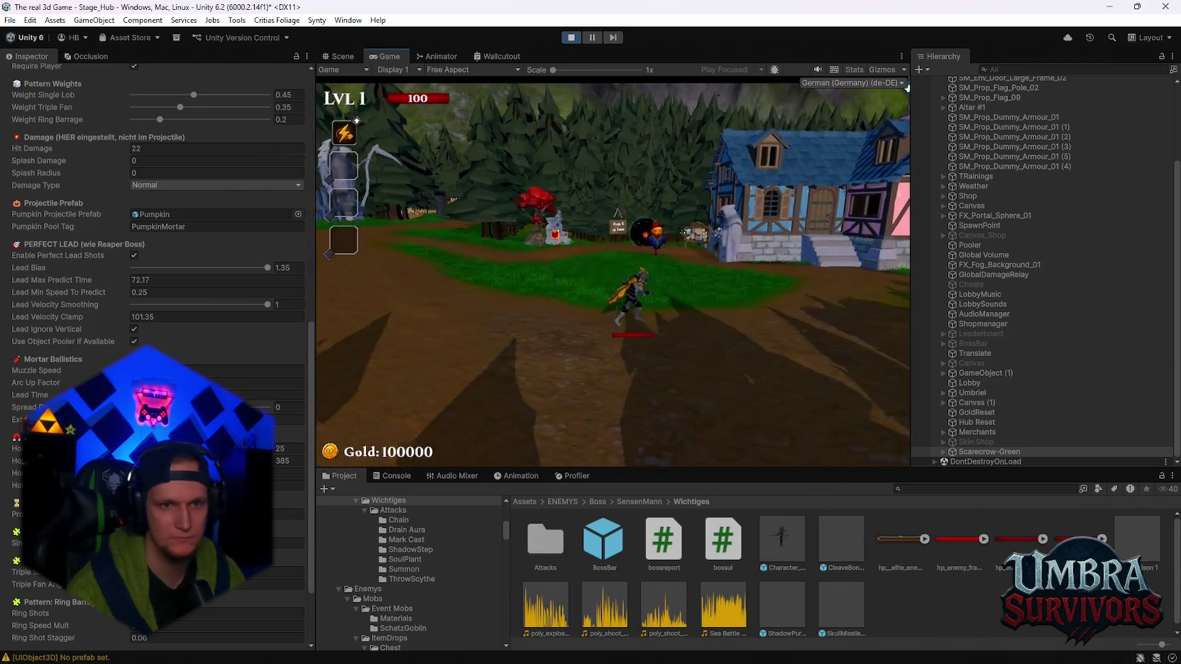
Try Lead Max Predict Time at 636.4, then set it back to 1 and pause
key(Escape)
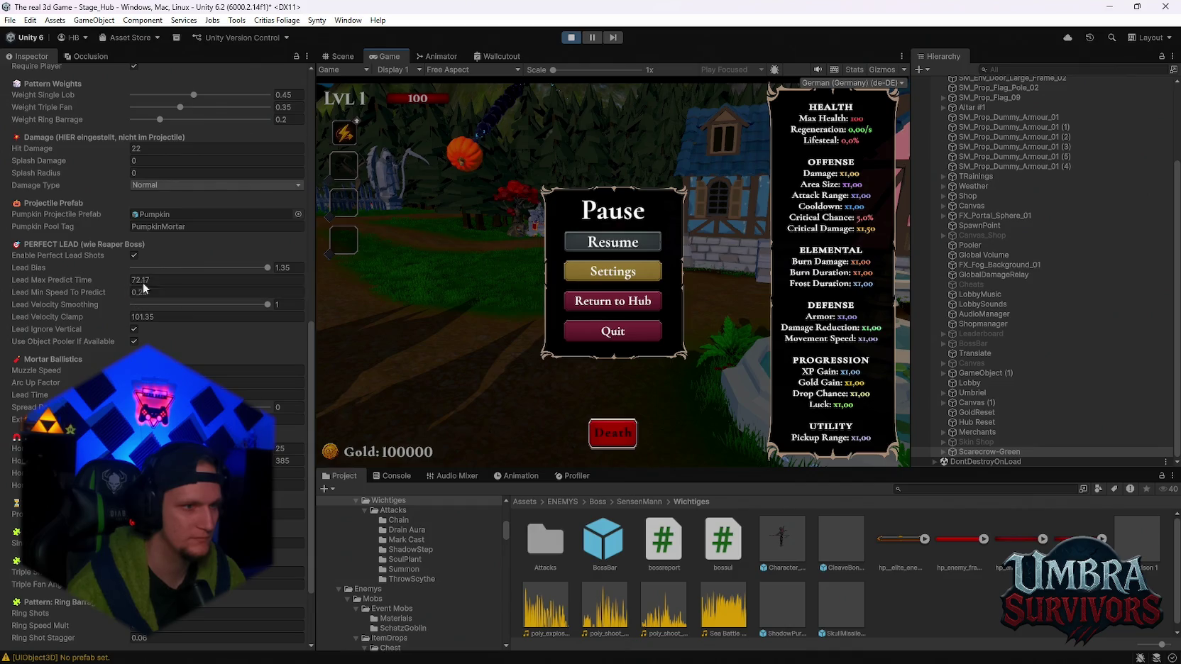
drag(121, 280, 564, 242)
click(564, 242)
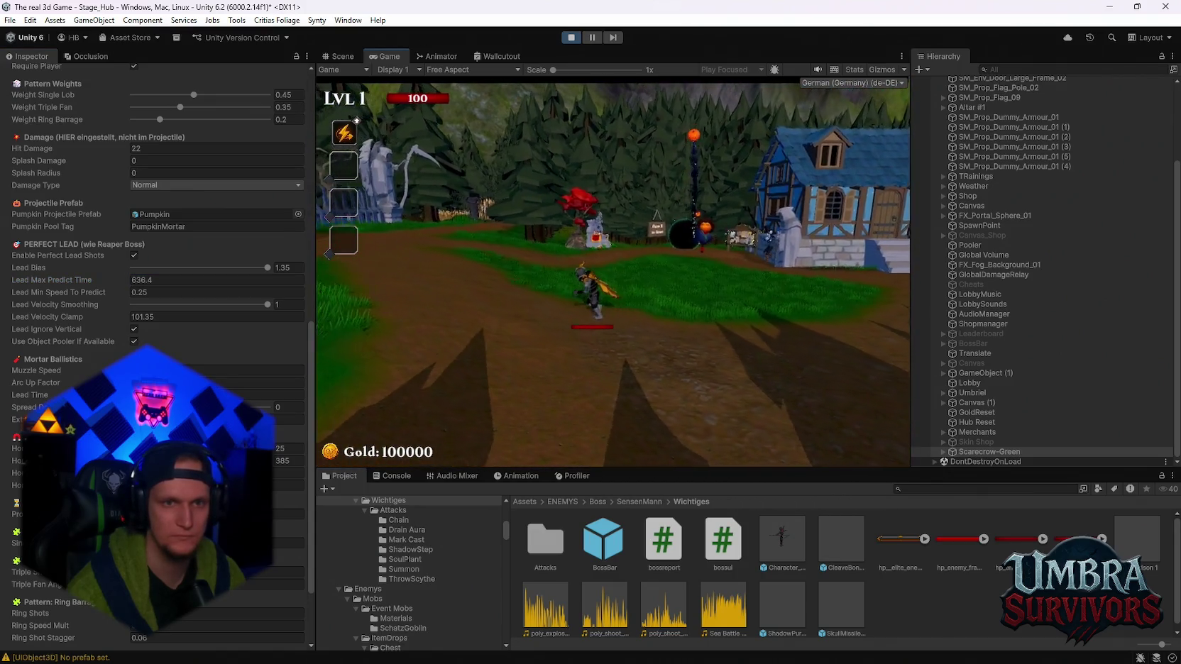
key(Escape)
click(177, 279)
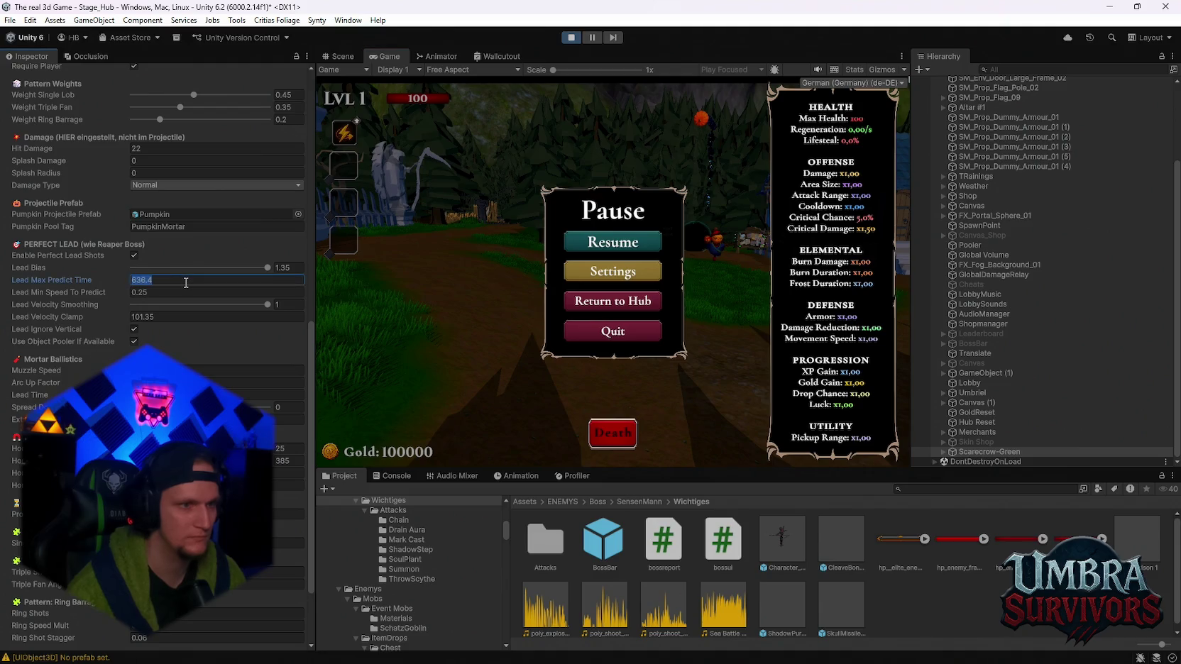
text(1)
click(654, 248)
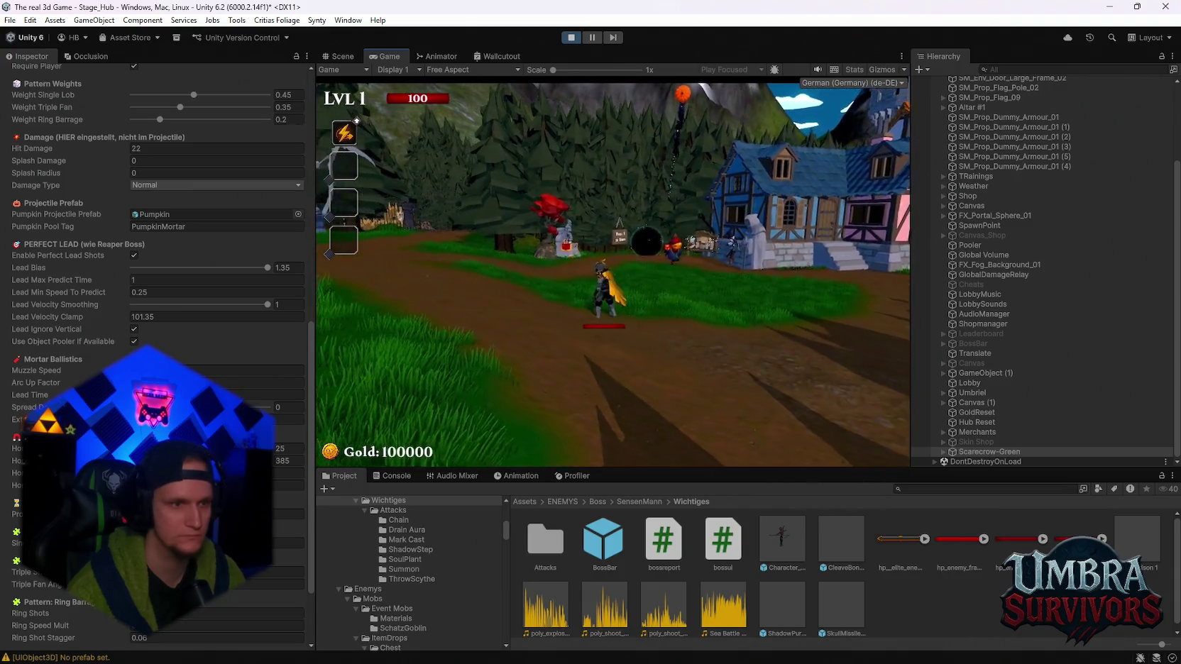
key(Escape)
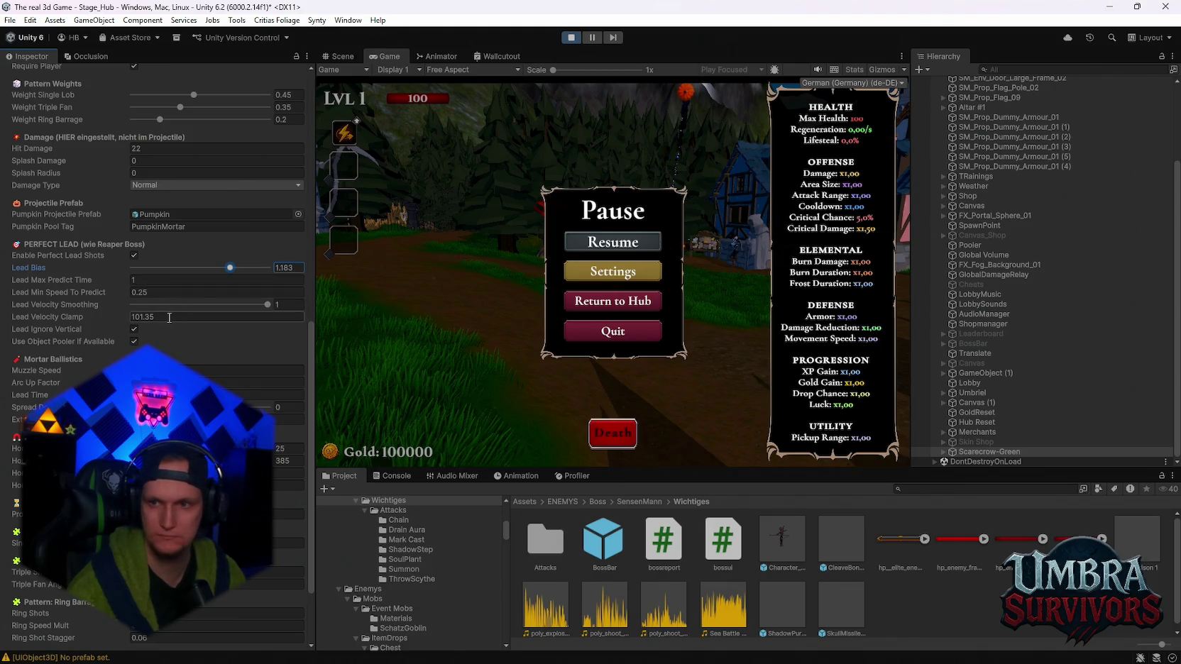
Lower Lead Velocity Smoothing to 0.434 and run around the boss to test it
mouse_move(236, 304)
mouse_down()
mouse_move(177, 310)
mouse_move(194, 315)
mouse_up()
click(579, 242)
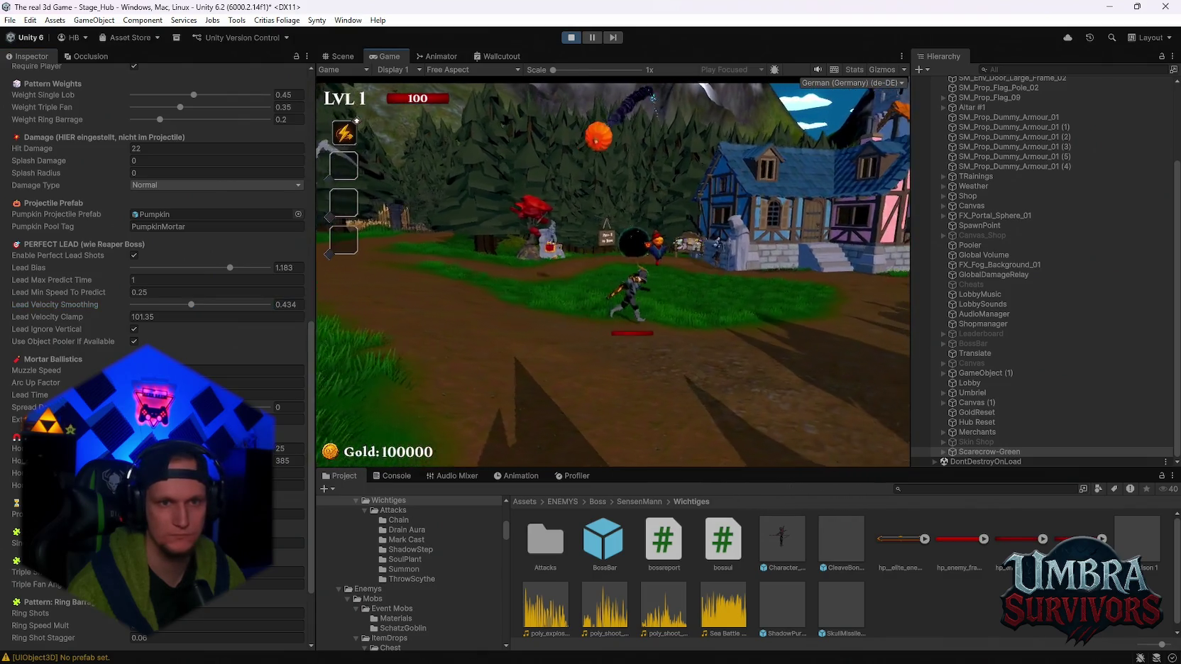
key(d)
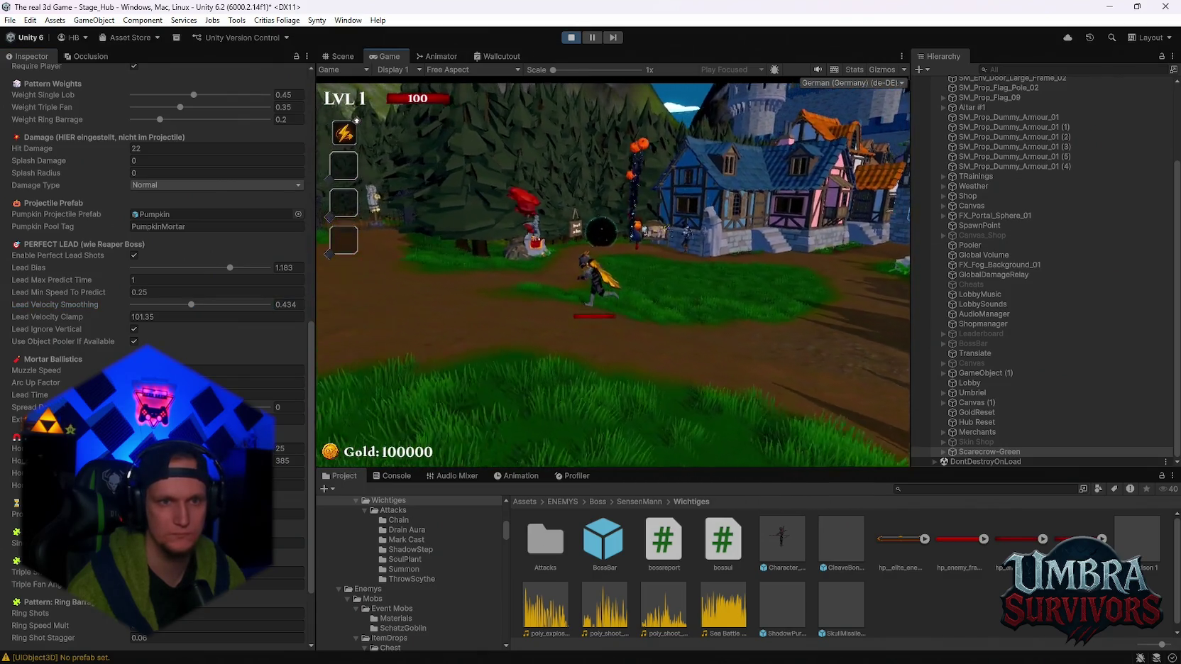
key(a)
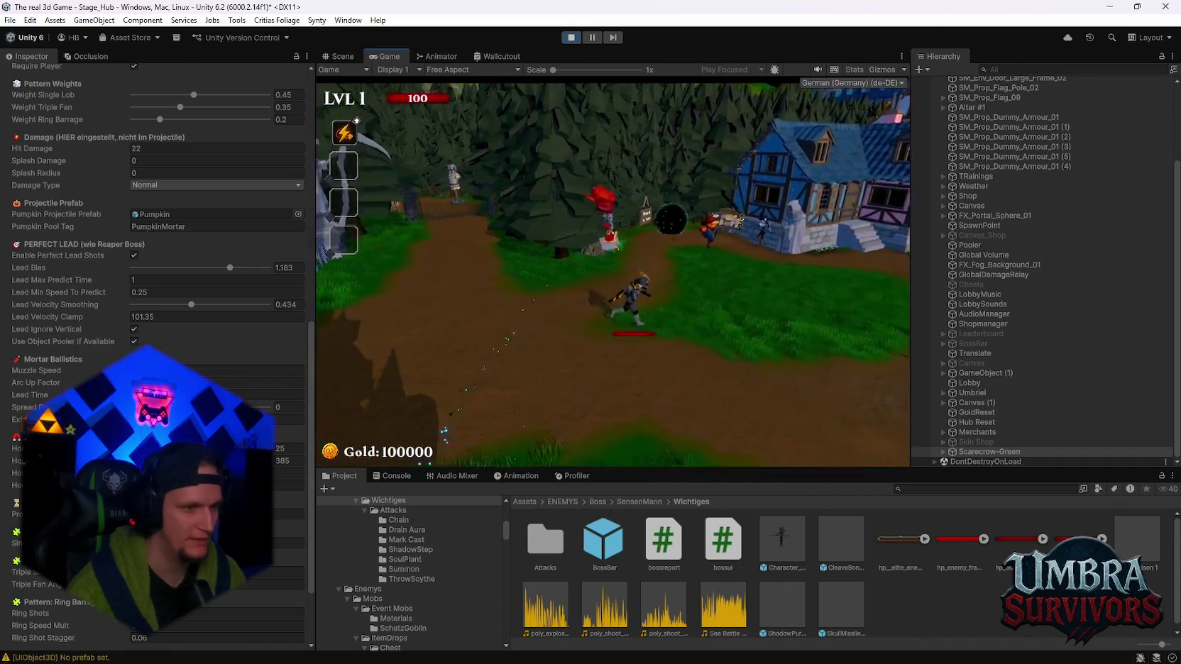
key(Escape)
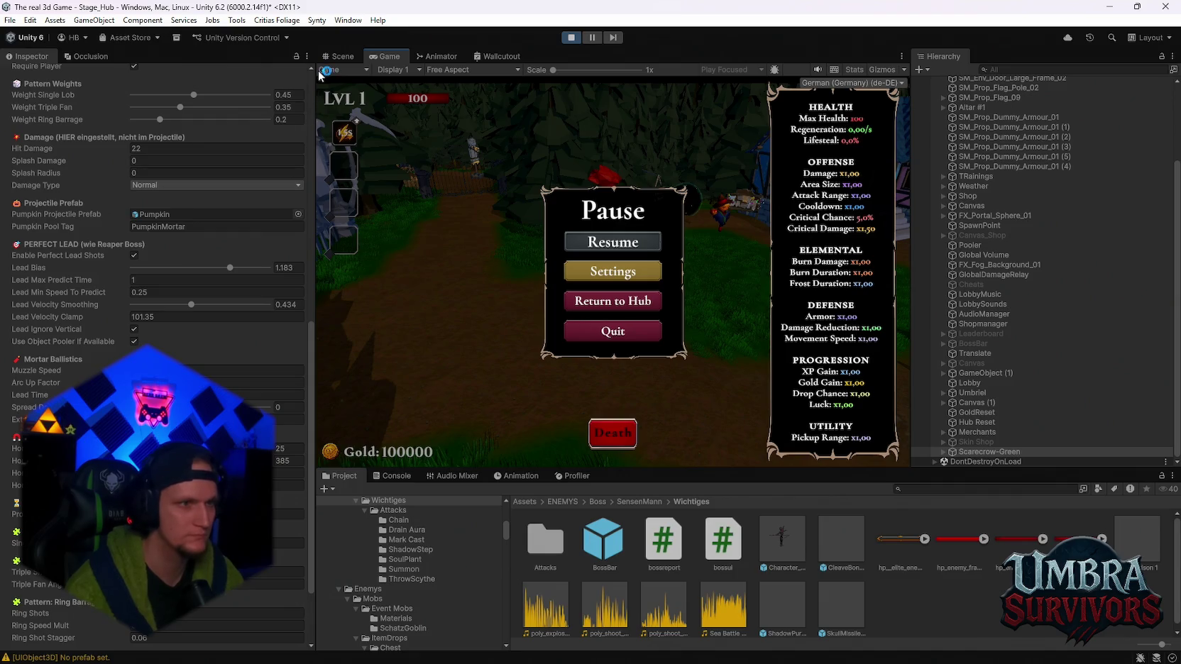
Screenshot the lead settings, toggle Lead Ignore Vertical, and test another mortar shot
key(super+shift+s)
drag(319, 68, 0, 663)
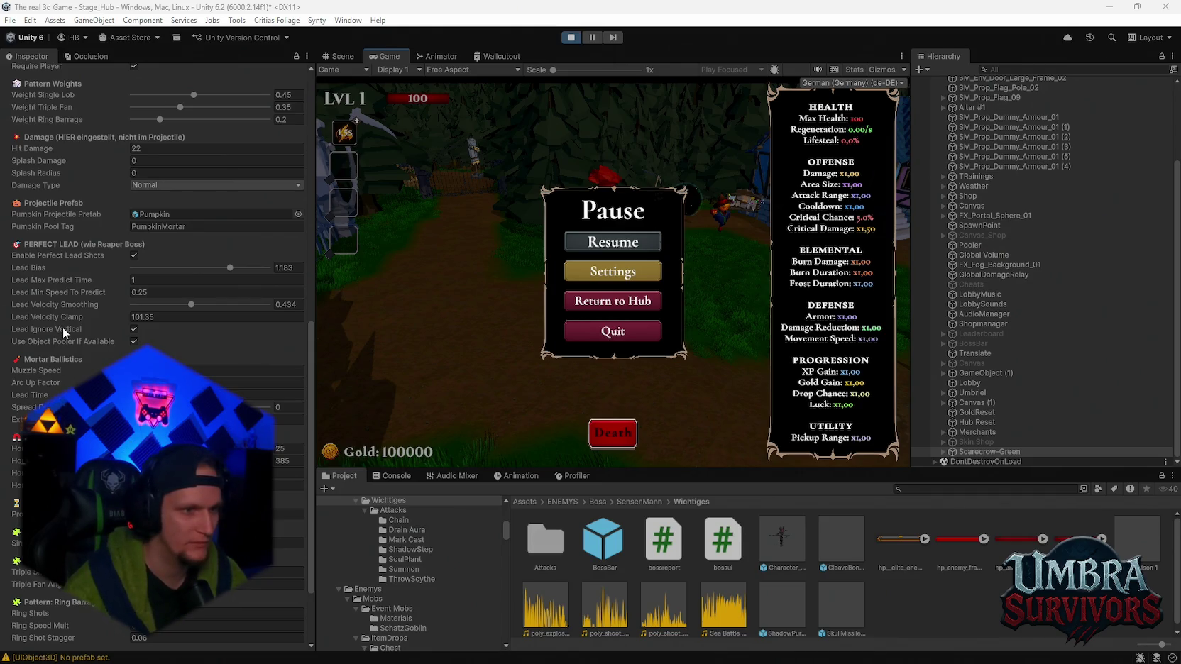
click(162, 344)
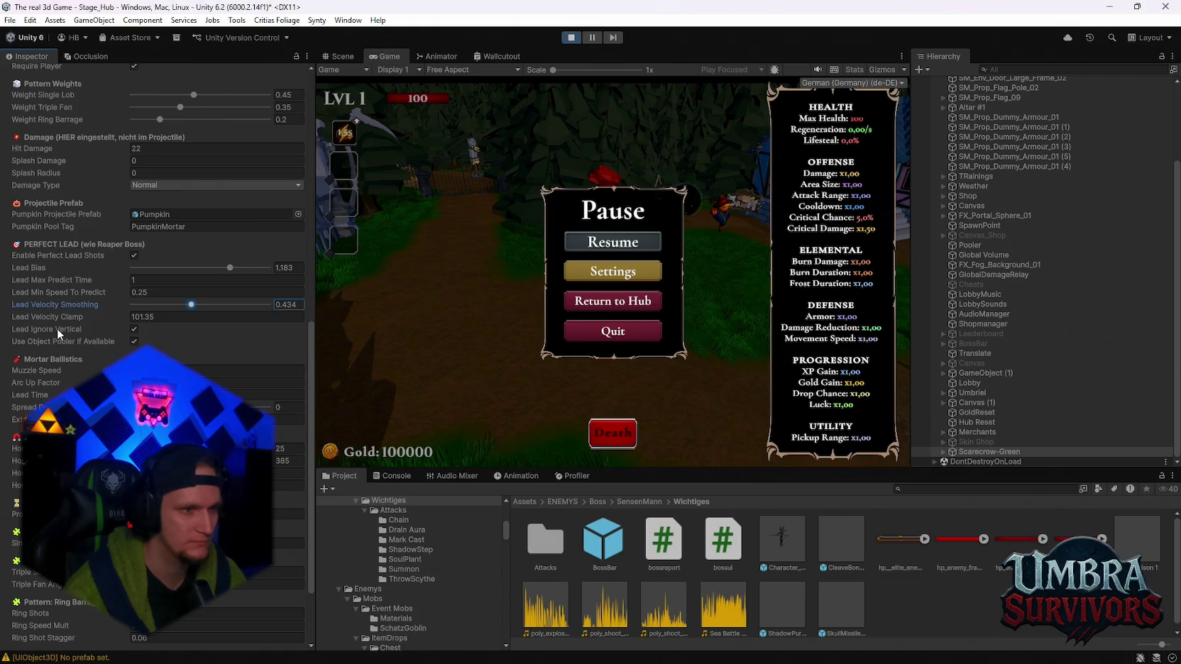
click(134, 329)
click(590, 242)
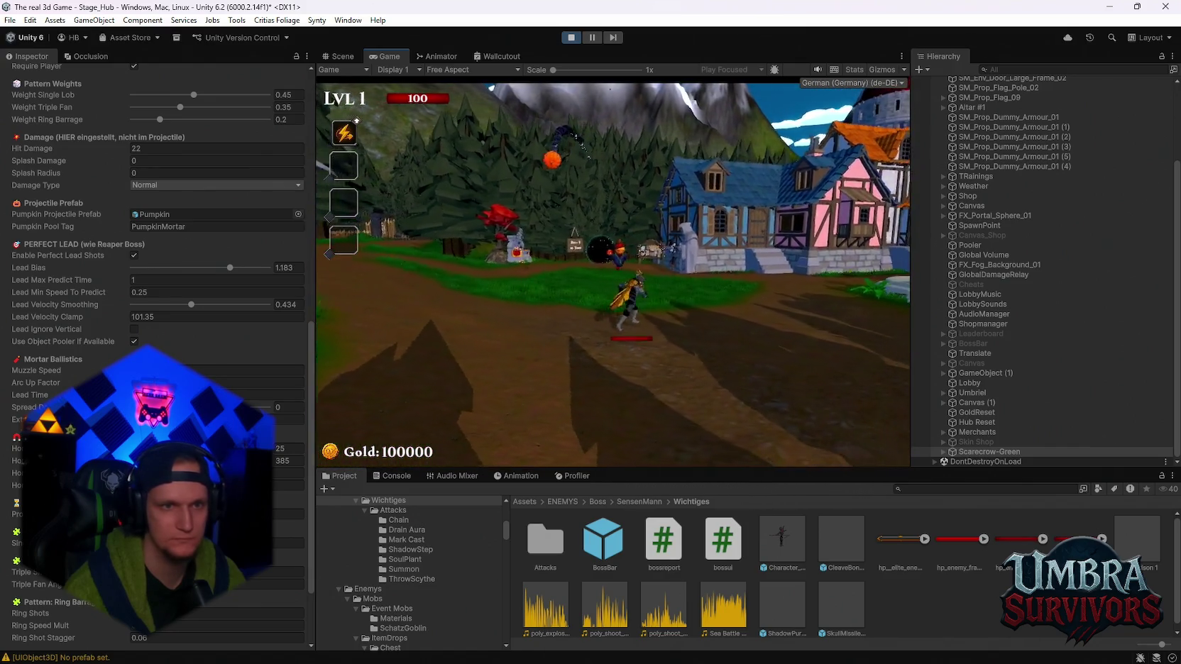
key(Escape)
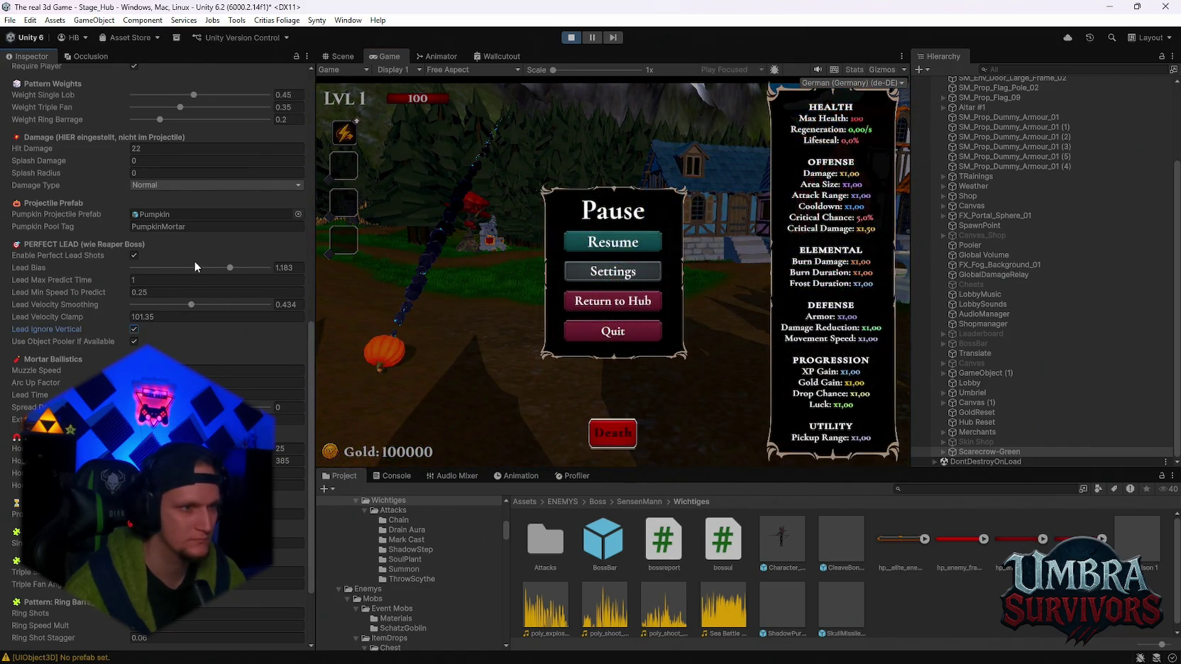
Set Homing Strength to 0 and resume to test pumpkin shots without homing
scroll(142, 269, up, 3)
scroll(188, 313, up, 3)
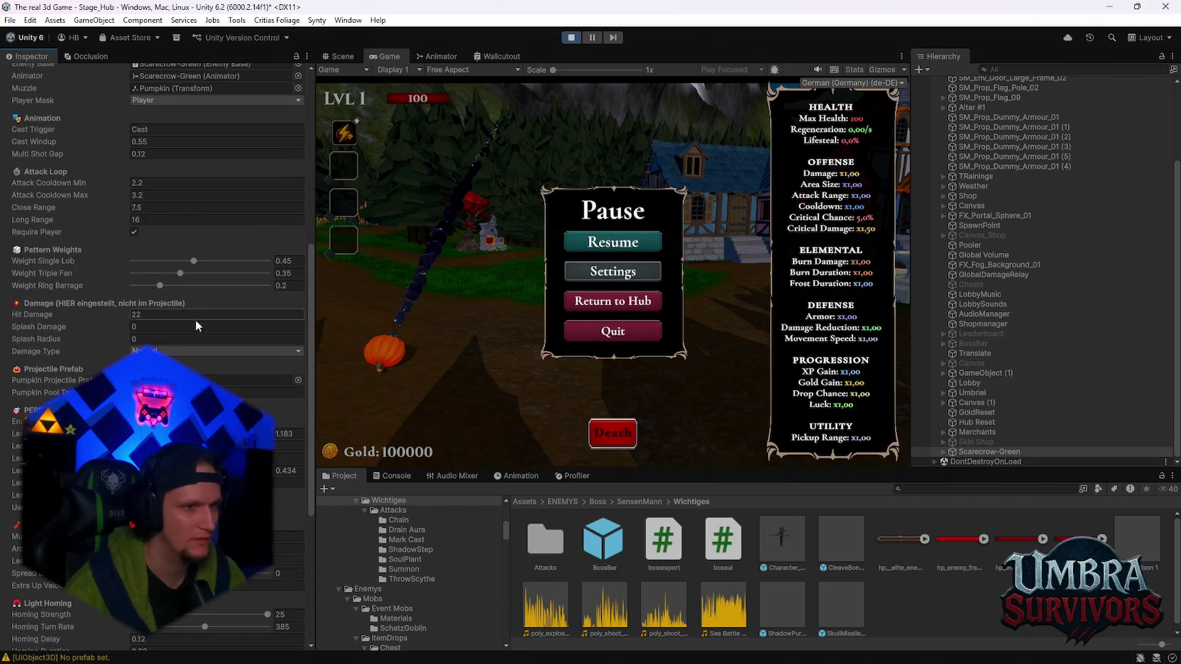
scroll(200, 323, up, 3)
scroll(200, 327, up, 5)
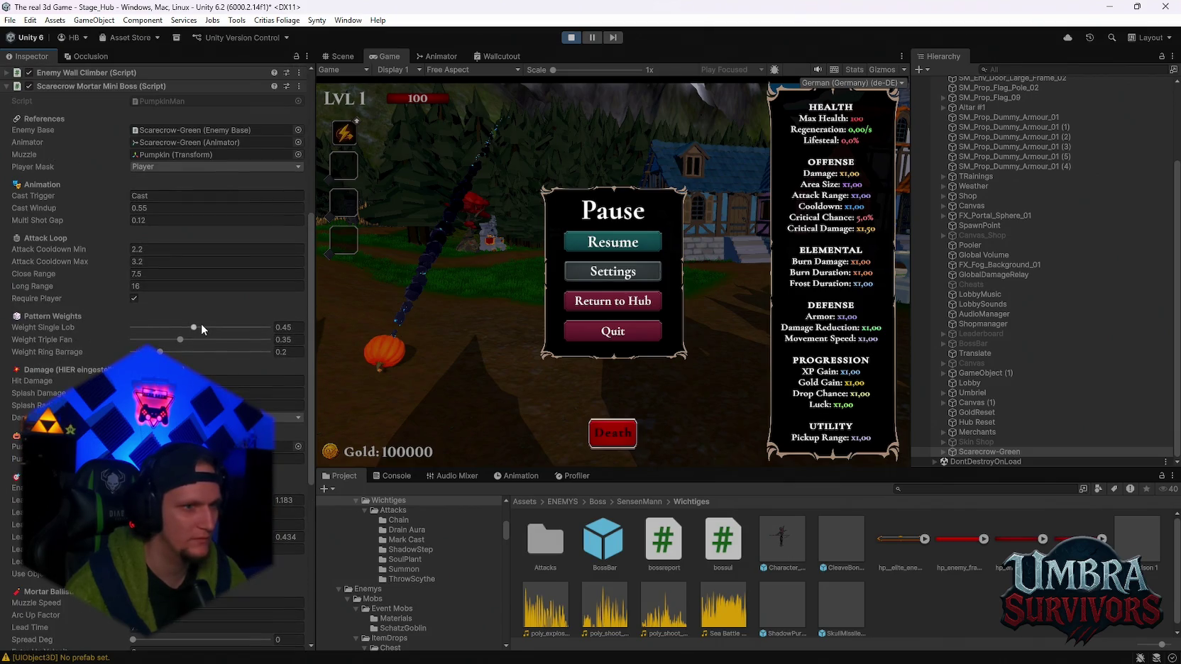
scroll(203, 325, down, 8)
scroll(204, 324, down, 12)
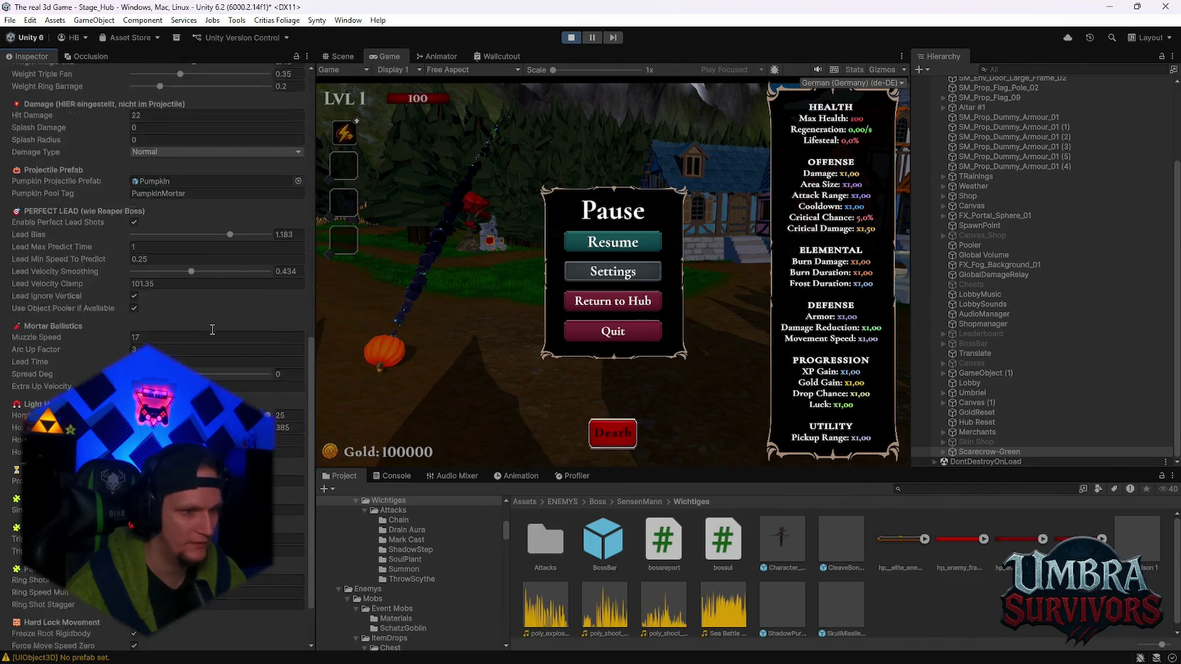
drag(204, 349, 105, 337)
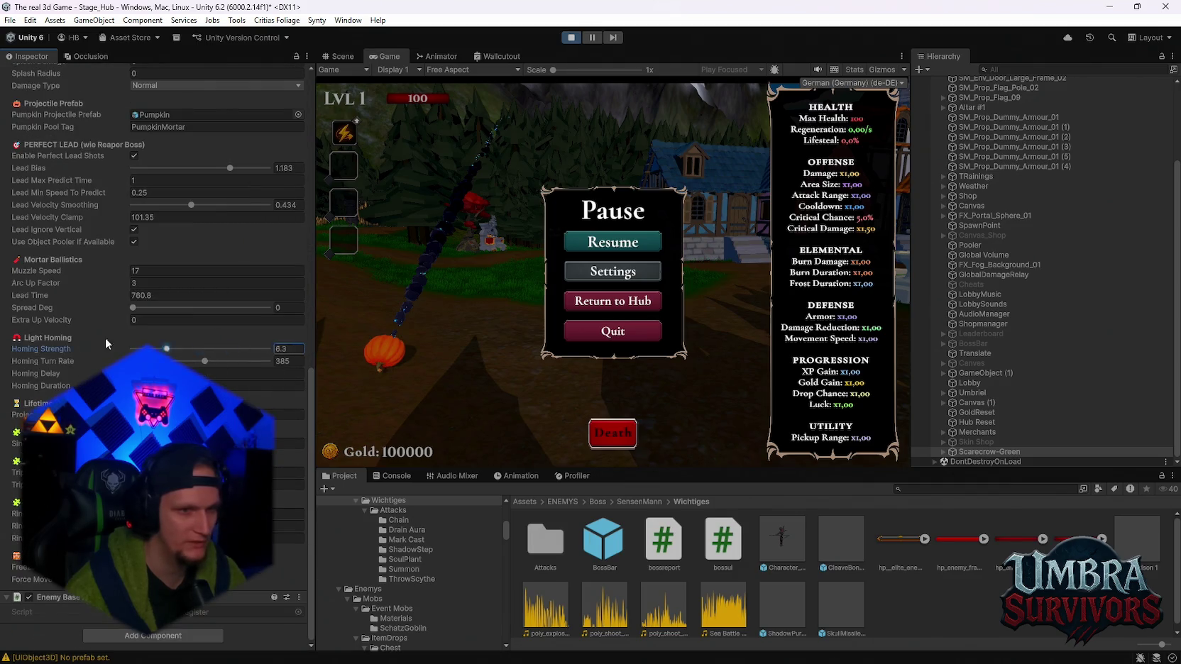
click(612, 242)
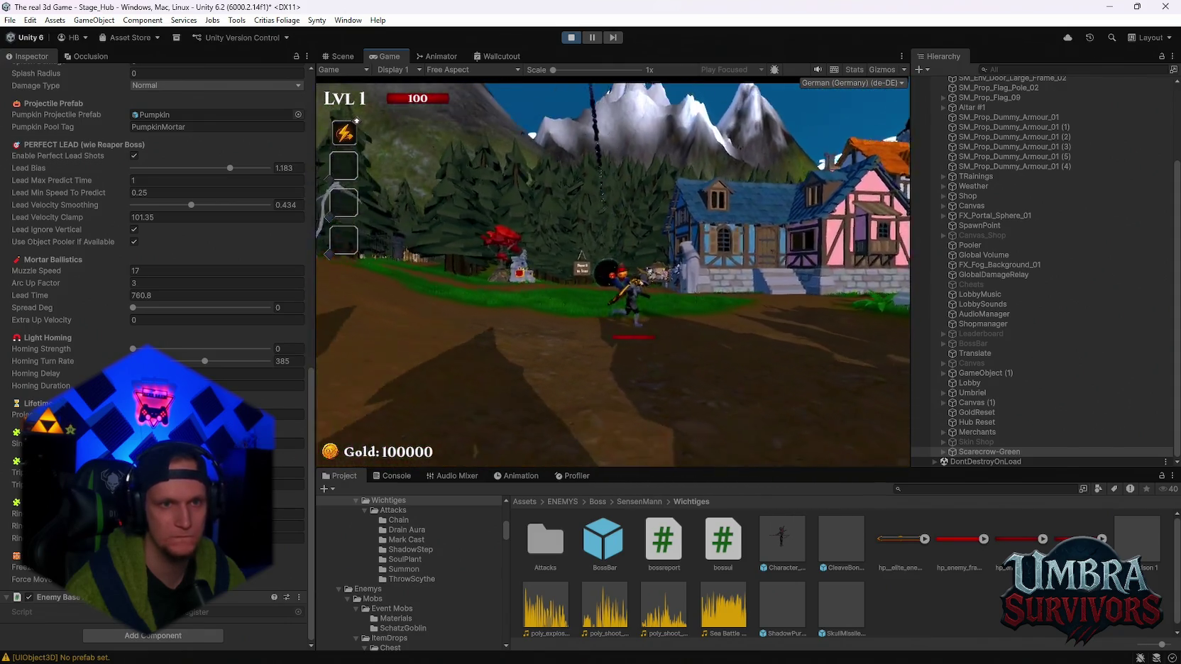
Restore Homing Strength to 25, test again, then pause and raise Lead Bias to 1.35
key(Escape)
drag(132, 349, 185, 349)
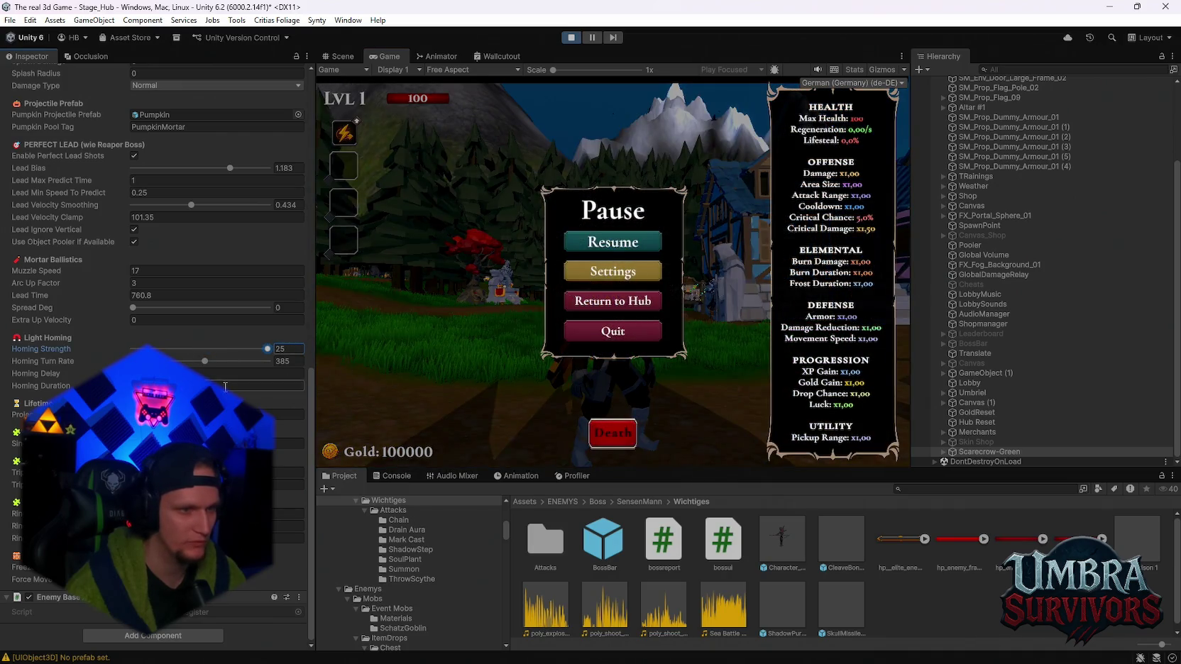
click(277, 373)
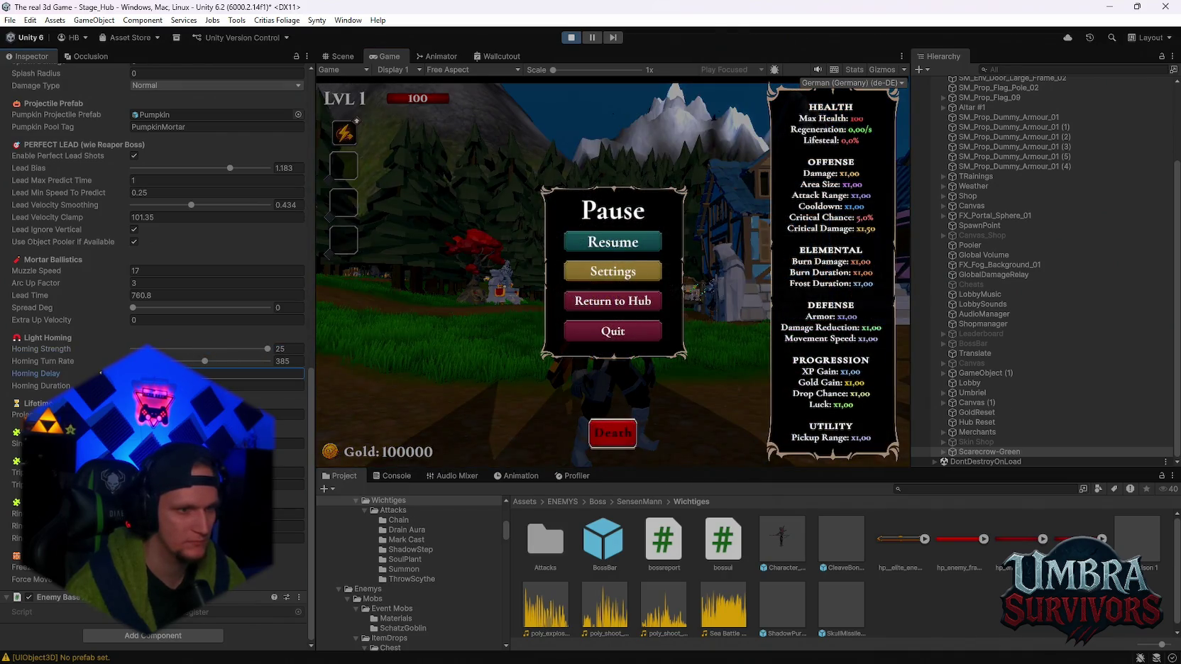
click(646, 239)
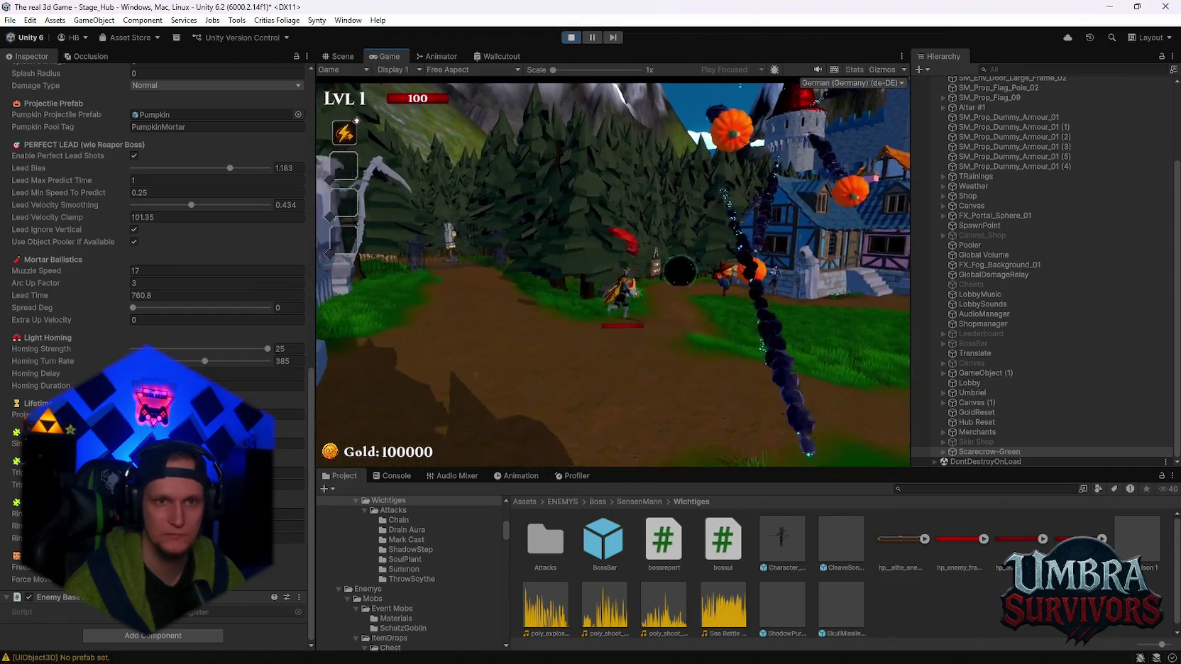
key(Escape)
click(201, 374)
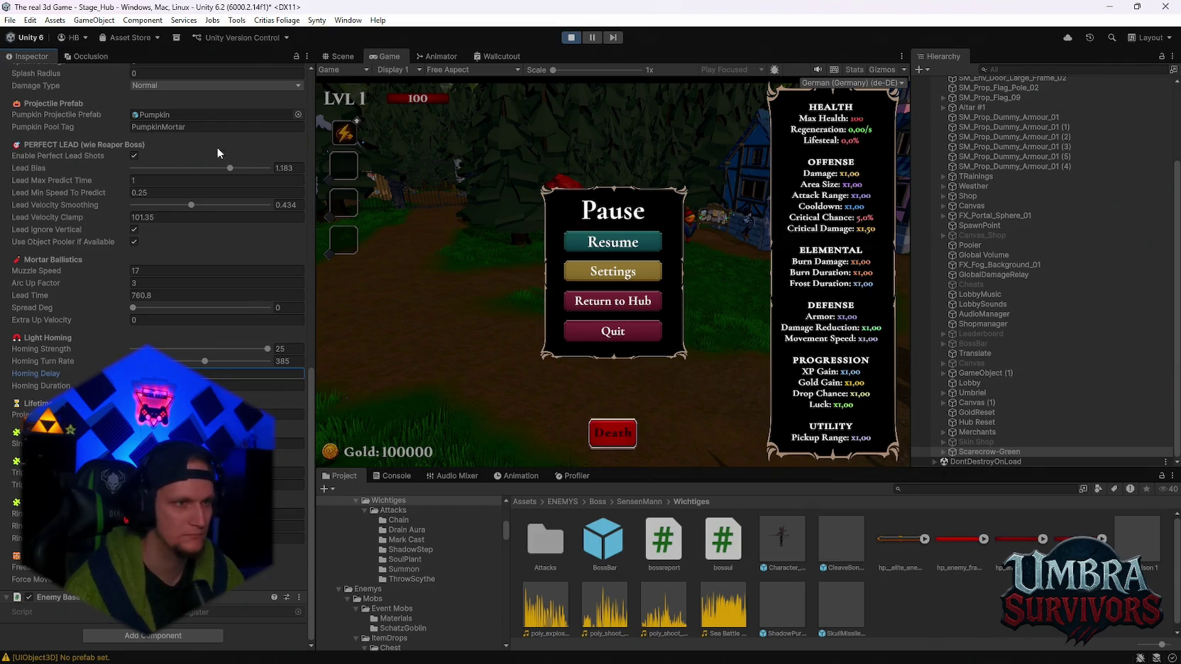
drag(235, 168, 324, 195)
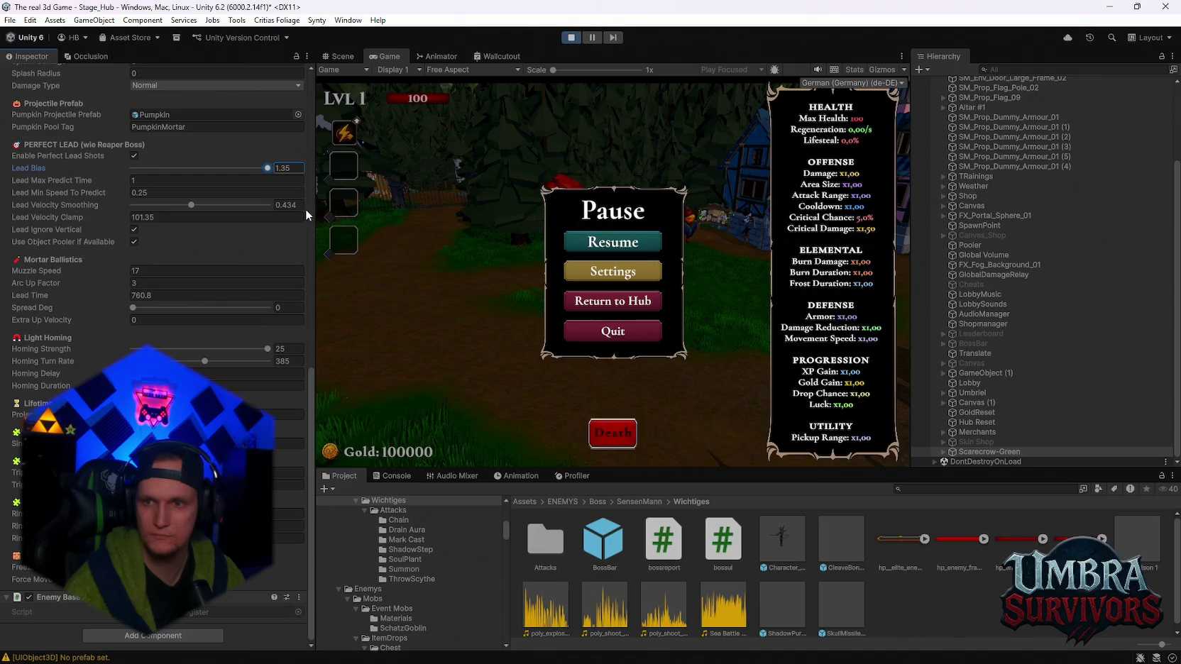
Enter Lead Max Predict Time 1.2, Min Speed 0.05, Smoothing 0.08 and Velocity Clamp 40
click(193, 181)
text(1.2)
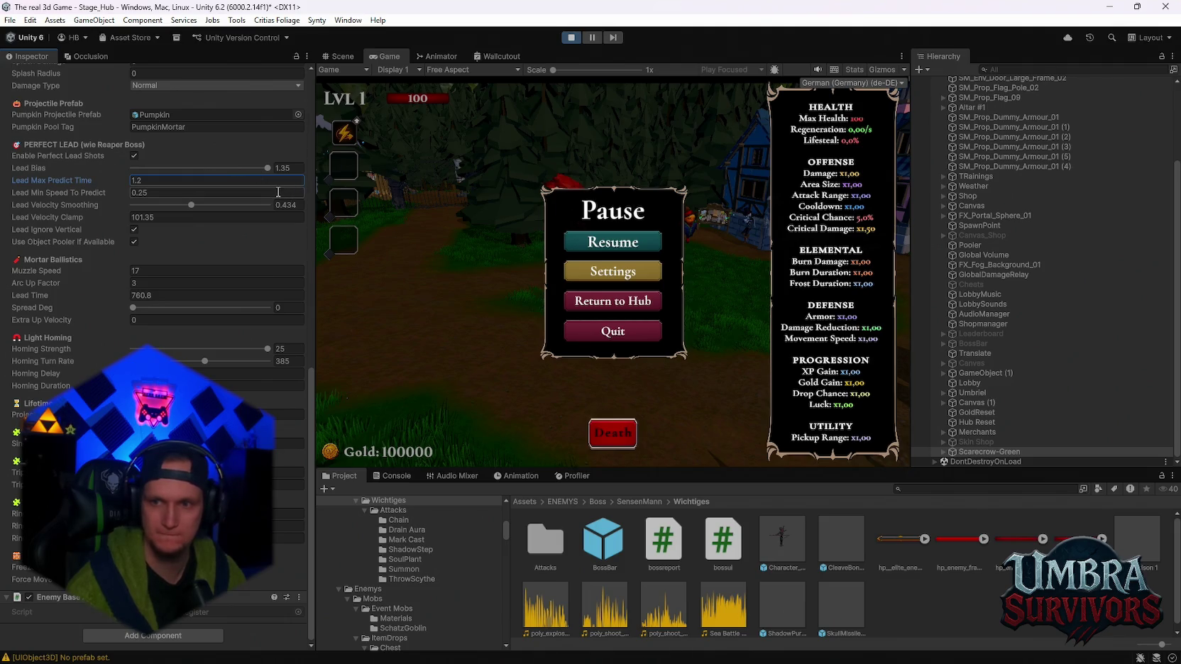
click(162, 193)
text(0)
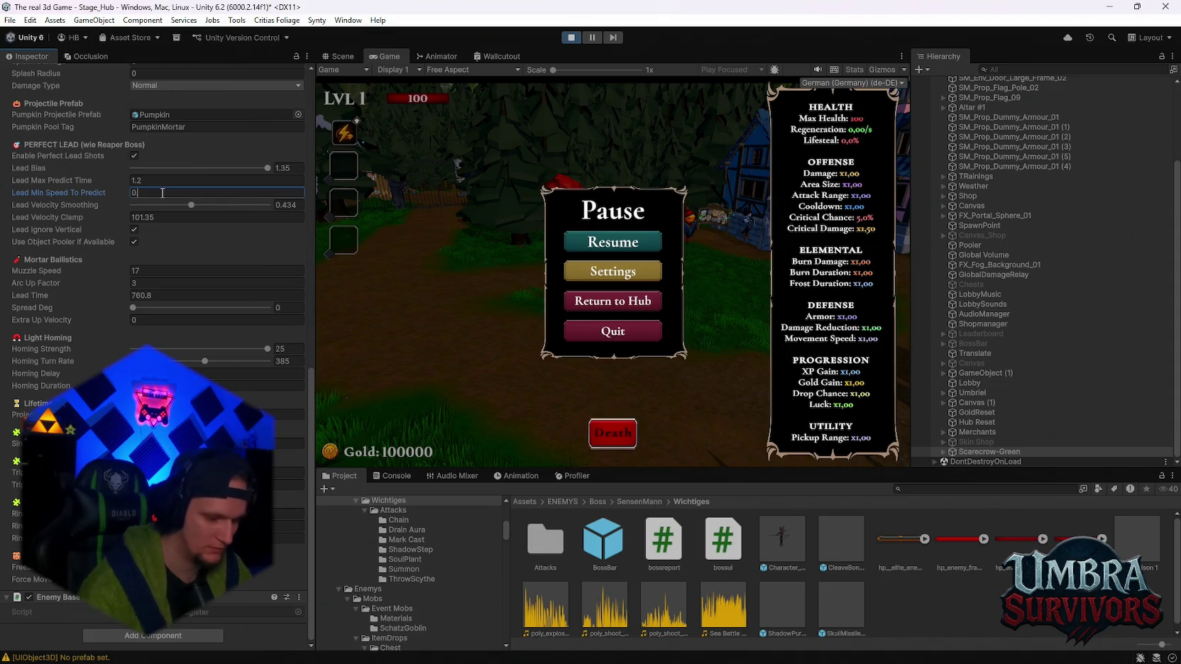
text(.05)
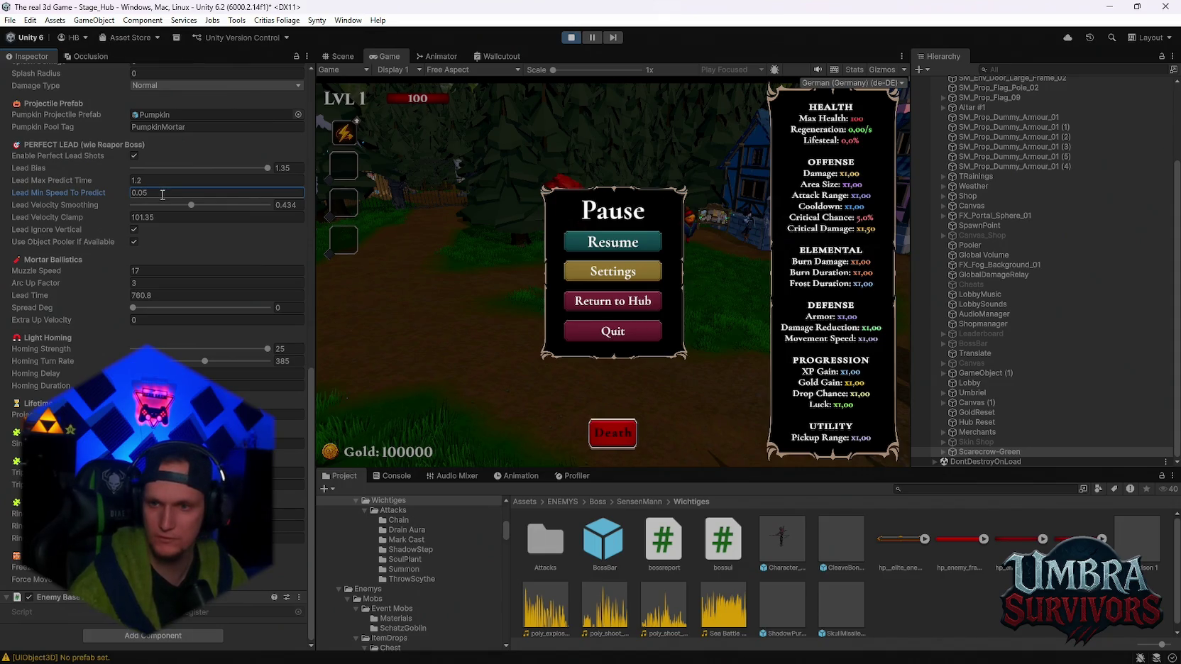
click(298, 205)
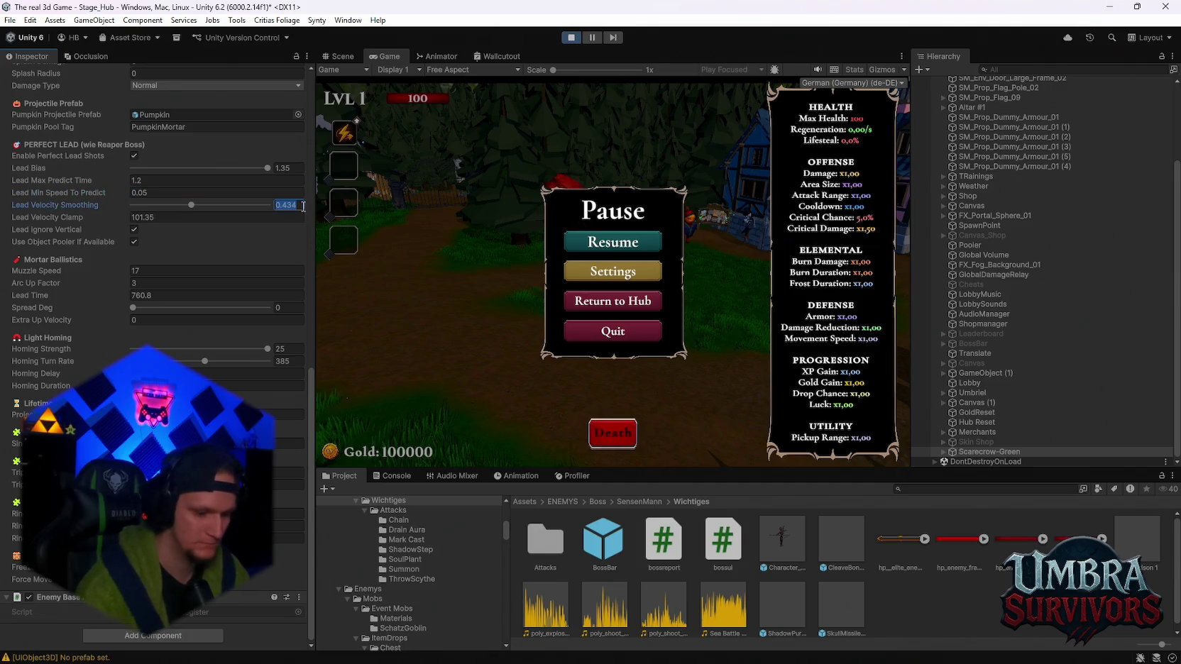
text(0.0)
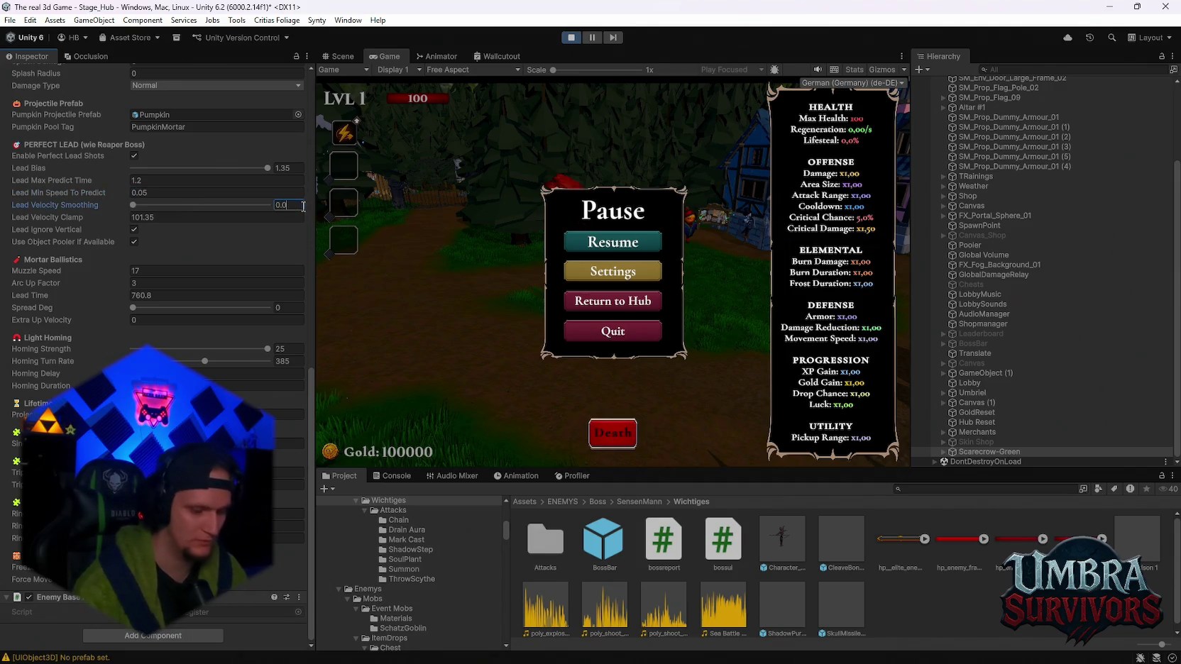
text(8)
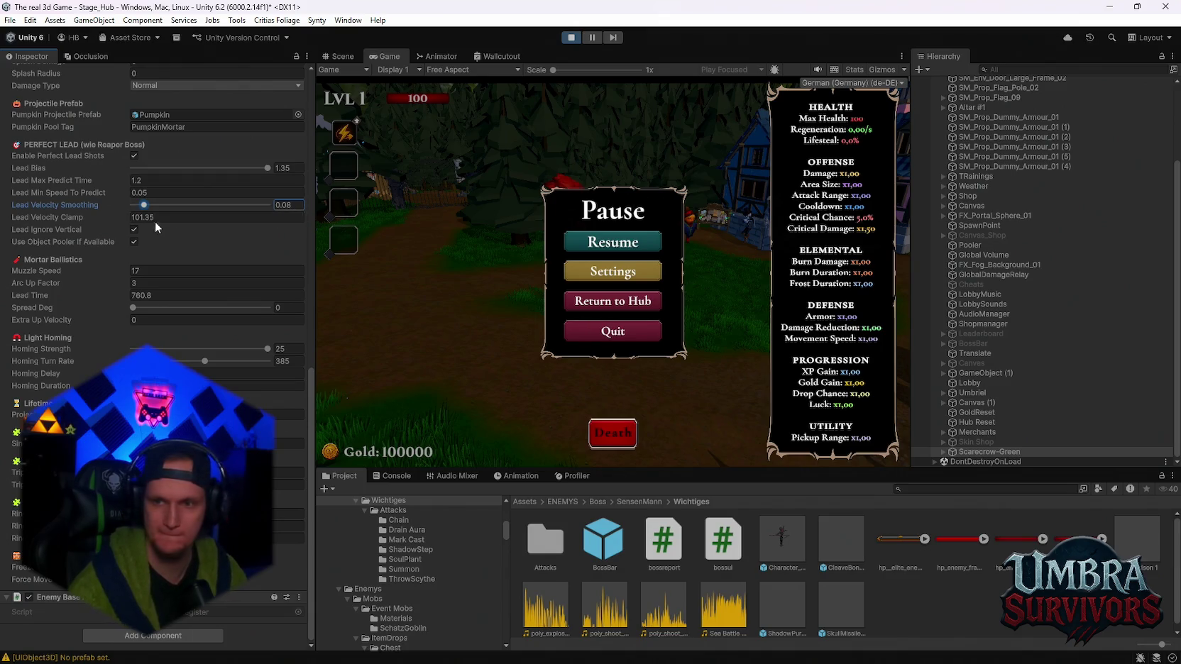
click(158, 220)
text(40)
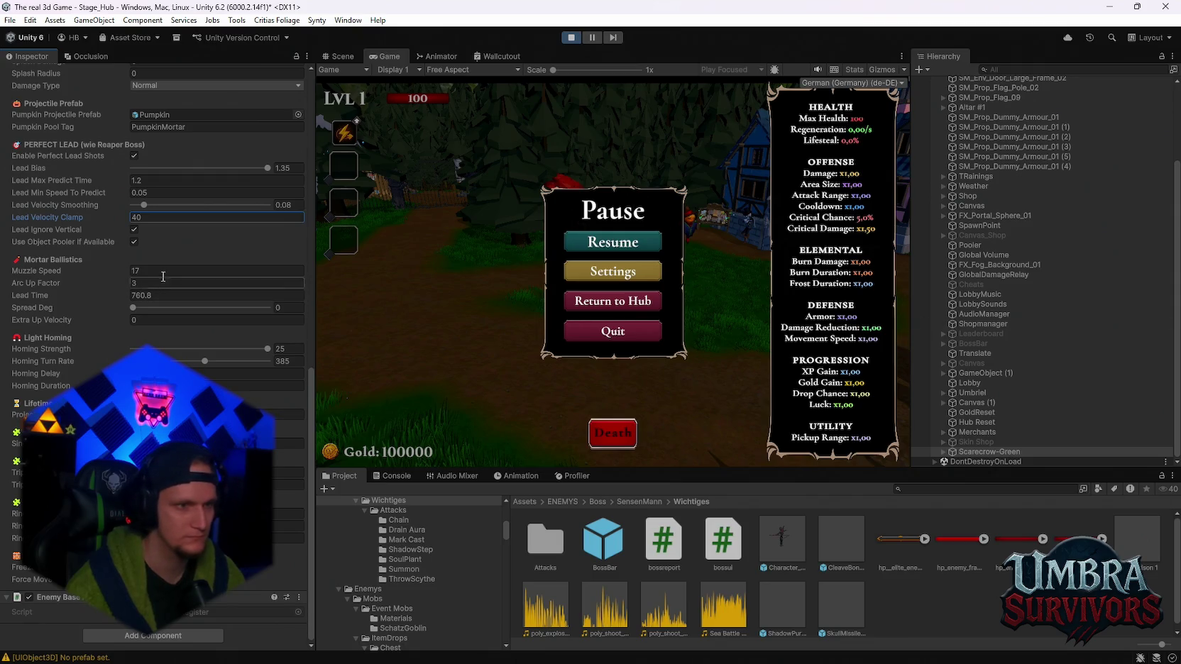
Set Muzzle Speed 26, Arc Up Factor 2, Lead Time 0 and Homing Turn Rate 720
click(161, 271)
text(26)
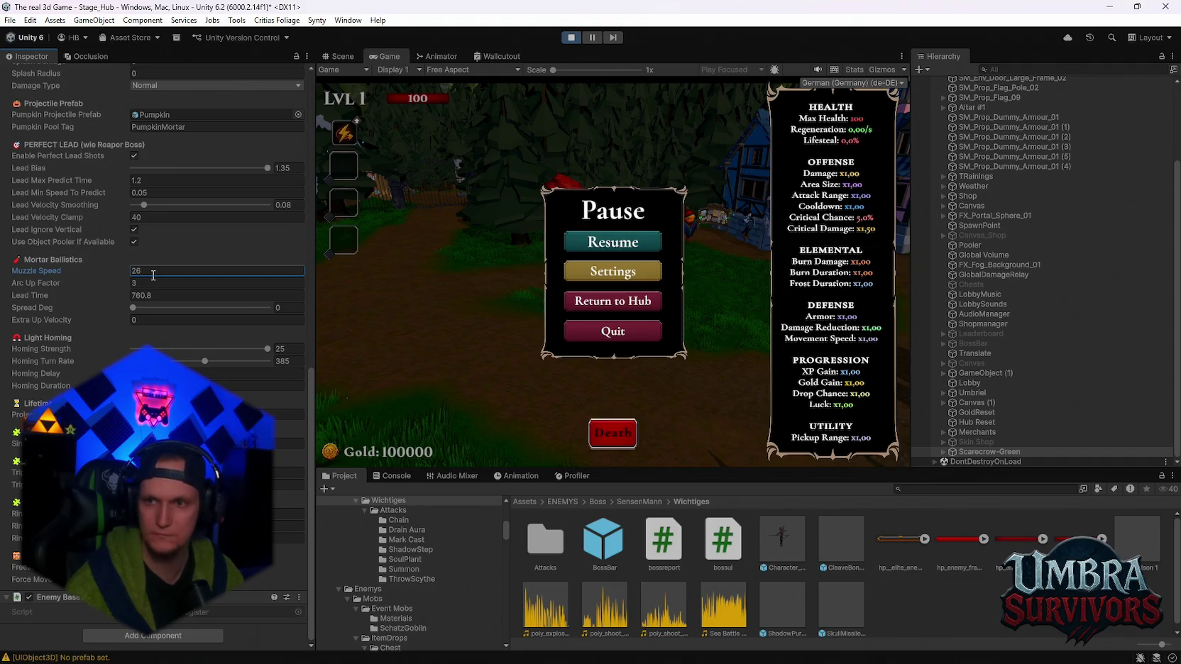
click(152, 283)
text(2)
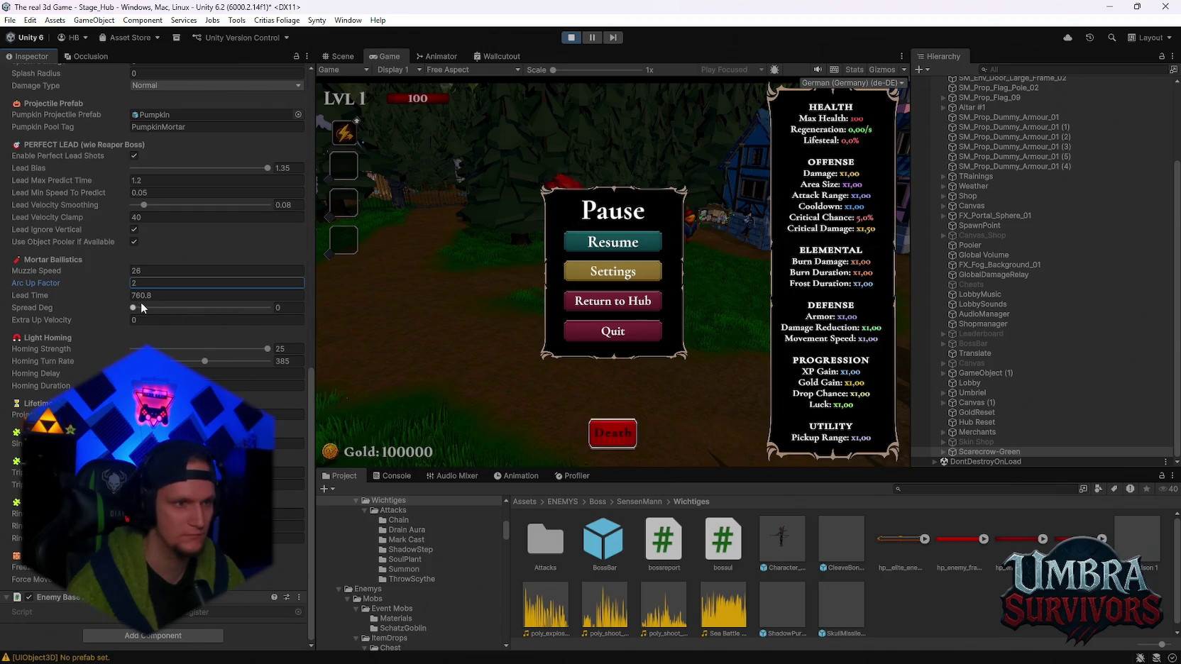
click(168, 294)
text(0)
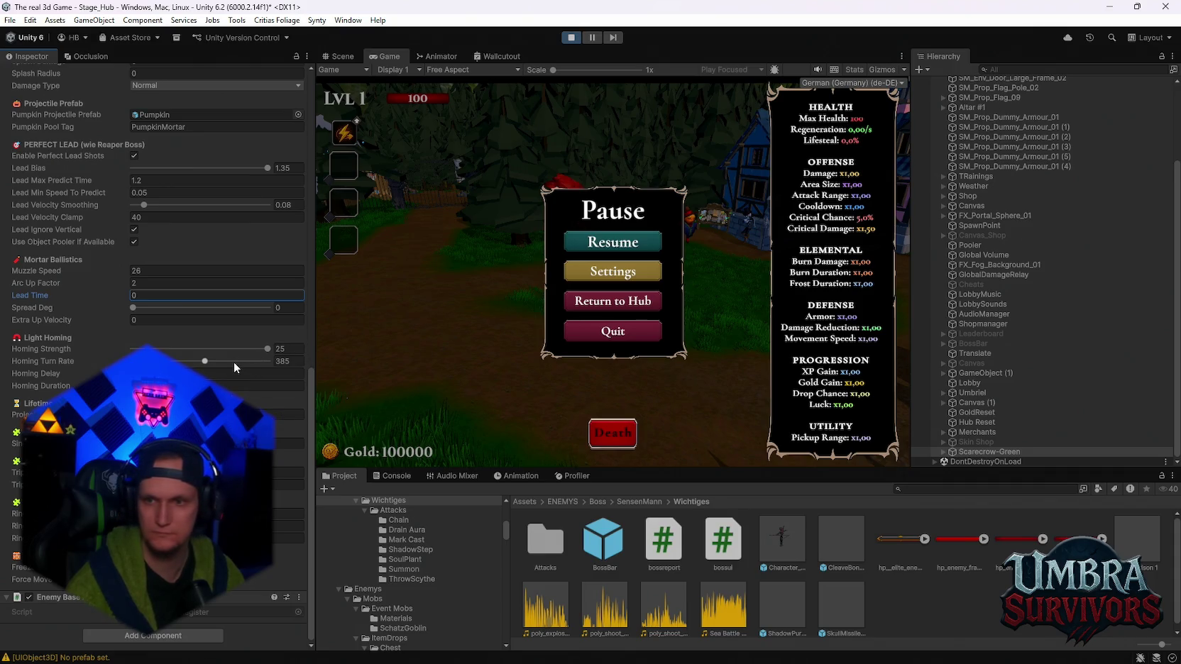
drag(228, 360, 288, 364)
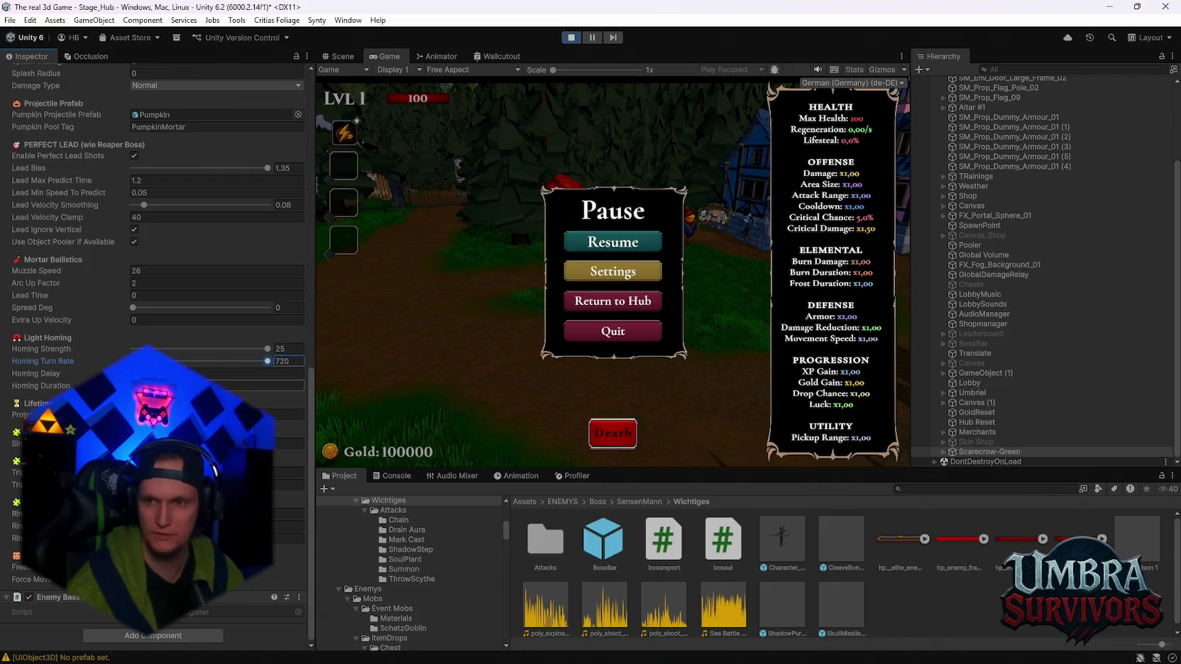
click(213, 385)
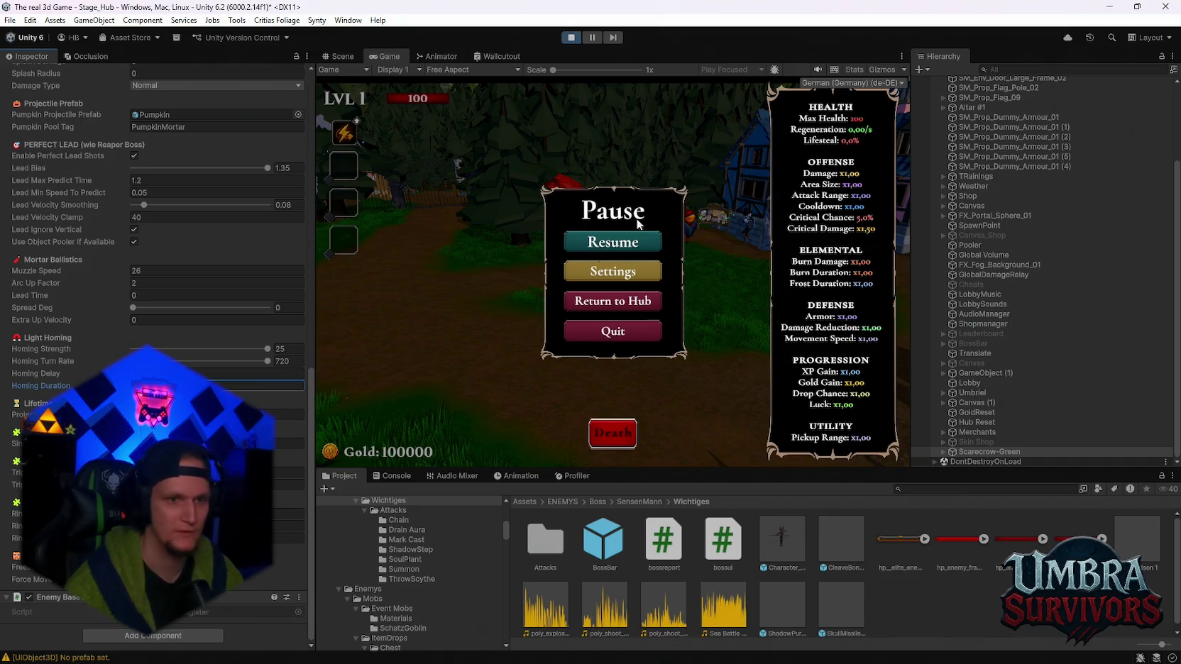
Playtest the new mortar values against the boss, then pause
click(612, 242)
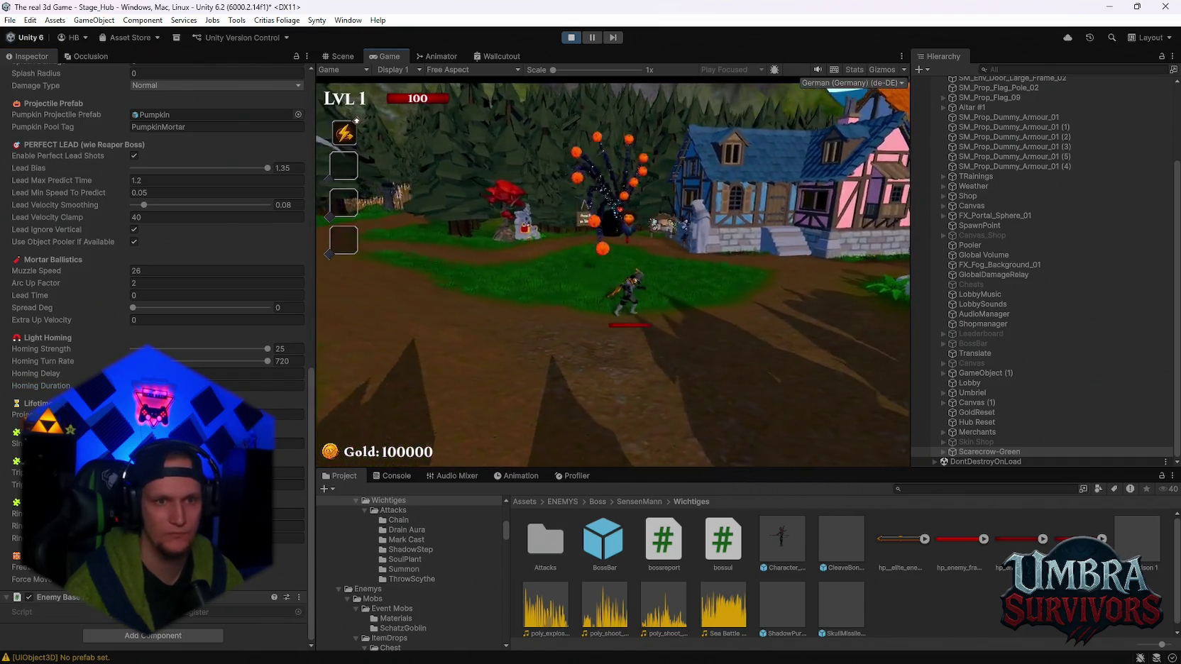
key(a)
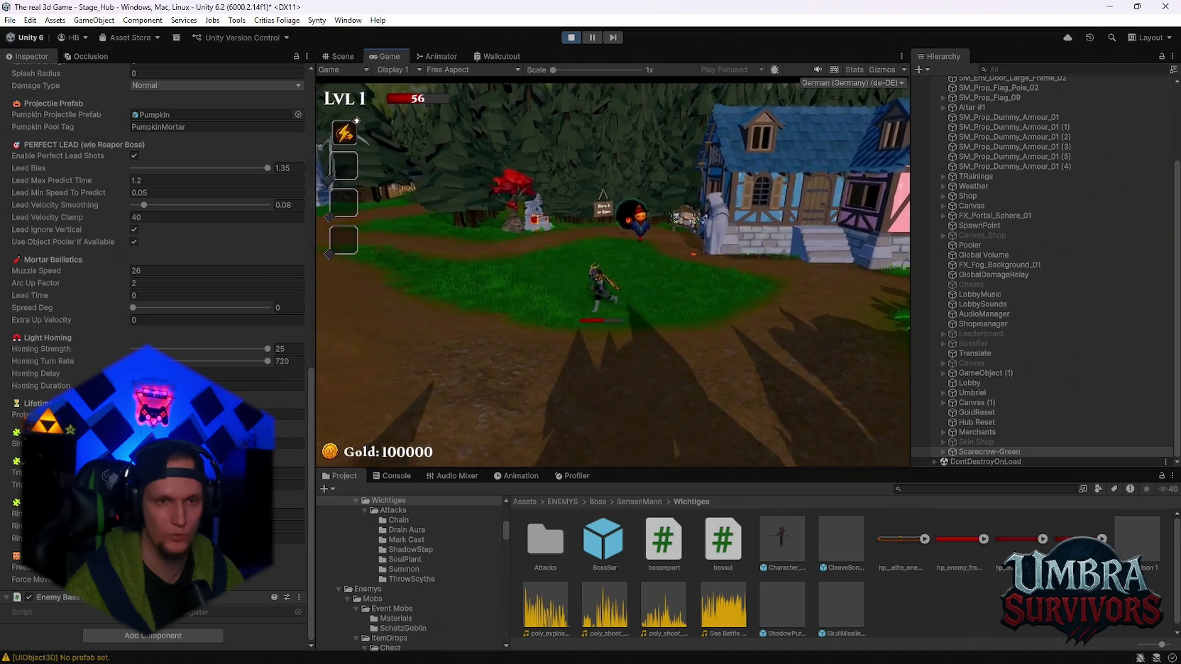
key(Escape)
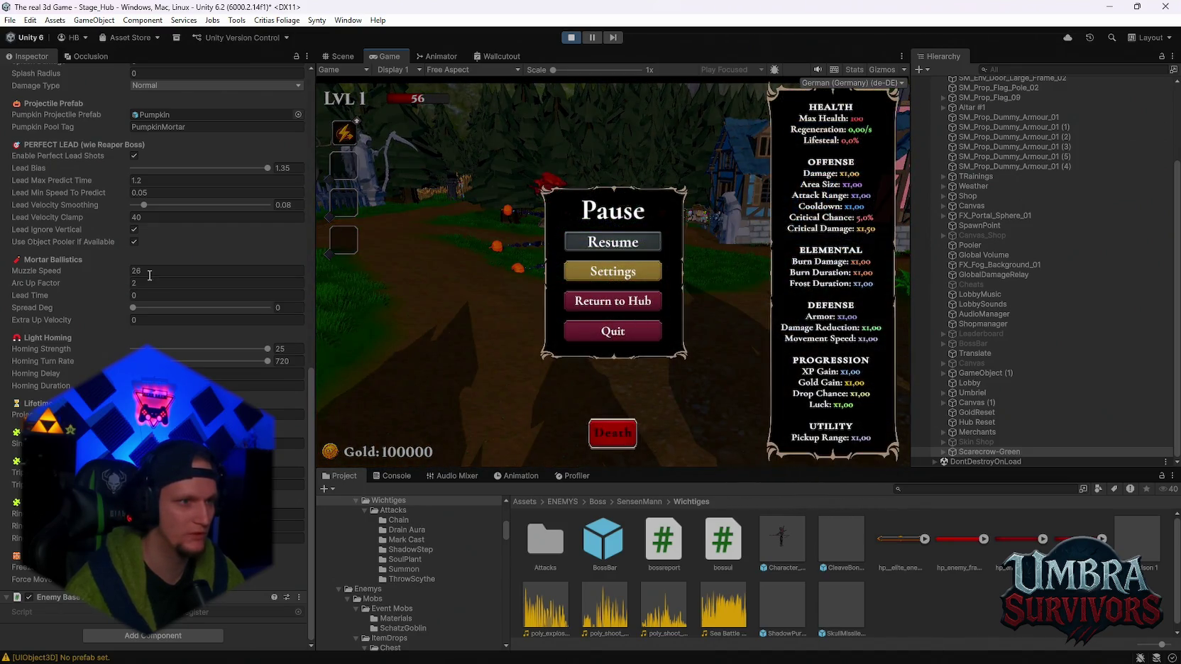
scroll(118, 187, up, 3)
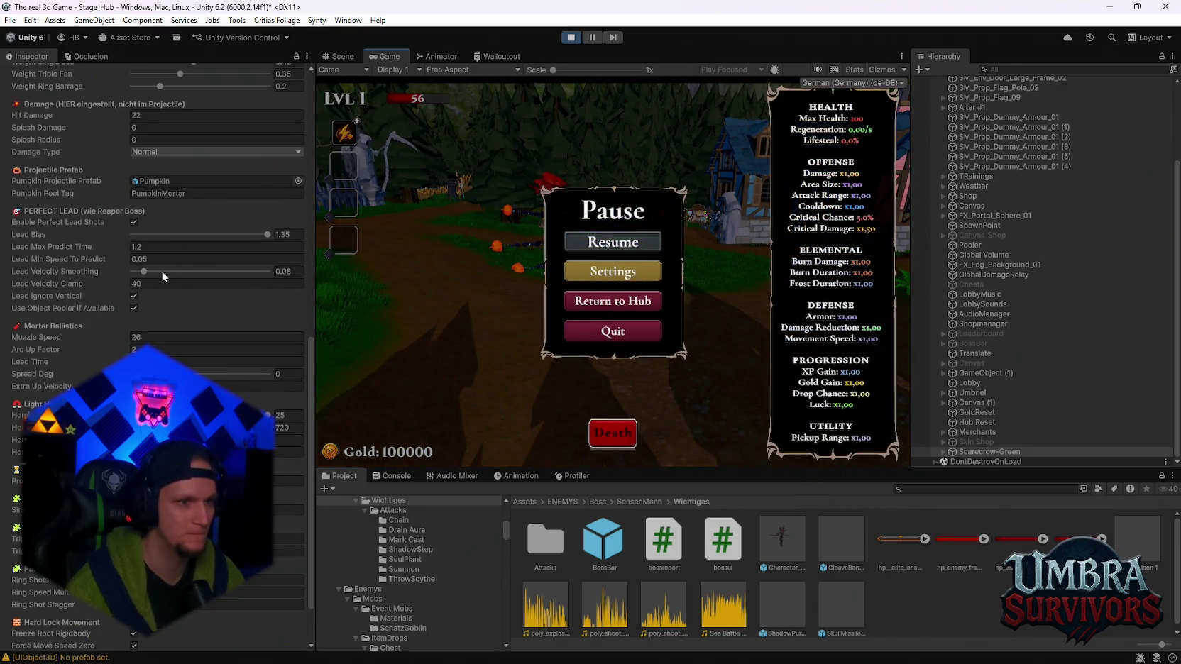
Lower the mortar's Muzzle Speed to about 23.6 and playtest it
click(117, 337)
drag(113, 335, 110, 357)
click(123, 355)
click(617, 246)
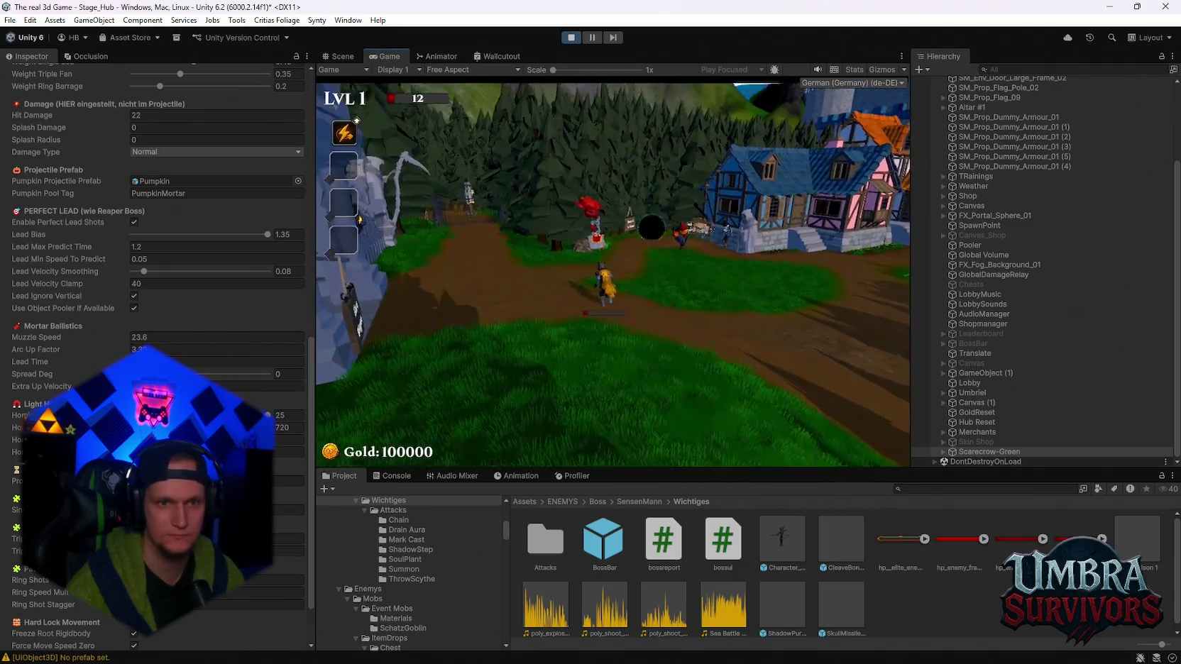
key(Escape)
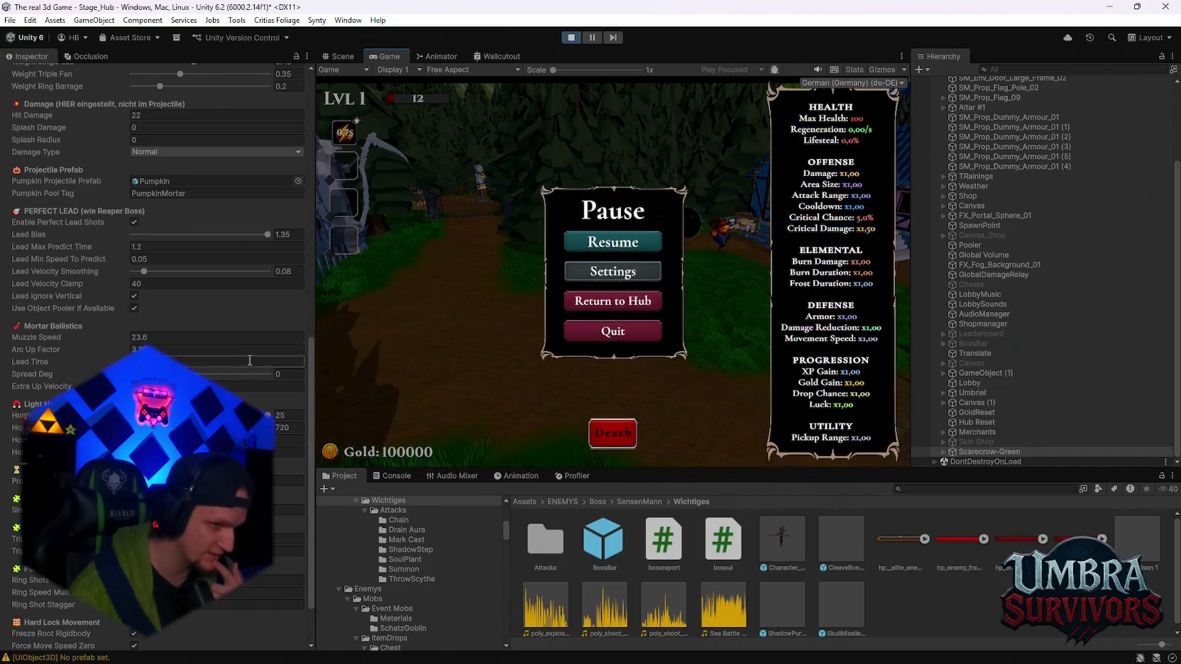
Try Homing Turn Rate values of 230 and then 316, testing each in play
click(256, 427)
text(230)
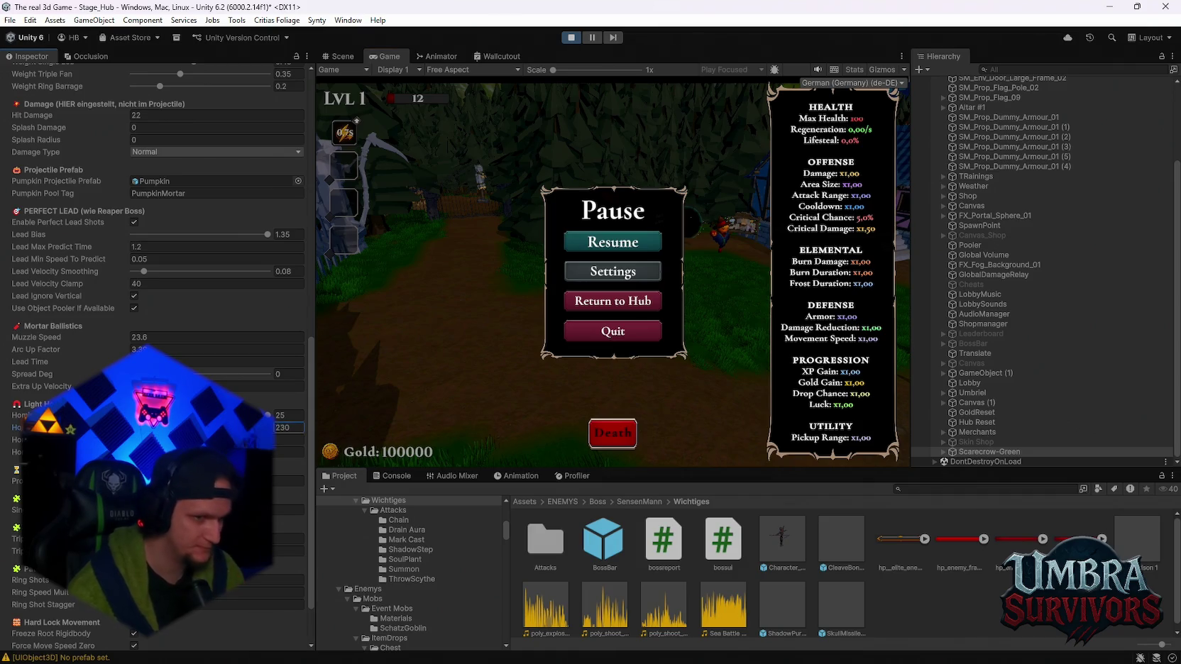
click(658, 245)
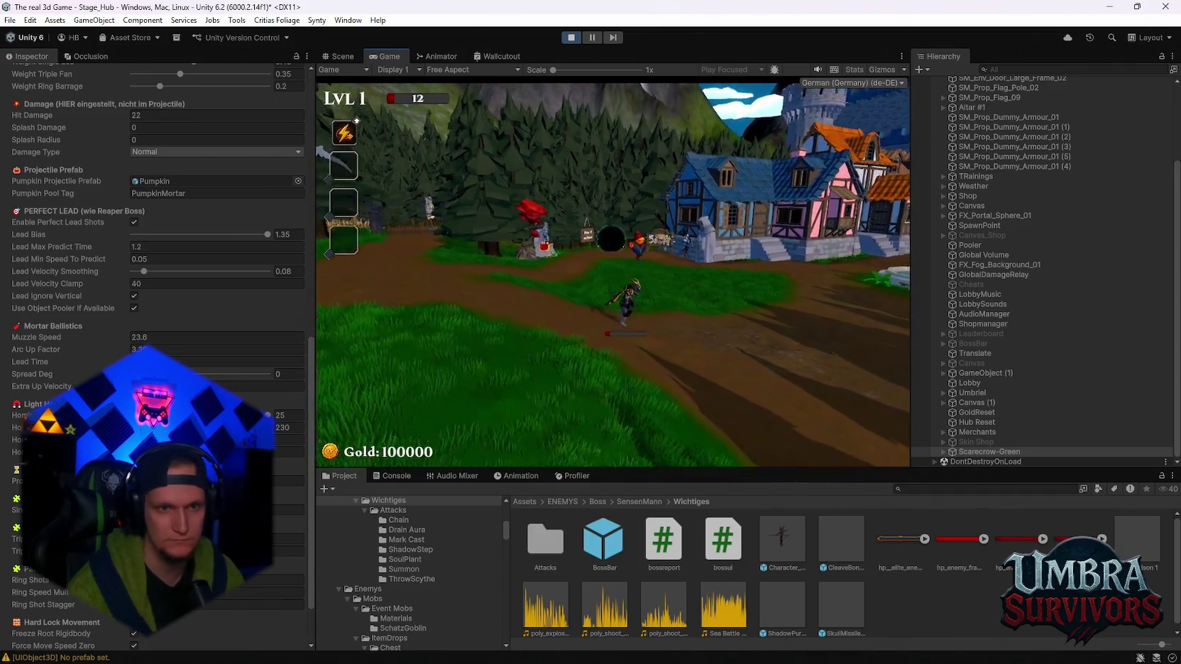
key(Escape)
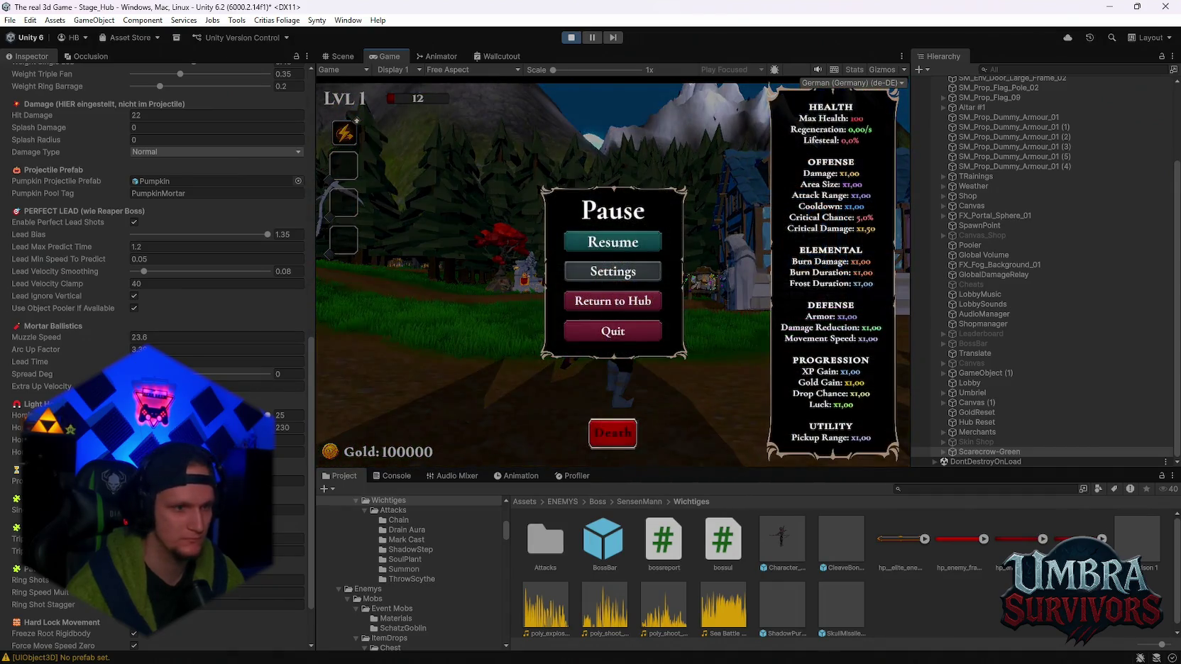
click(283, 427)
text(316)
click(610, 243)
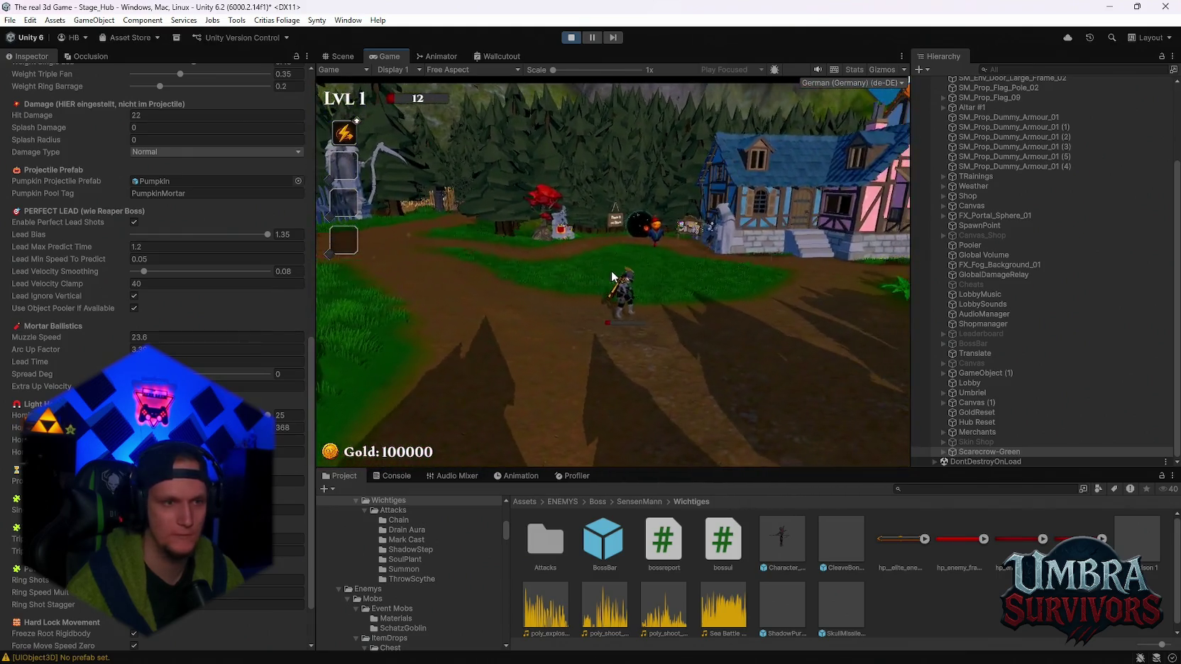
Set Muzzle Speed to 20.99 and Homing Turn Rate to 407, then test again
key(Escape)
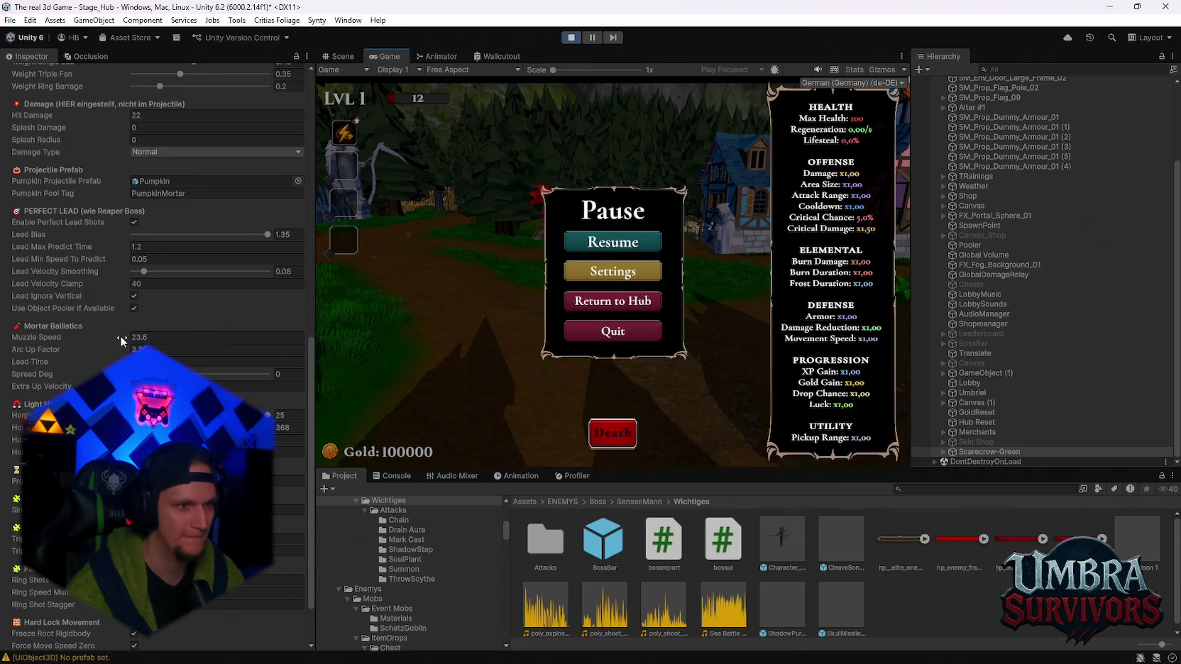
drag(120, 336, 91, 340)
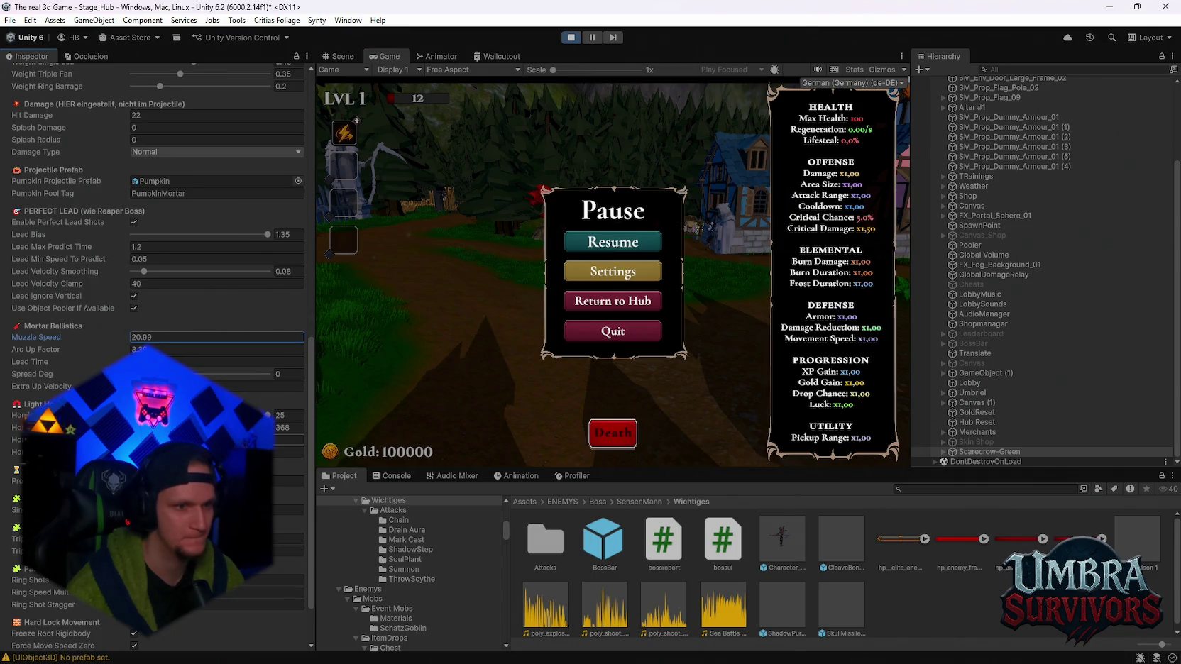
click(289, 427)
key(Escape)
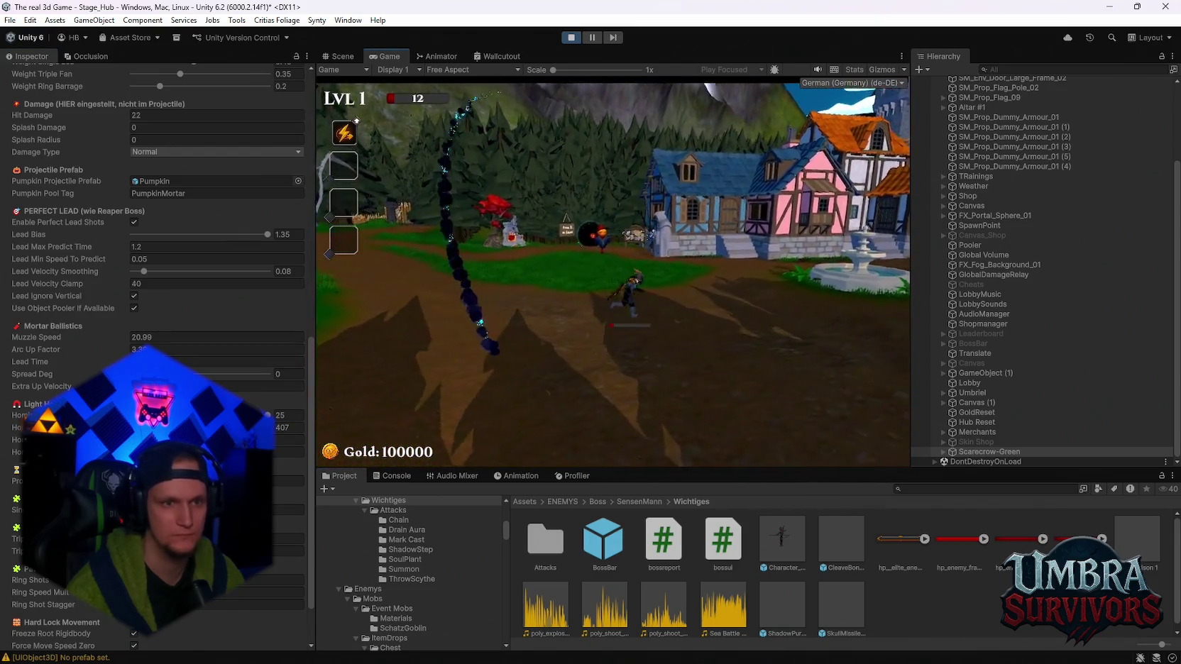
key(Escape)
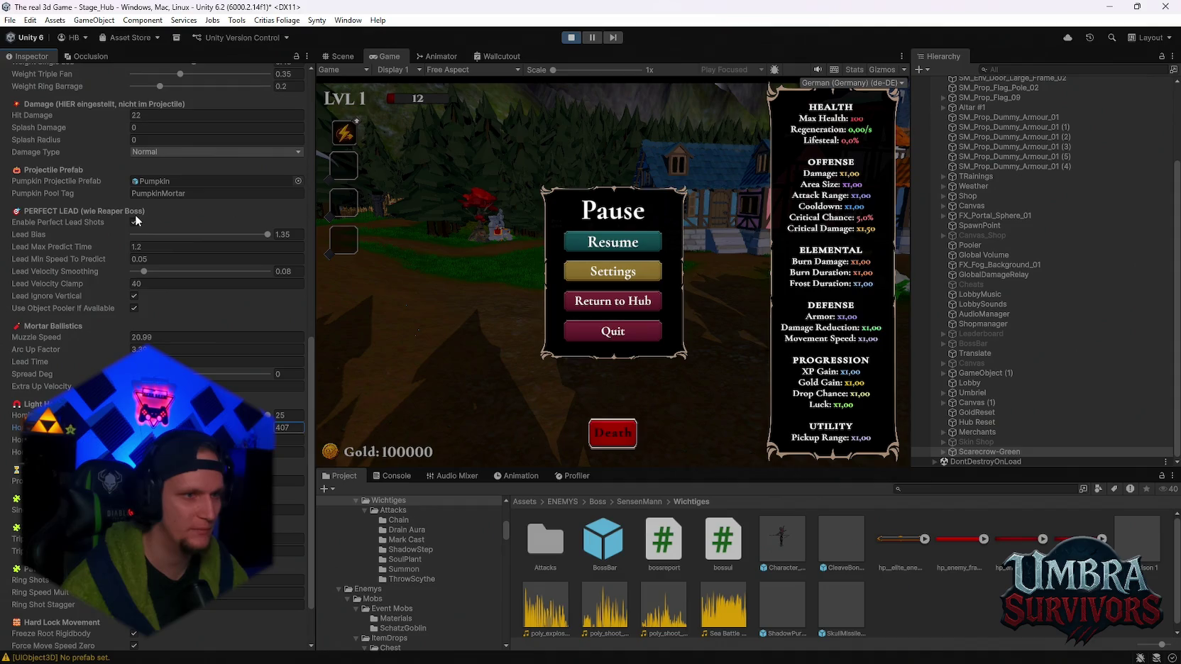
Toggle Enable Perfect Lead Shots off and back on, testing each state
click(134, 223)
key(Escape)
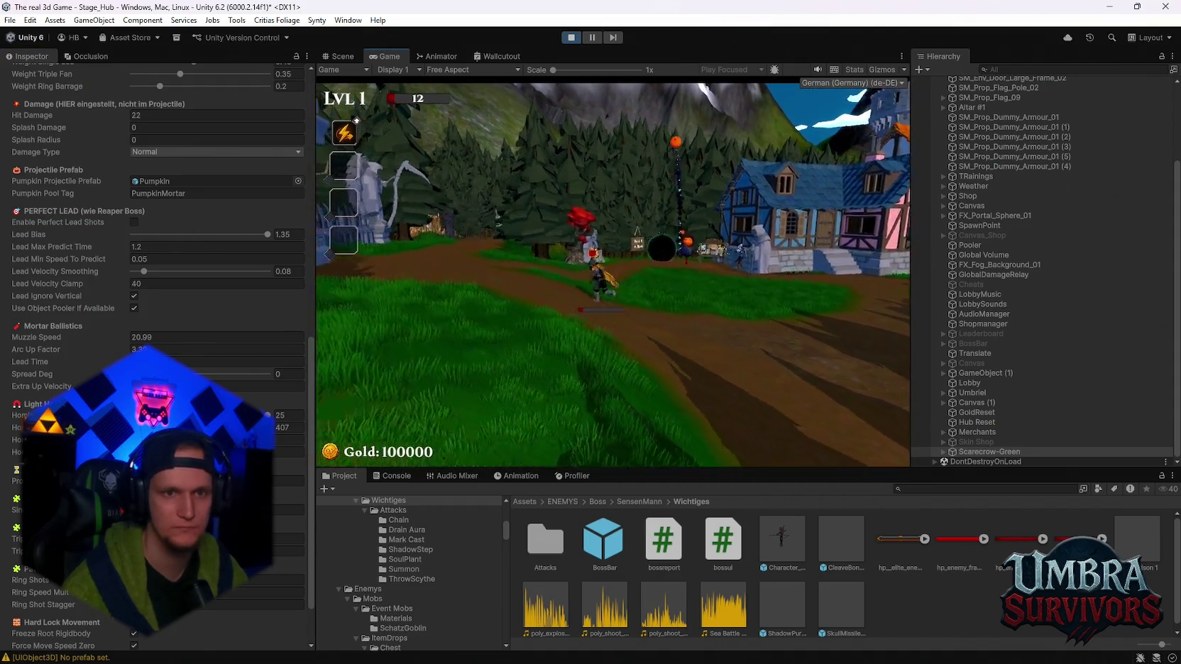
key(Escape)
click(134, 222)
click(650, 250)
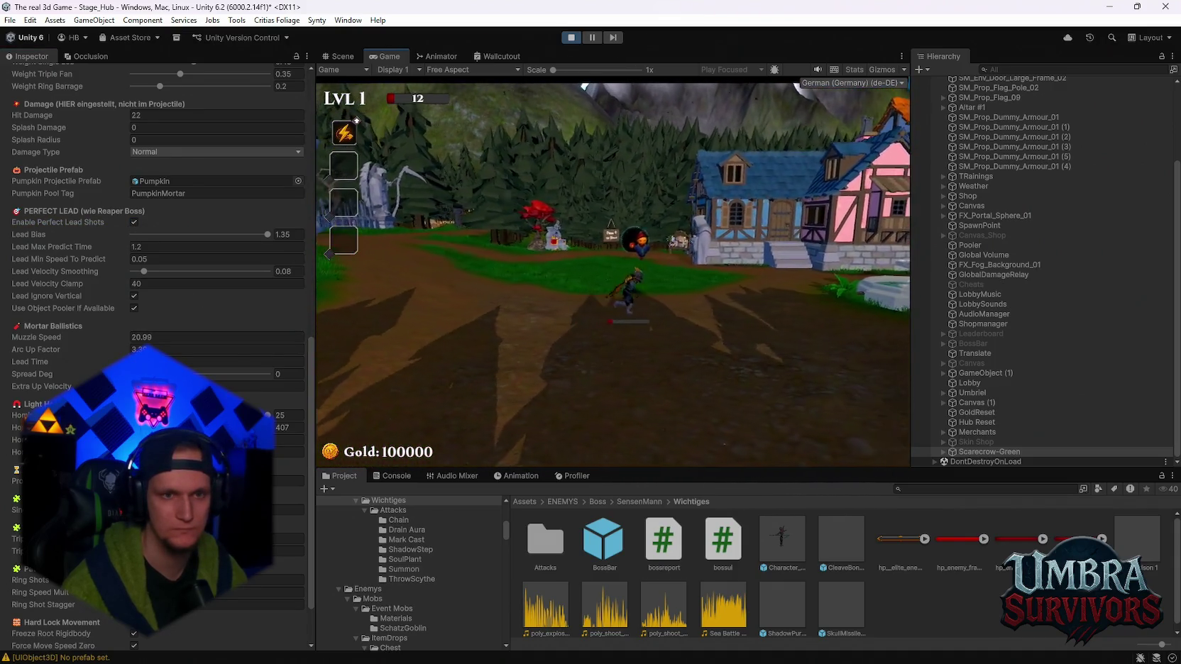
key(Escape)
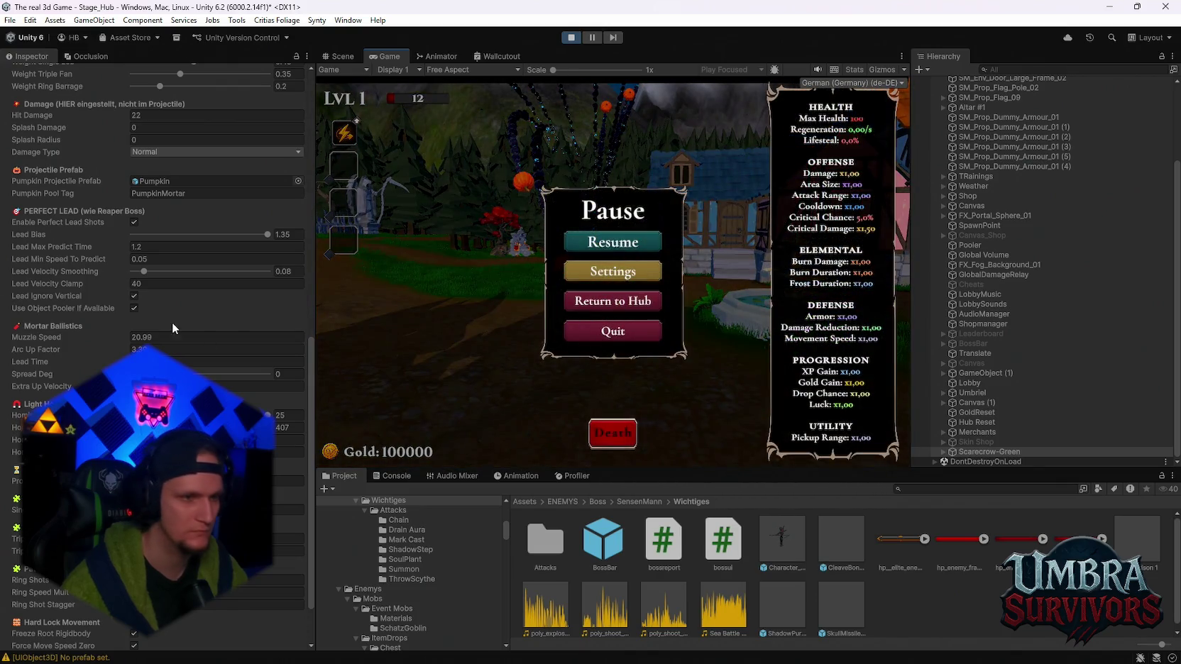
Raise Lead Time from 0 to 799.3, test it, then show the Console warnings
scroll(197, 359, down, 3)
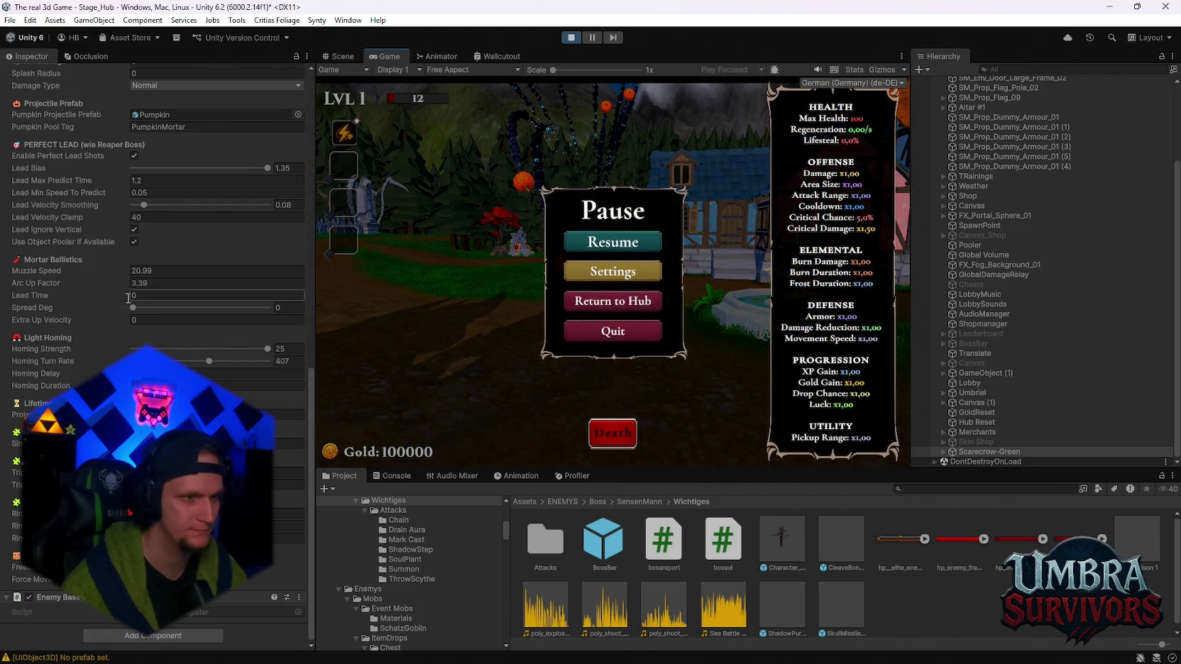
drag(100, 298, 512, 466)
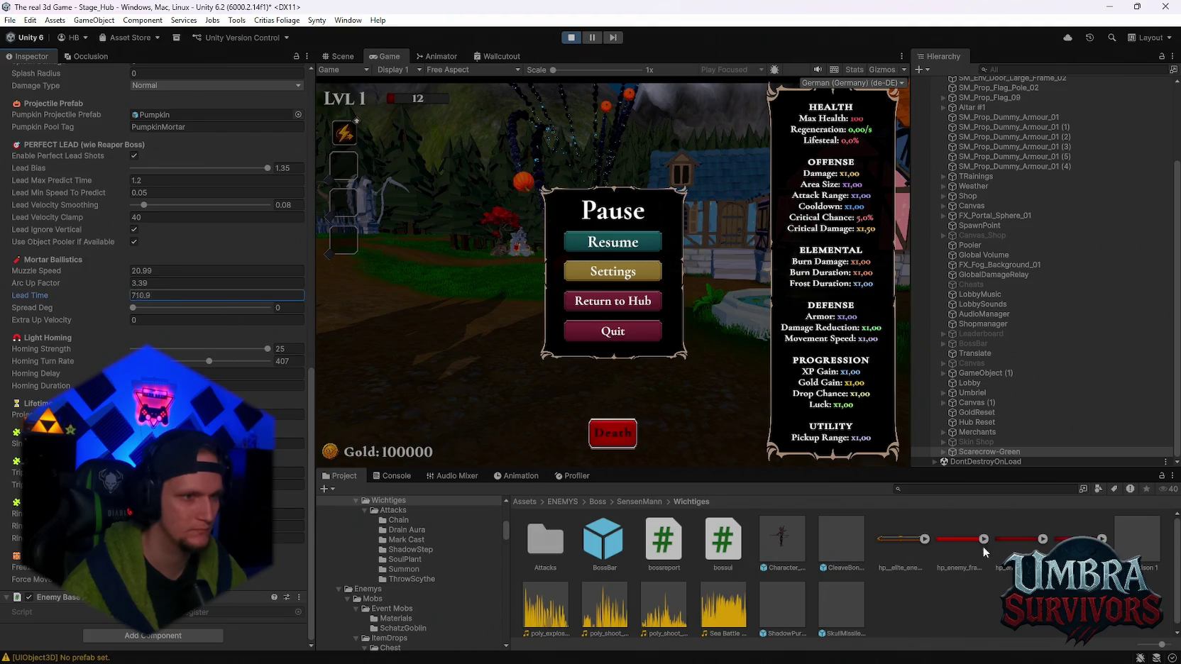
drag(982, 546, 993, 545)
click(635, 243)
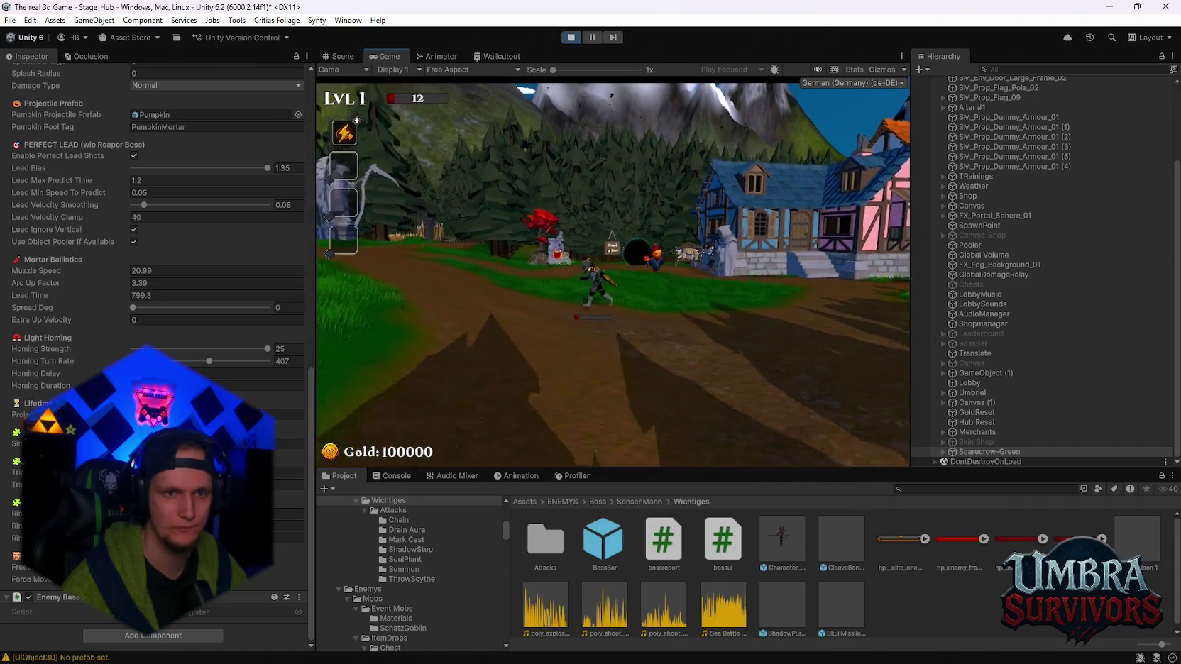
key(Escape)
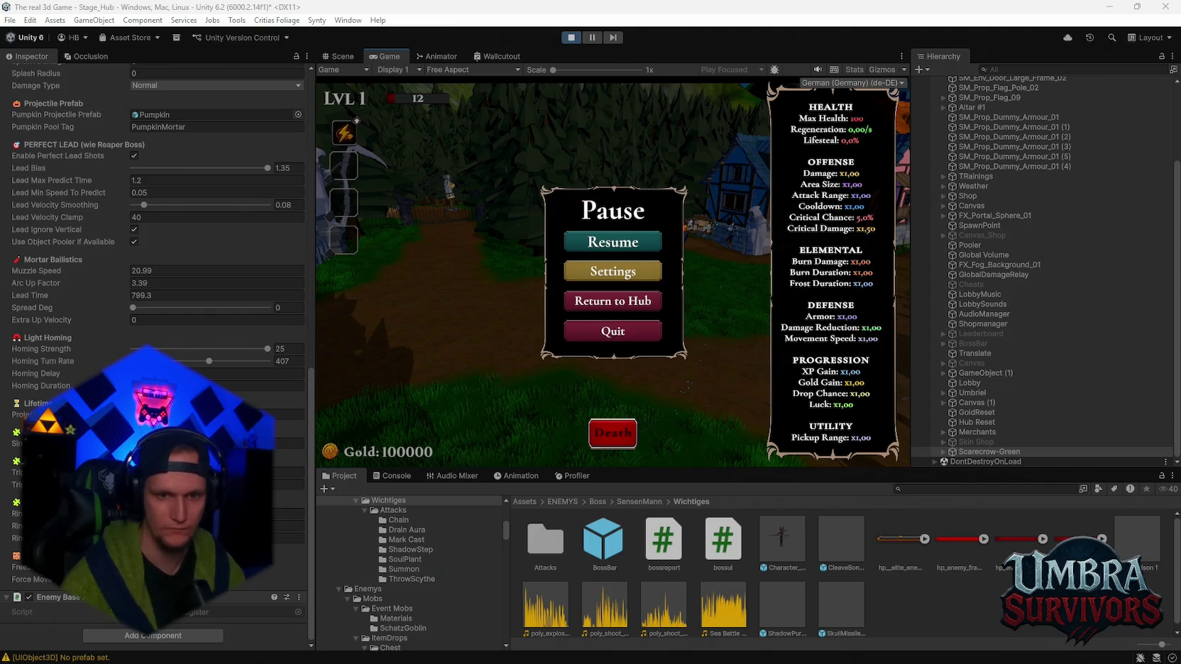
click(391, 476)
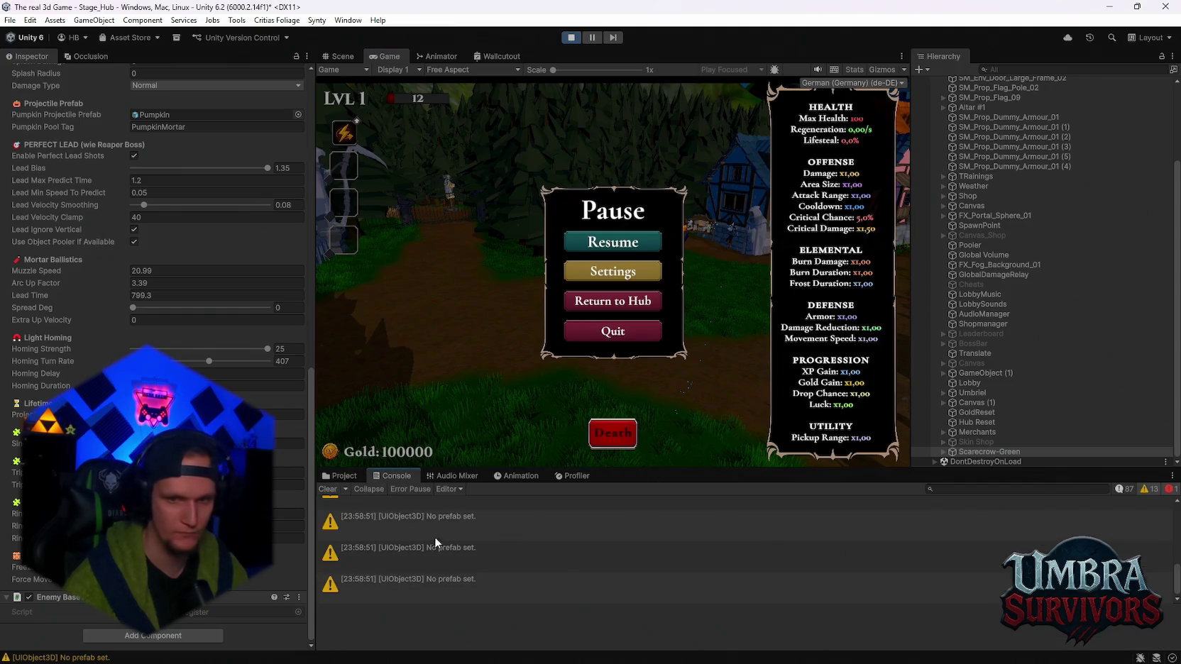
Stop play mode and bring up Task Manager with Ctrl+Shift+Esc
scroll(466, 542, down, 5)
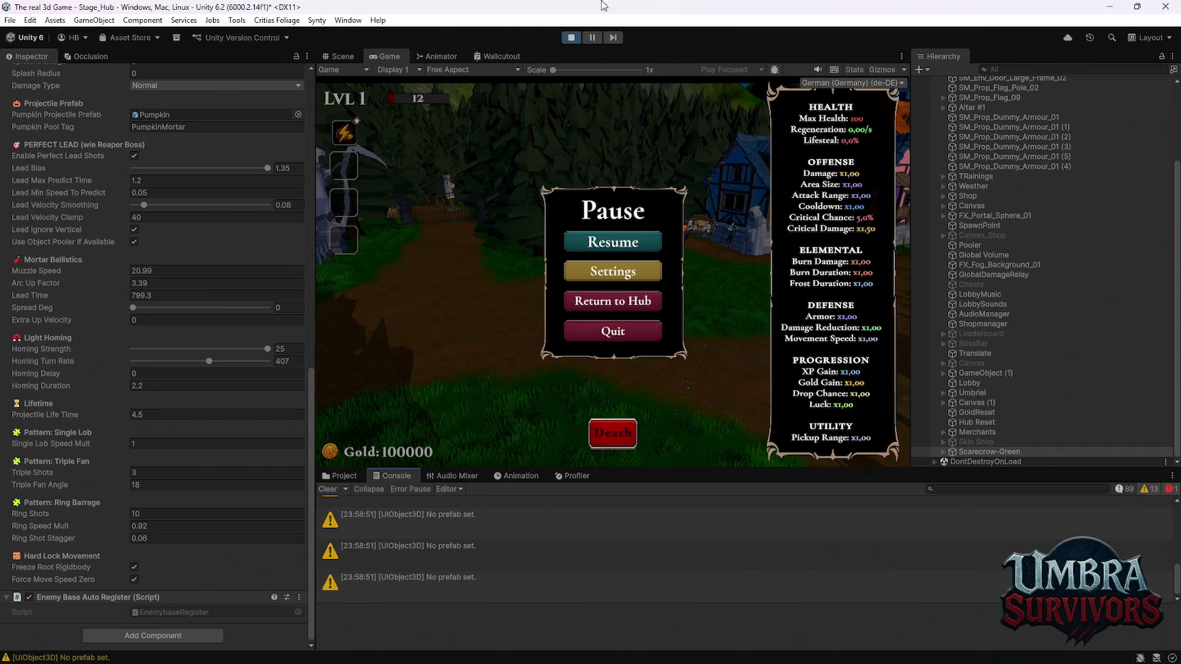
click(571, 37)
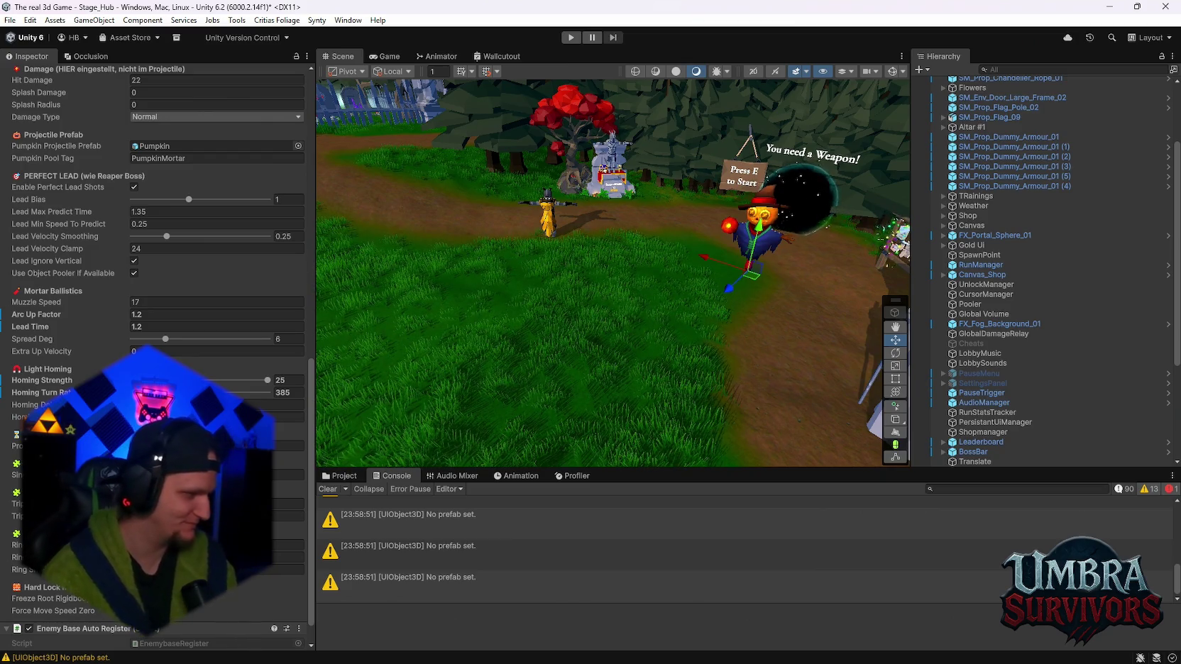
mouse_move(922, 661)
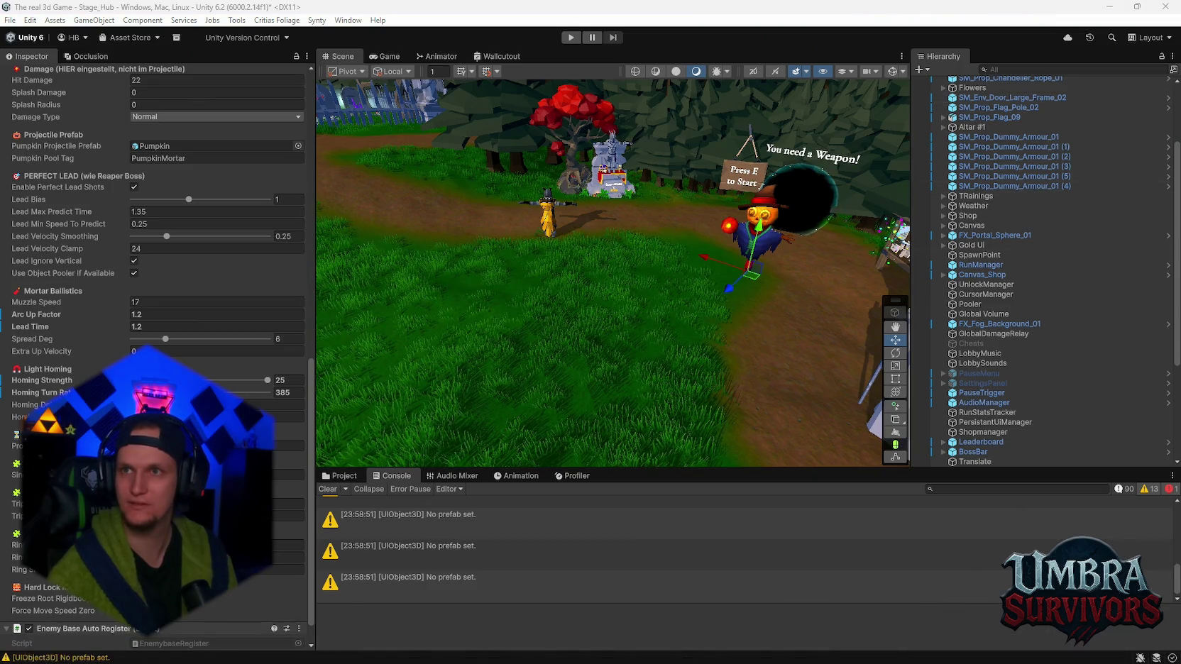
key(ctrl+shift+Escape)
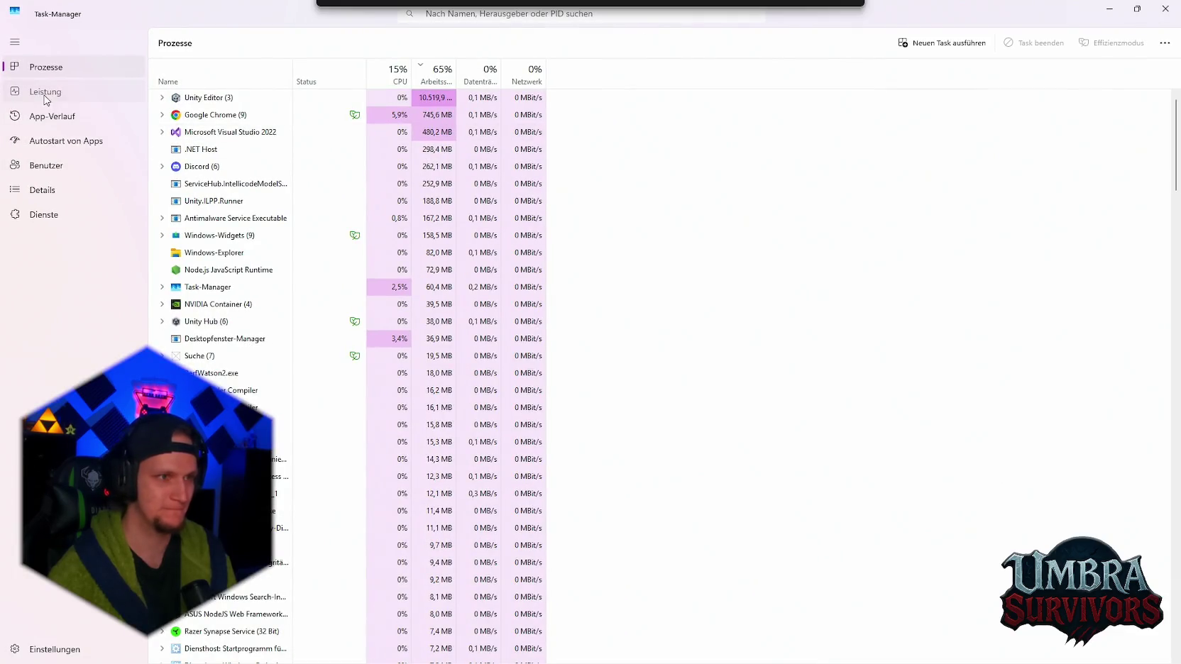
View the GPU 0 graphs for the RTX 3070 Ti under Leistung, then close Task Manager
click(46, 93)
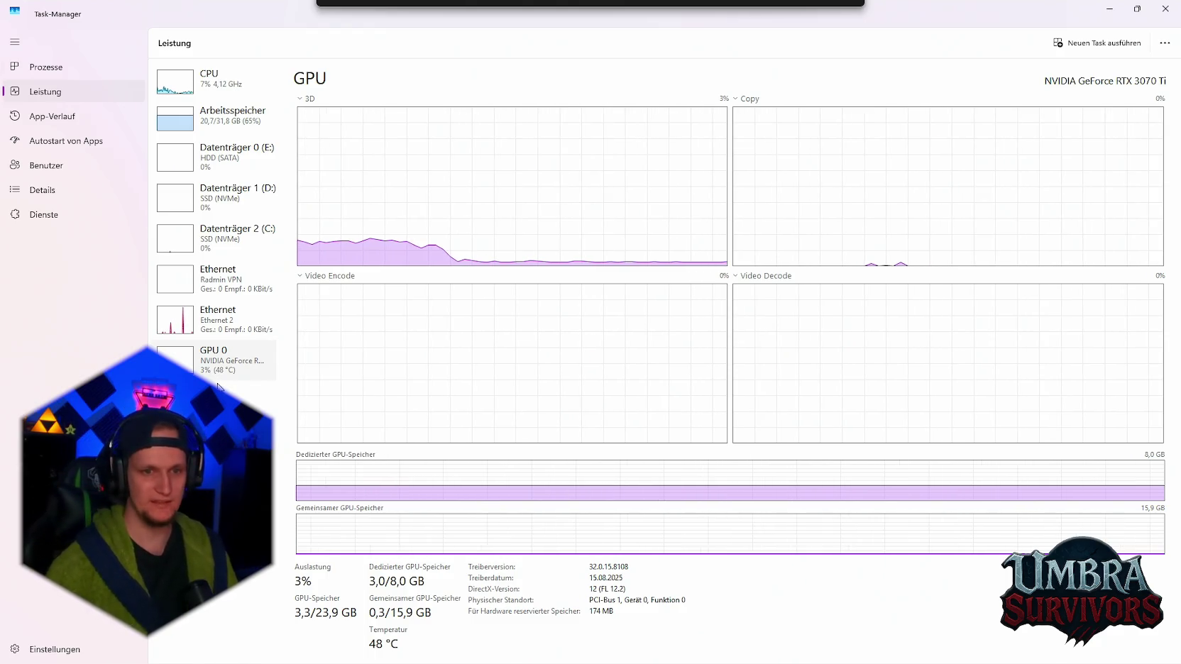
click(1164, 9)
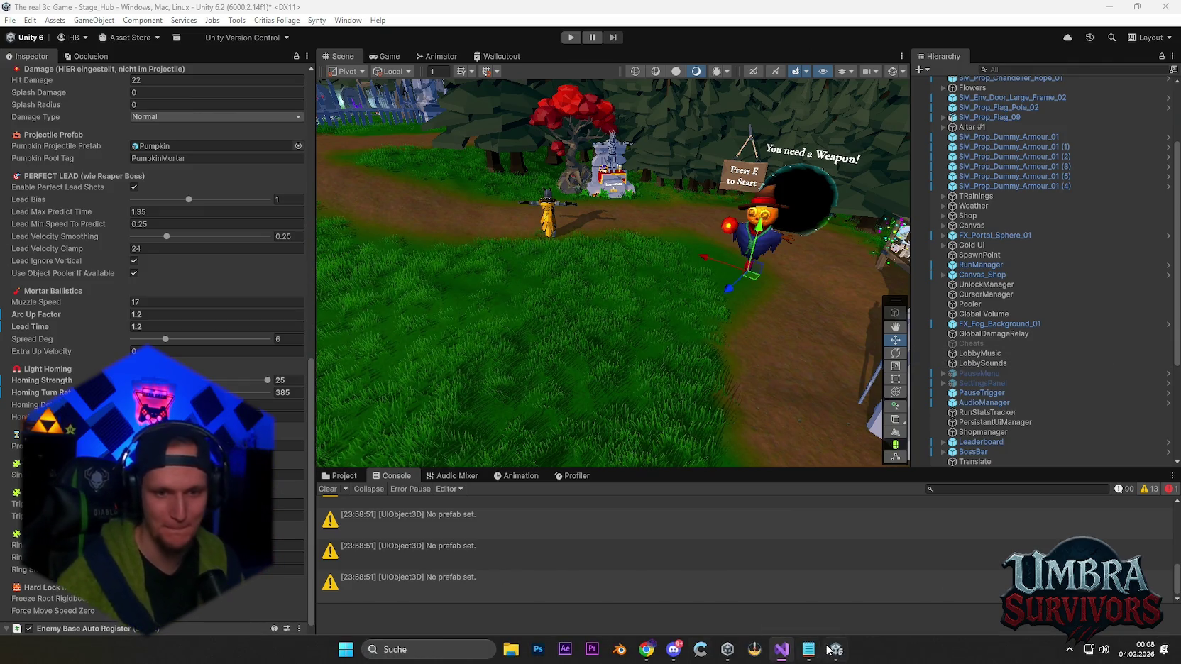
Bring up the Problem MONTAG.txt notes, nudge the window, and place the cursor under Patch
click(808, 649)
drag(979, 83, 1053, 71)
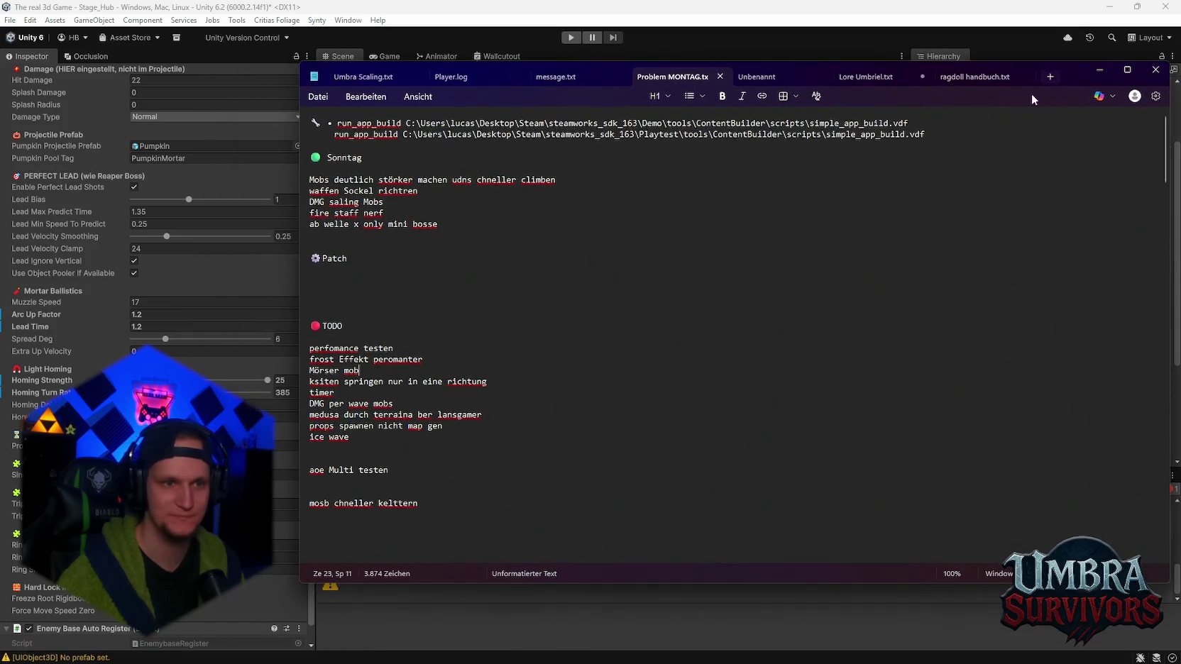
click(406, 277)
scroll(396, 346, up, 10)
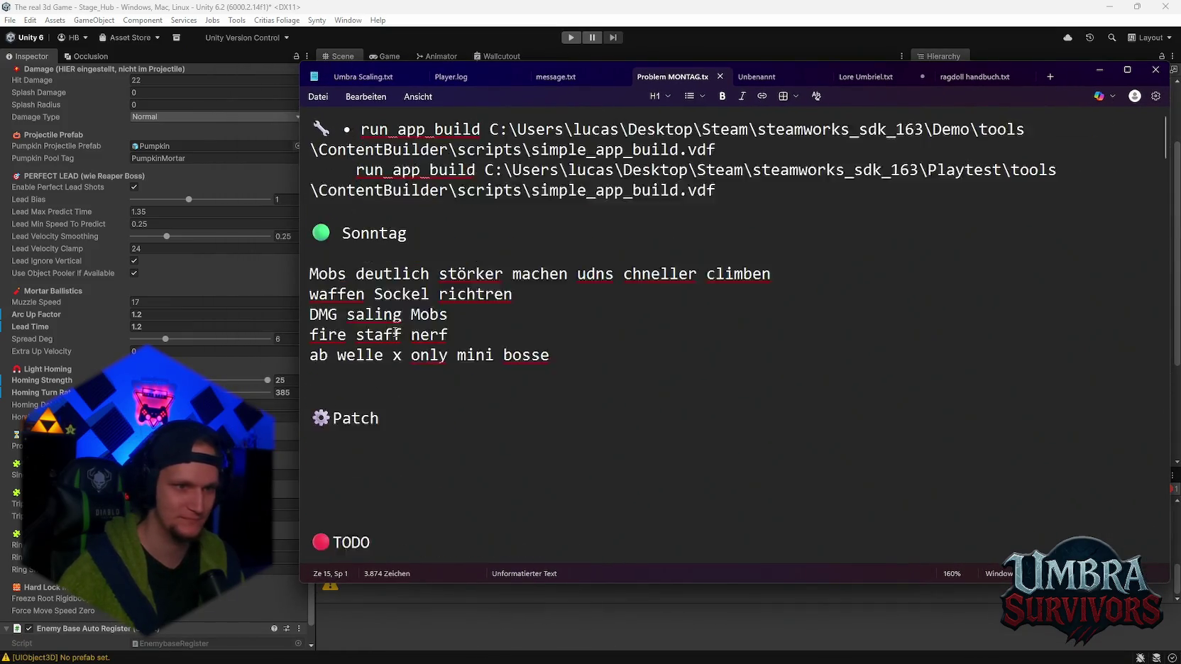
scroll(396, 346, down, 3)
scroll(401, 219, up, 2)
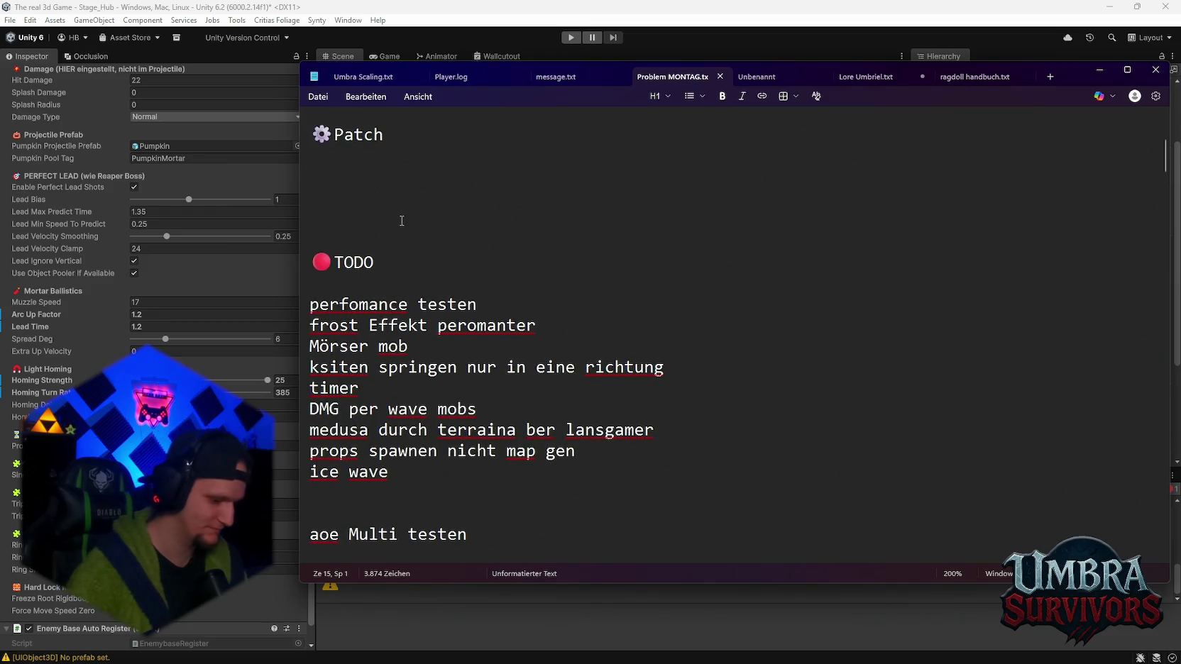
Type a name and a few filler words on the line under the Patch heading
text(Lucas)
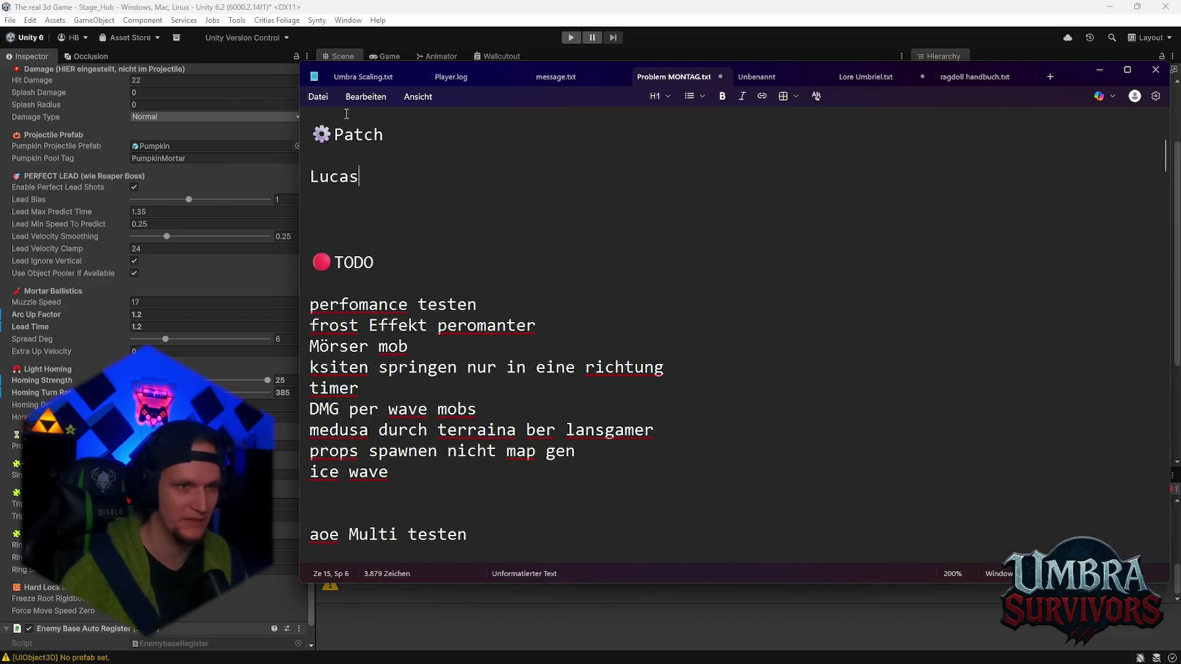
double_click(366, 179)
click(365, 178)
text(sacul)
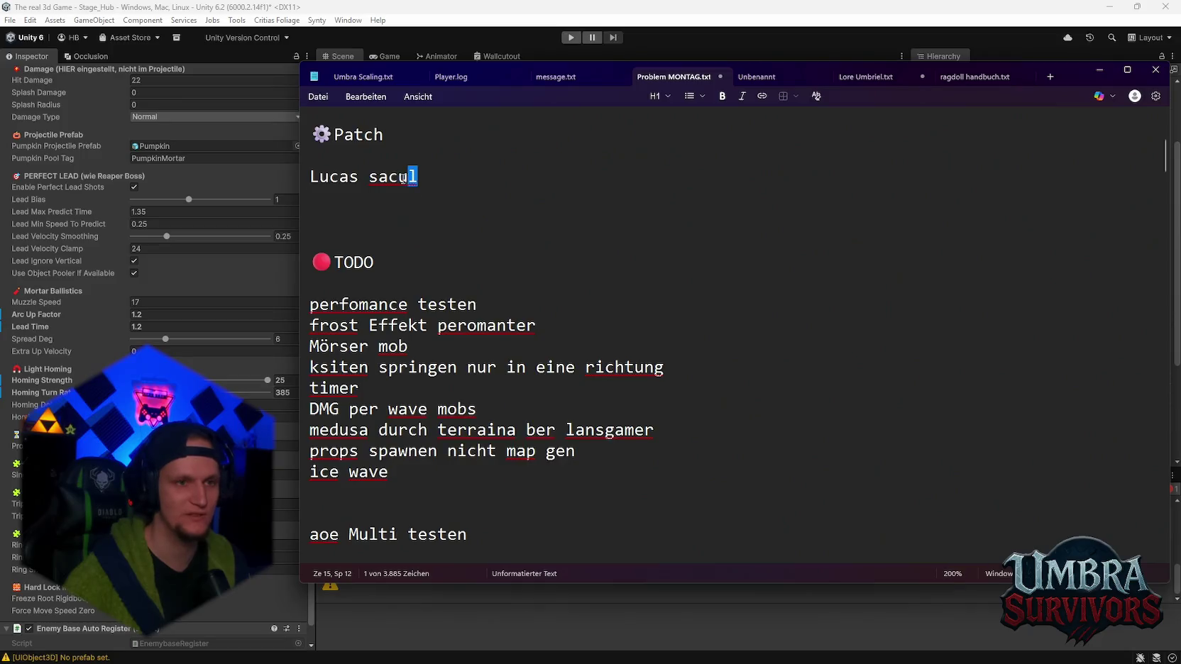
shift+click(391, 179)
key(Right)
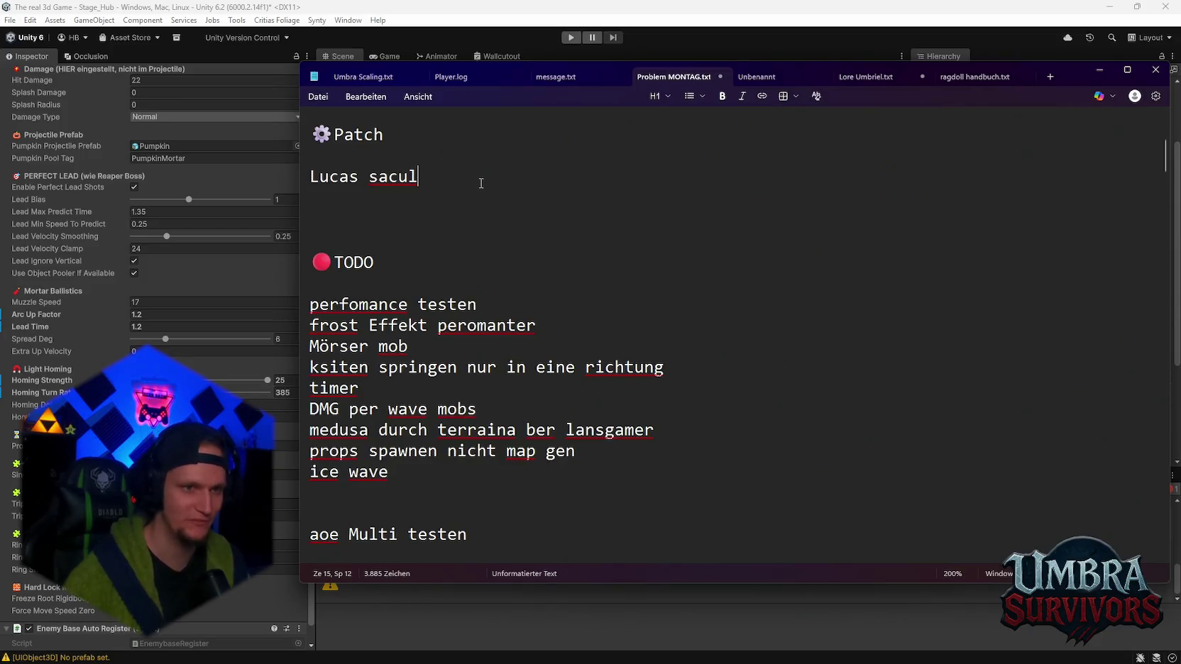
text( cool)
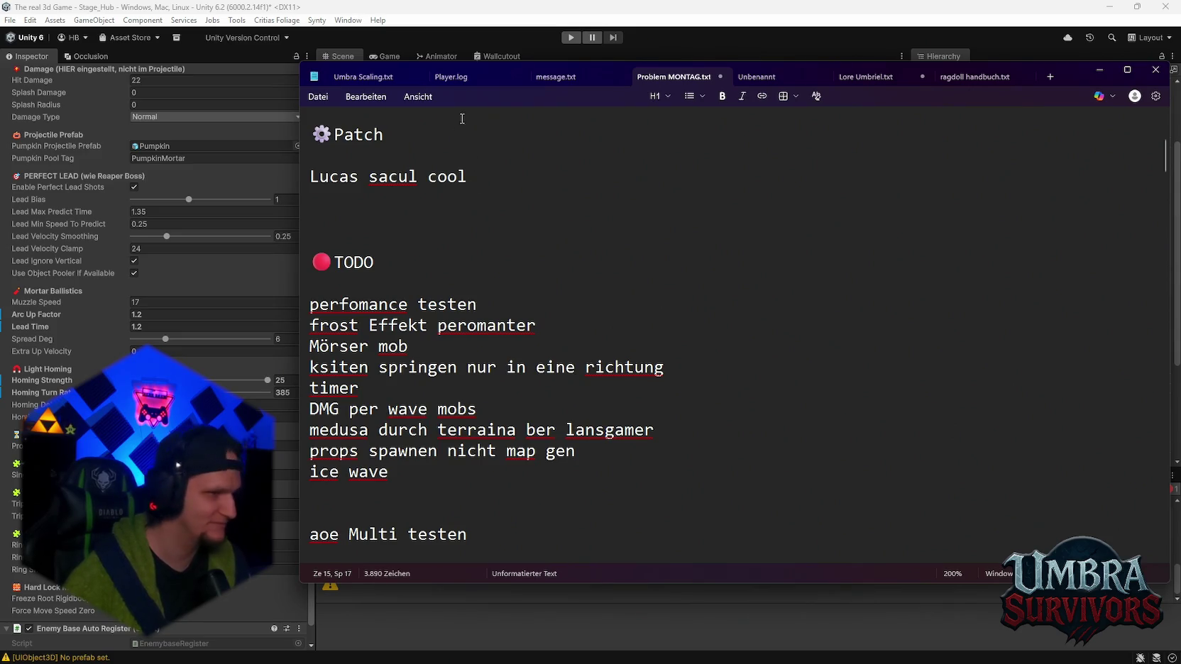
Delete that stray line under Patch and minimise the Notepad window
drag(482, 176, 310, 177)
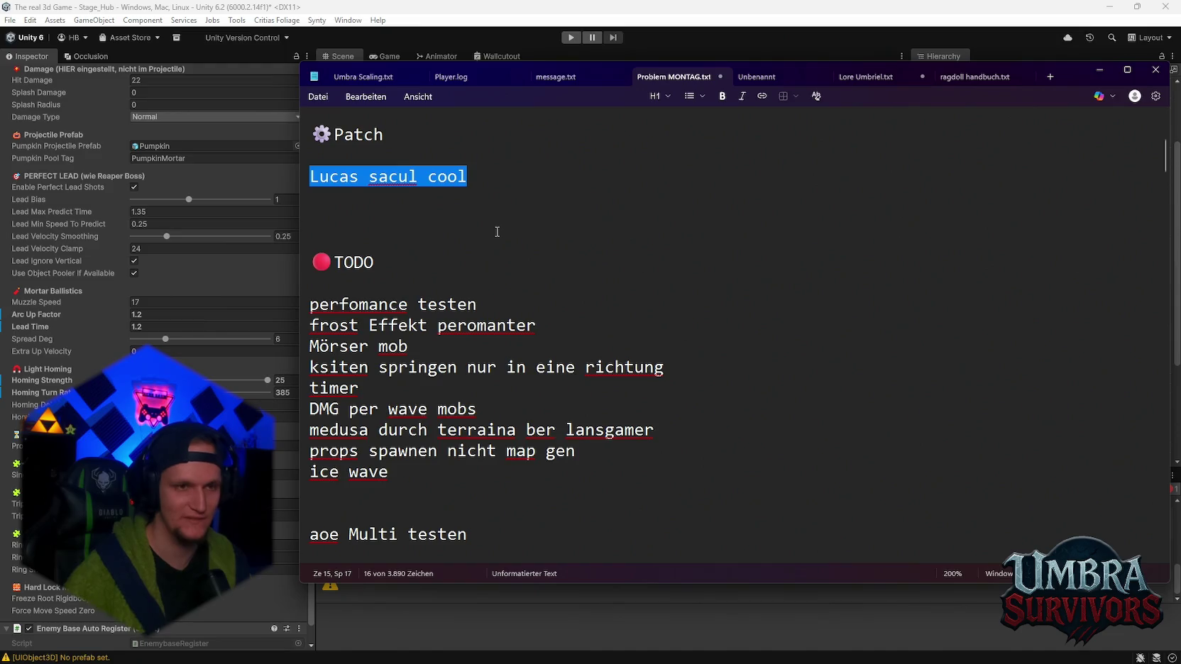
key(BackSpace)
click(1094, 71)
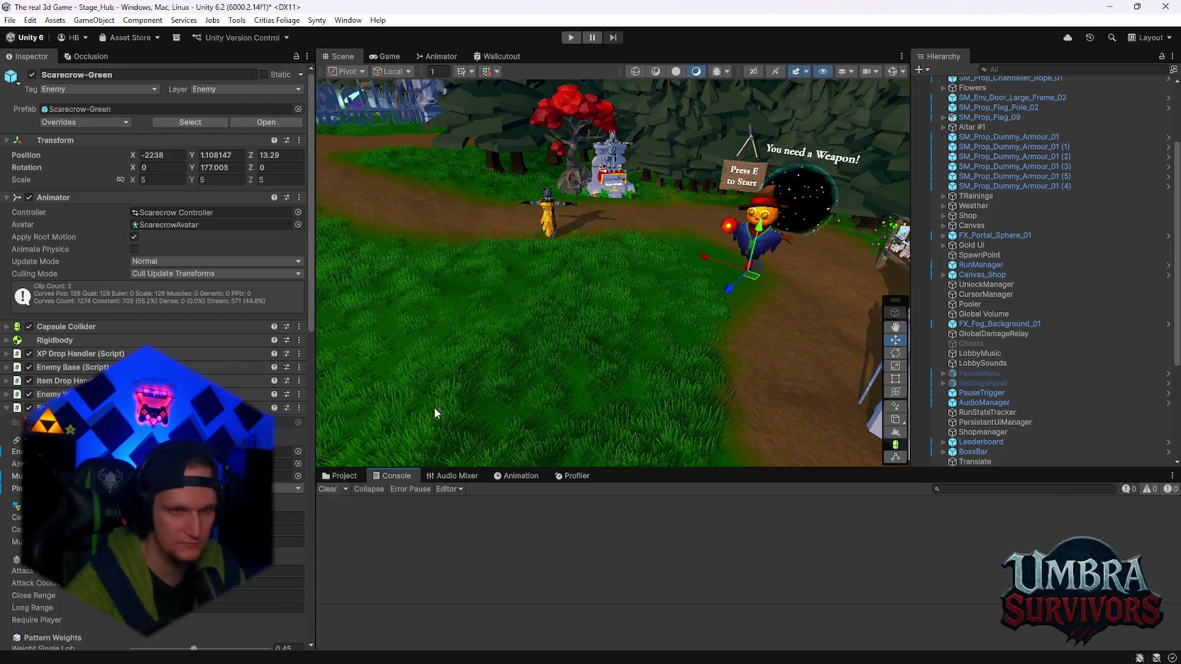
Enter play mode with the hub scene running and focus the game view
scroll(156, 283, down, 15)
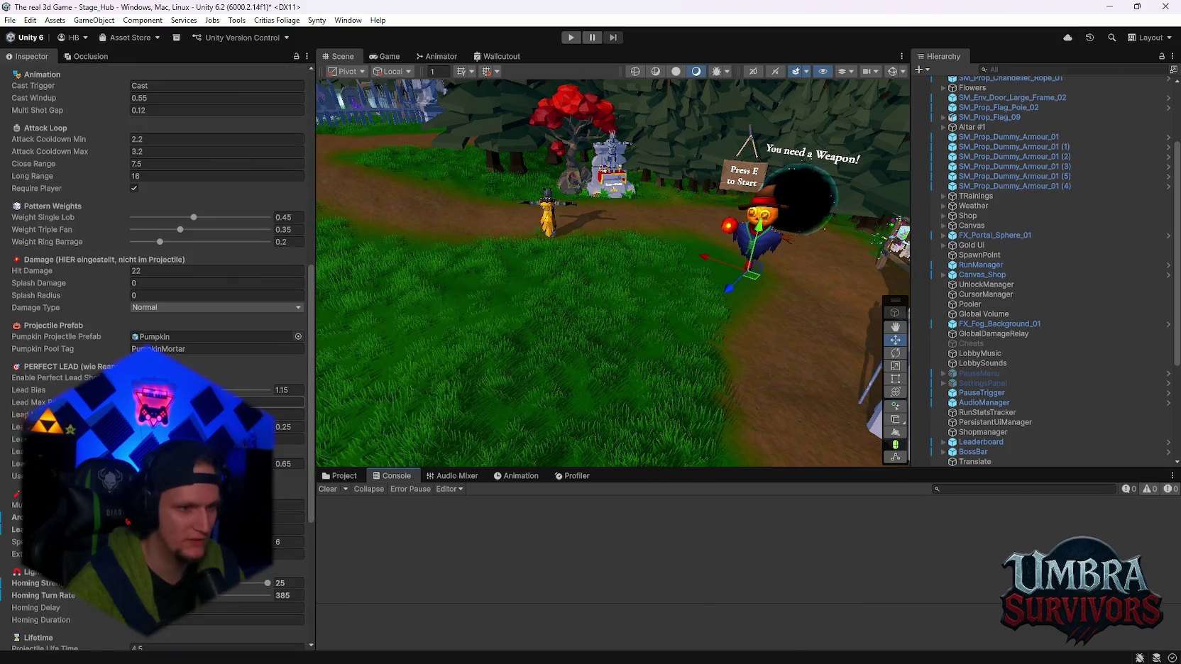
click(570, 37)
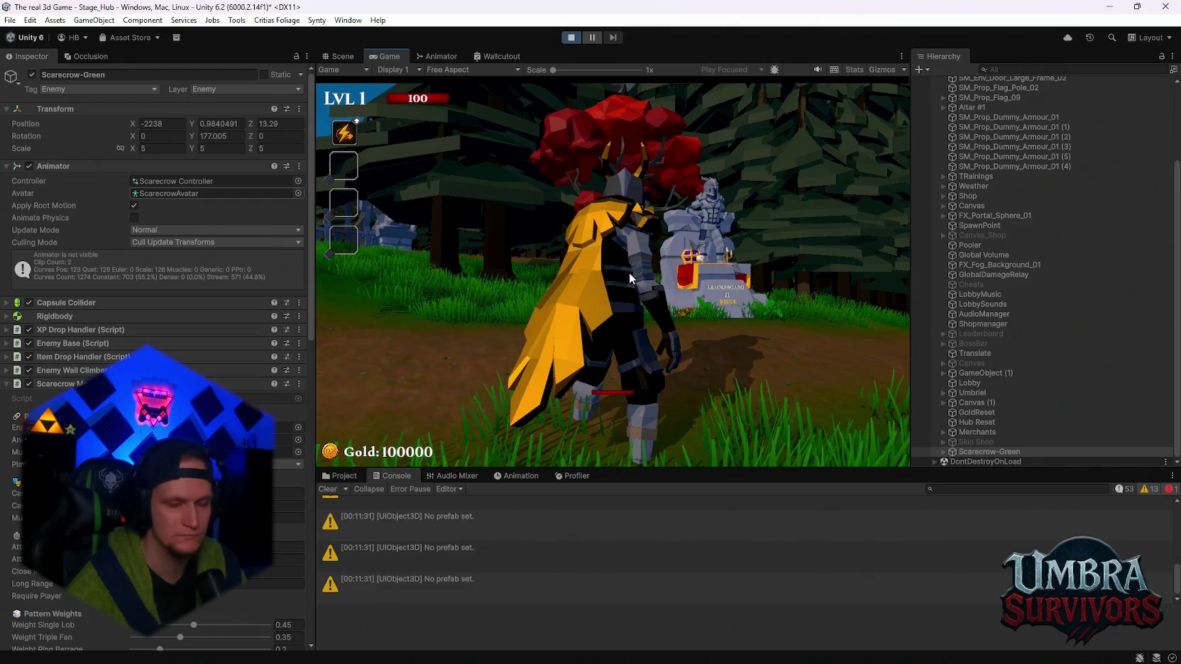
click(636, 269)
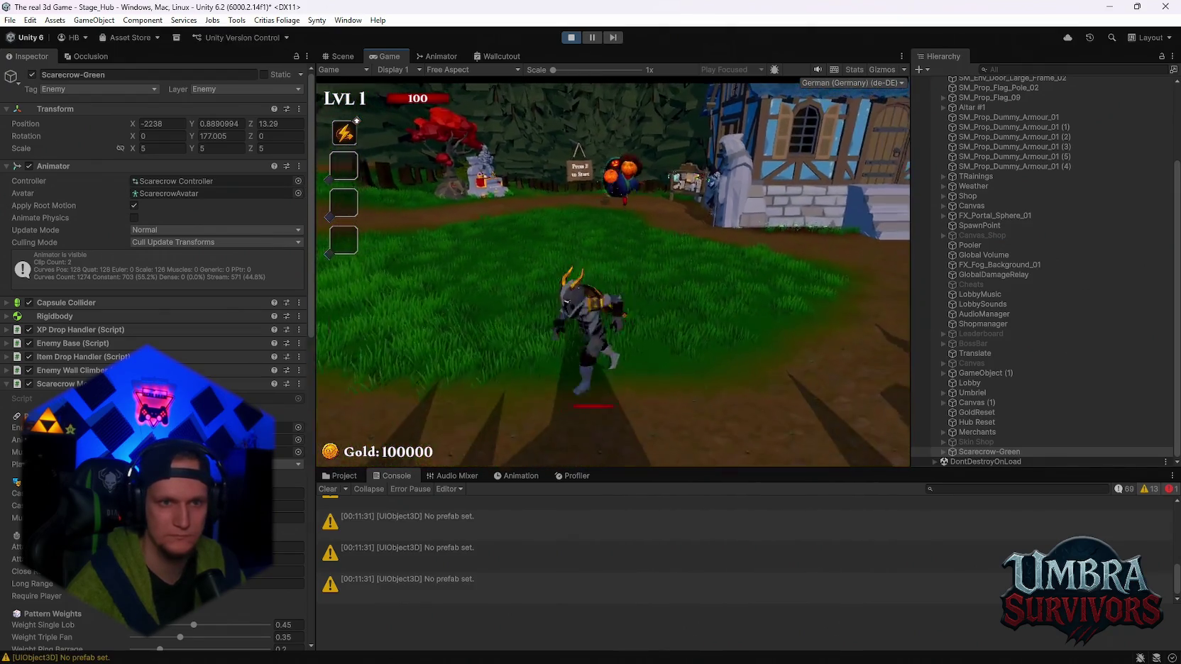
Set Spread Deg to 0, Lead Bias to 1.6 and Lead Velocity Smoothing to 0.132
key(Escape)
scroll(156, 354, down, 3)
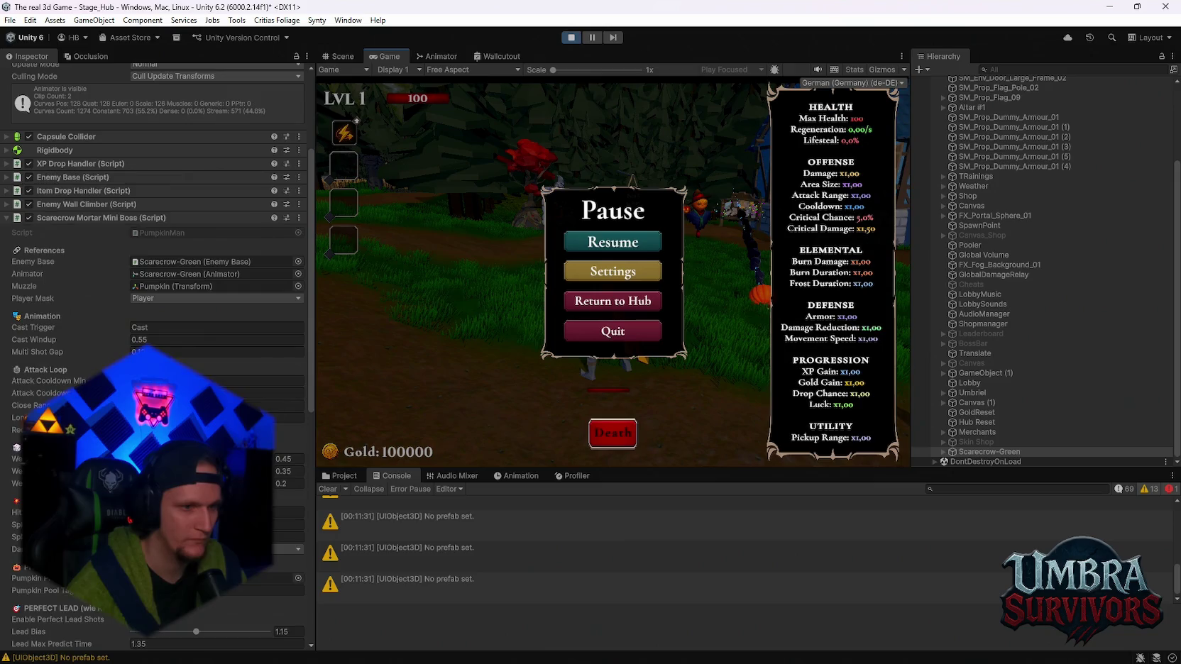
scroll(156, 355, down, 6)
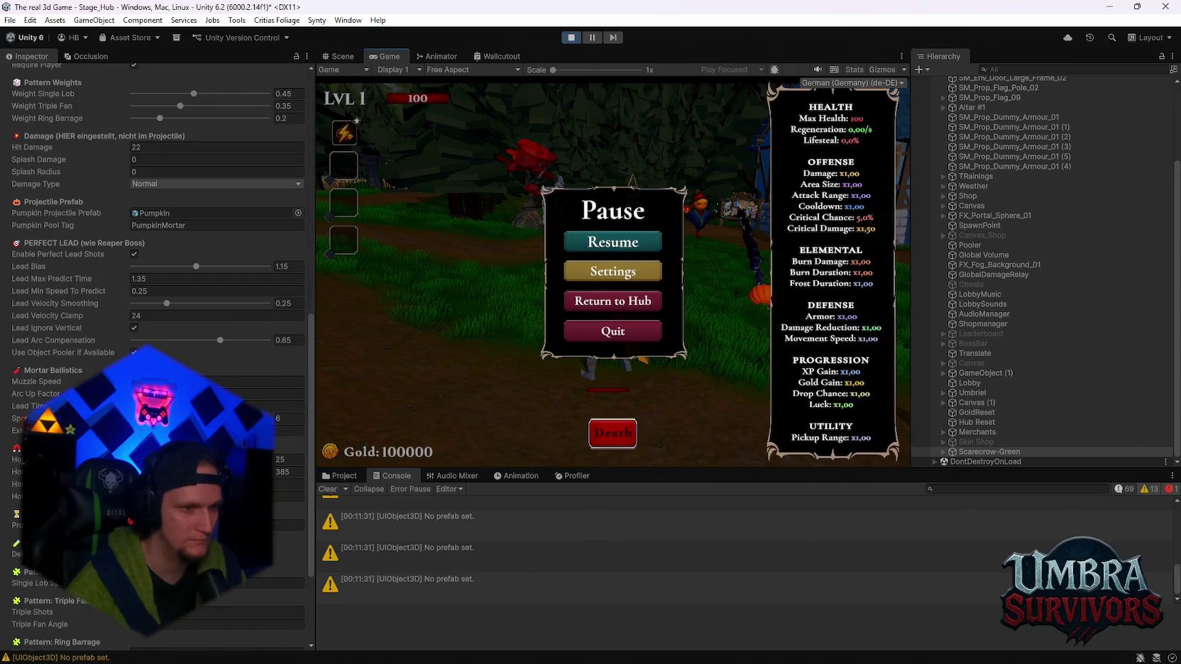
click(263, 394)
click(287, 418)
text(0)
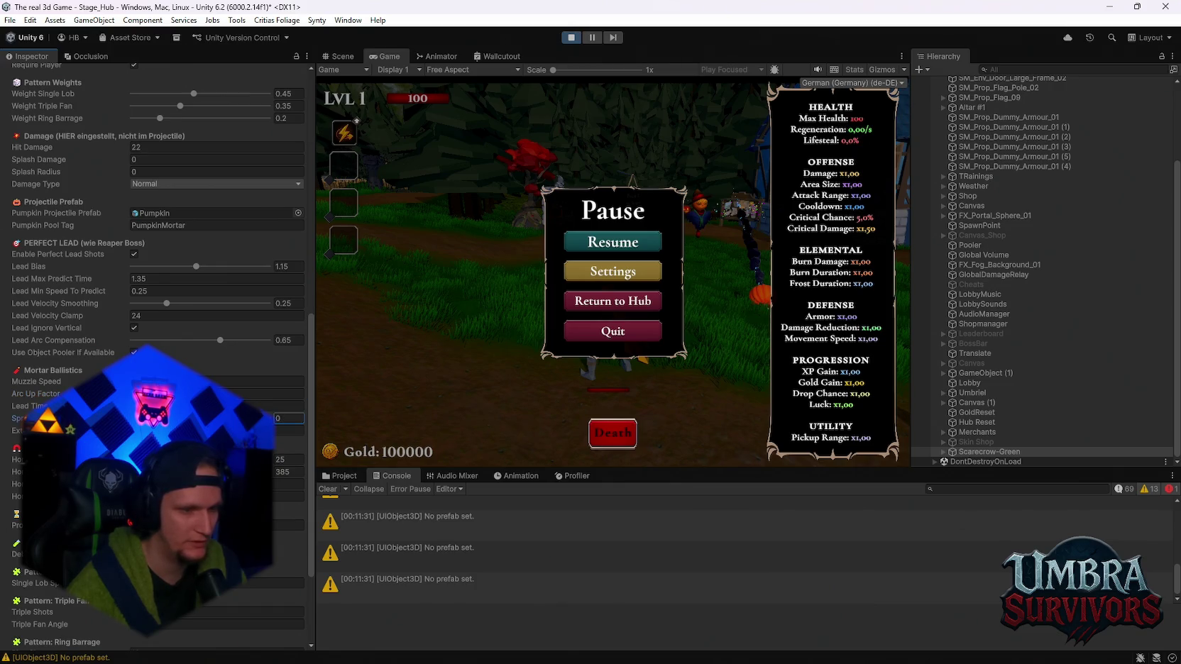
scroll(198, 340, up, 2)
drag(195, 366, 415, 396)
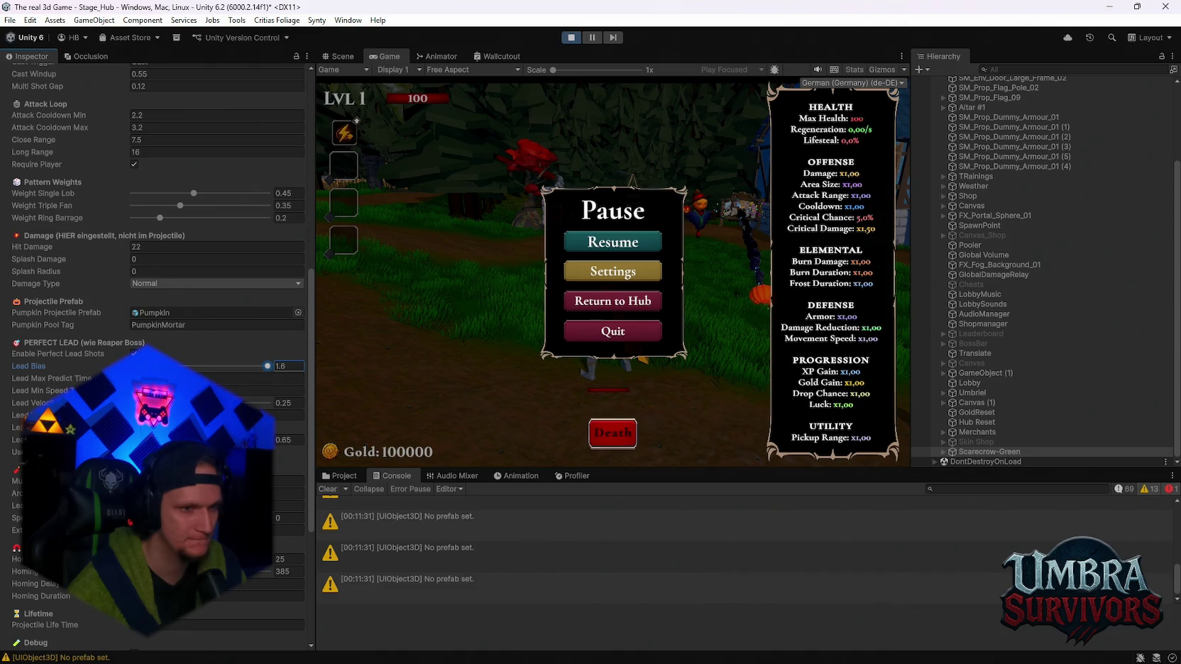
click(289, 402)
text(0.132)
Resume and run the character around to draw the boss's fire, pausing periodically
click(598, 245)
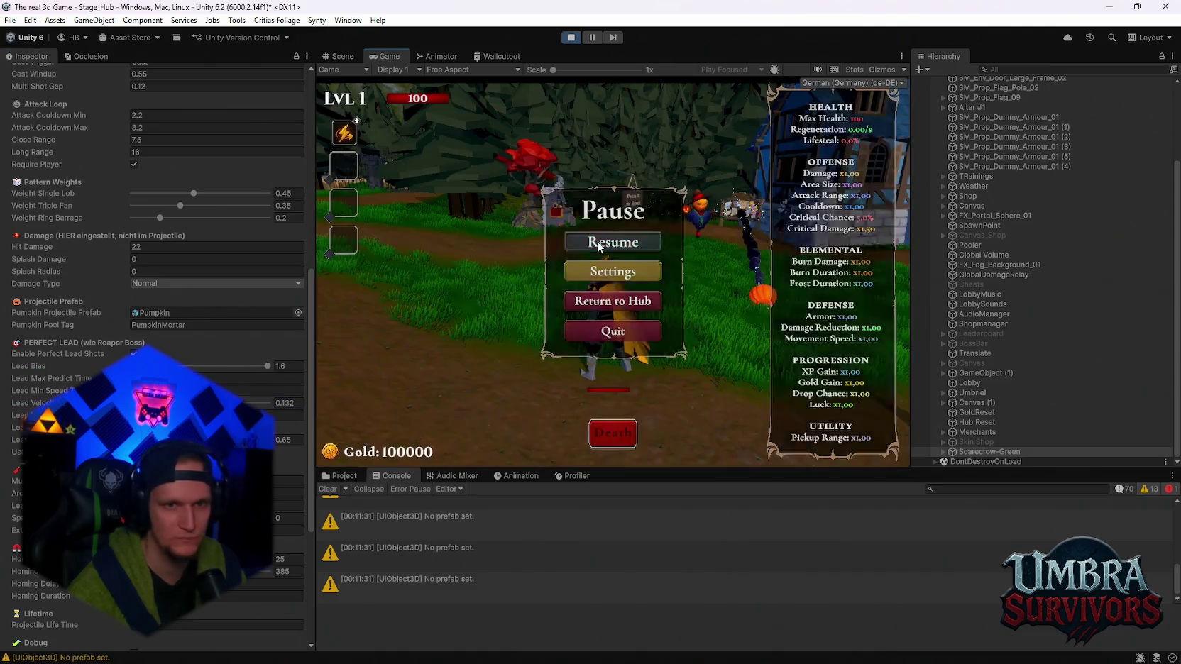
click(598, 242)
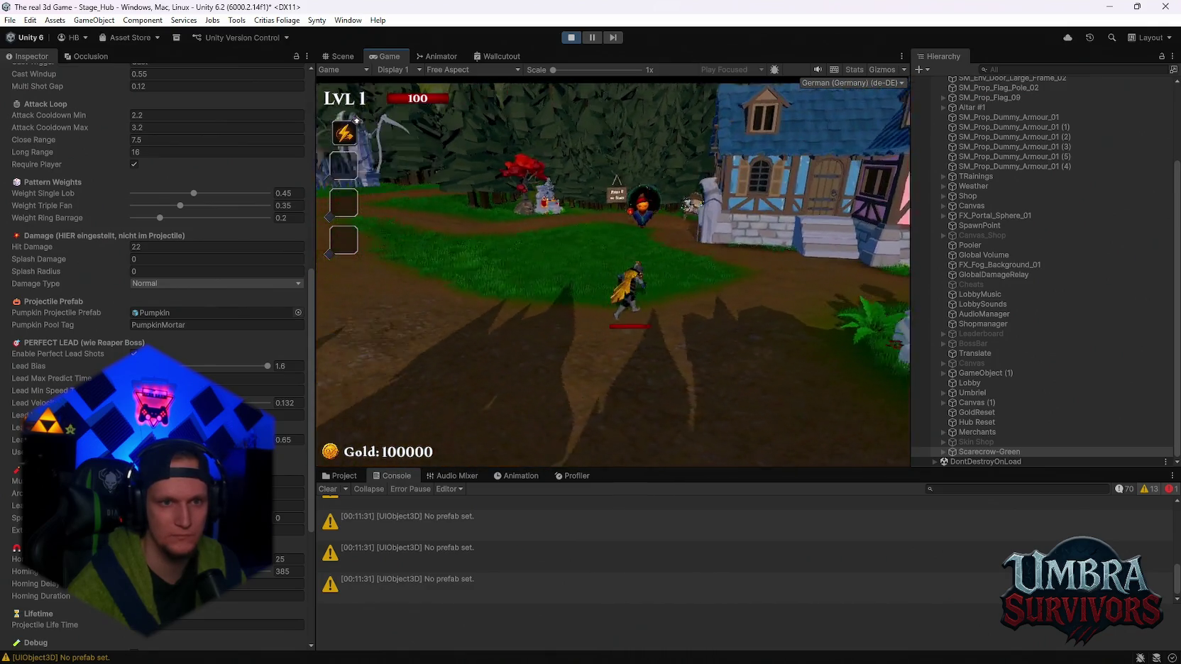
key(a)
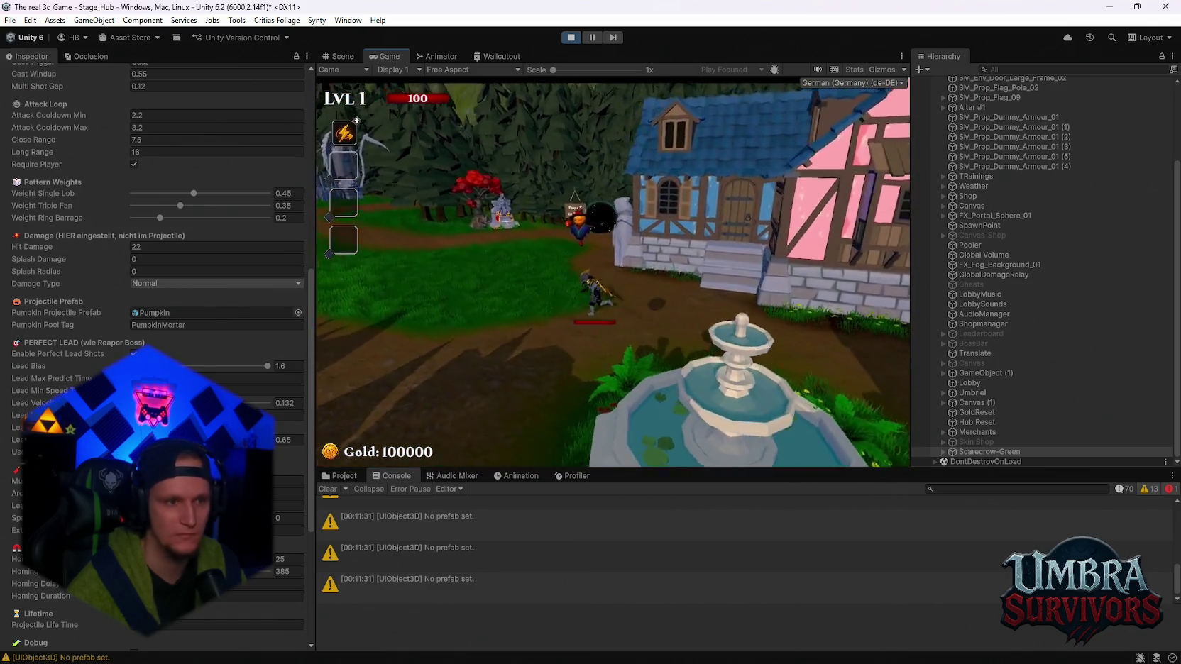
key(Escape)
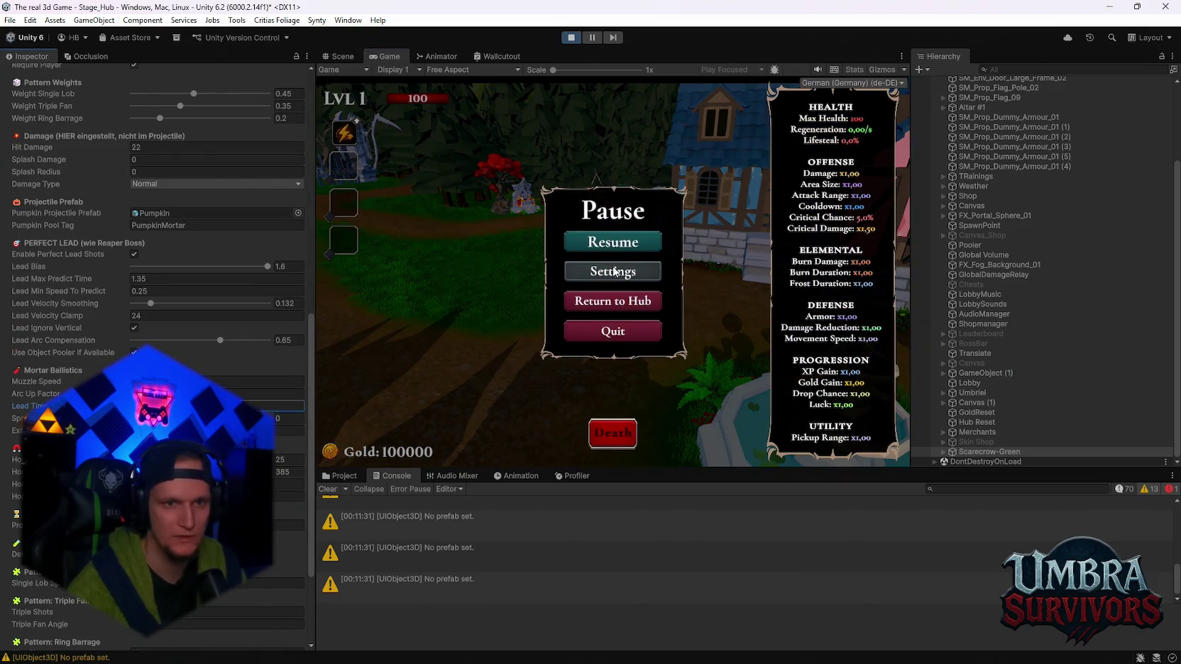
key(Escape)
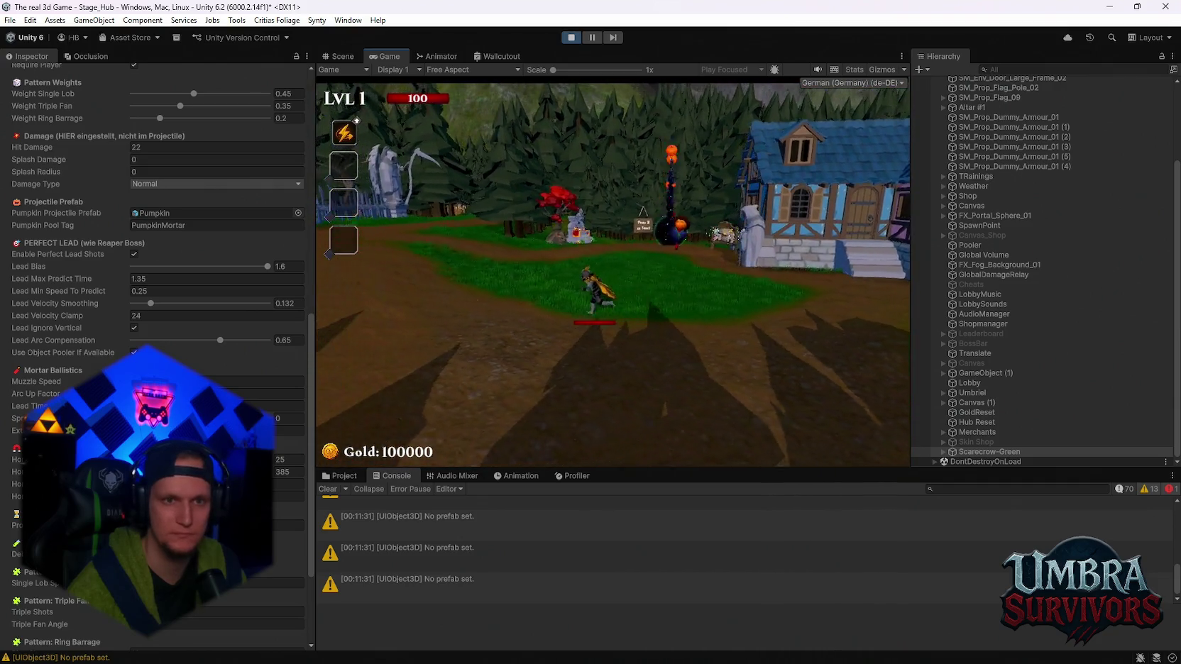
key(Escape)
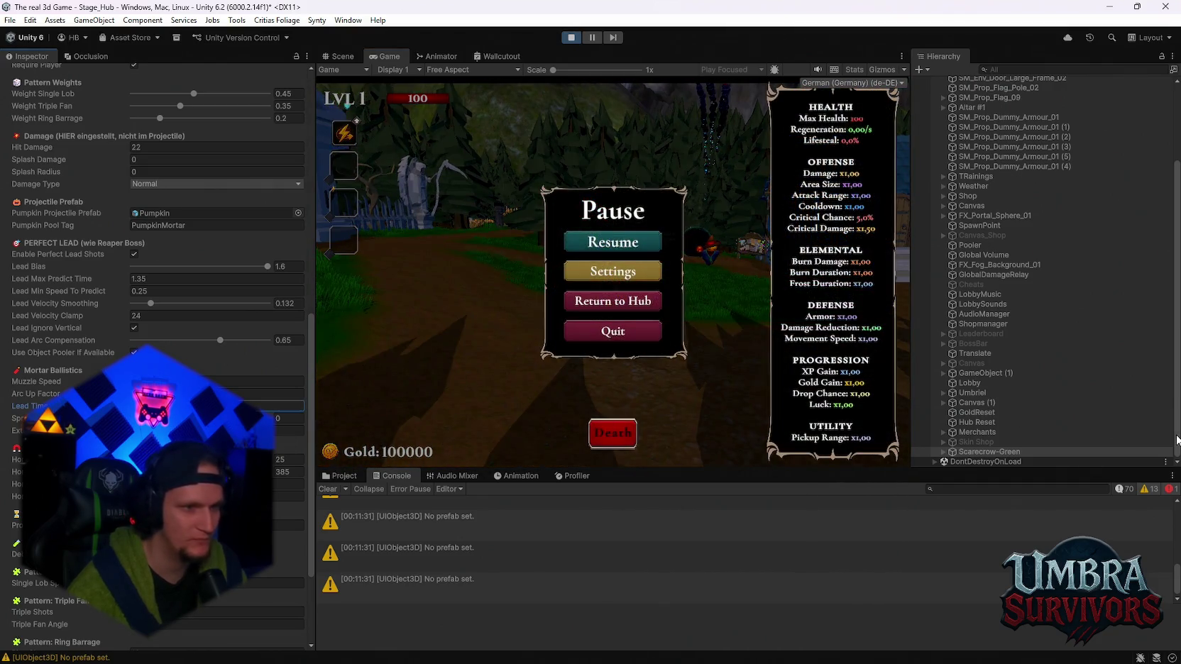
key(Escape)
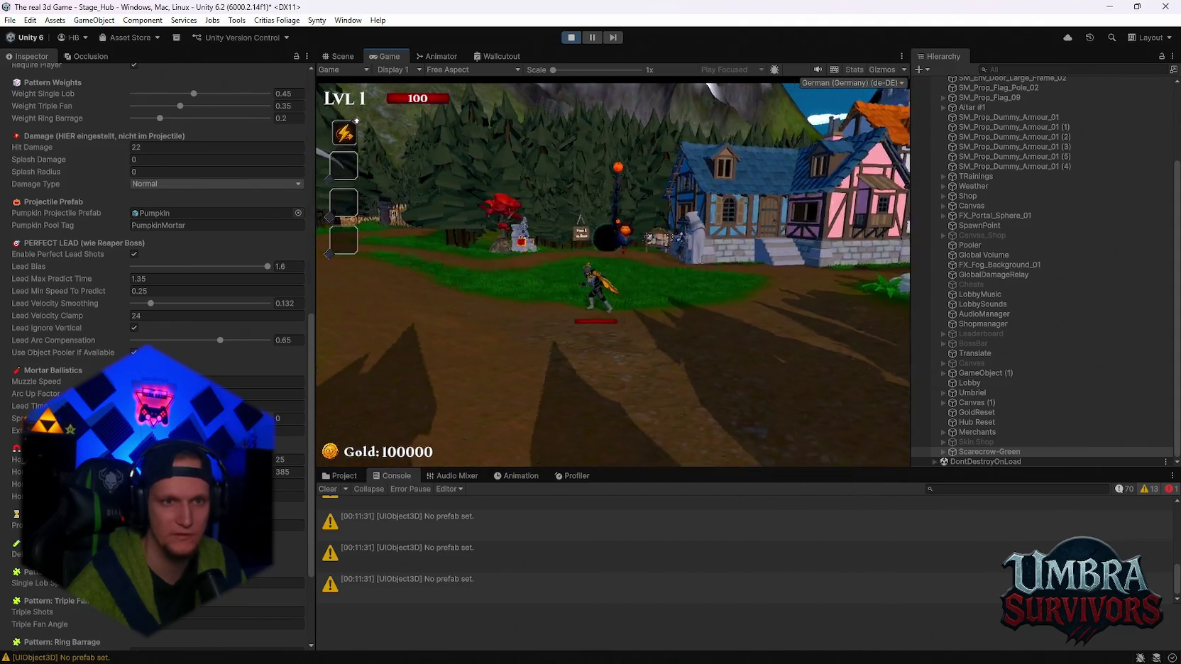
key(Escape)
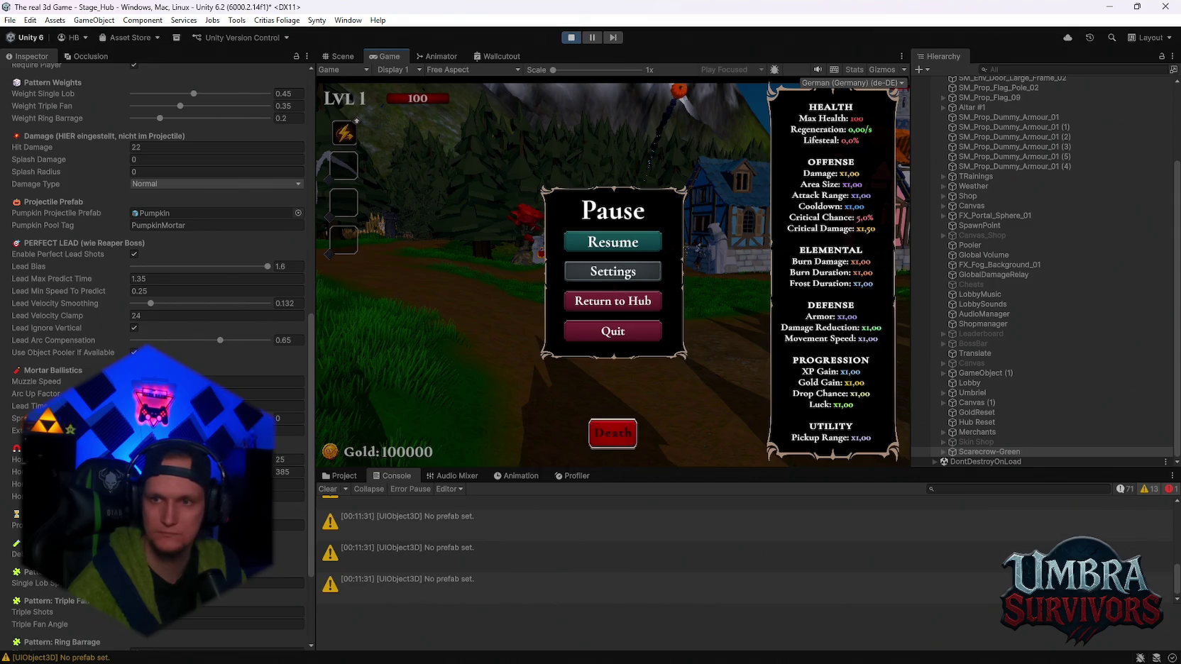
Set Lead Arc Compensation to 1 and test it in play
click(290, 340)
text(1)
click(619, 255)
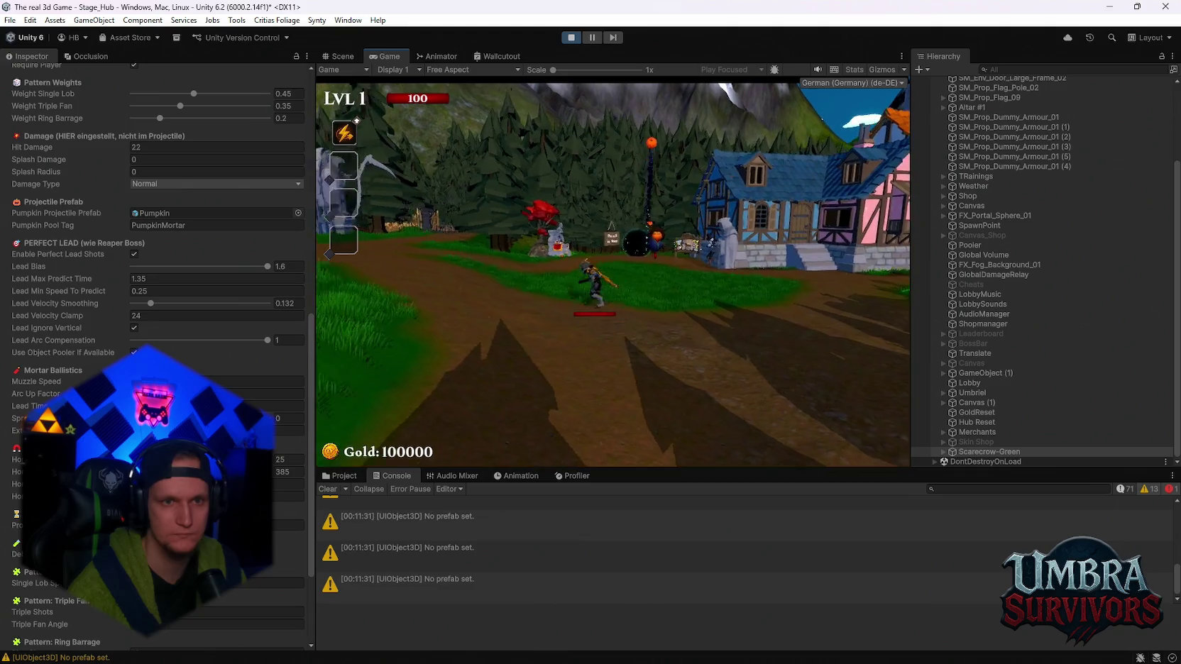
key(Escape)
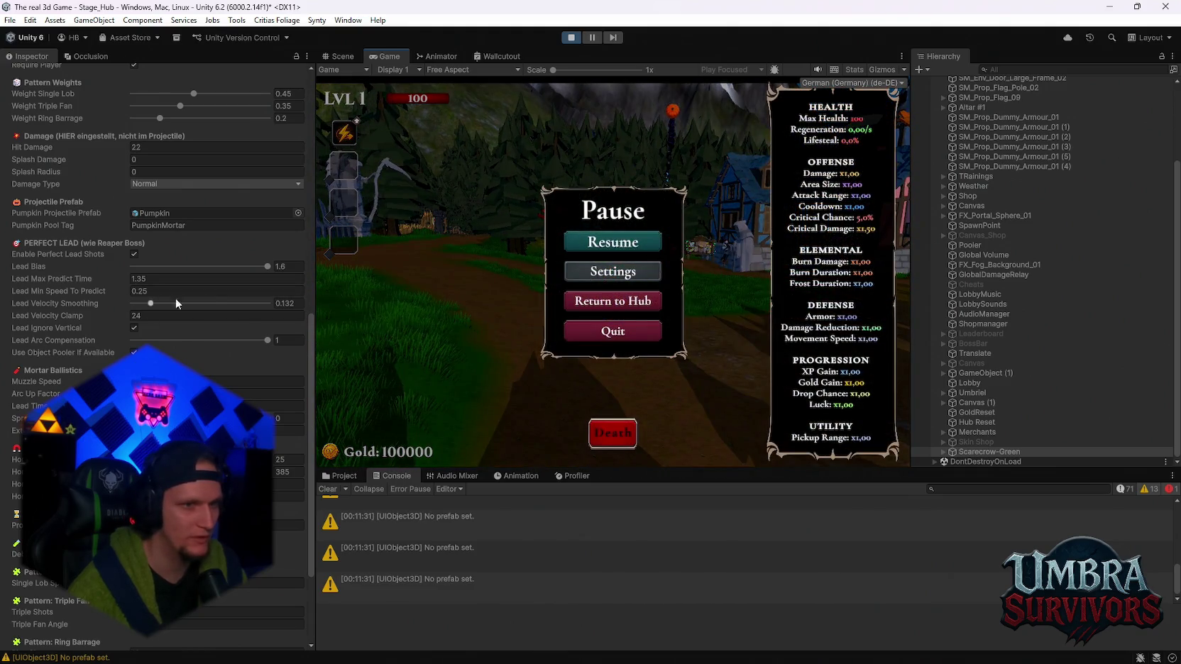
Lower Lead Min Speed To Predict to 0.03 and test it in play
click(267, 268)
mouse_move(120, 295)
mouse_down()
mouse_move(92, 292)
mouse_move(106, 291)
mouse_up()
click(614, 237)
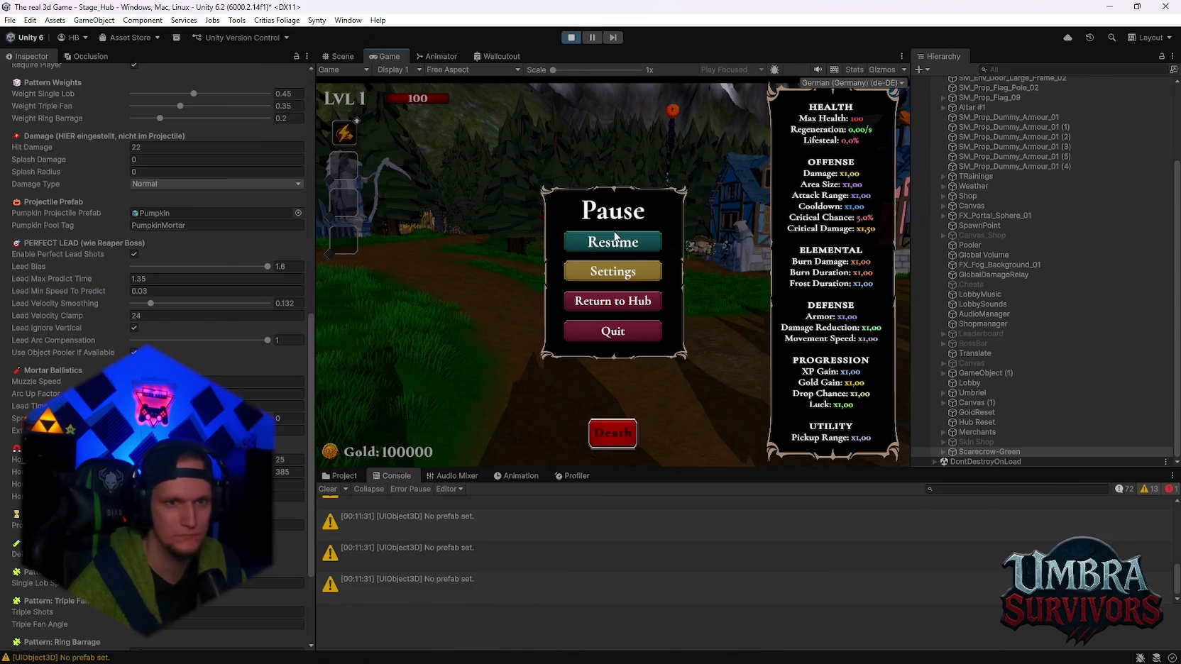
click(614, 240)
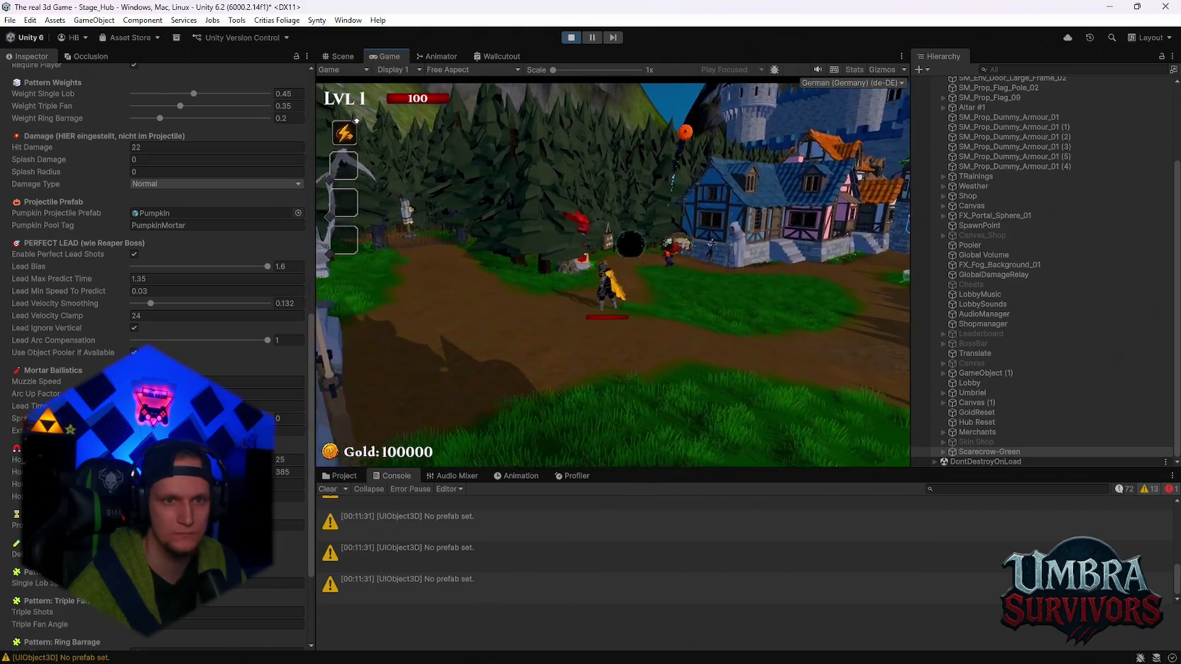
key(Escape)
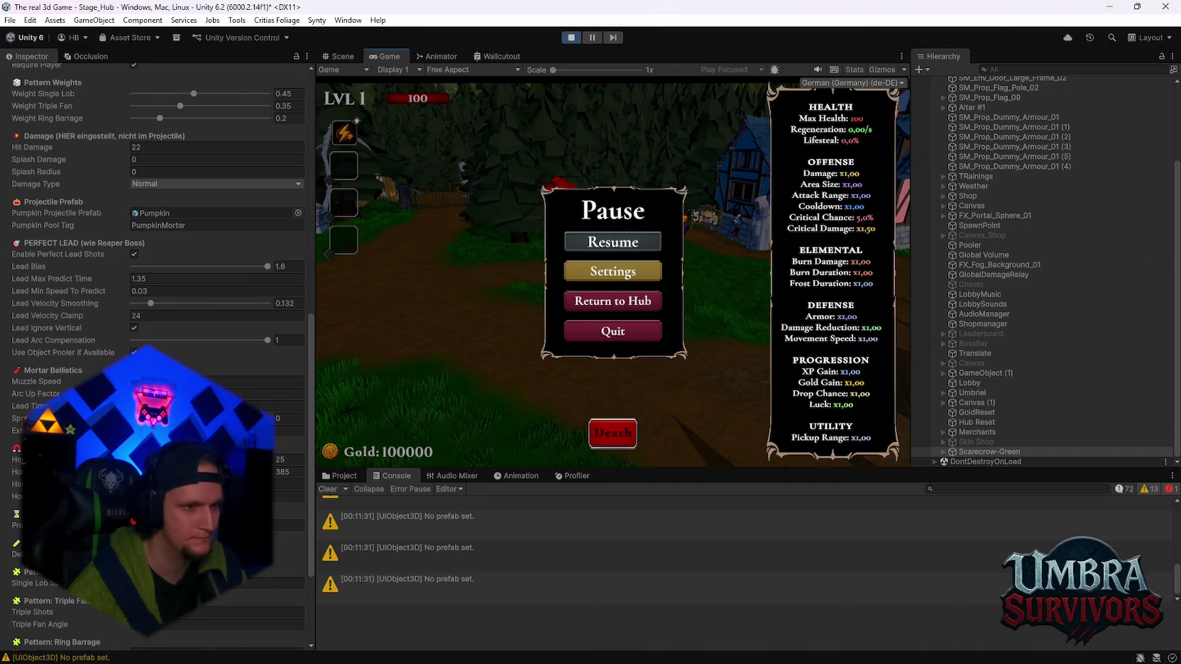
Raise Lead Velocity Smoothing from 0.132 to 1
scroll(157, 213, up, 3)
scroll(156, 213, up, 9)
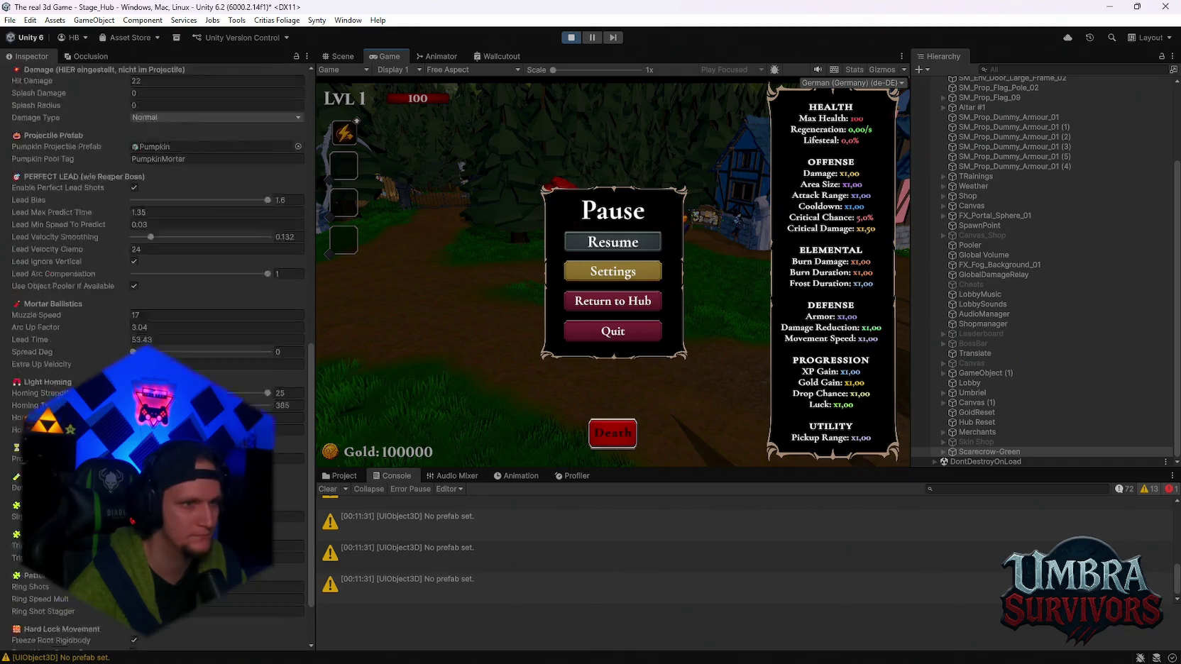
scroll(156, 284, up, 9)
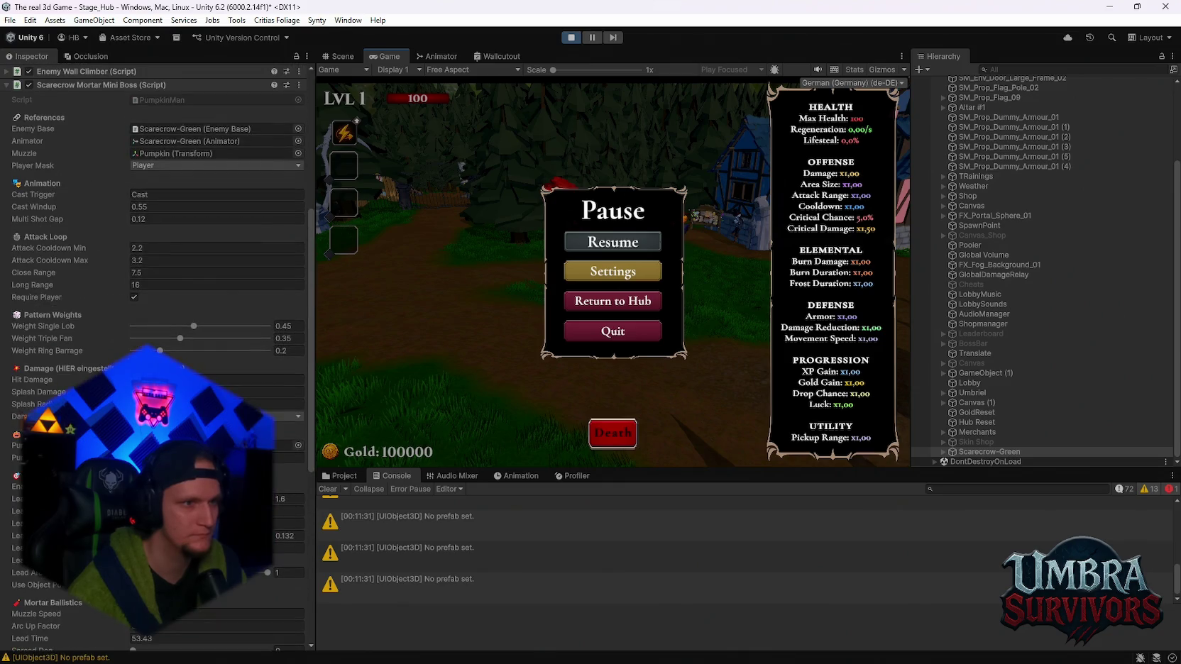
scroll(117, 284, up, 3)
scroll(119, 298, down, 3)
scroll(120, 302, down, 5)
scroll(119, 304, up, 5)
scroll(99, 339, down, 10)
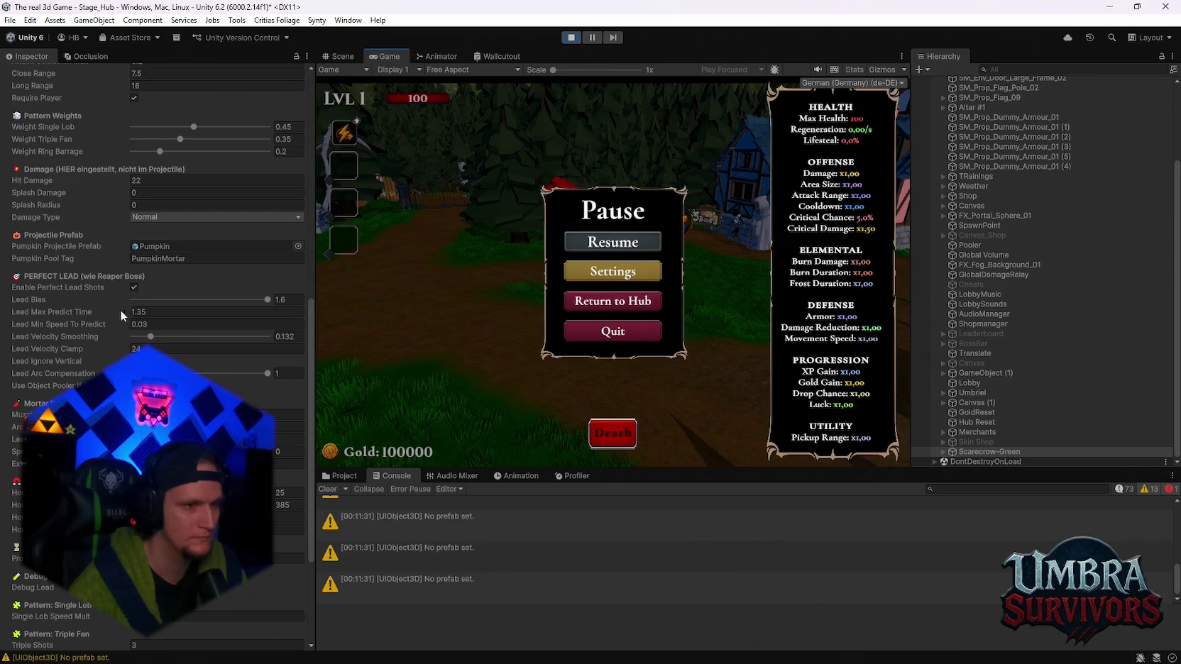
scroll(125, 339, down, 2)
drag(161, 303, 267, 303)
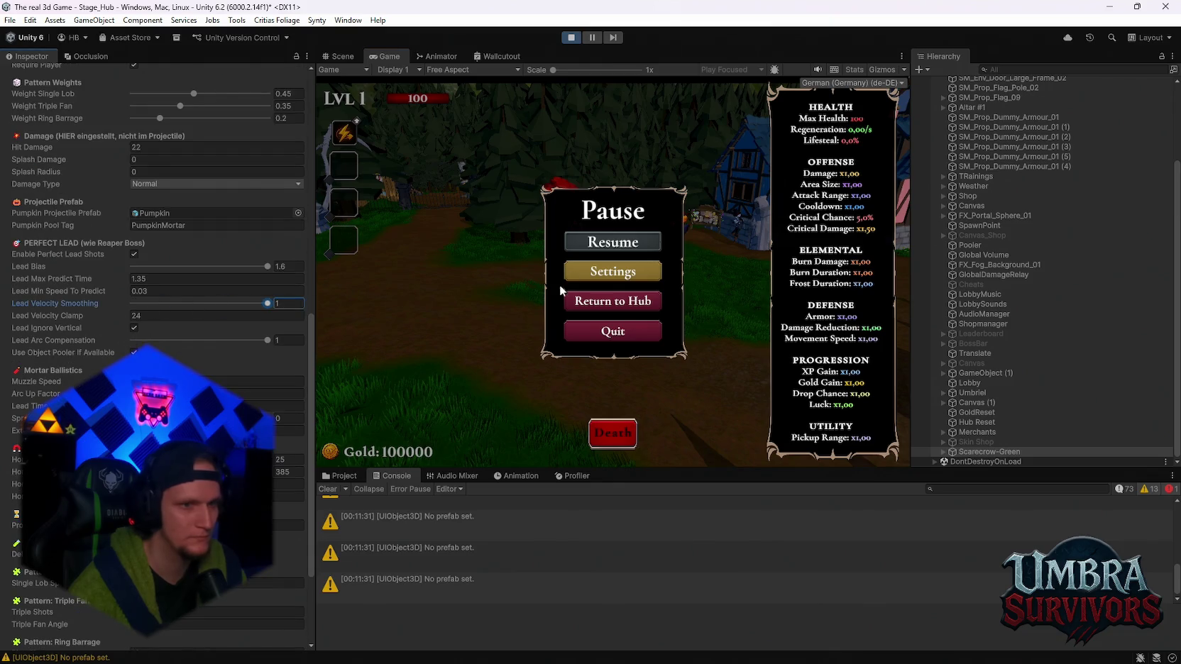
Drop Lead Velocity Smoothing to 0 and playtest by running left and right
key(Escape)
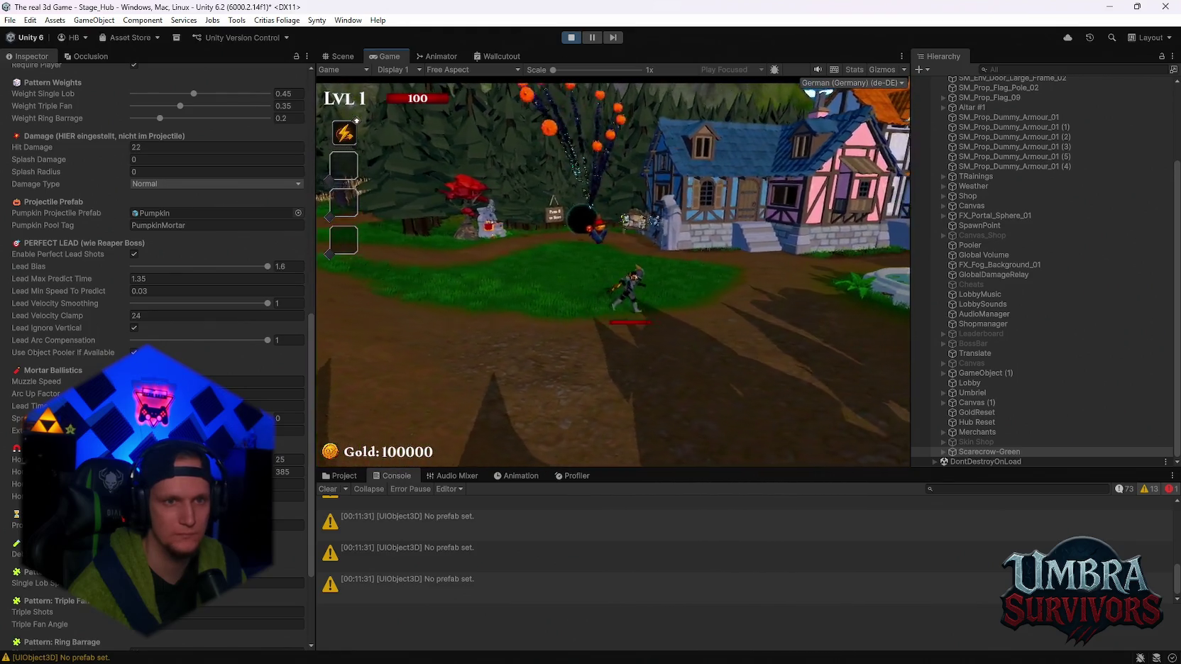
key(Escape)
drag(248, 308, 65, 297)
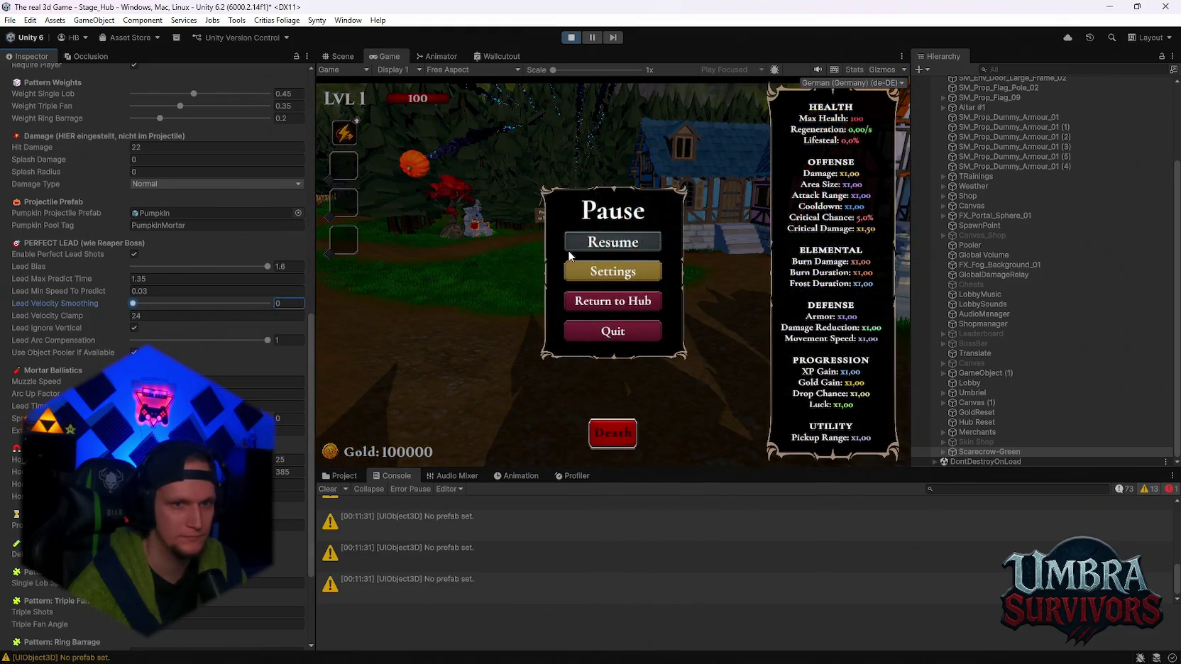
key(Escape)
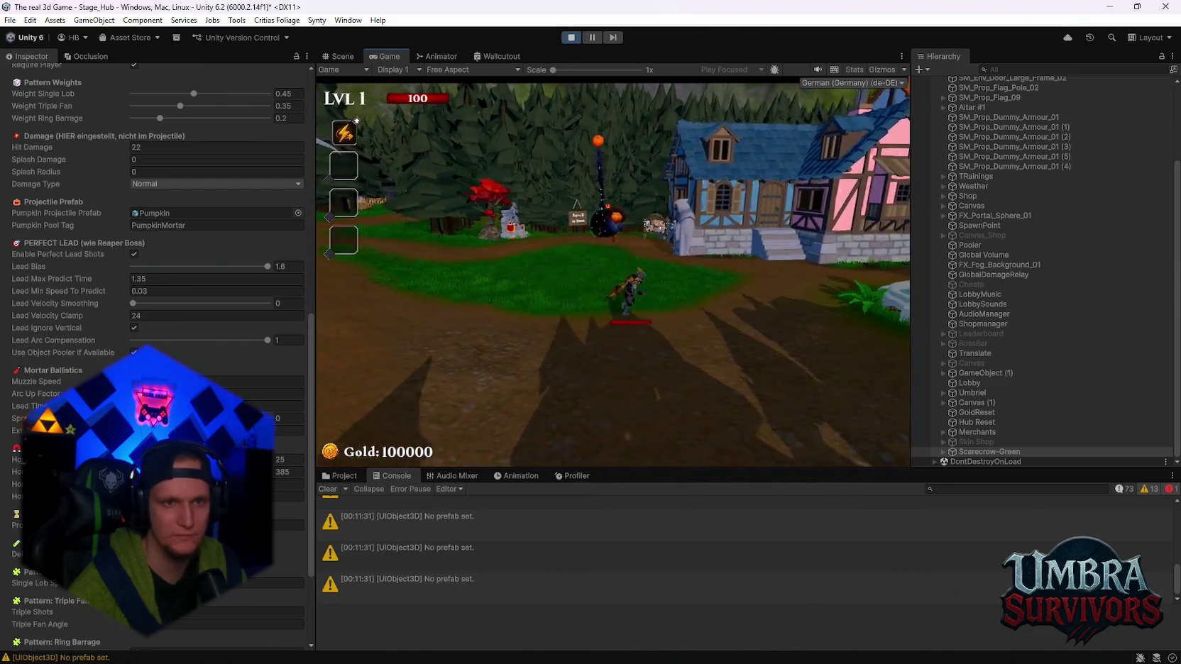
key(Escape)
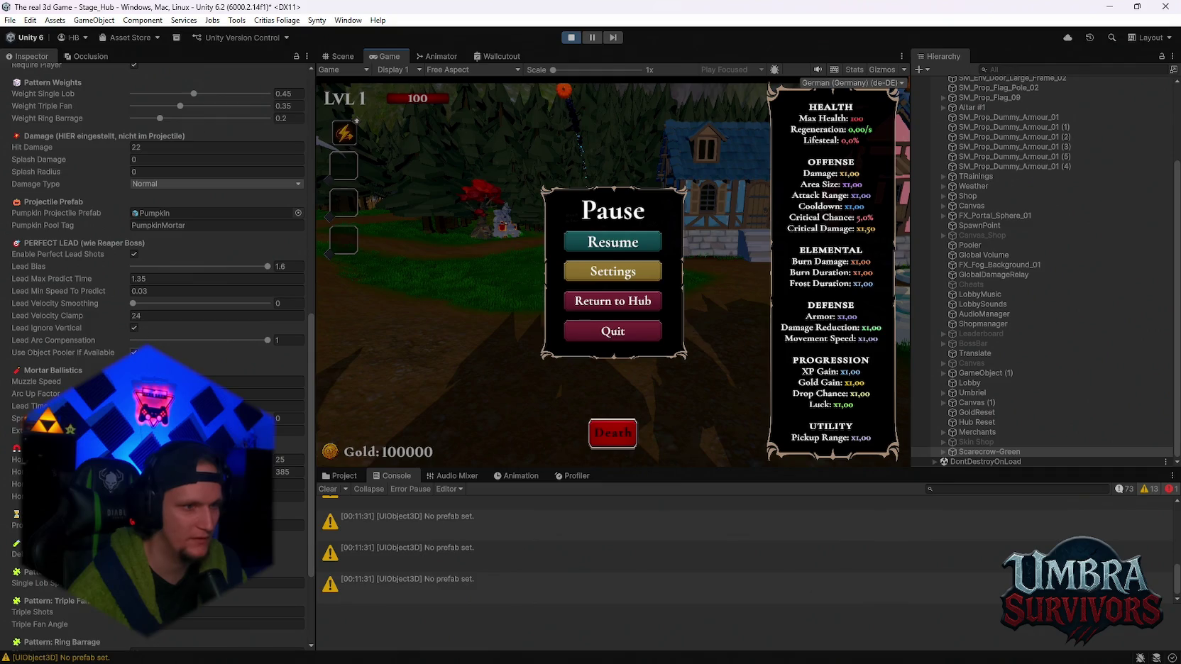
key(Escape)
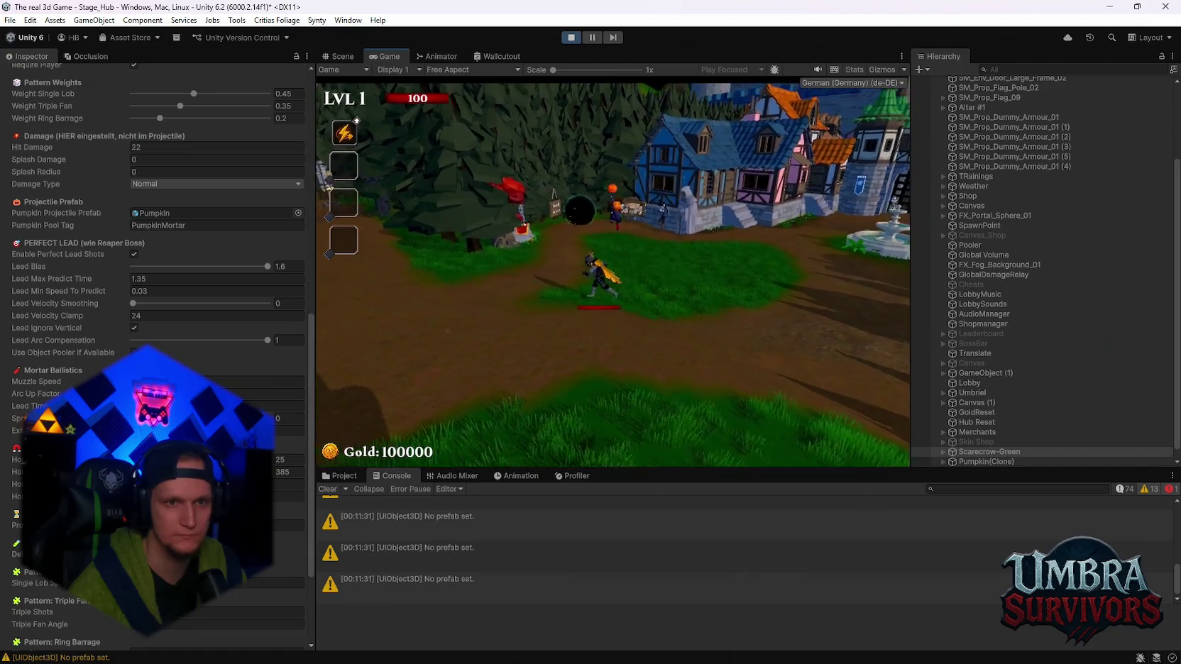
key(Escape)
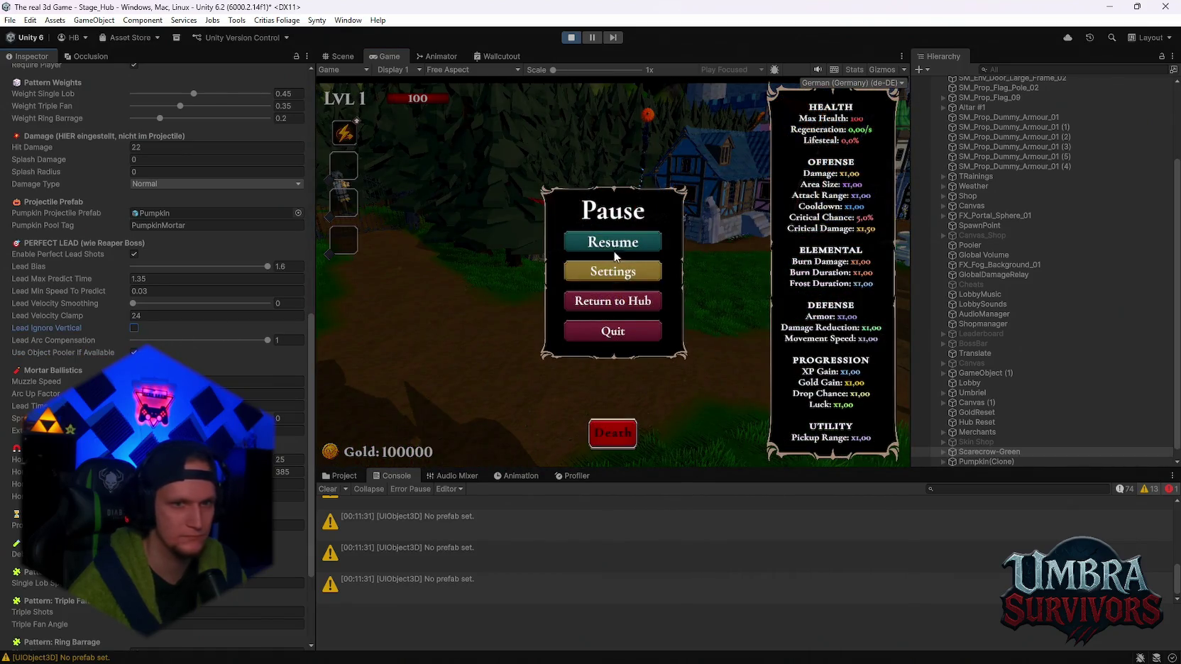
click(614, 256)
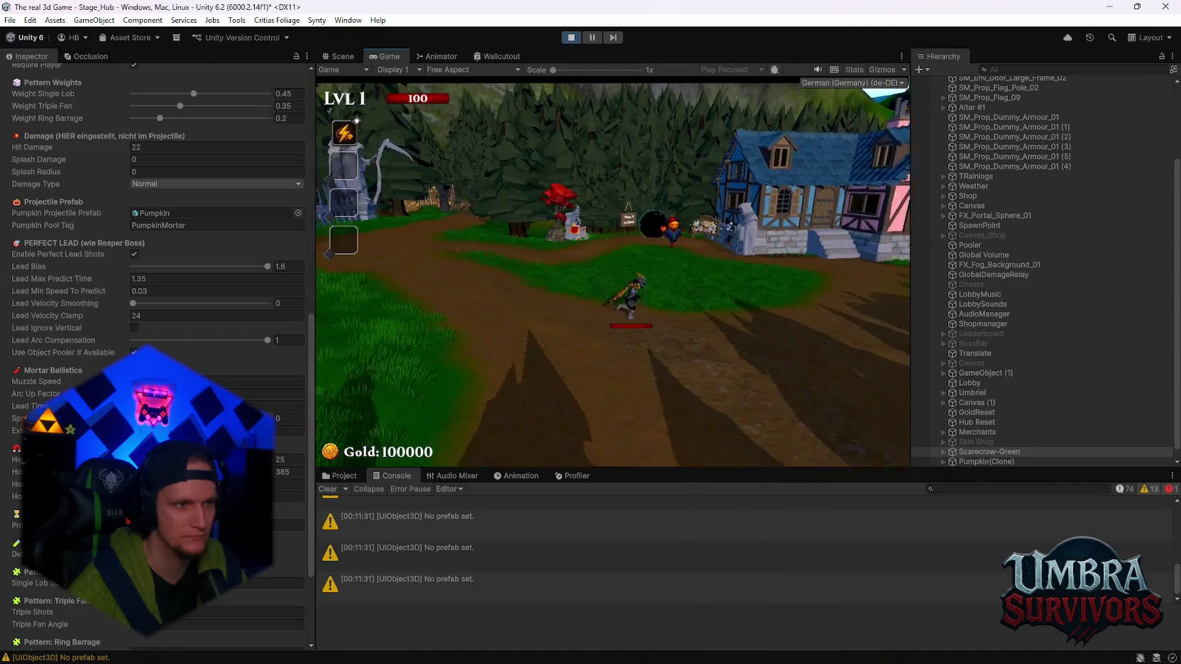
key(d)
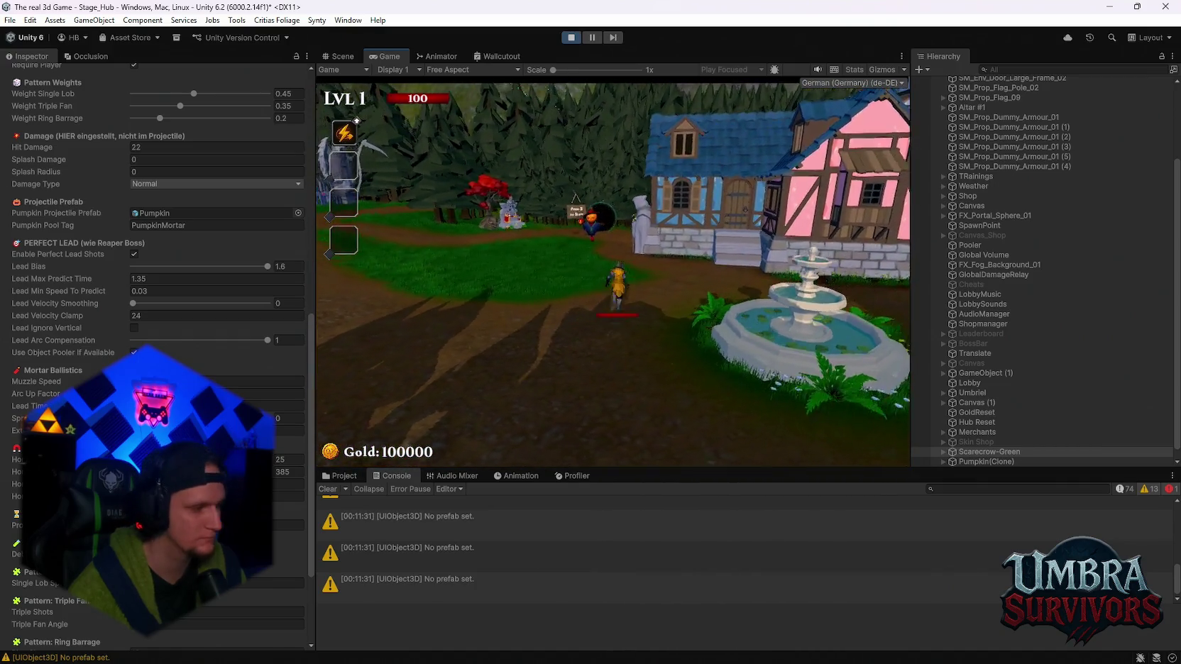
key(a)
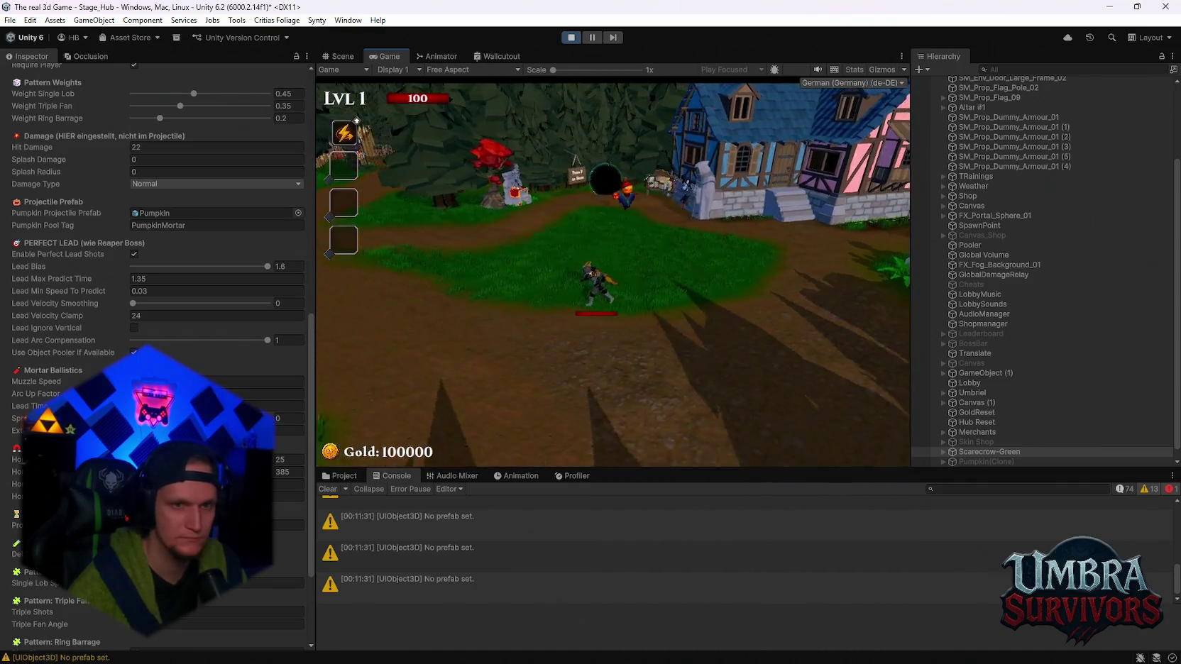
Raise Lead Velocity Clamp from 24 to 167.1, testing along the way
key(Escape)
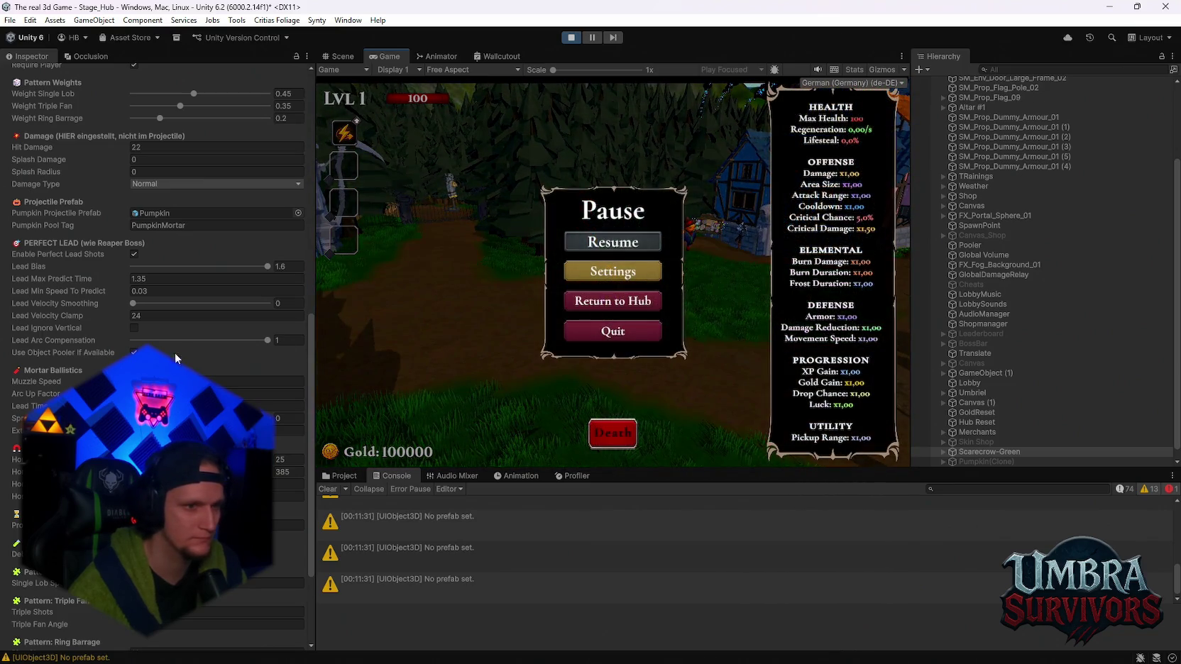
drag(129, 317, 305, 326)
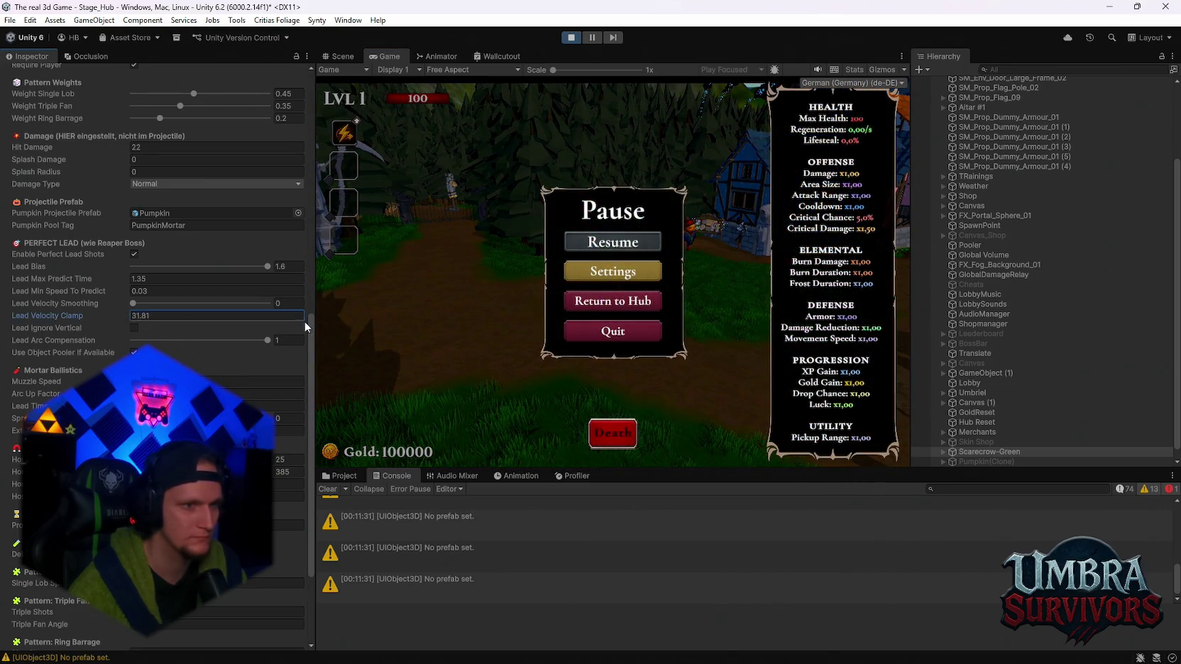
click(618, 243)
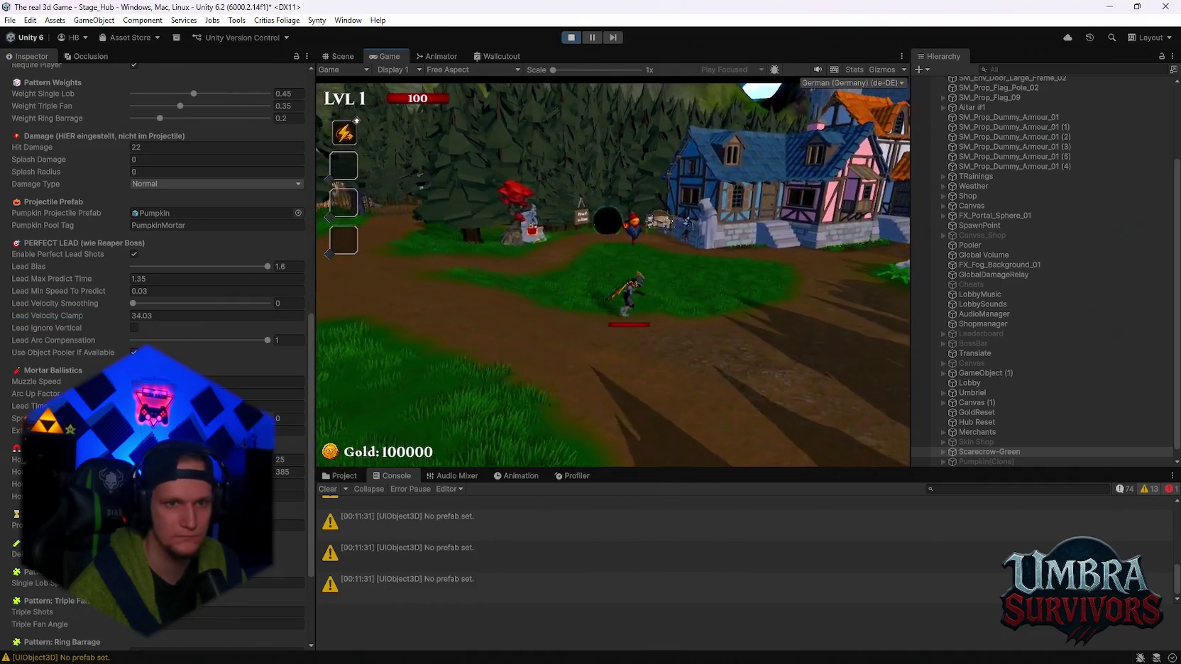
key(Escape)
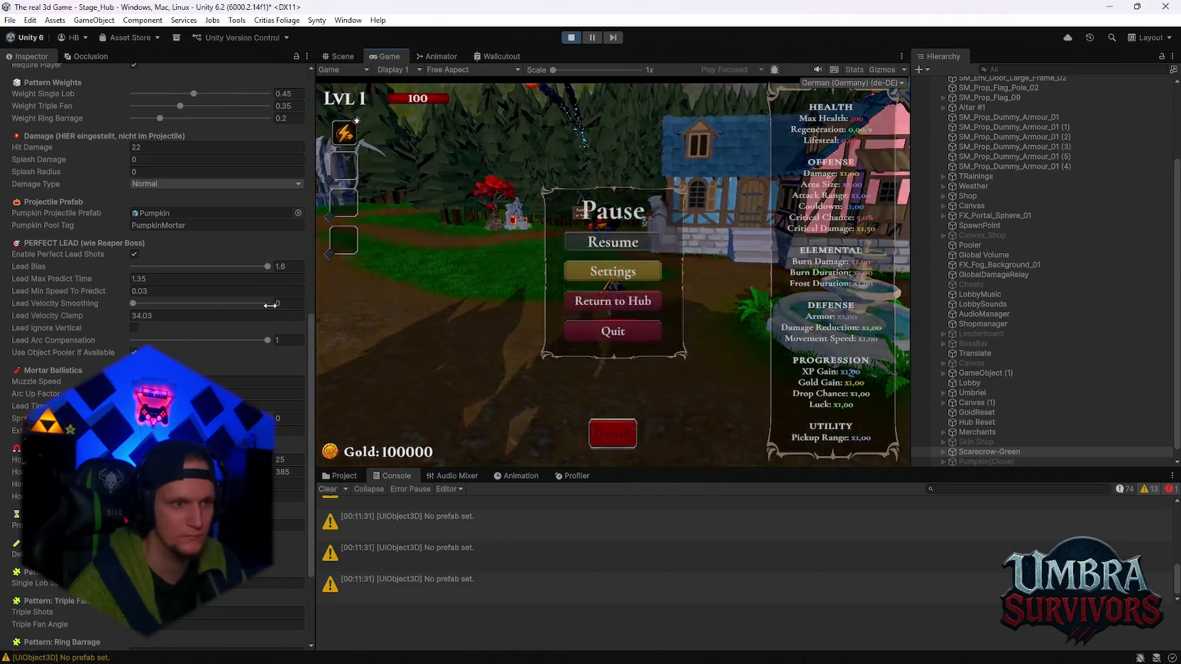
drag(124, 325, 303, 322)
click(613, 242)
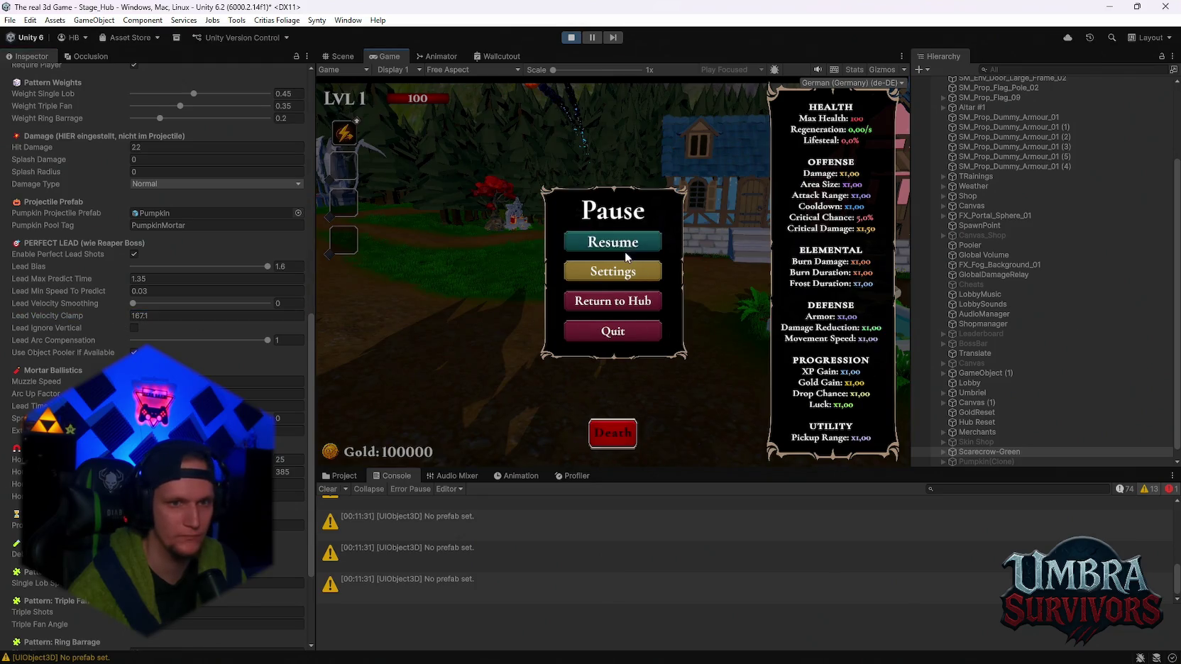
key(d)
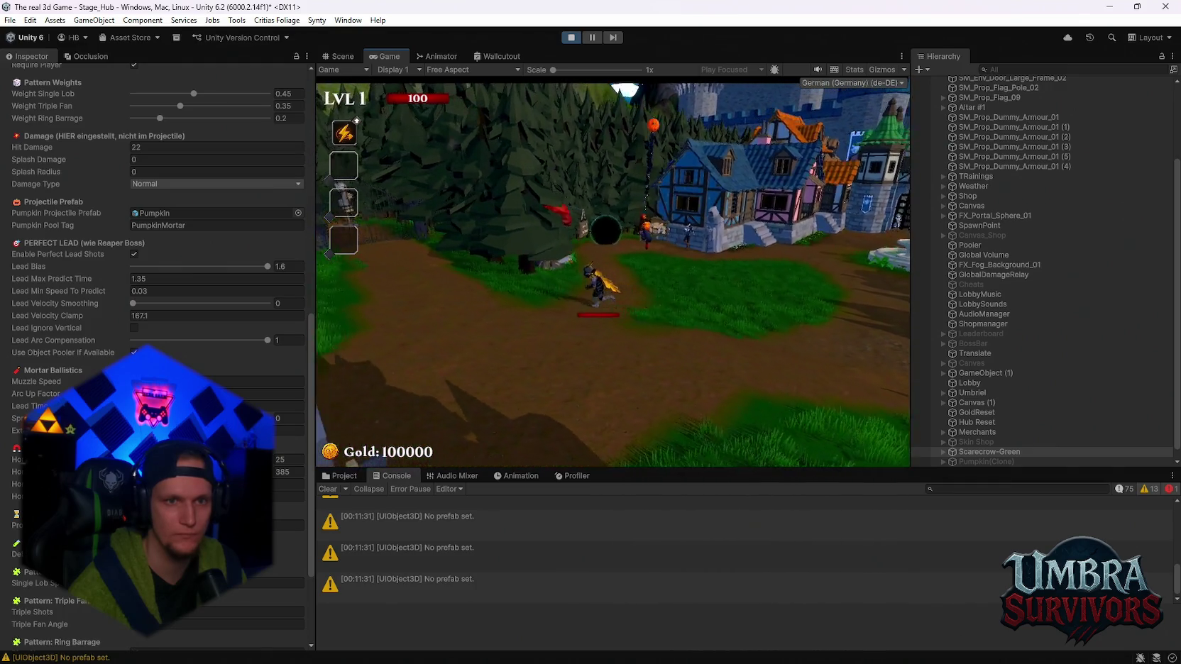
key(Escape)
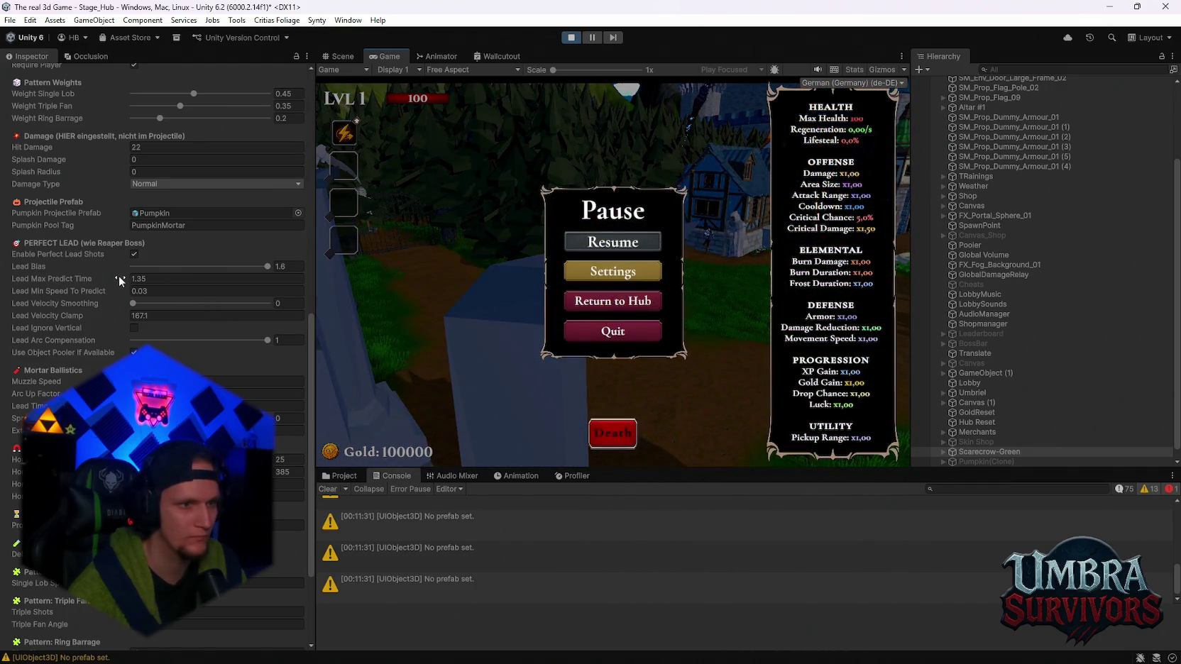
Turn off Enable Perfect Lead Shots and test by running toward the village
click(133, 254)
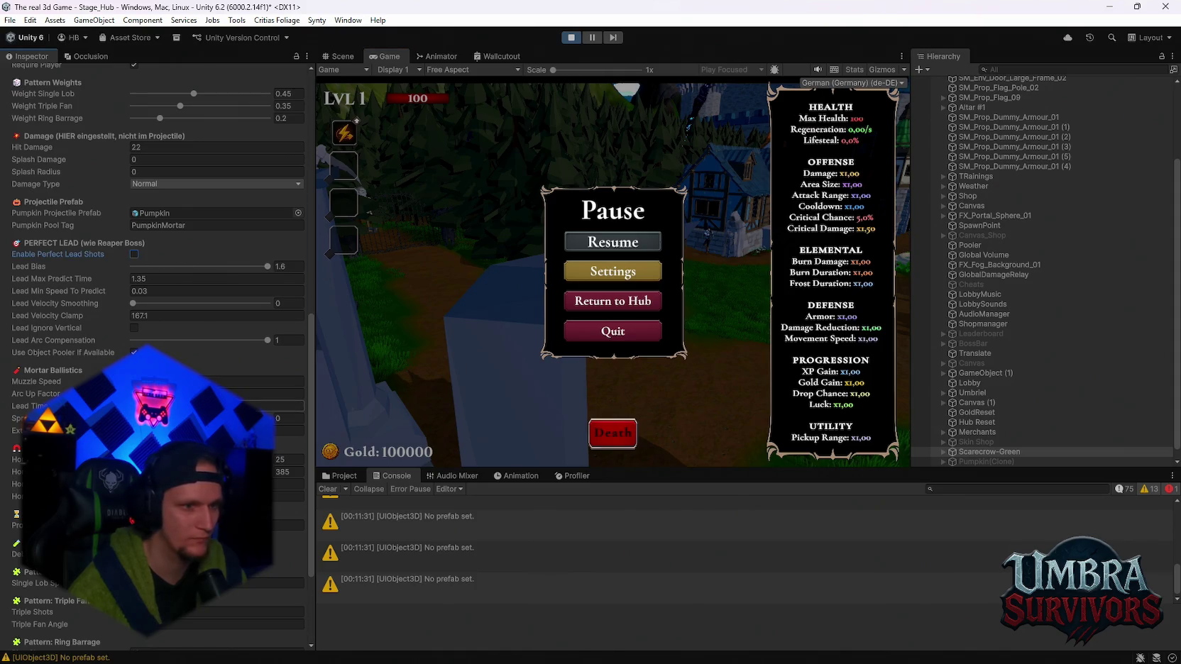
click(610, 245)
key(w)
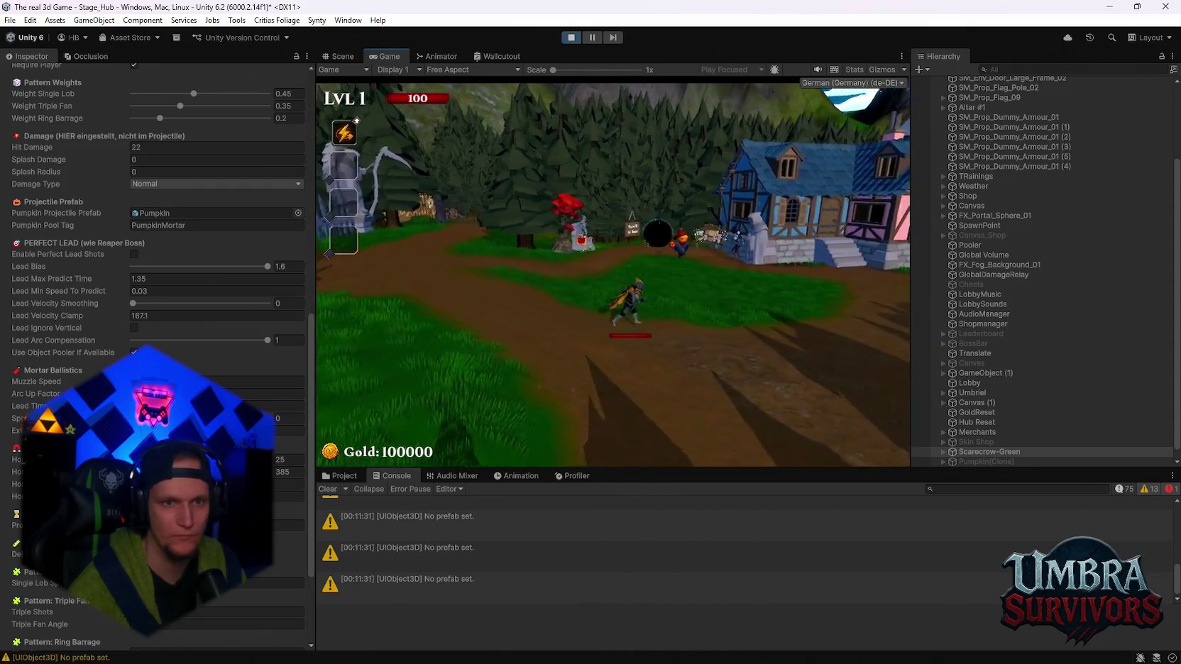
key(w)
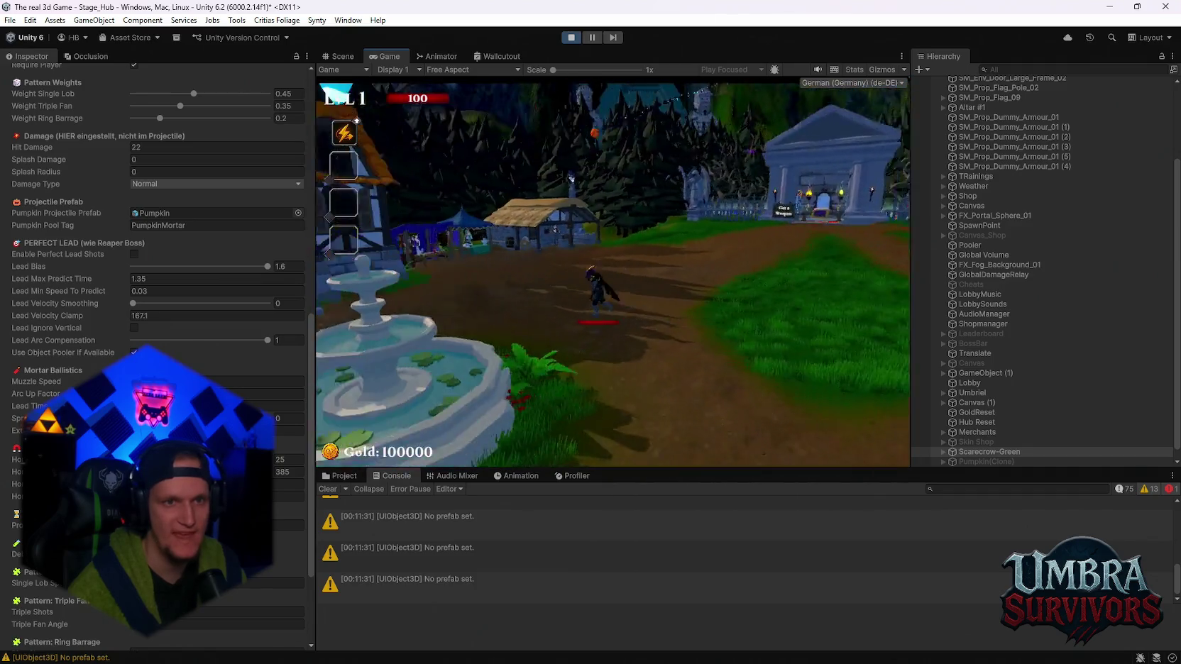
key(w)
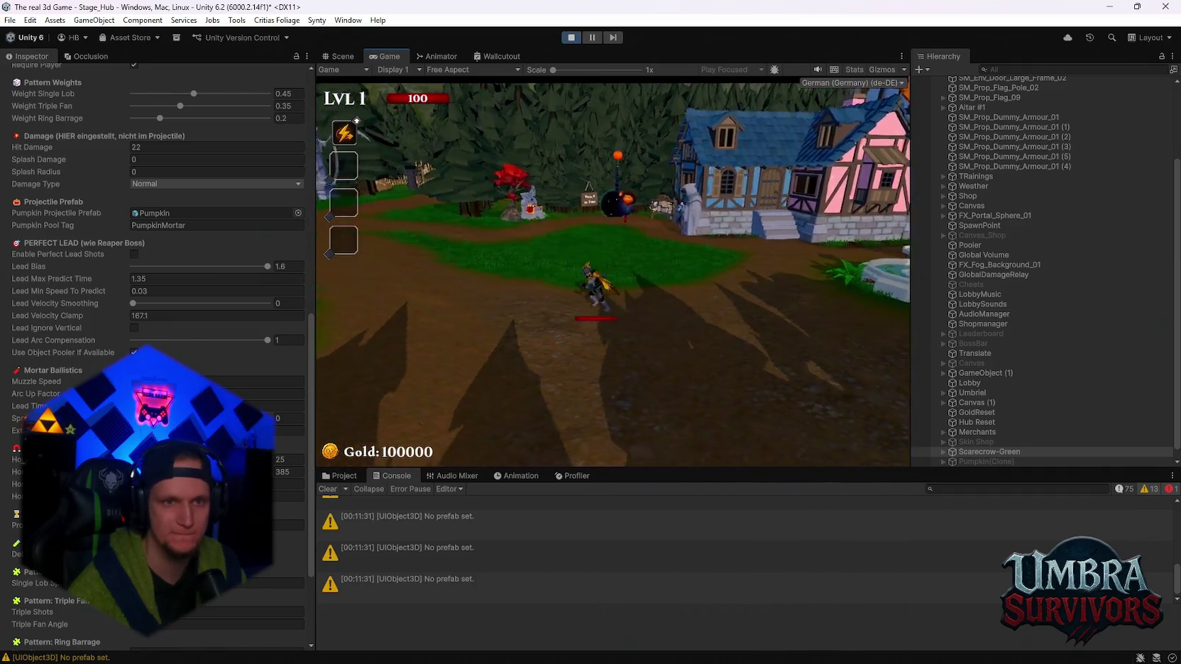
key(Escape)
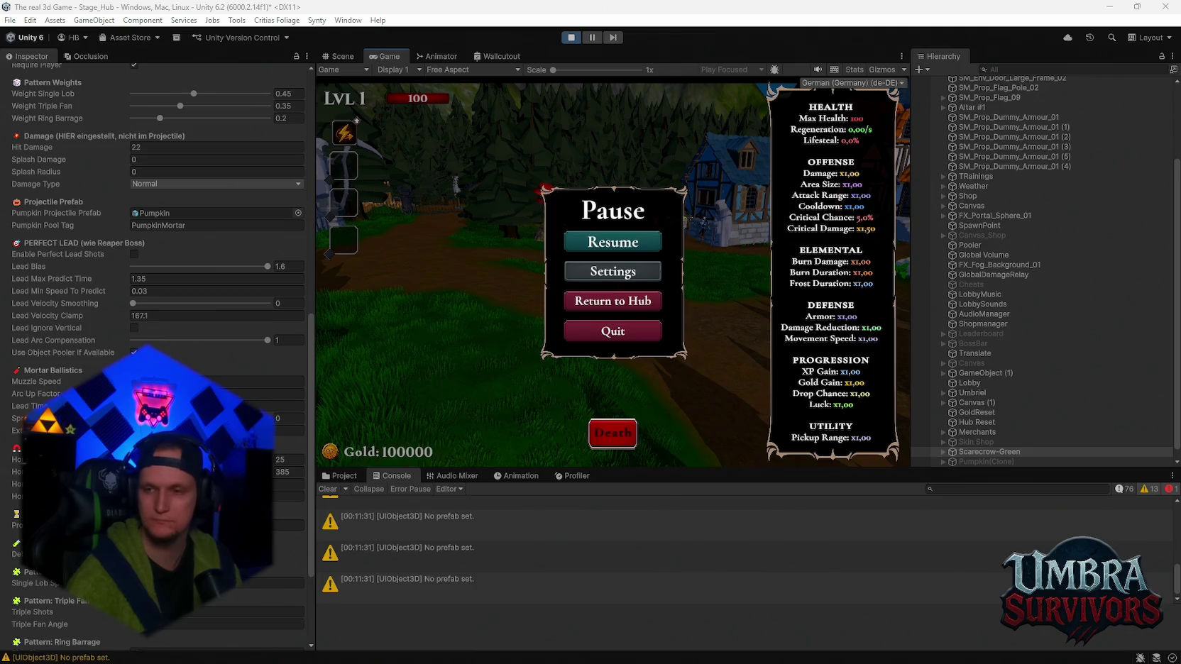
Select the Pumpkin prefab in the Pump folder and glance at its Rigidbody
click(353, 476)
scroll(1027, 356, down, 1)
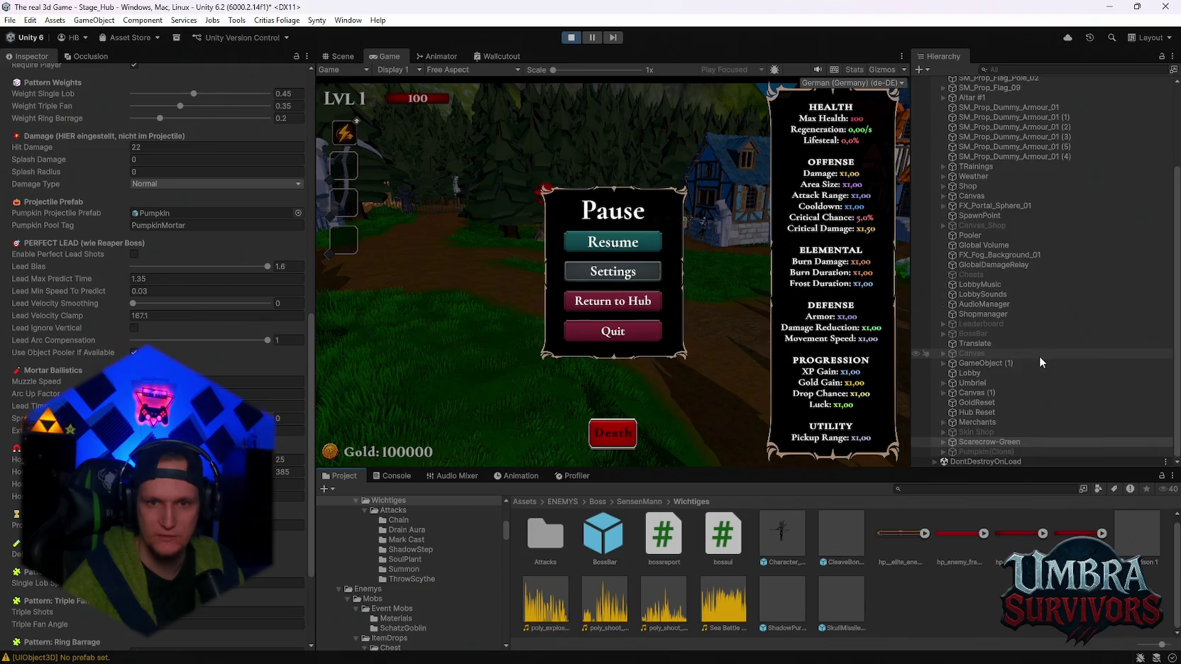
scroll(411, 613, down, 5)
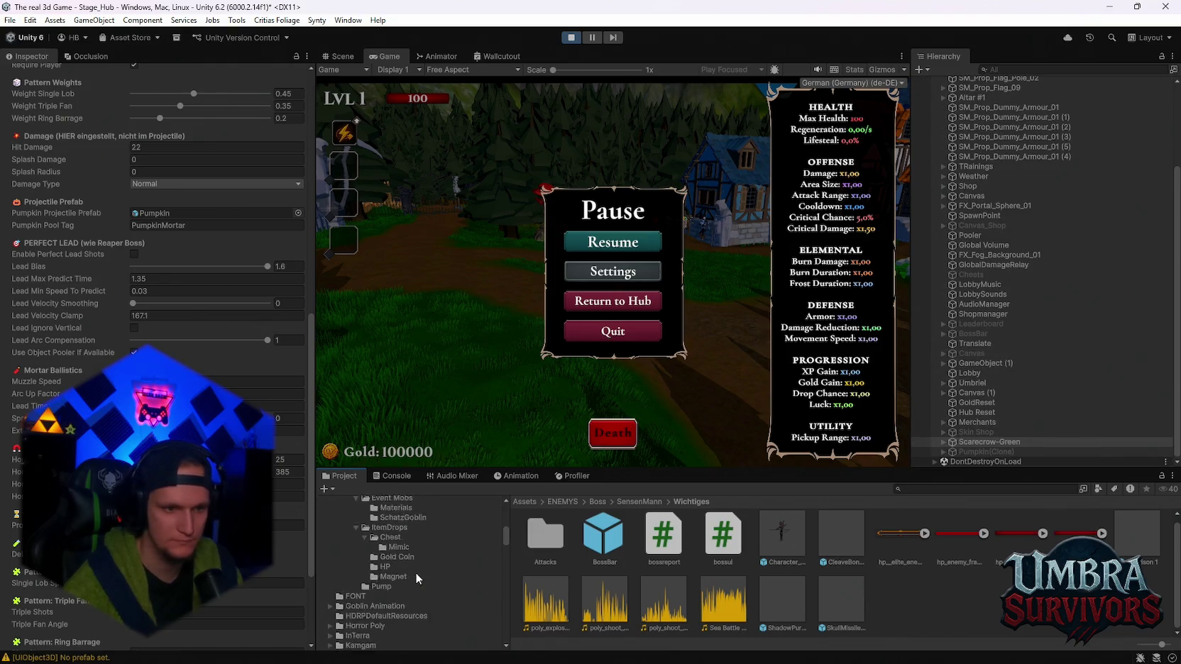
click(384, 586)
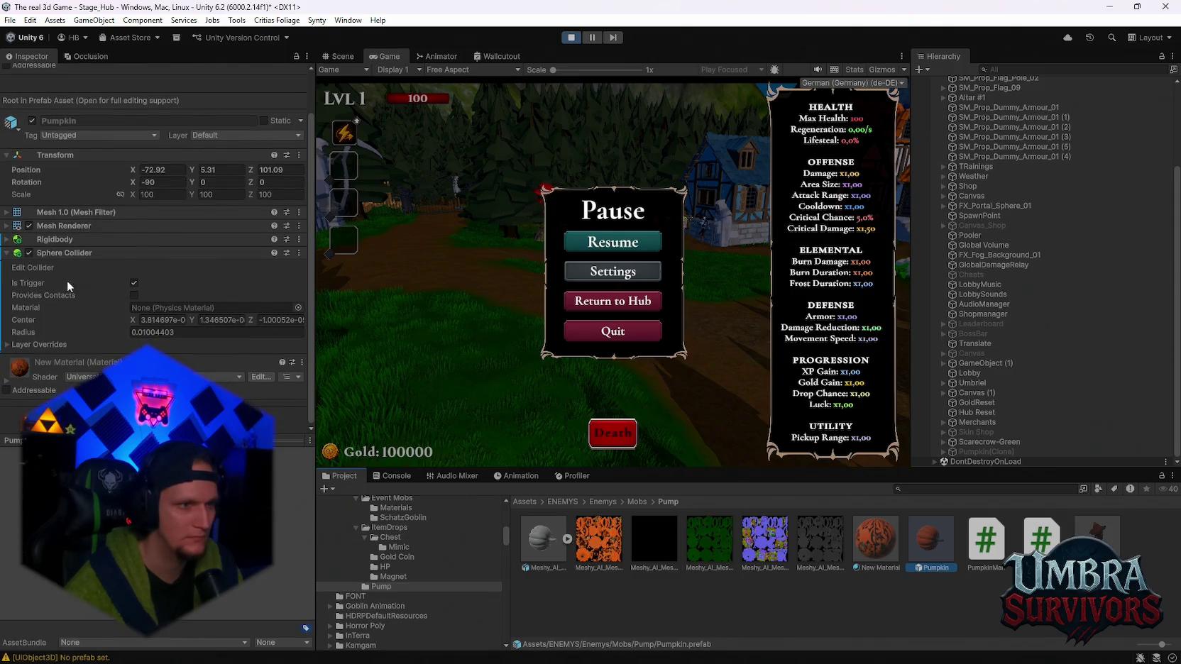
click(42, 240)
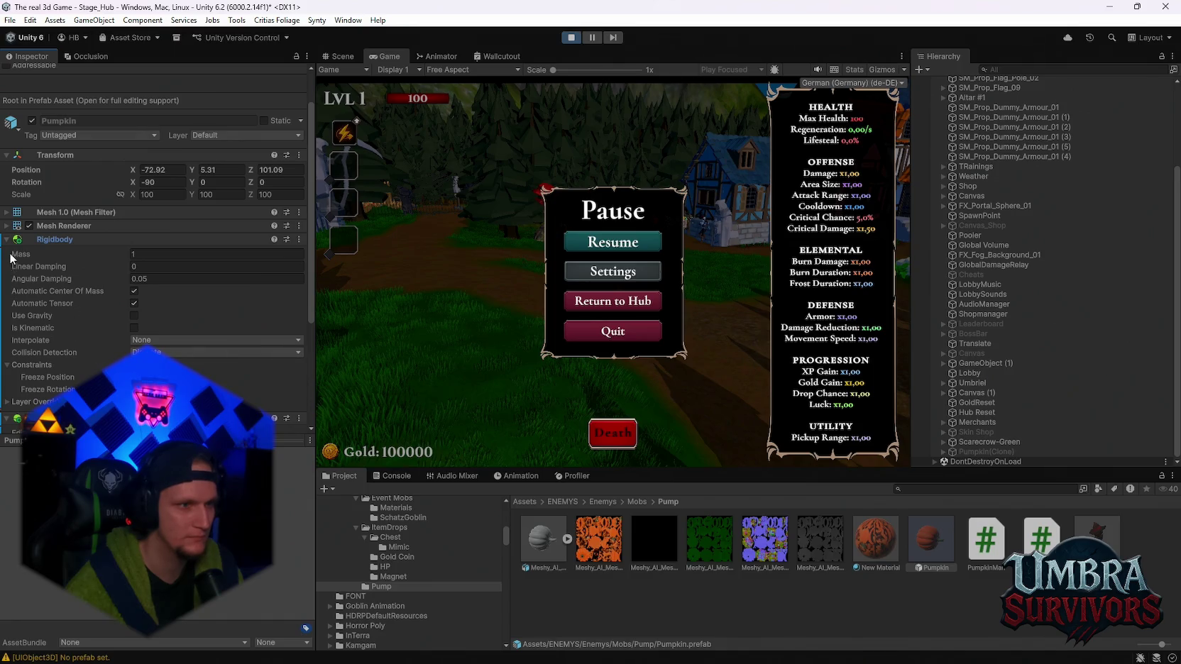
click(10, 240)
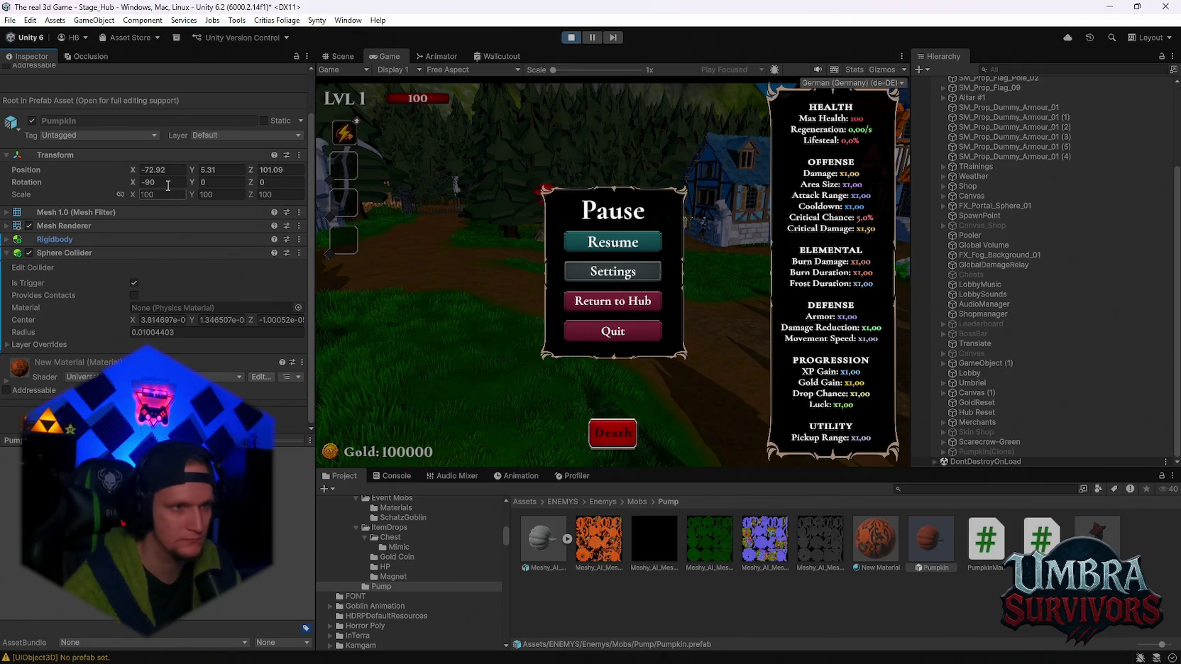
Set the Pumpkin's Rotation X from -90 to 0 and test it in play
key(Tab)
key(Tab)
key(Tab)
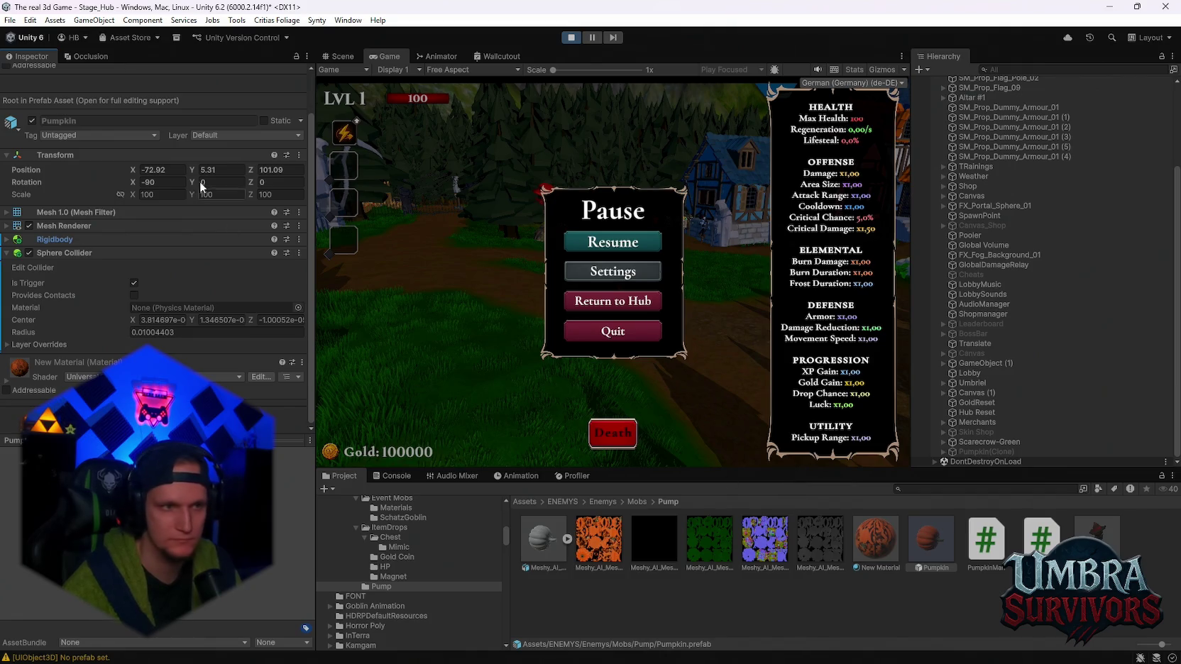
text(0)
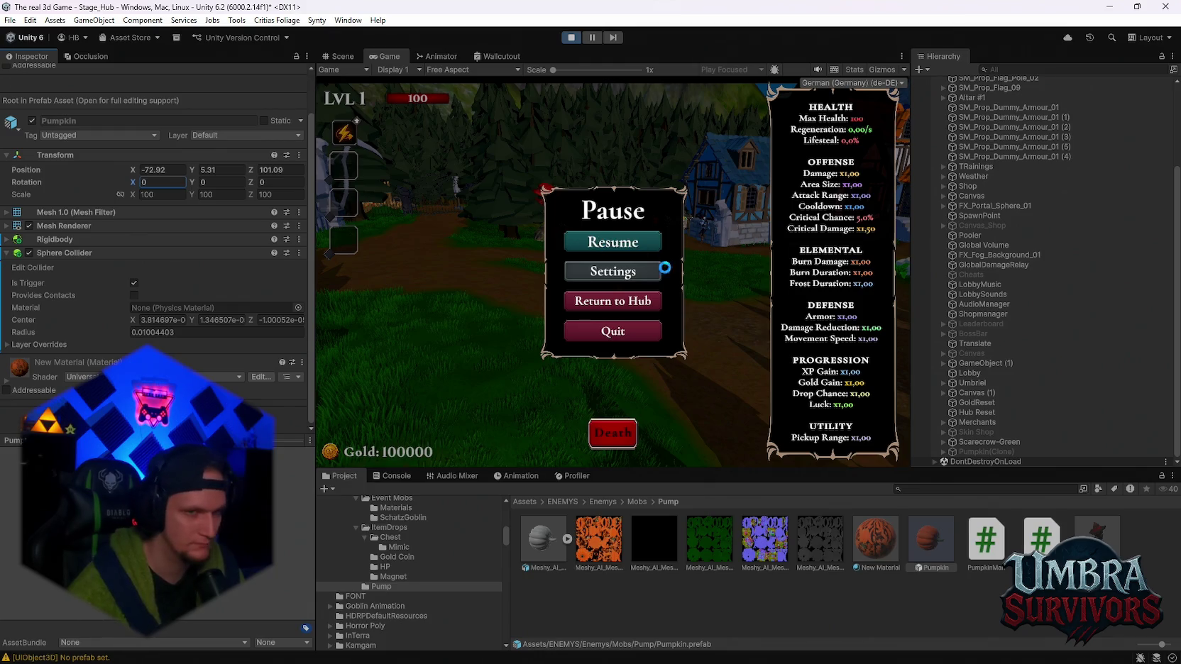
click(588, 242)
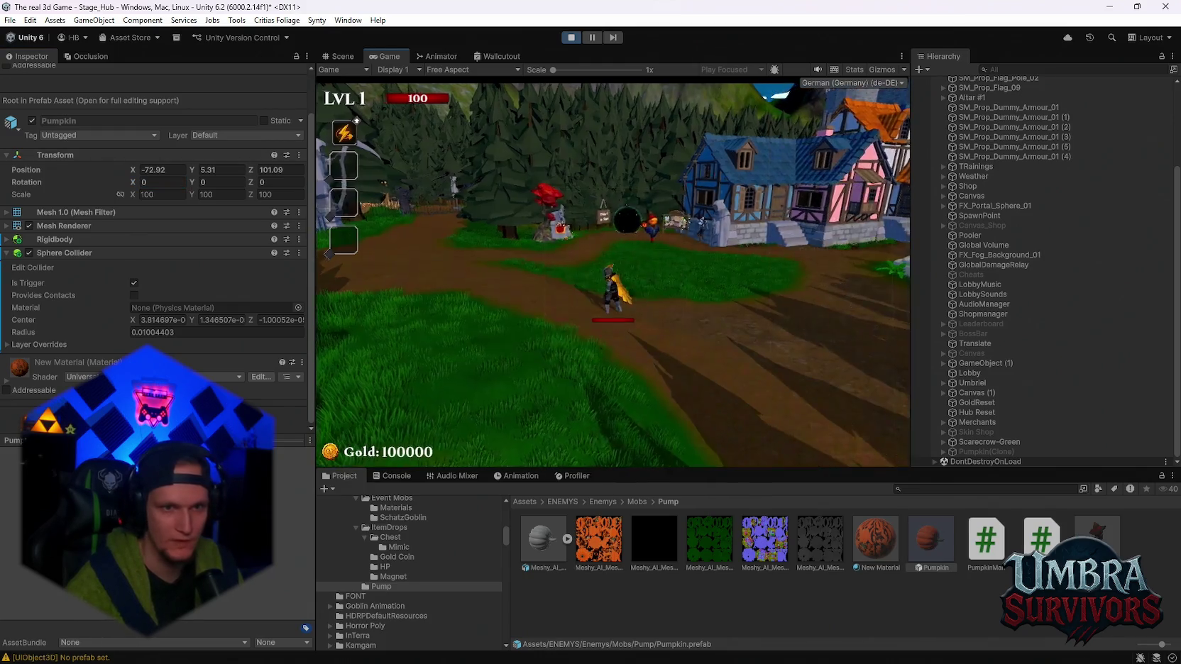
key(w)
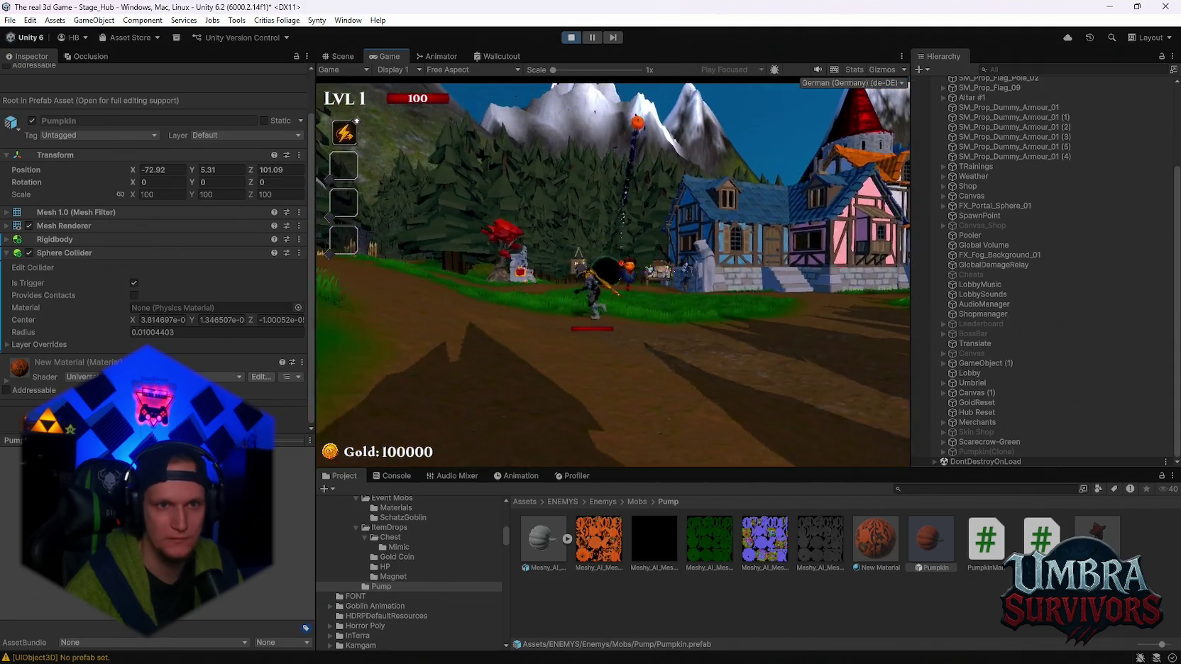
key(a)
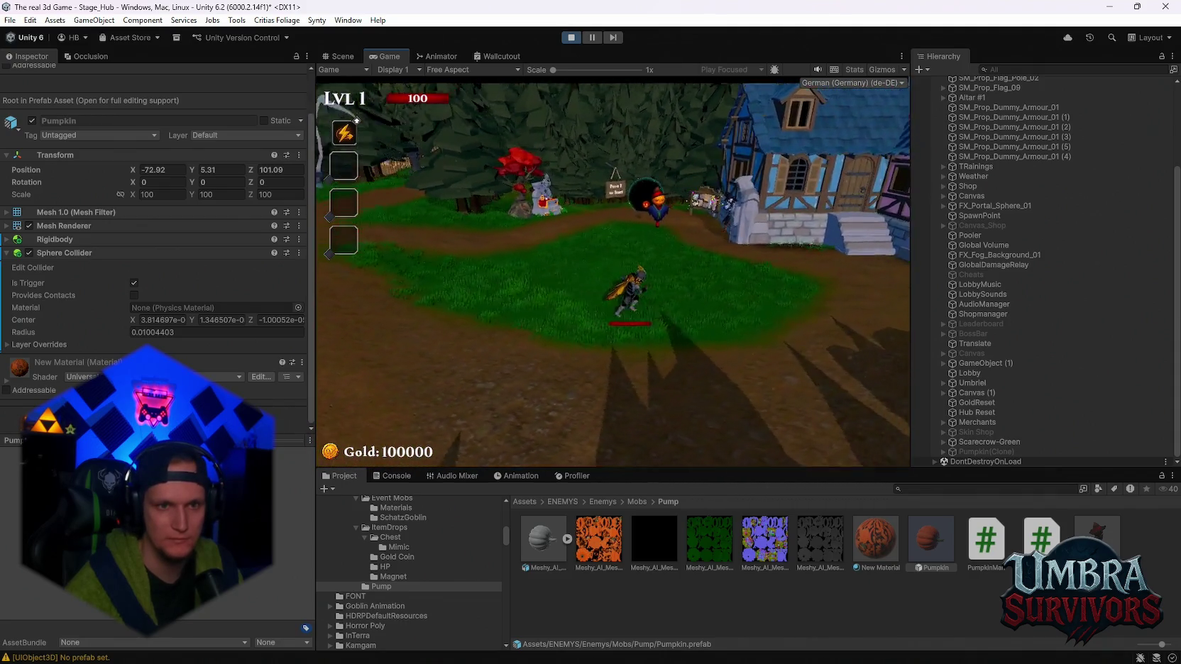
key(Escape)
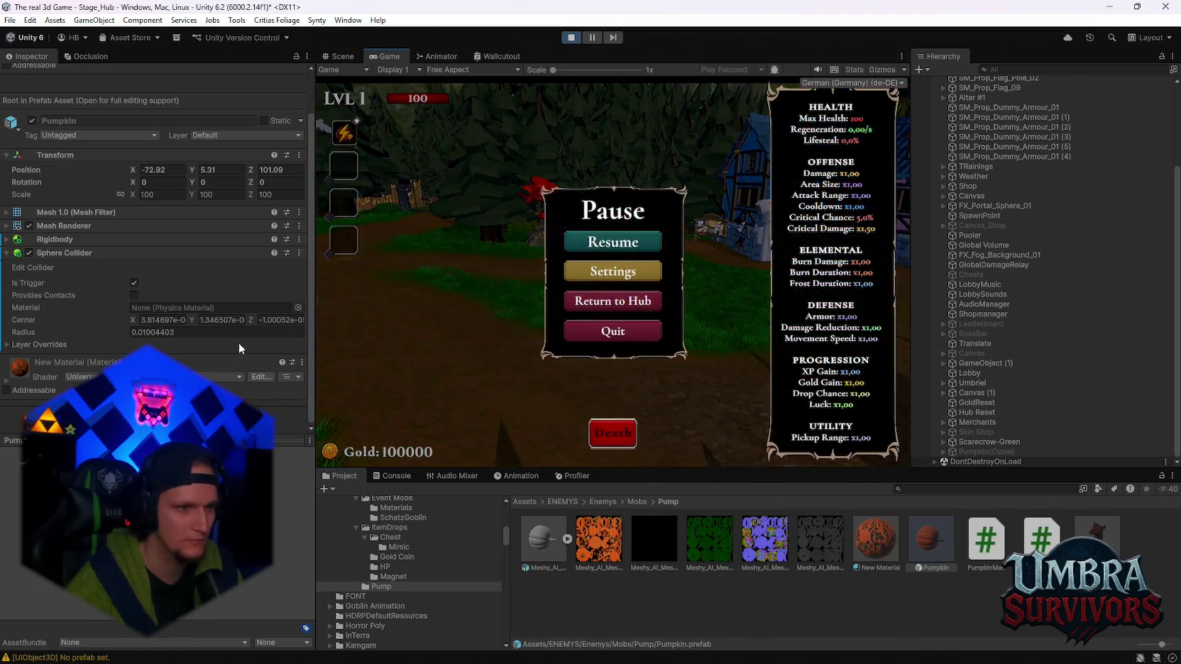
Select Scarecrow-Green, scroll to its Perfect Lead settings and run a quick mortar playtest
click(988, 441)
scroll(228, 327, down, 3)
scroll(229, 334, down, 3)
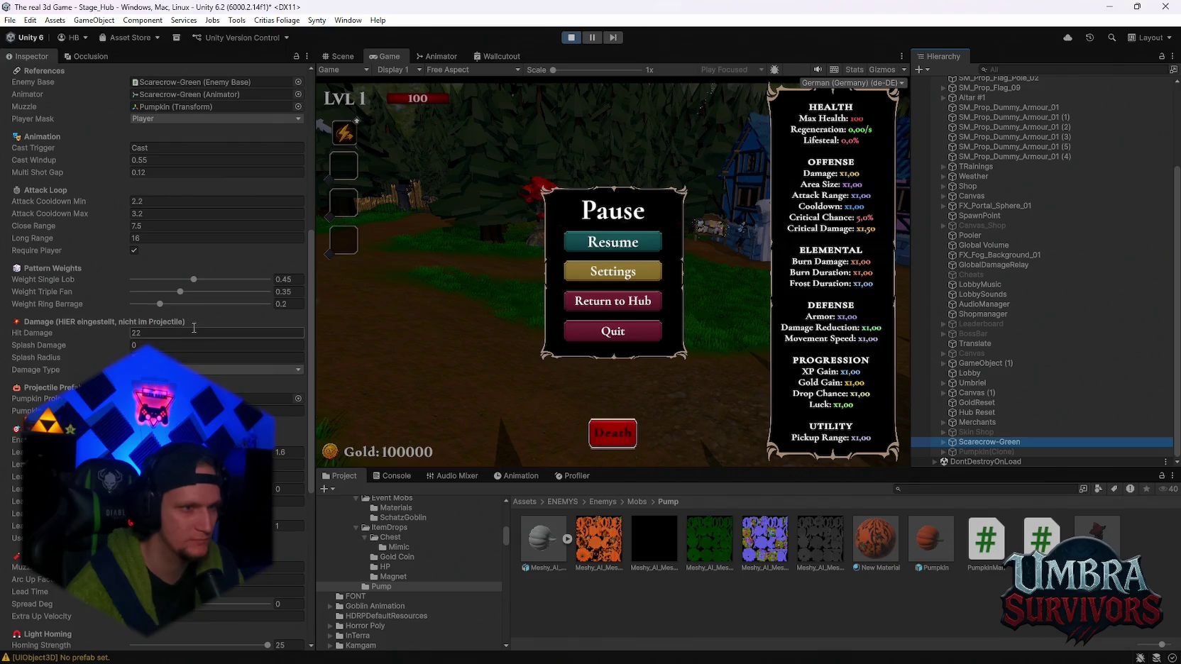
scroll(205, 337, down, 3)
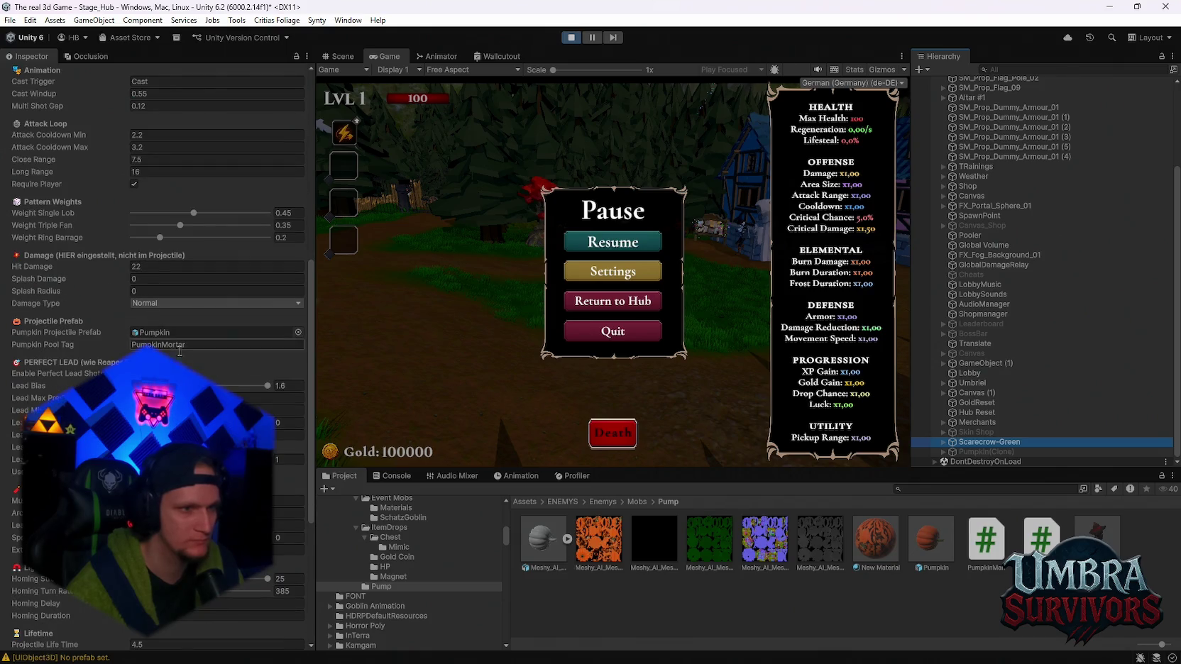
scroll(133, 307, down, 2)
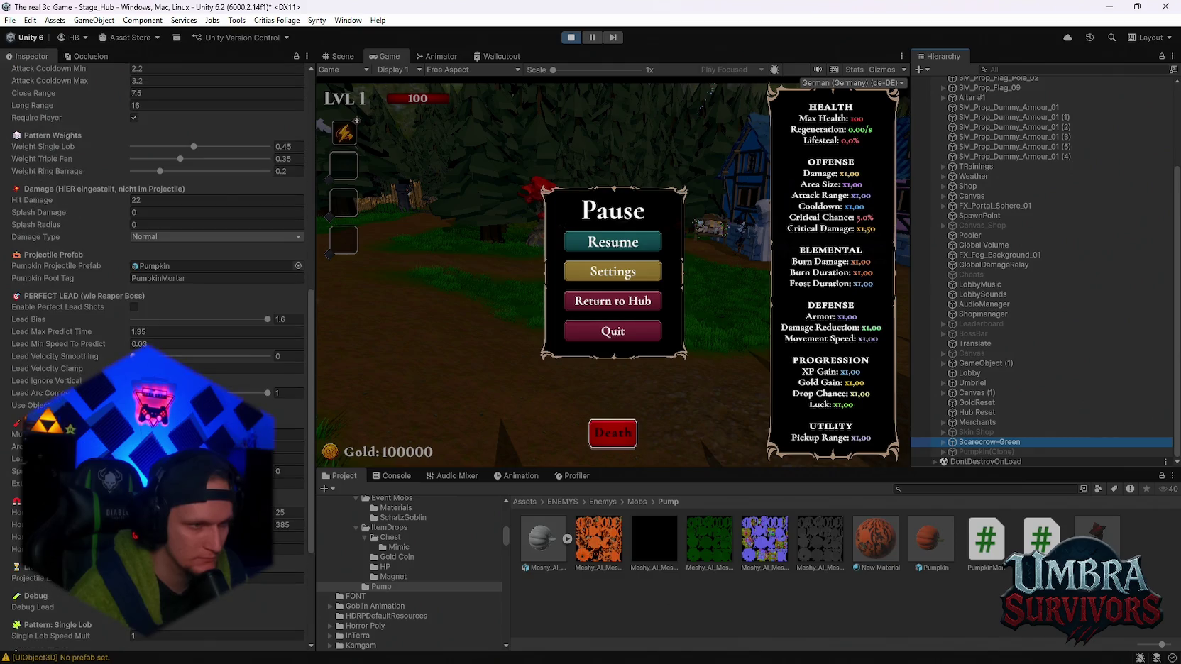
click(124, 347)
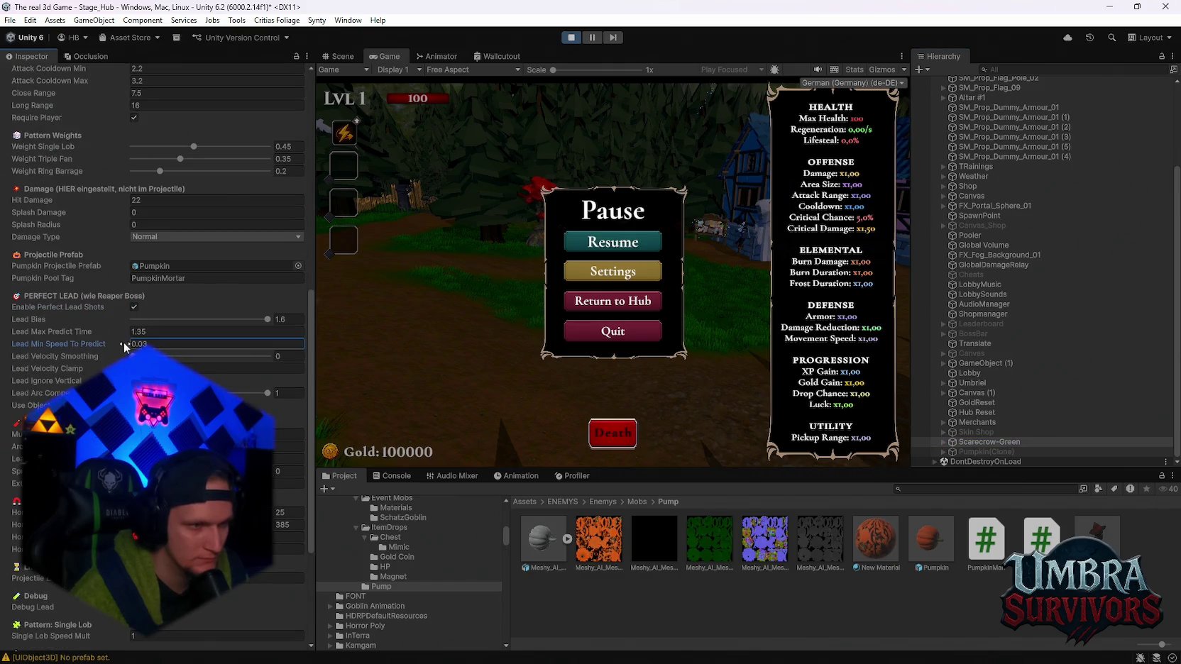
text(52)
click(614, 243)
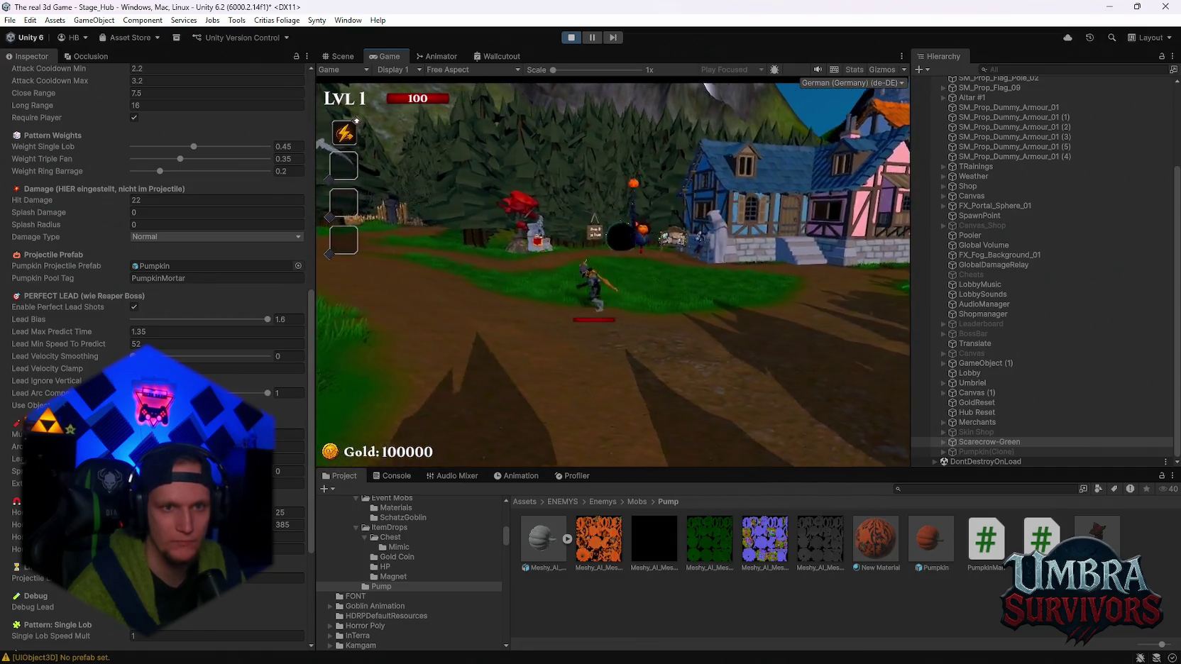
key(Escape)
Raise Lead Max Predict Time to about 478.2, testing the mortar between pauses
drag(115, 330, 120, 331)
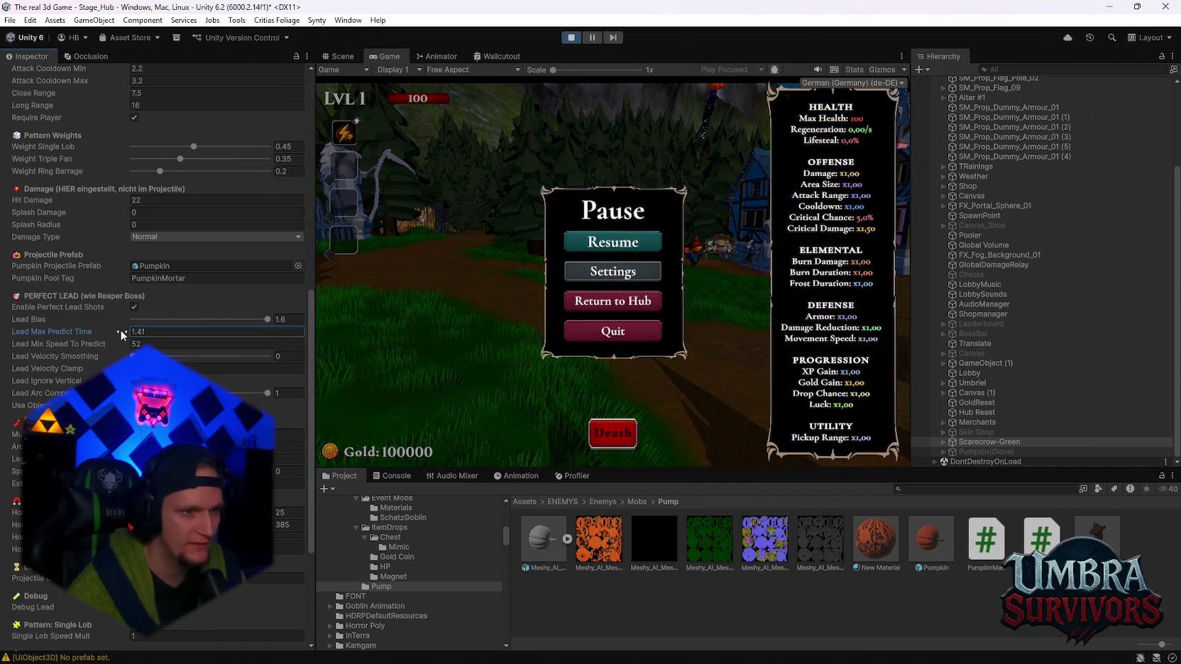
click(631, 242)
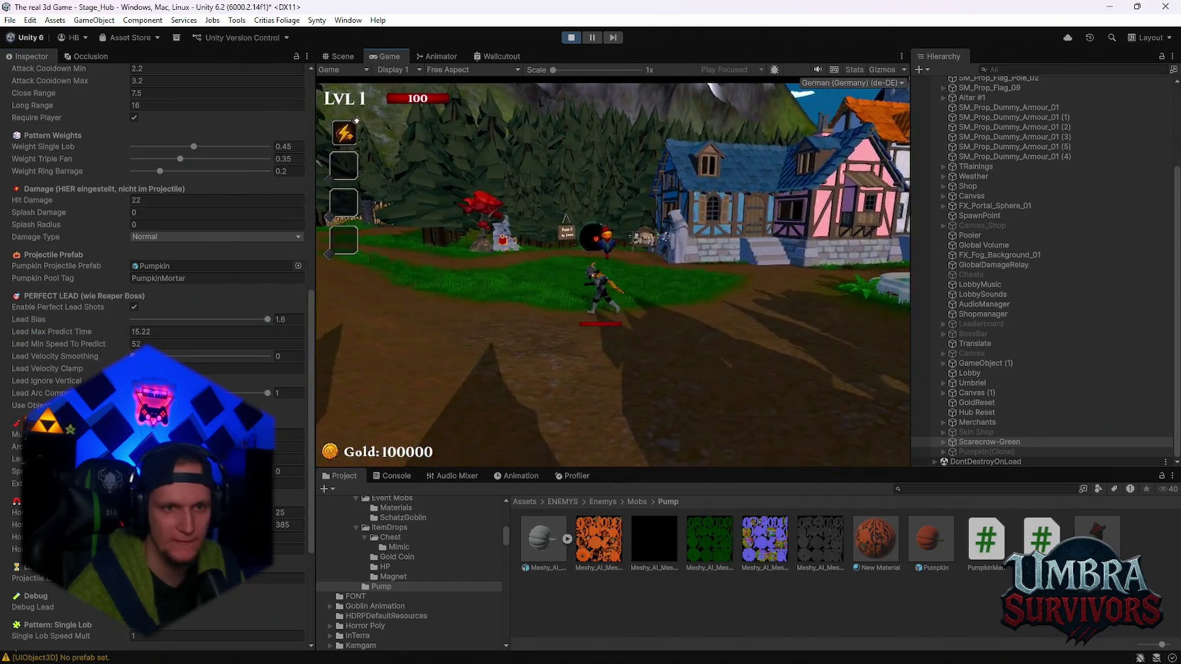
key(Escape)
click(120, 332)
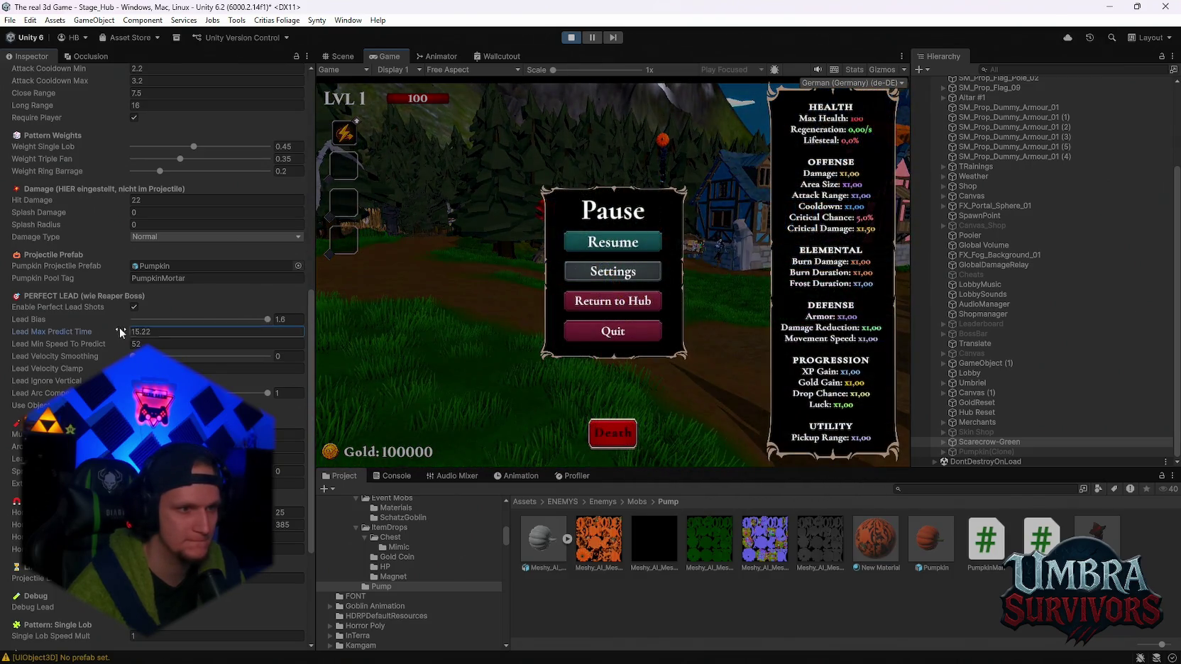
text(52.21)
click(613, 242)
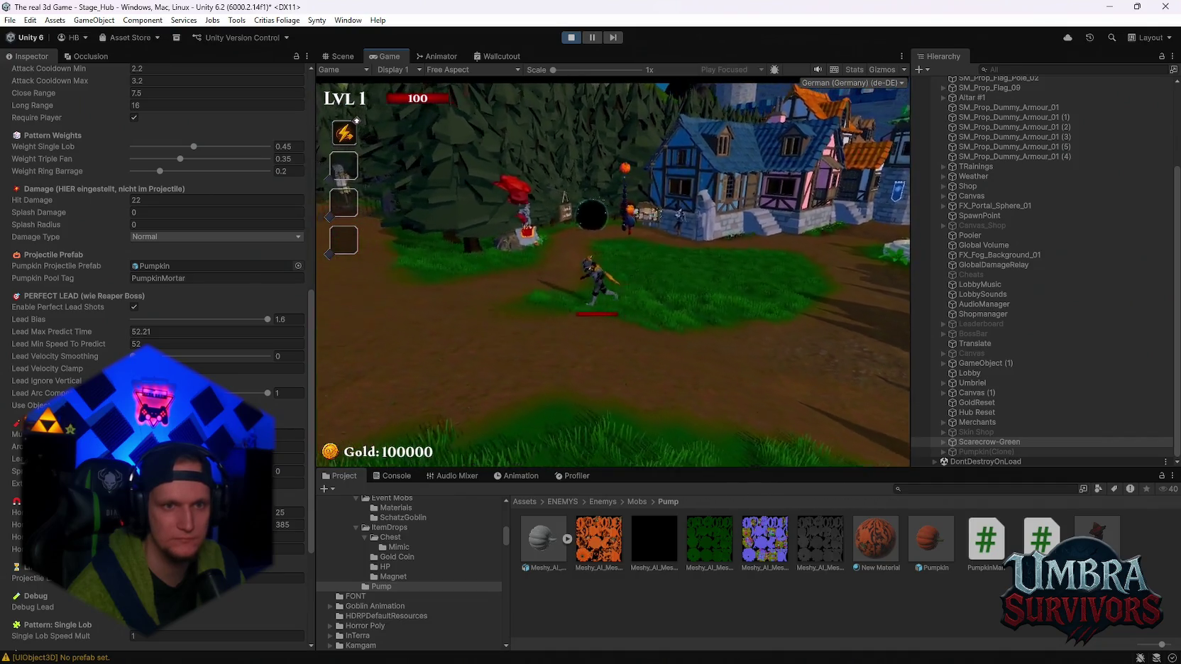
key(Escape)
drag(71, 332, 283, 341)
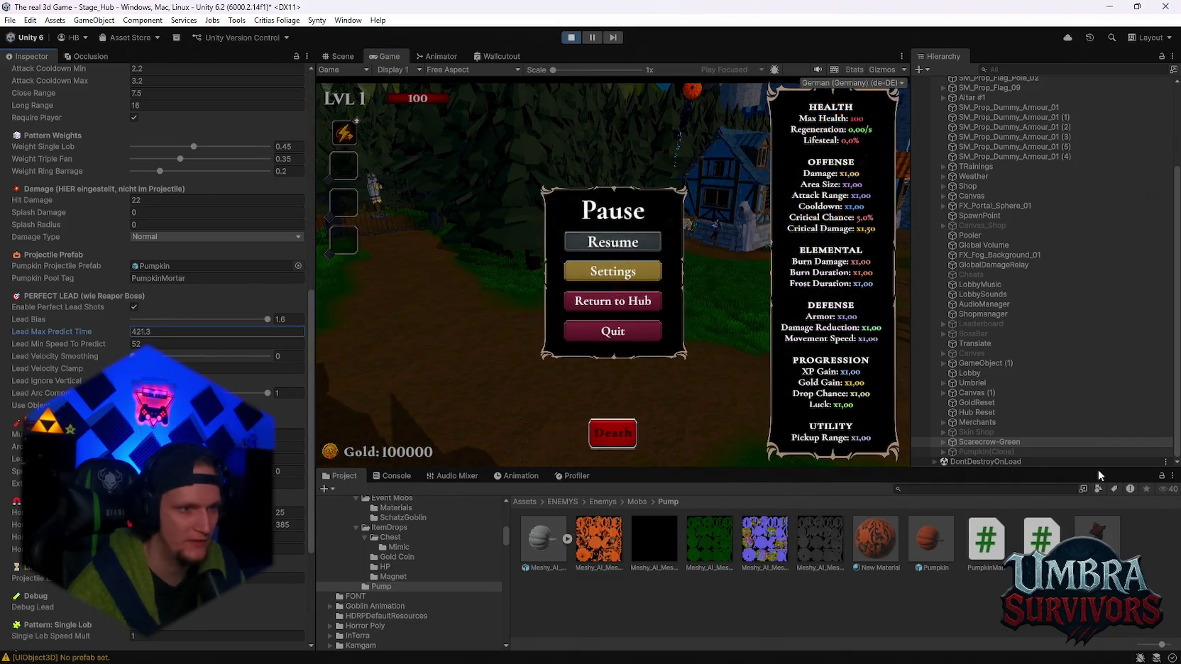
drag(1099, 474, 66, 289)
click(652, 247)
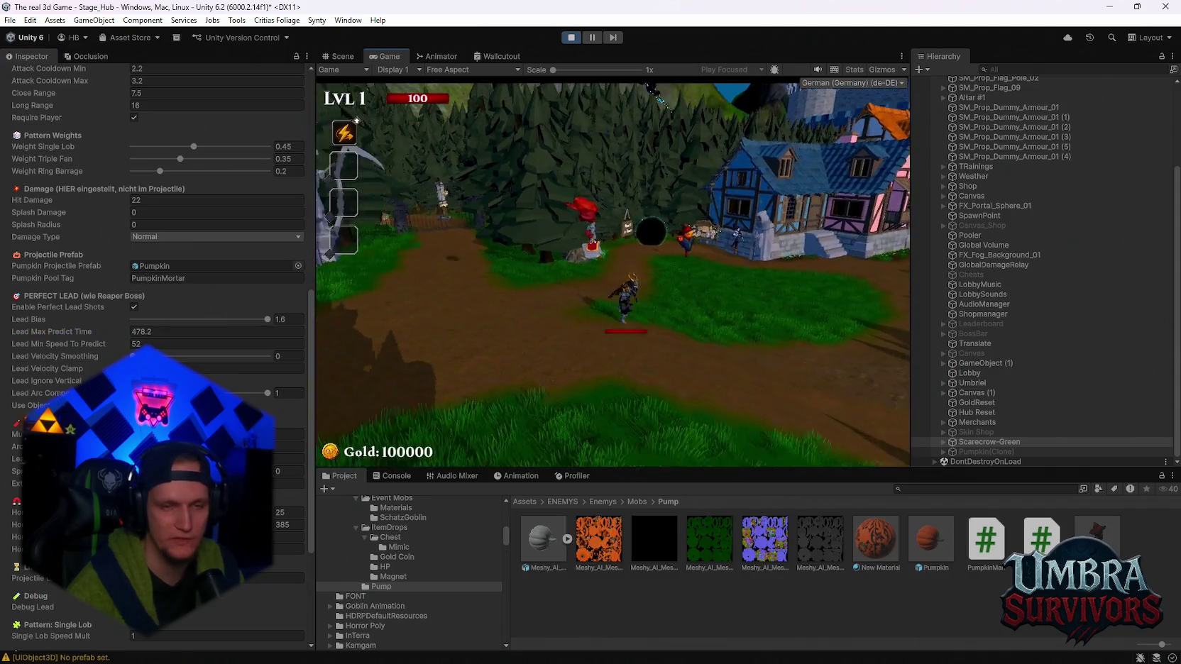
Raise Lead Min Speed To Predict sharply to 736.8 and playtest the lead again
key(d)
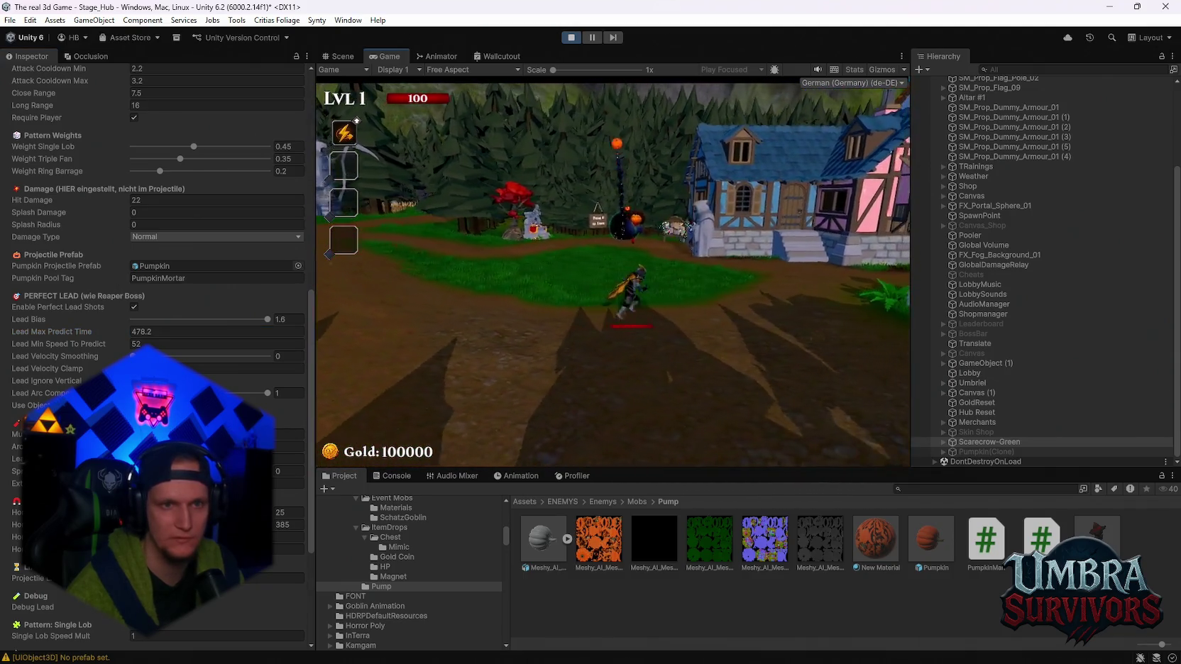
key(Escape)
drag(120, 341, 1172, 420)
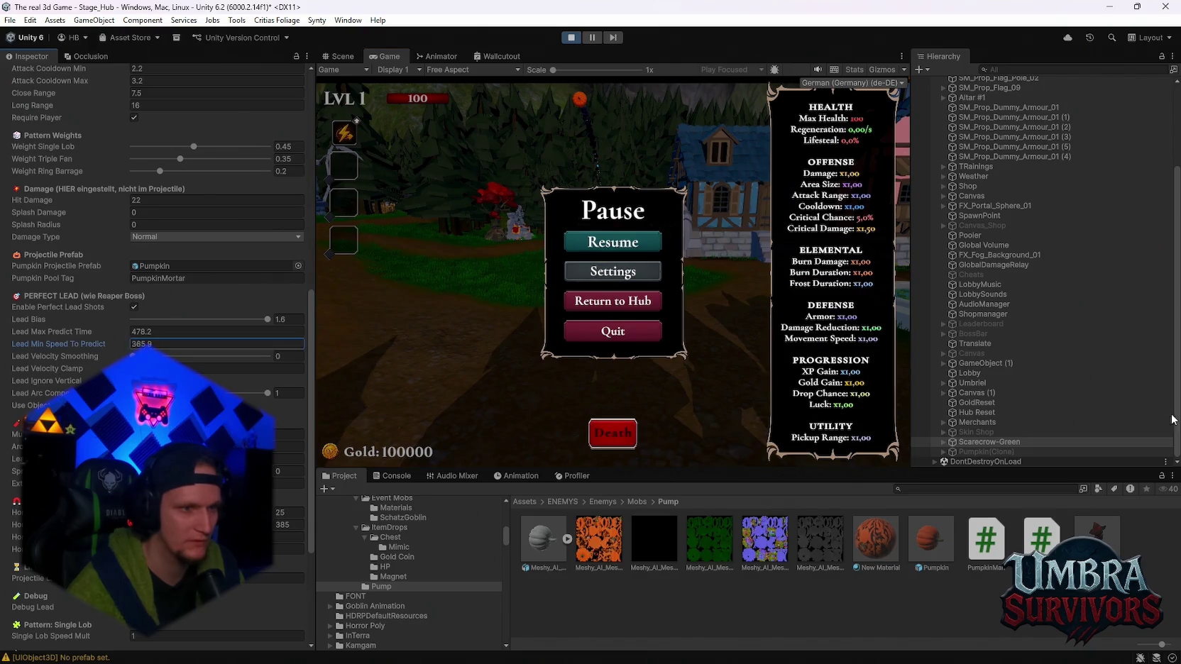
text(736.8)
click(612, 241)
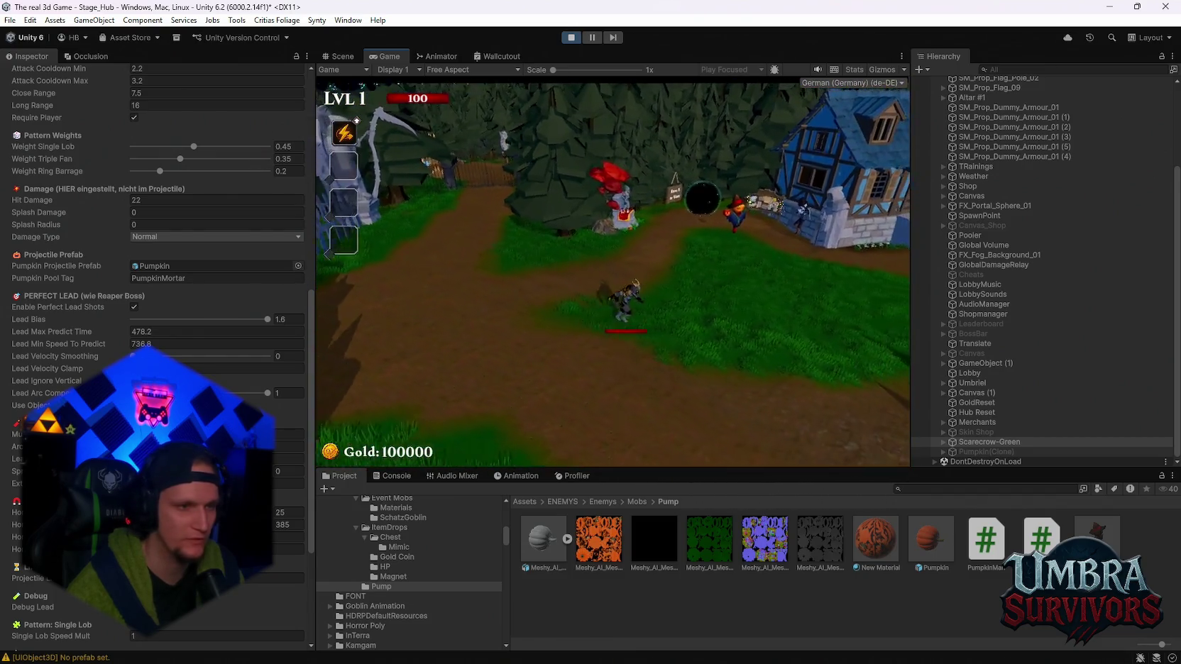
key(Escape)
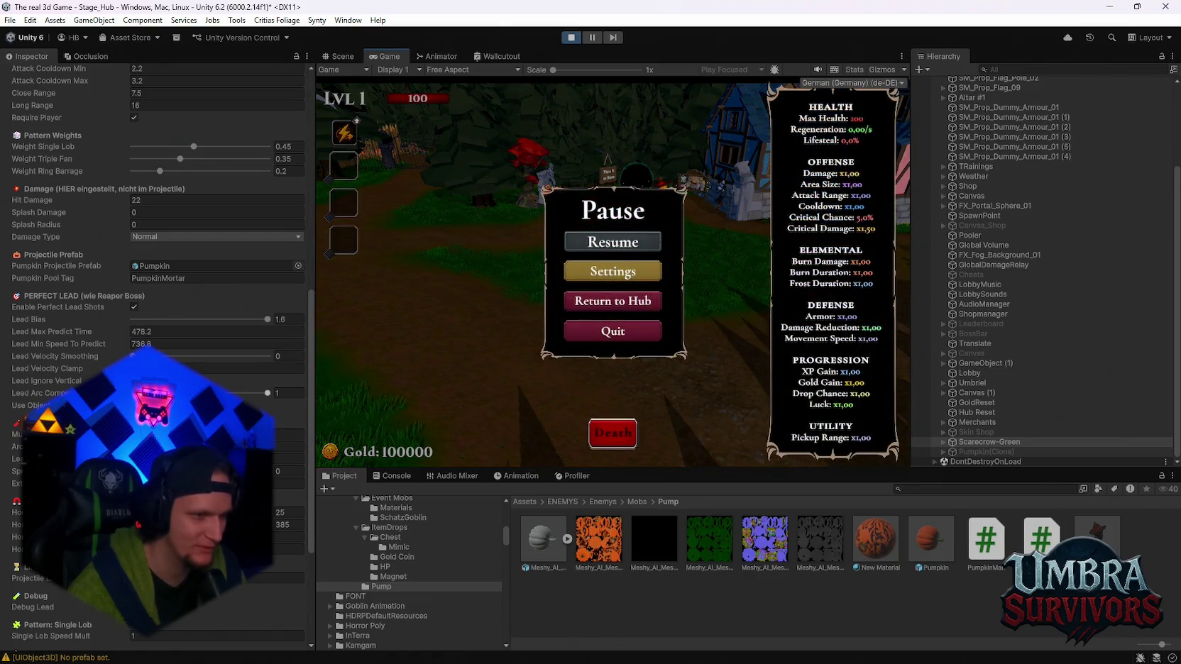
click(525, 319)
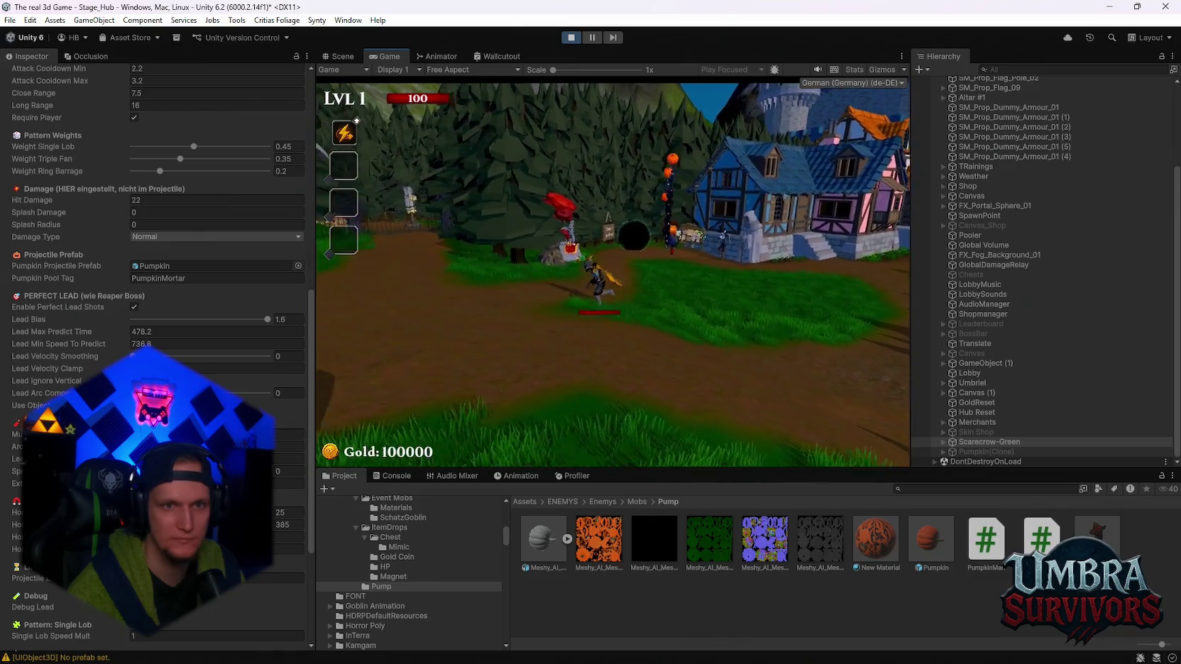
key(Escape)
Set Lead Min Speed To Predict to 1 and Lead Max Predict Time to 2, then playtest
click(173, 344)
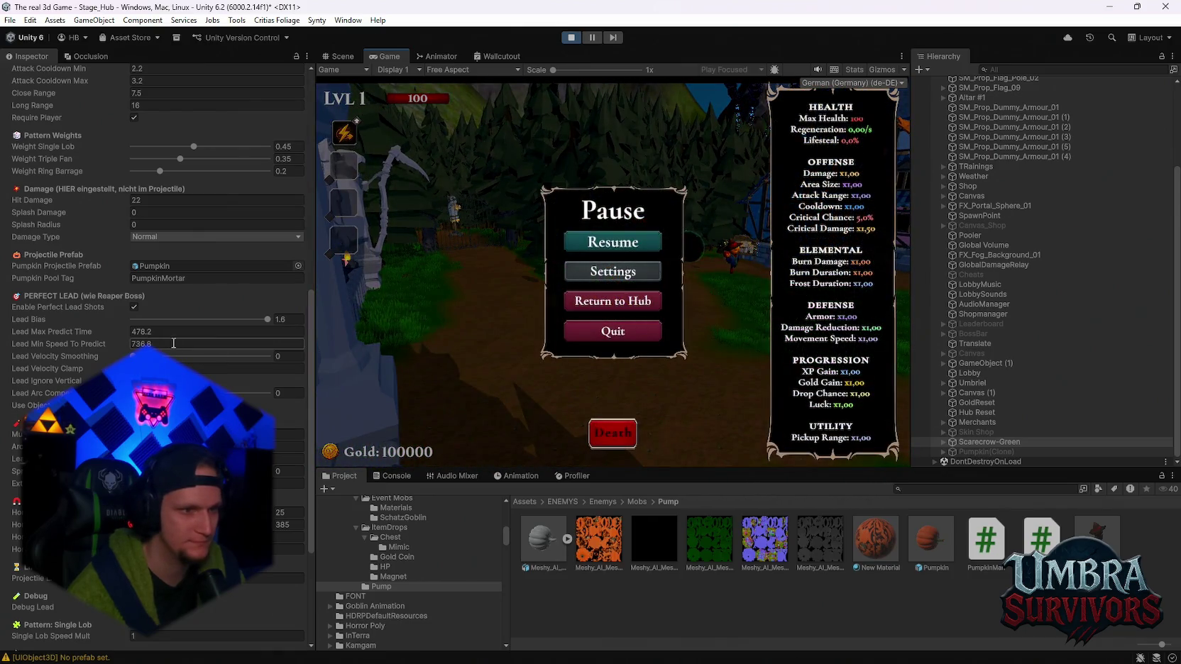
text(1)
click(167, 332)
text(2)
key(Return)
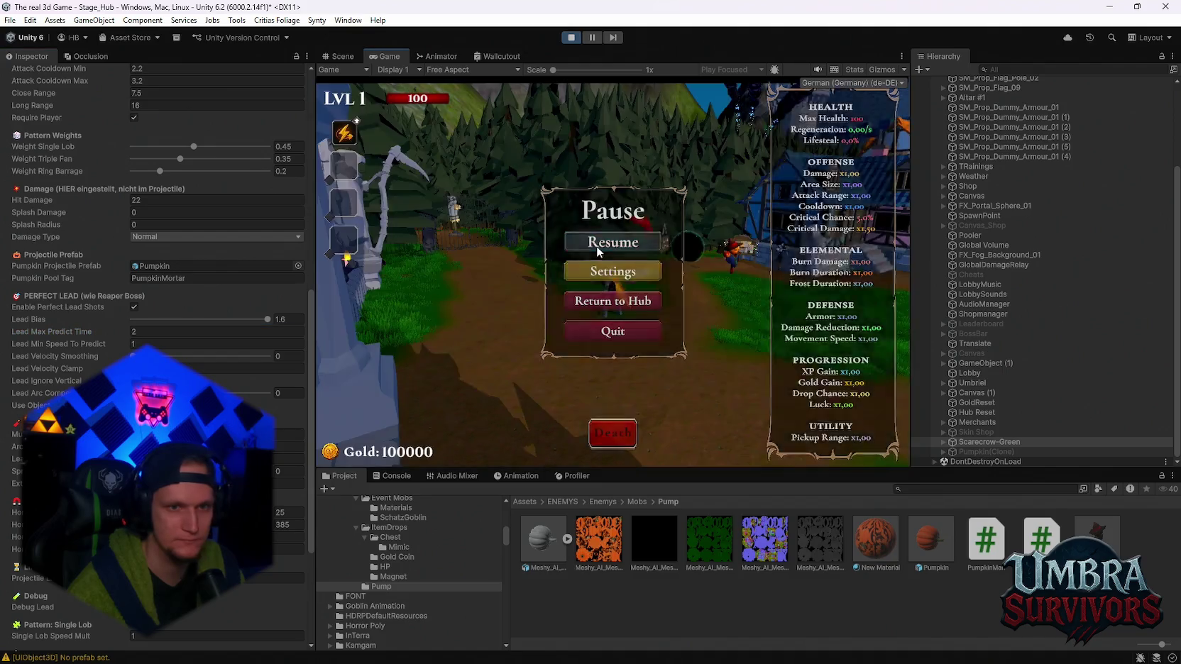
click(613, 242)
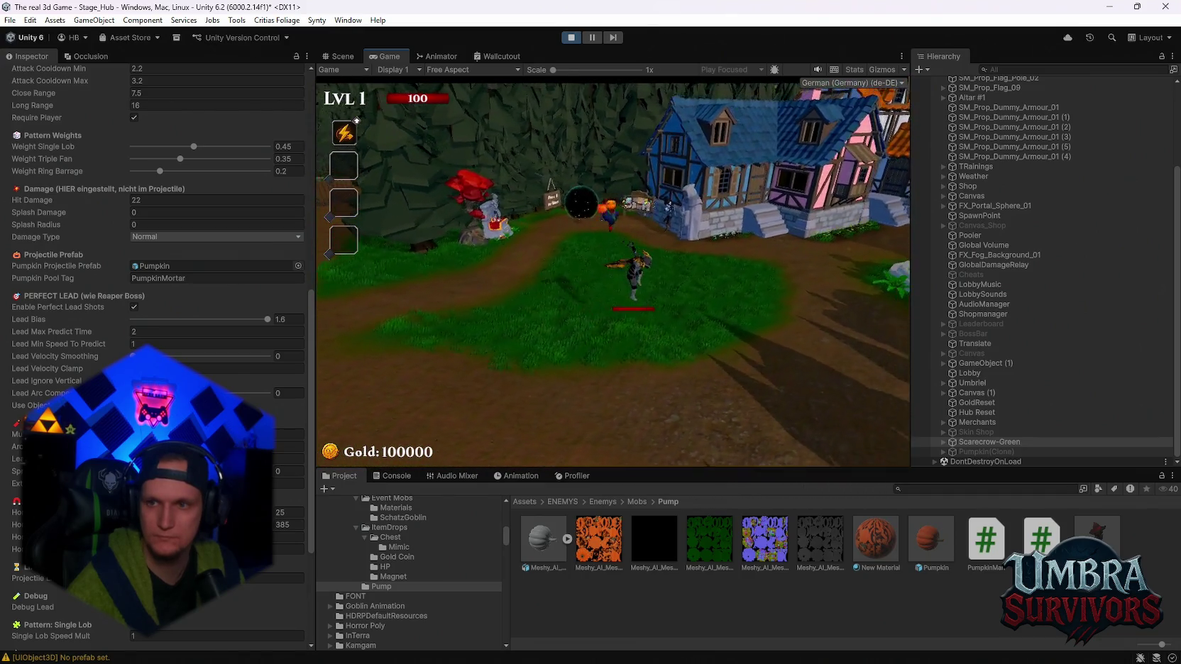
key(Escape)
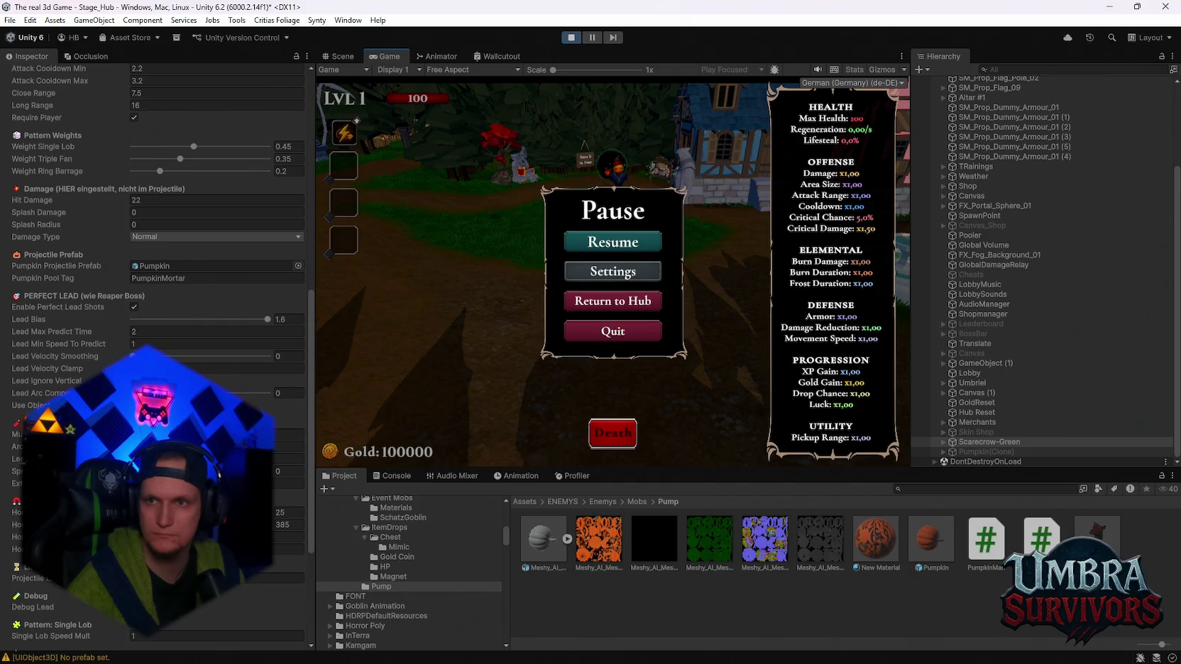
Exit Play mode and return to editing the scarecrow boss settings
click(570, 37)
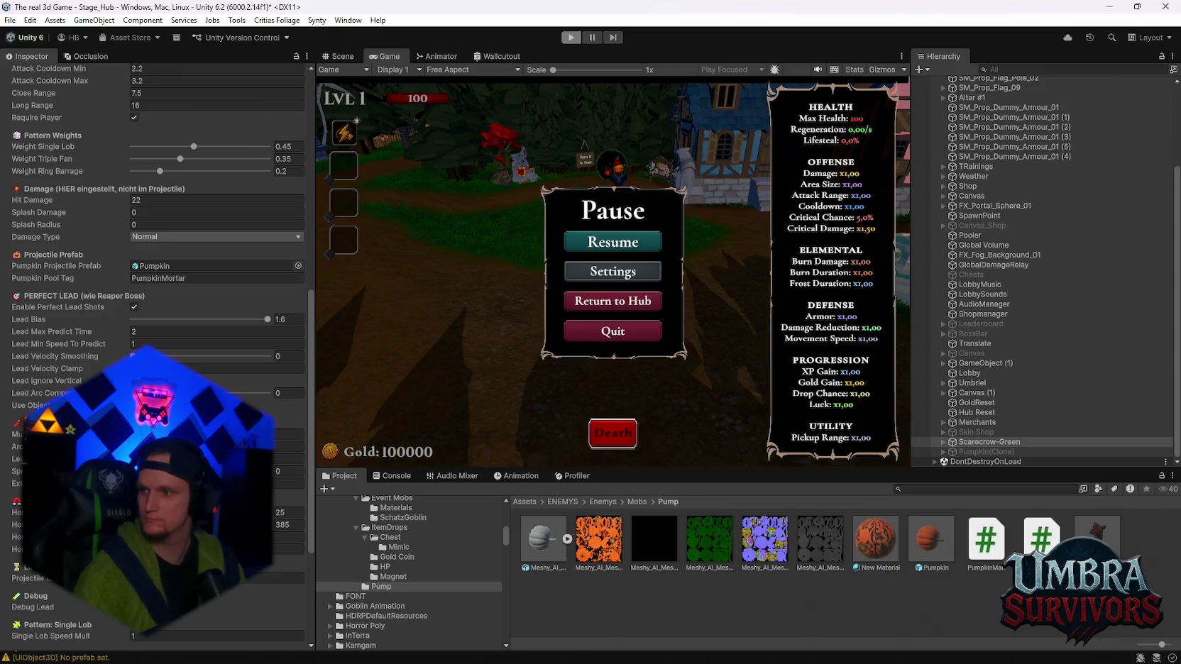
key(ctrl+p)
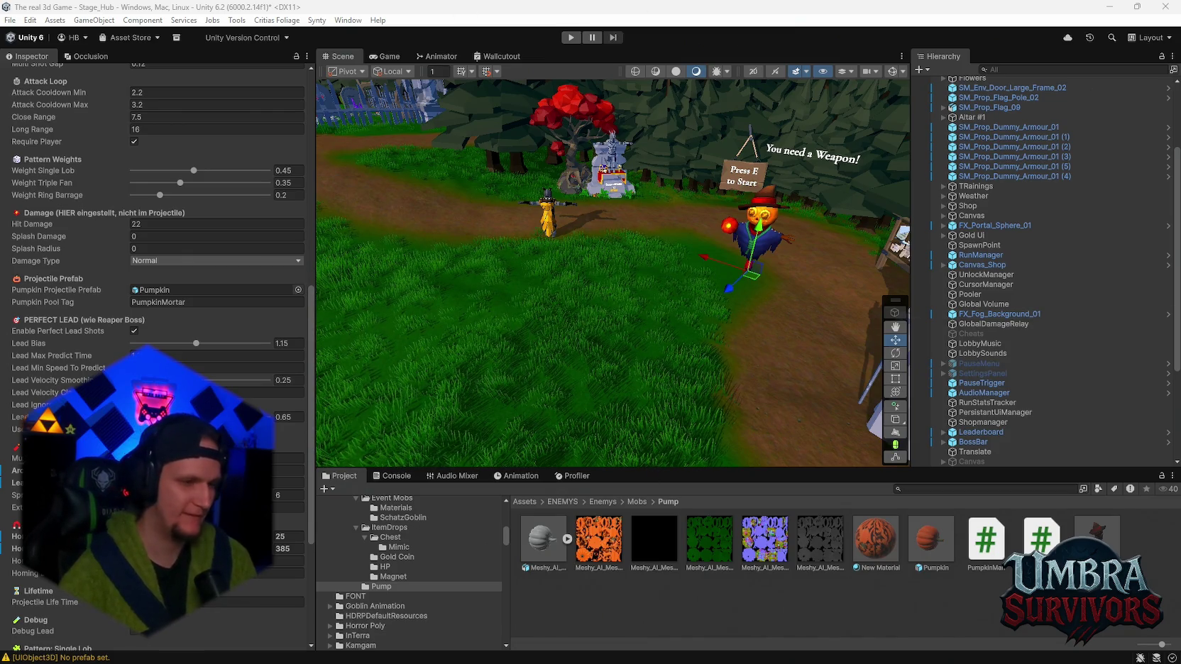
scroll(156, 354, down, 2)
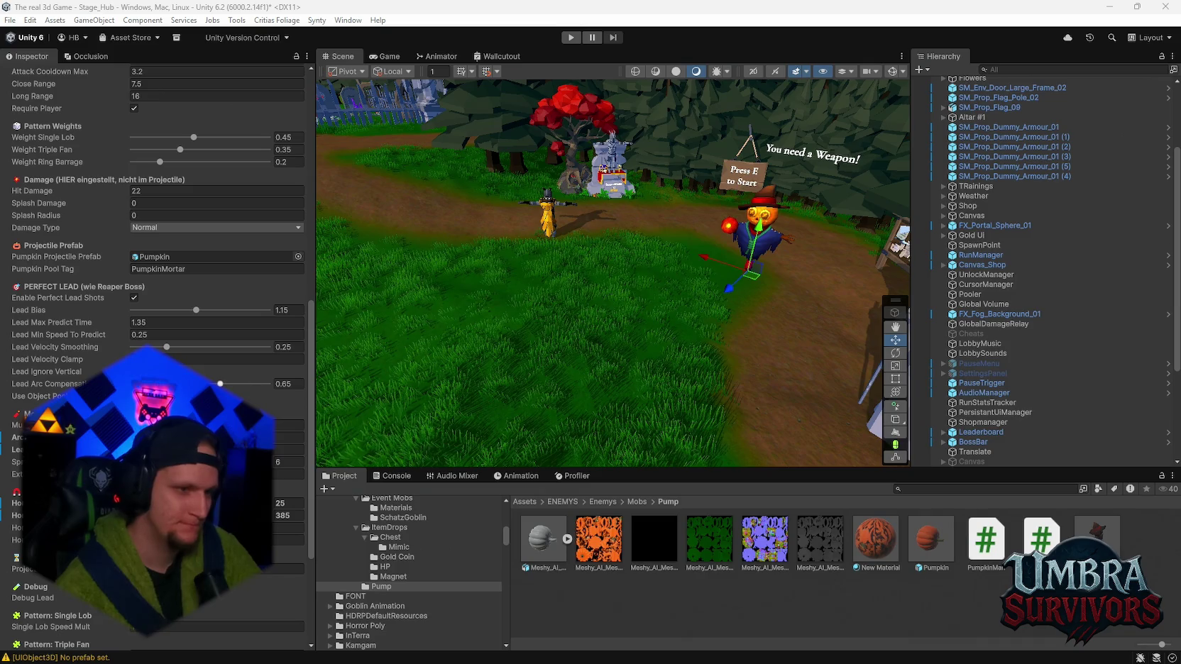
Open the Pumpkin projectile prefab and set its X rotation to -90
double_click(923, 549)
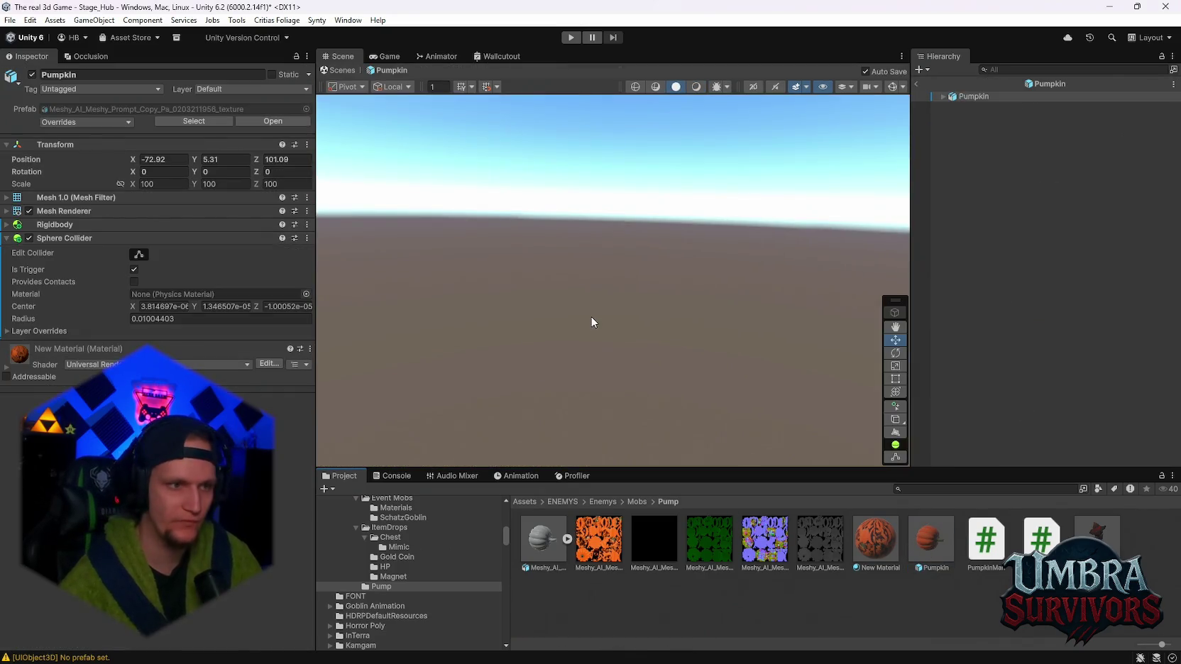
double_click(964, 97)
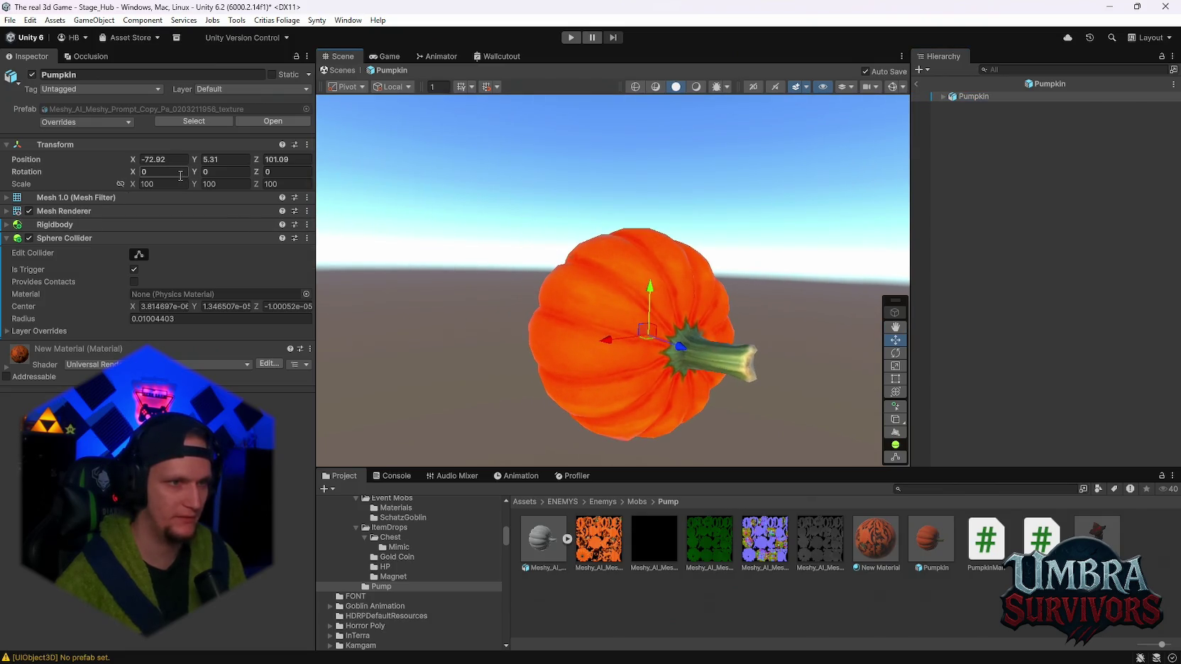
mouse_move(567, 213)
mouse_down()
mouse_move(611, 230)
mouse_move(620, 141)
mouse_move(632, 184)
mouse_up()
key(e)
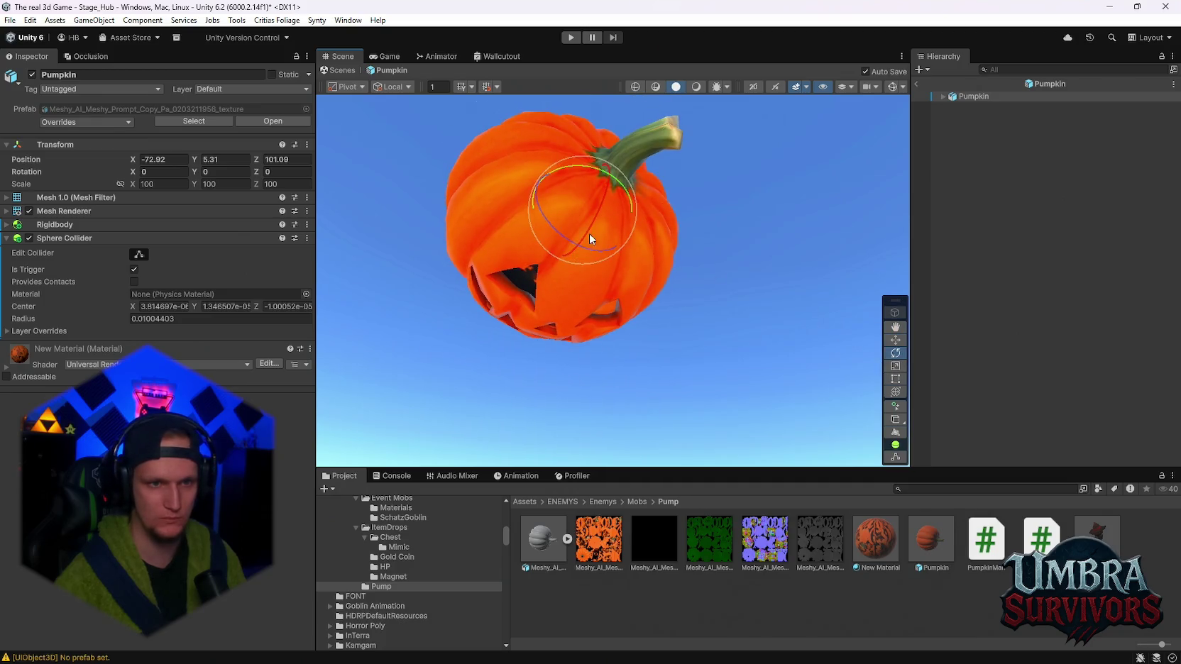
drag(588, 234, 630, 85)
mouse_move(670, 238)
mouse_down()
mouse_move(693, 295)
mouse_move(649, 398)
mouse_move(638, 312)
mouse_up()
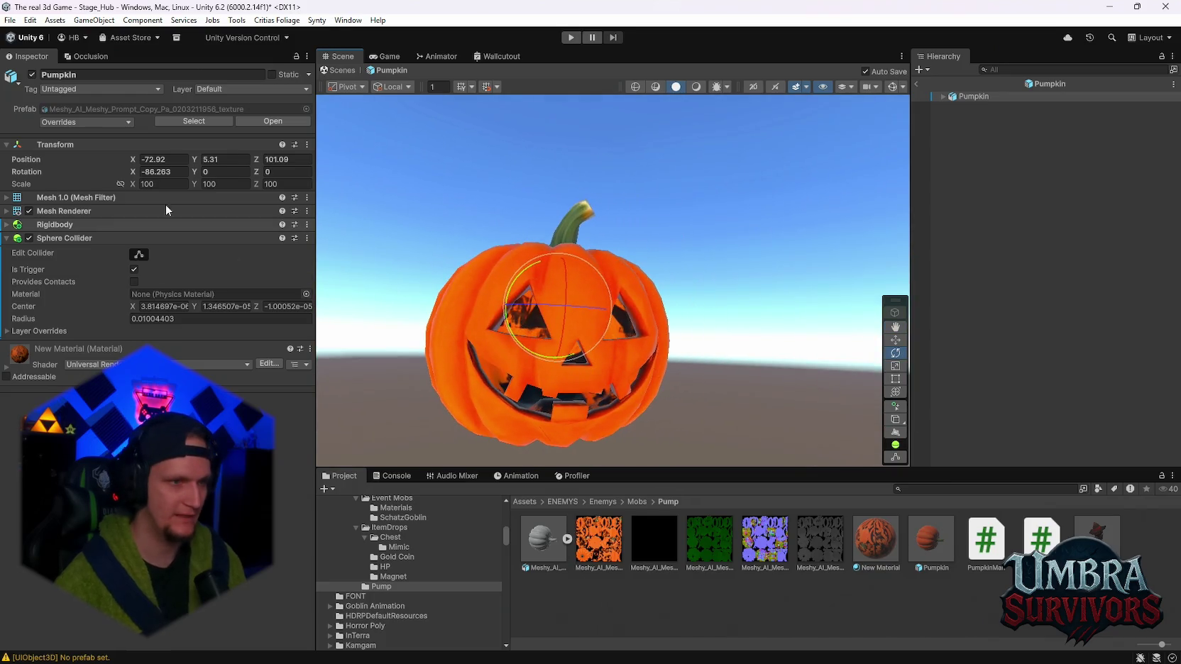
click(160, 171)
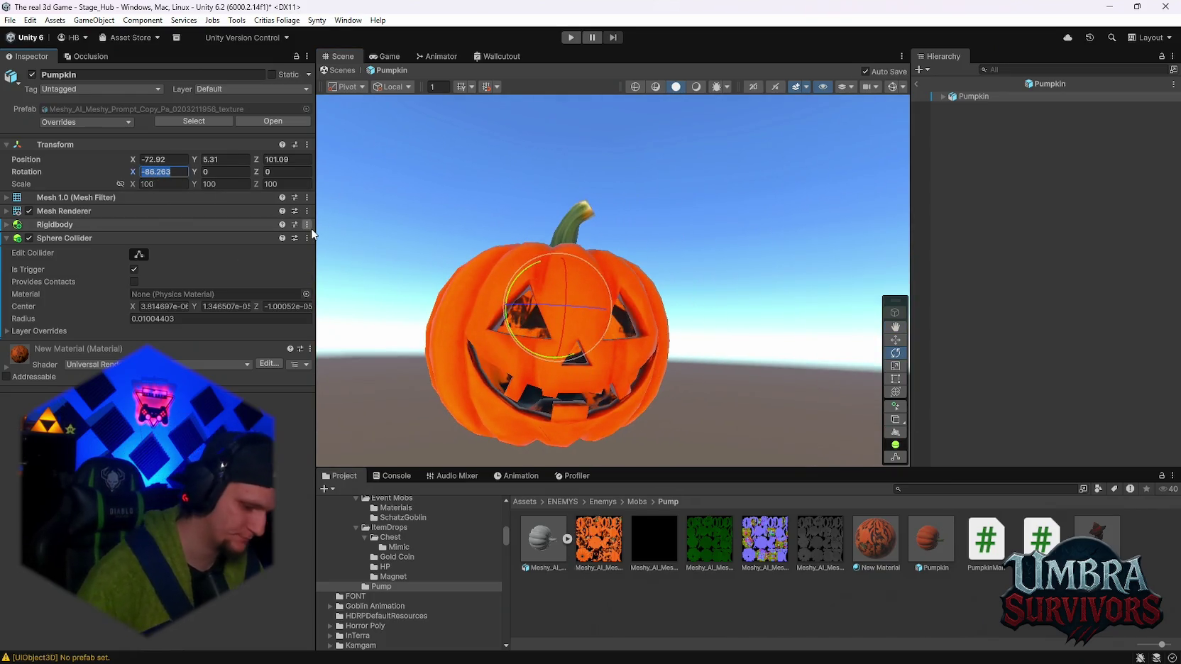
text(90)
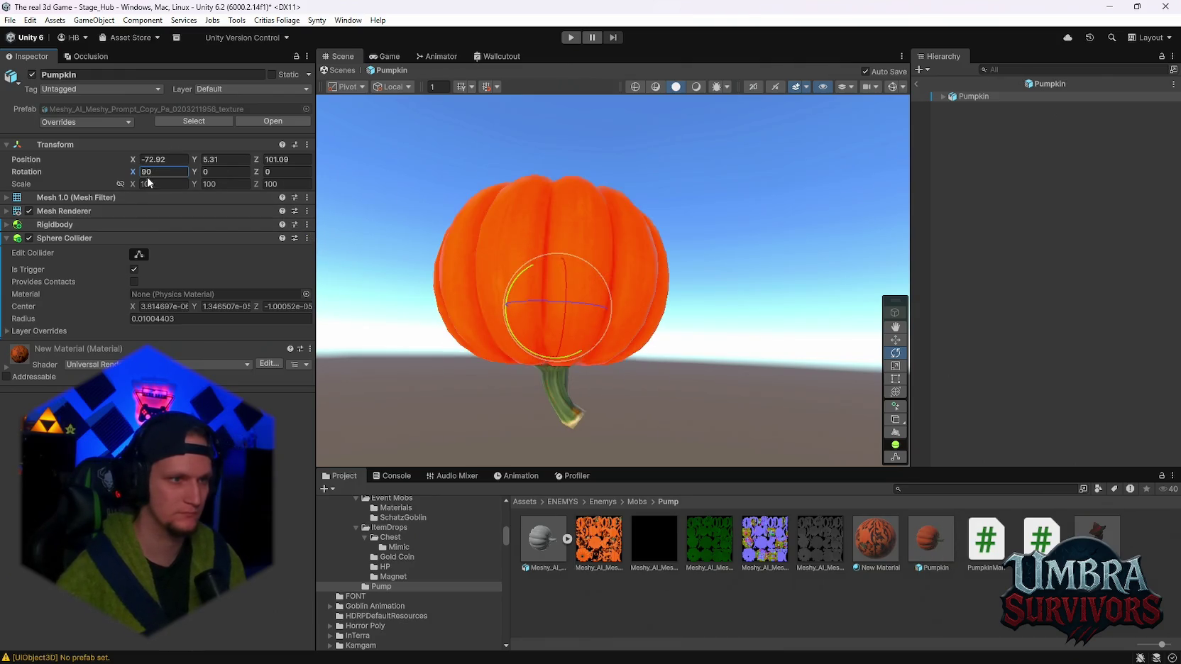
key(Home)
text(-)
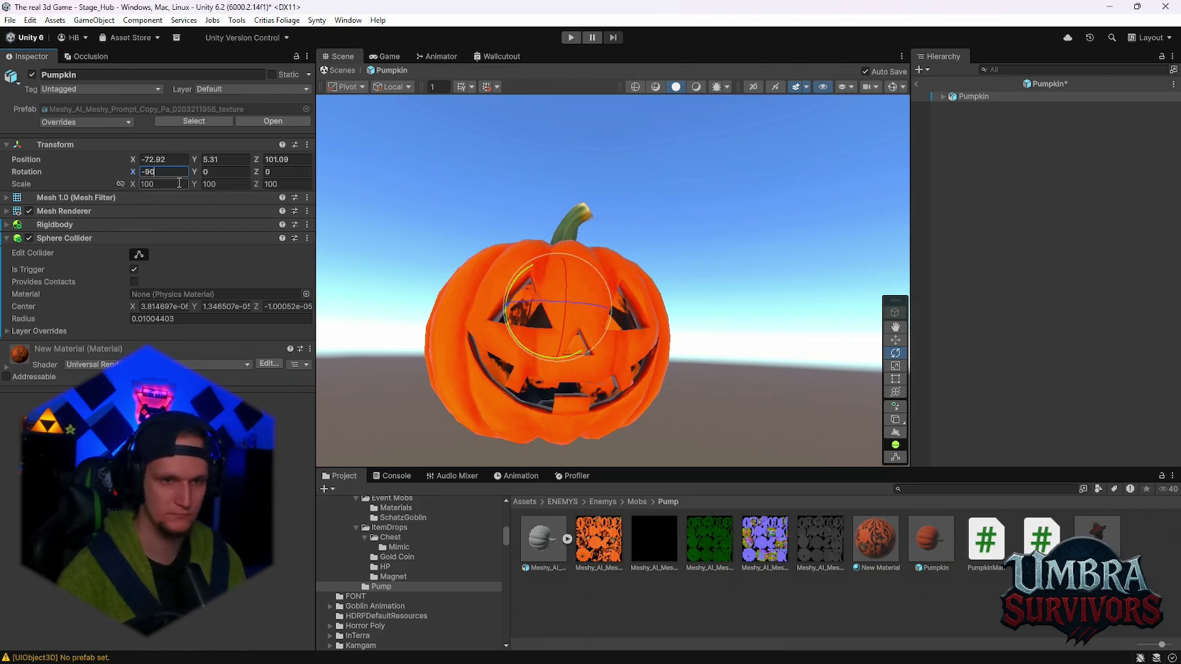
drag(581, 234, 643, 302)
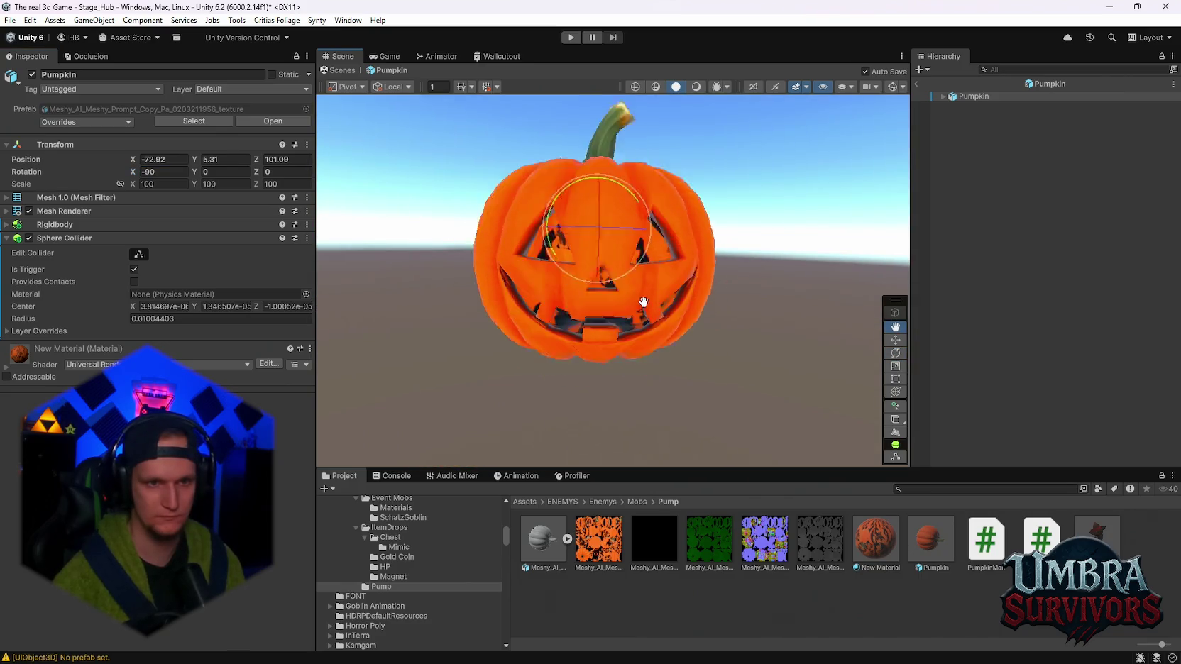
Attach the PumpkinMortarProjectile script to the Pumpkin and review the prefab's overrides
scroll(634, 320, up, 2)
key(e)
scroll(660, 313, down, 4)
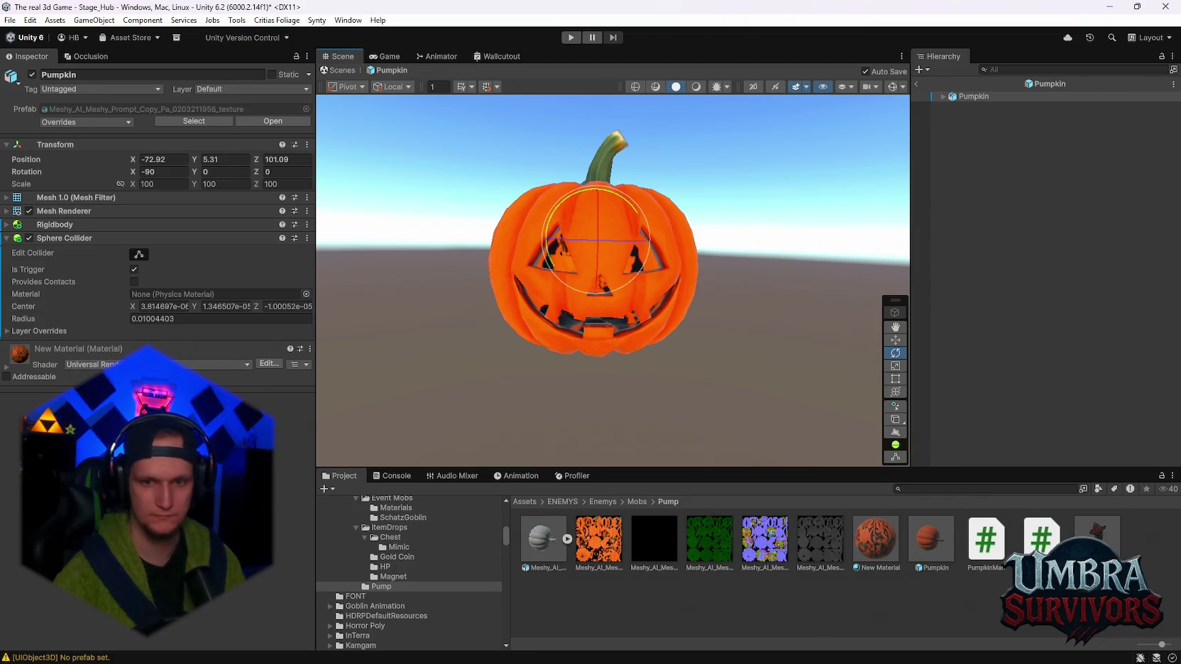
mouse_move(1040, 540)
mouse_down()
mouse_move(156, 319)
mouse_move(44, 343)
mouse_up()
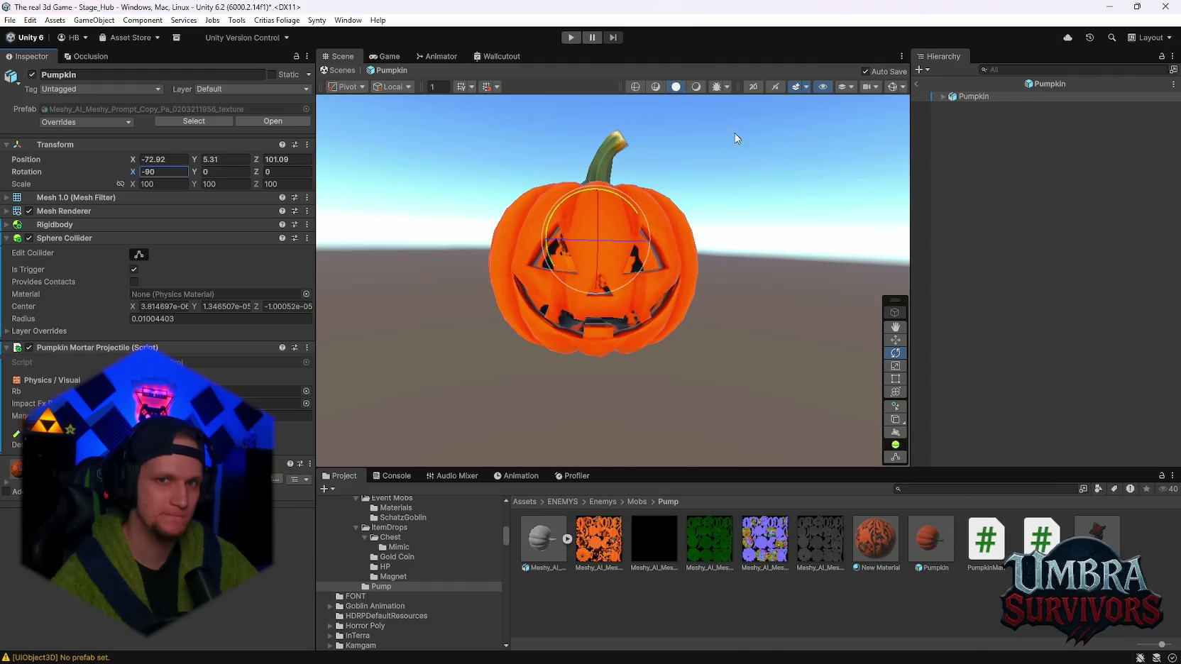
click(92, 122)
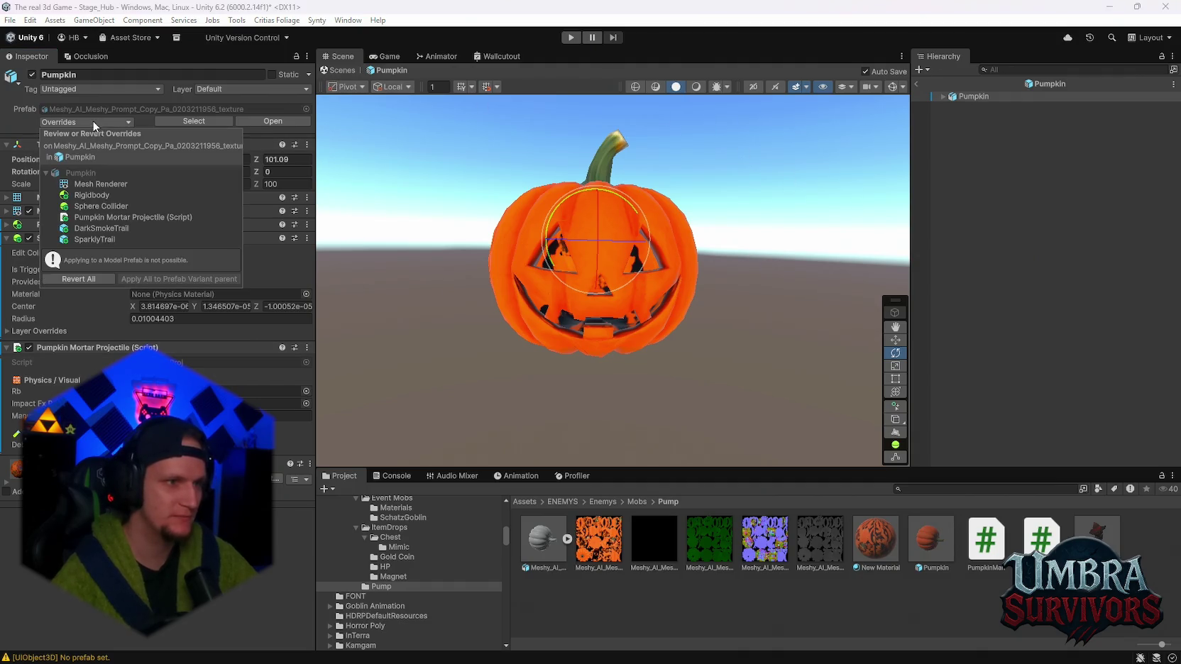
key(Escape)
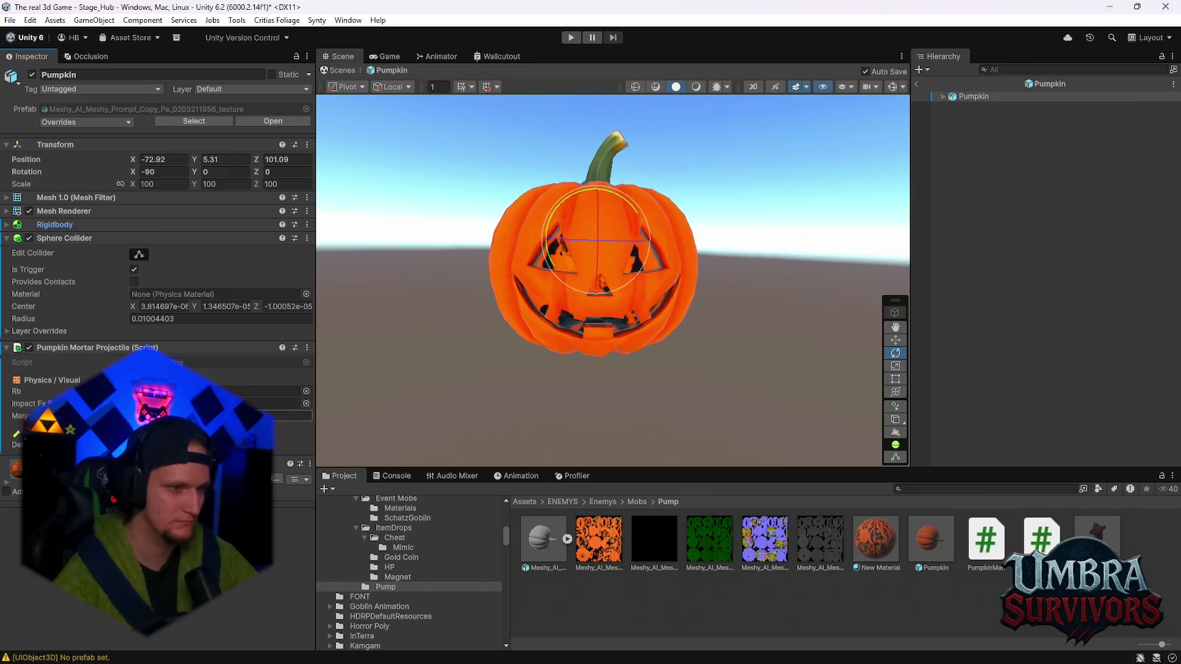
click(390, 56)
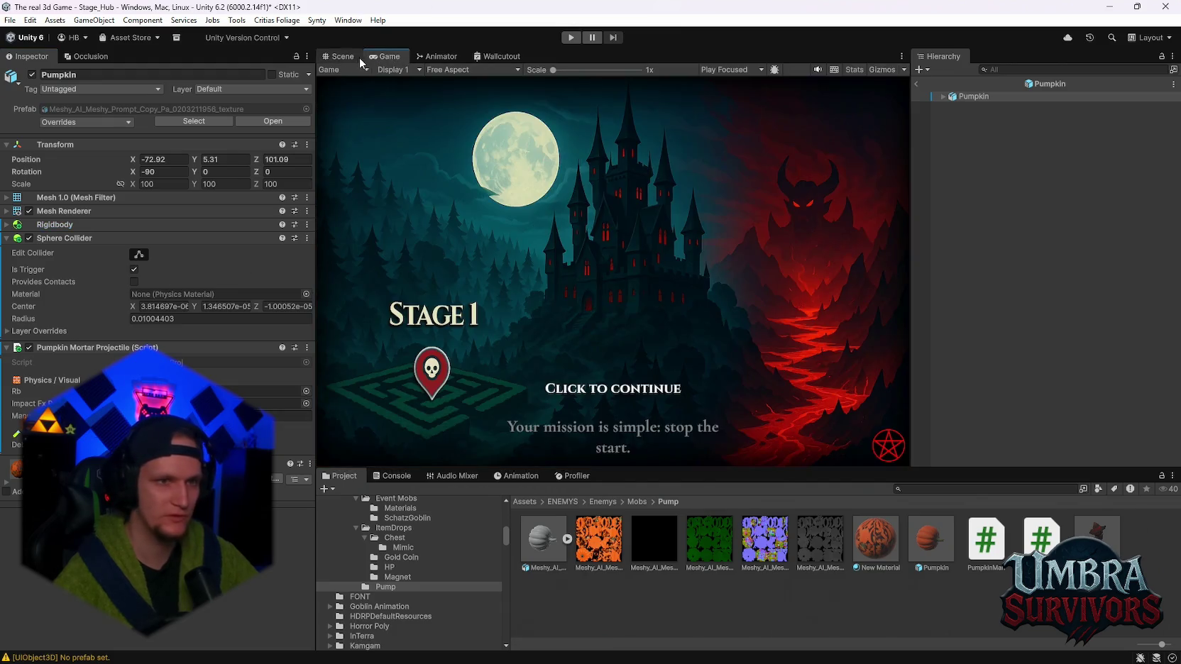
Get past the Stage 1 screen, pause the hub playtest, and select Scarecrow-Green in the scene
click(355, 56)
click(571, 37)
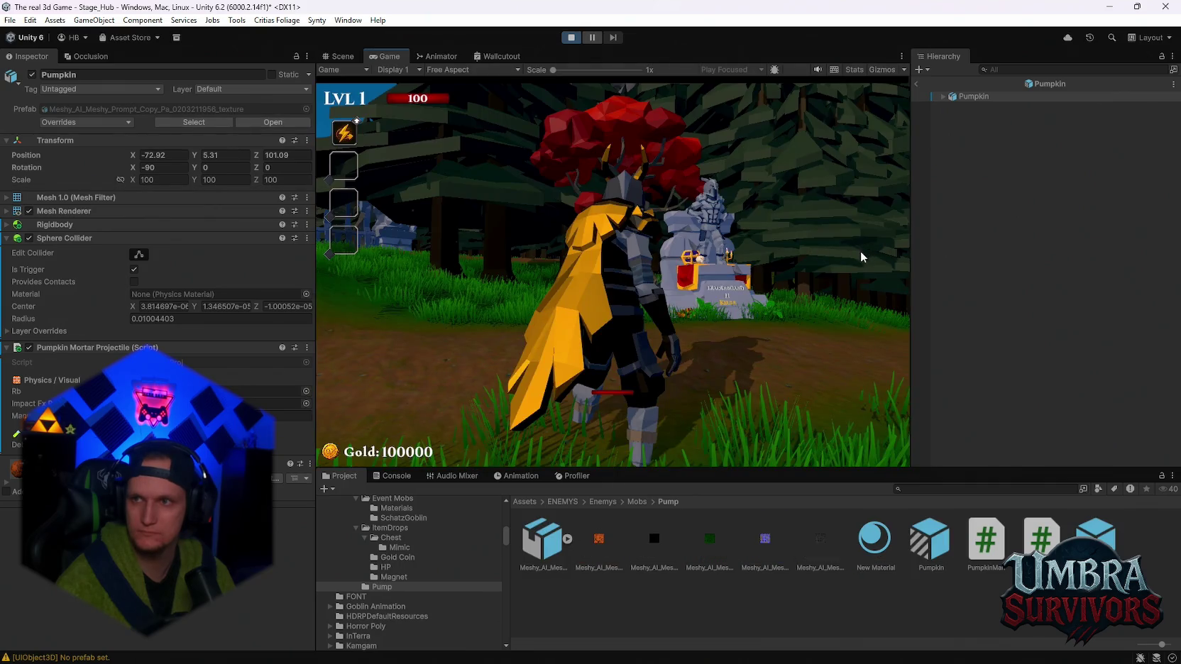
click(831, 270)
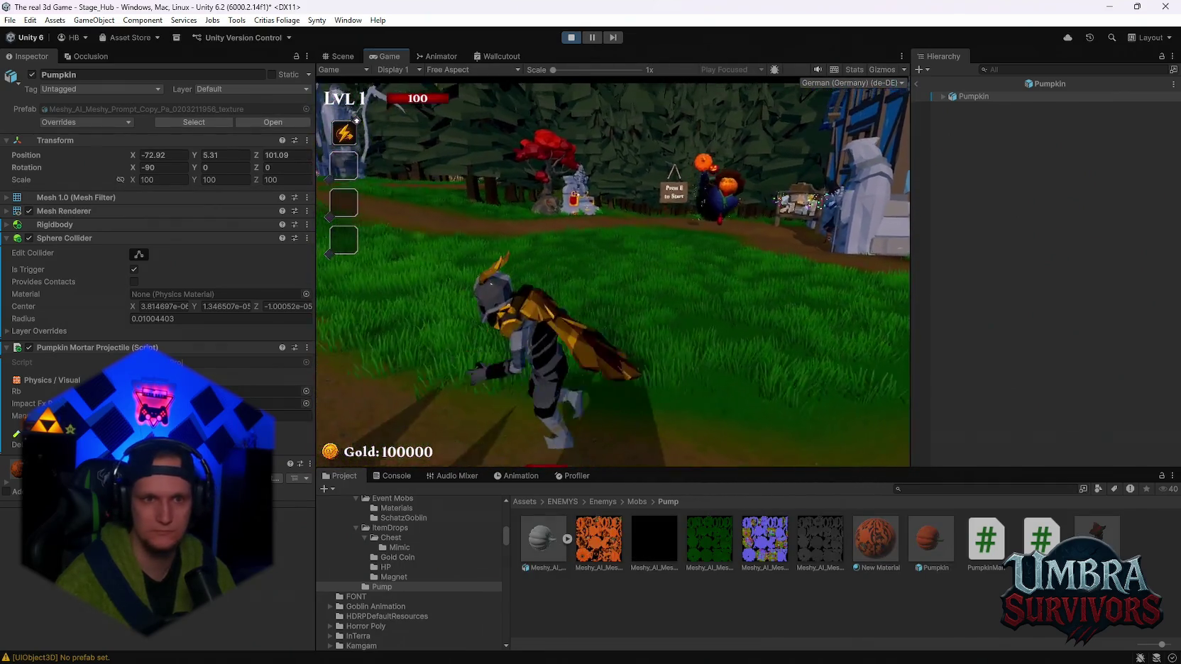
key(Escape)
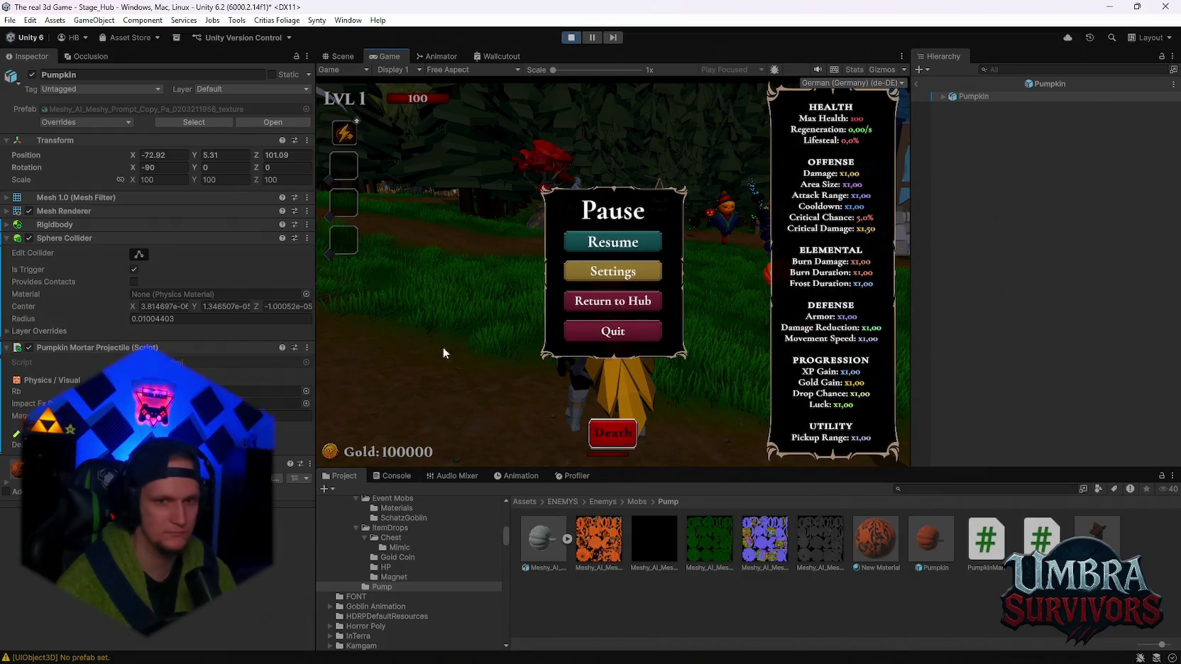
click(918, 84)
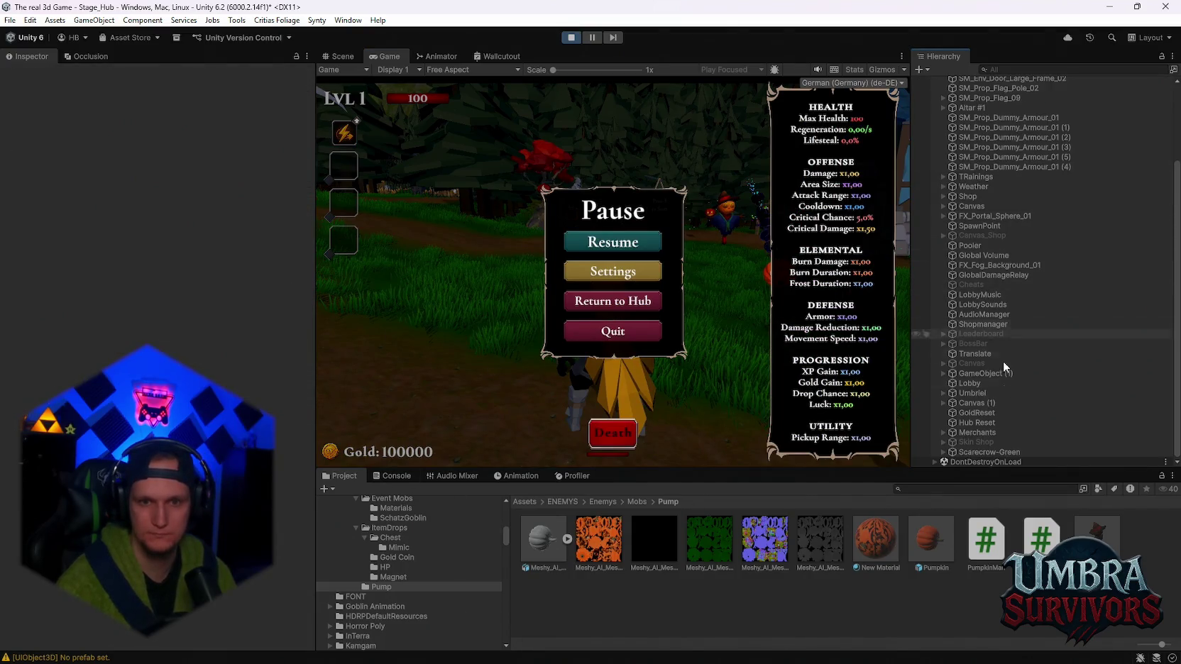
click(973, 452)
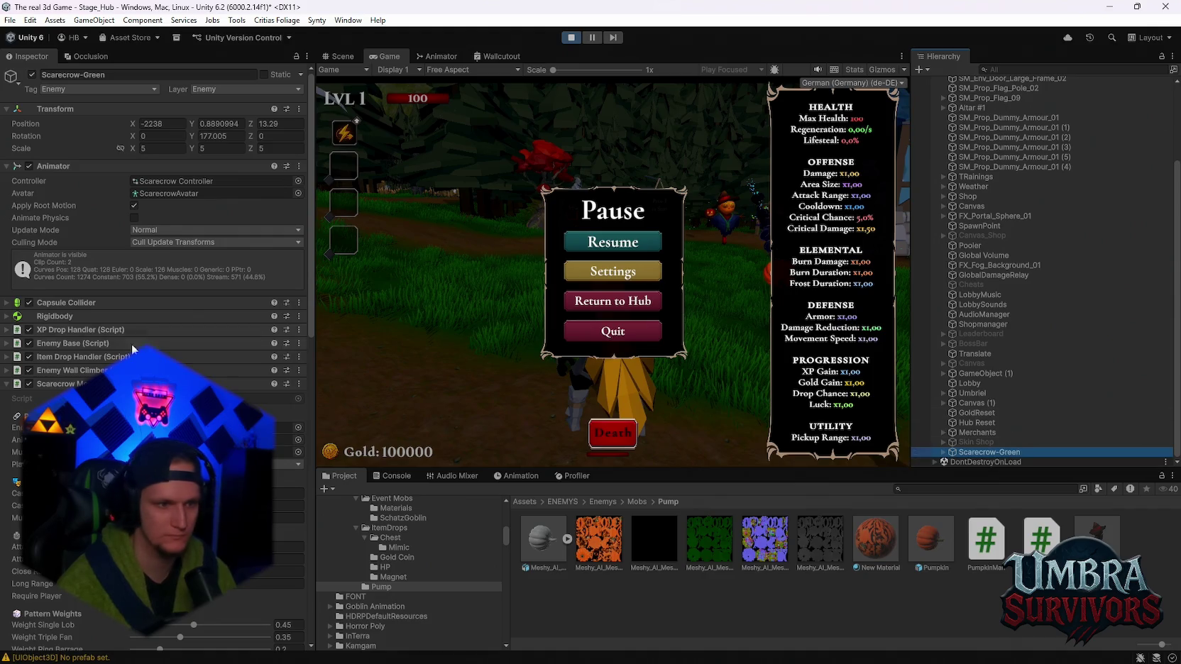
Raise the mortar's Lead Bias from 1.15 to 1.6 and test it in play
scroll(163, 354, down, 10)
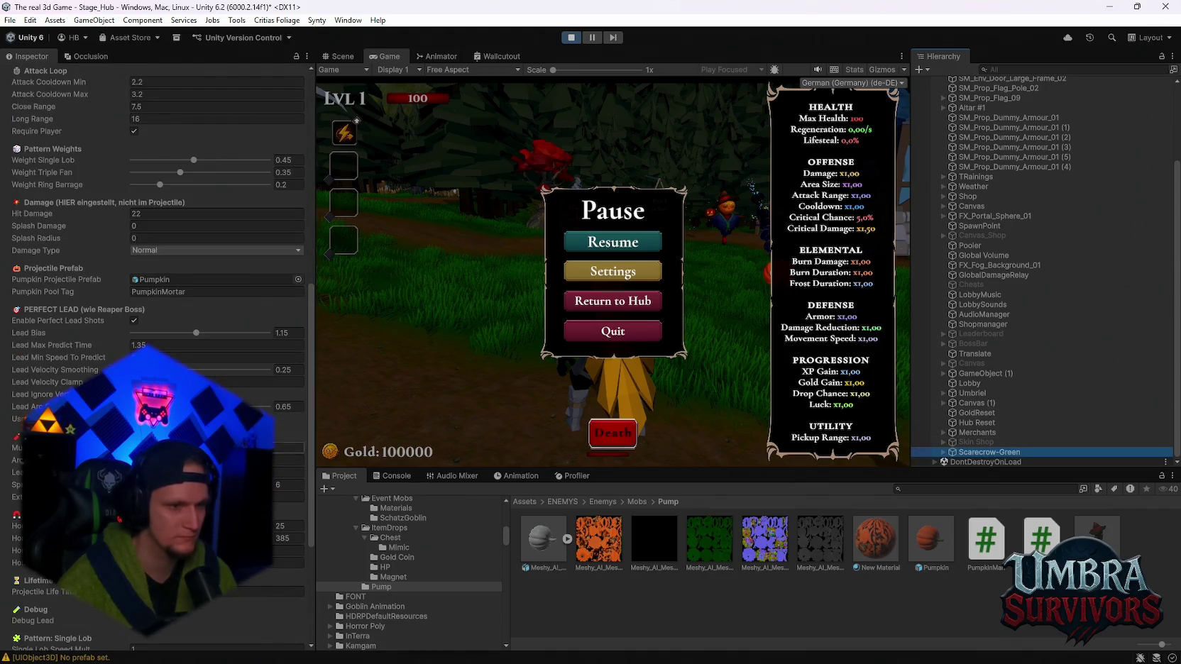
click(287, 459)
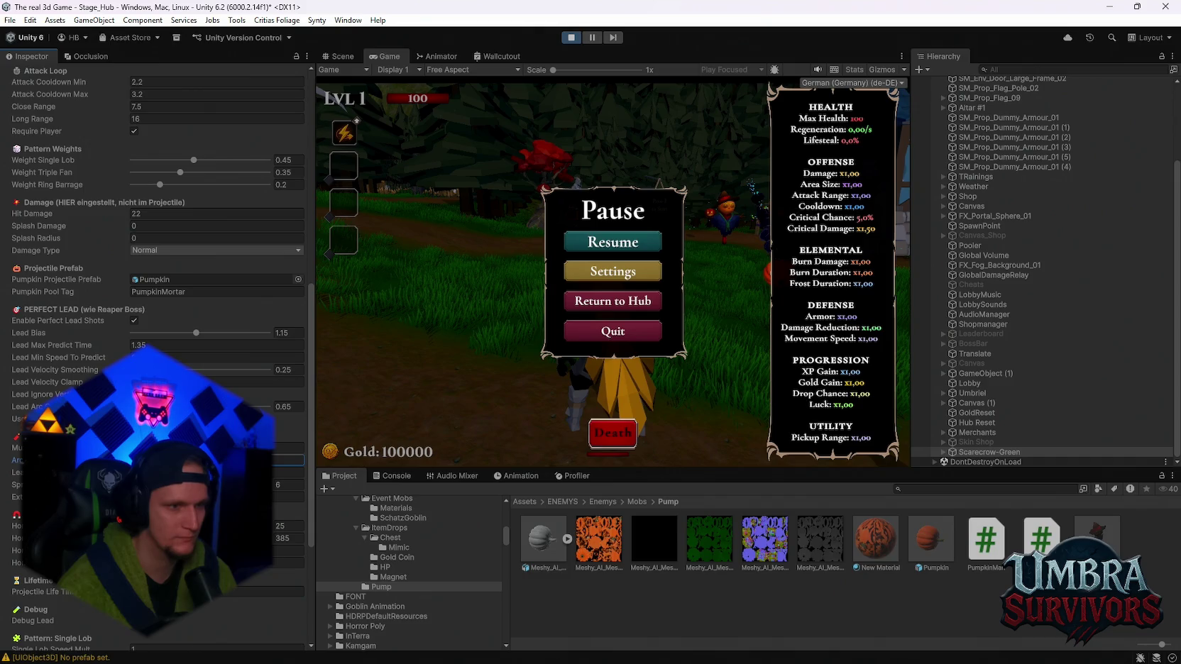
click(604, 247)
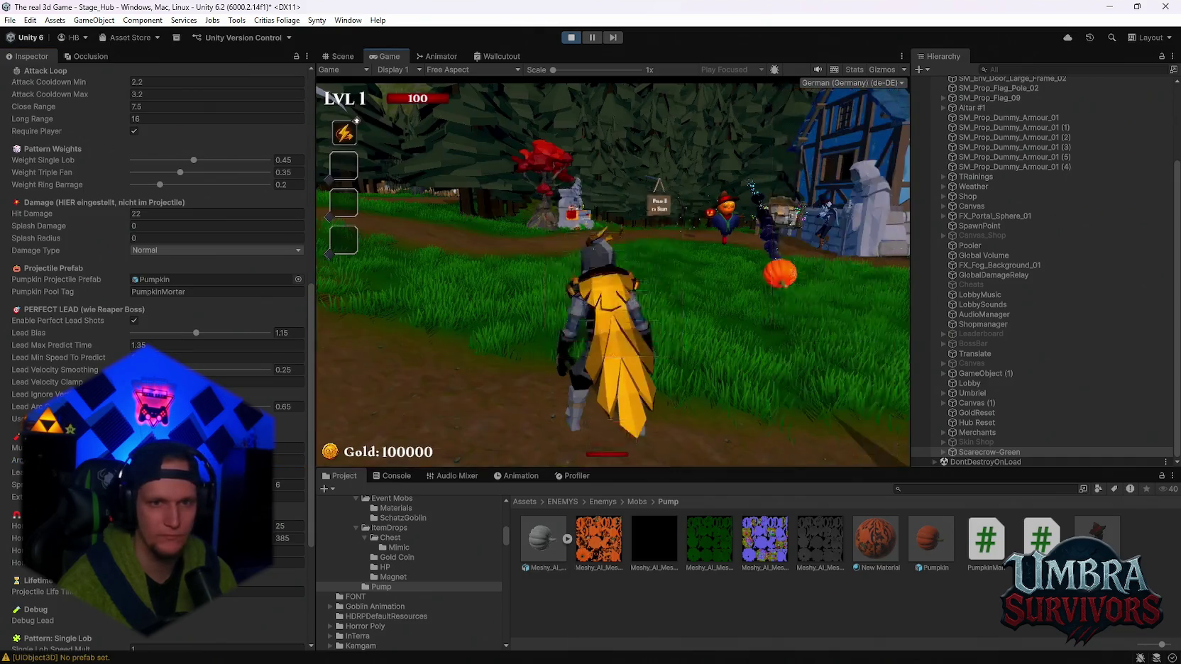
key(a)
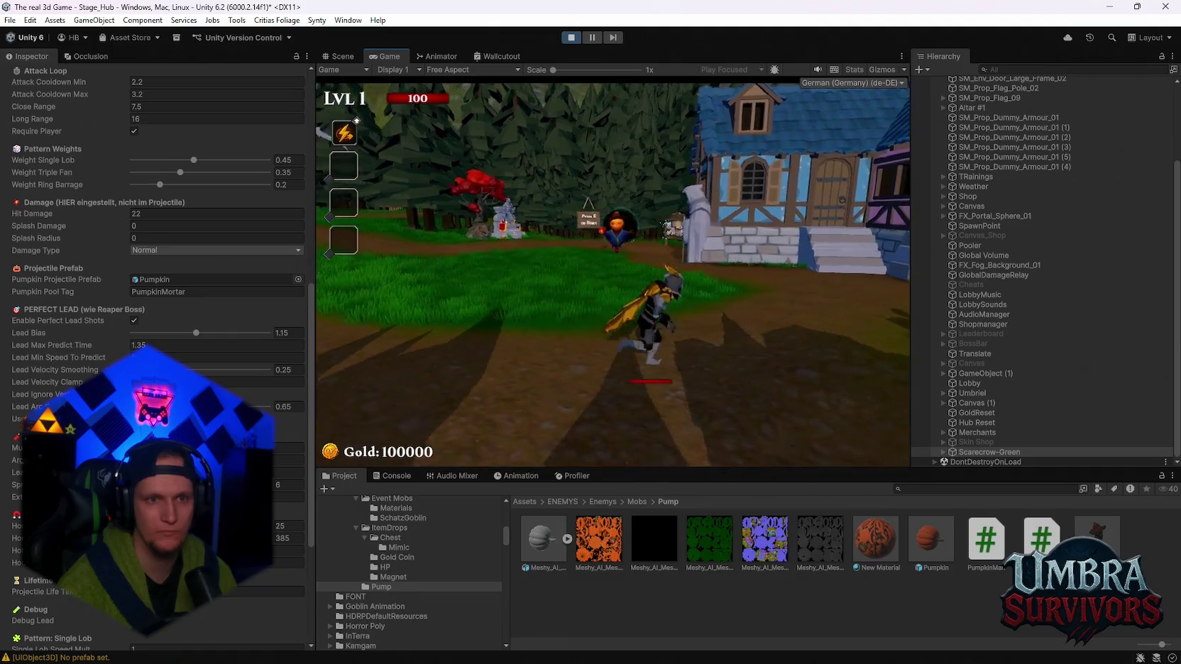
key(Escape)
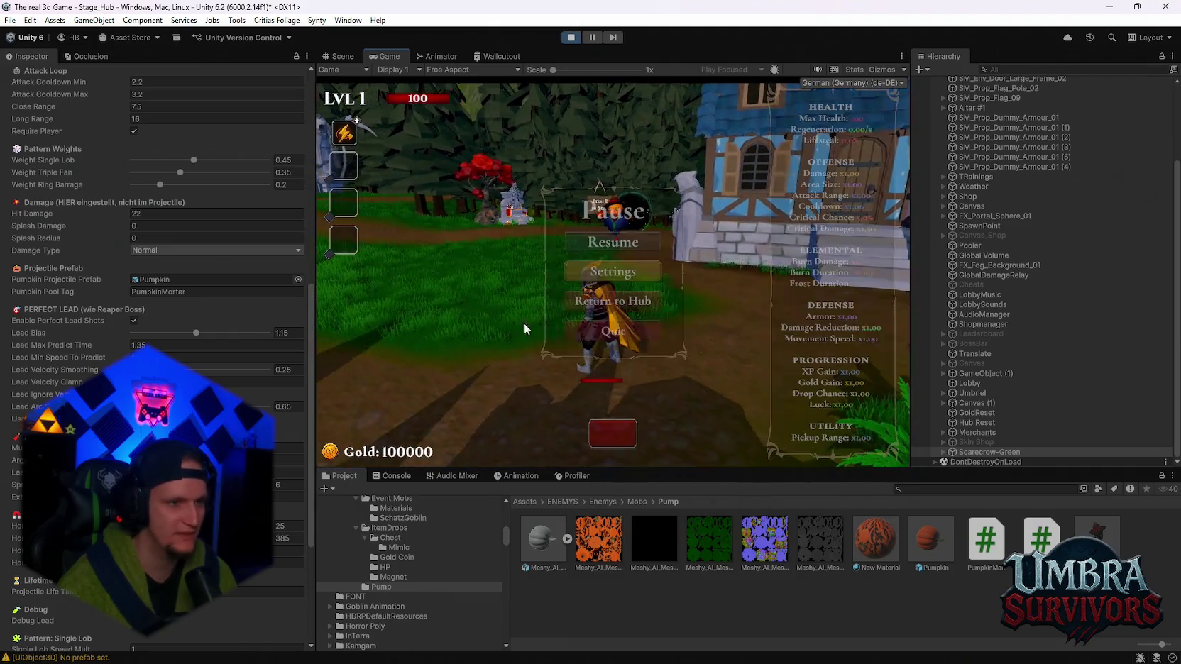
drag(196, 333, 267, 333)
click(607, 247)
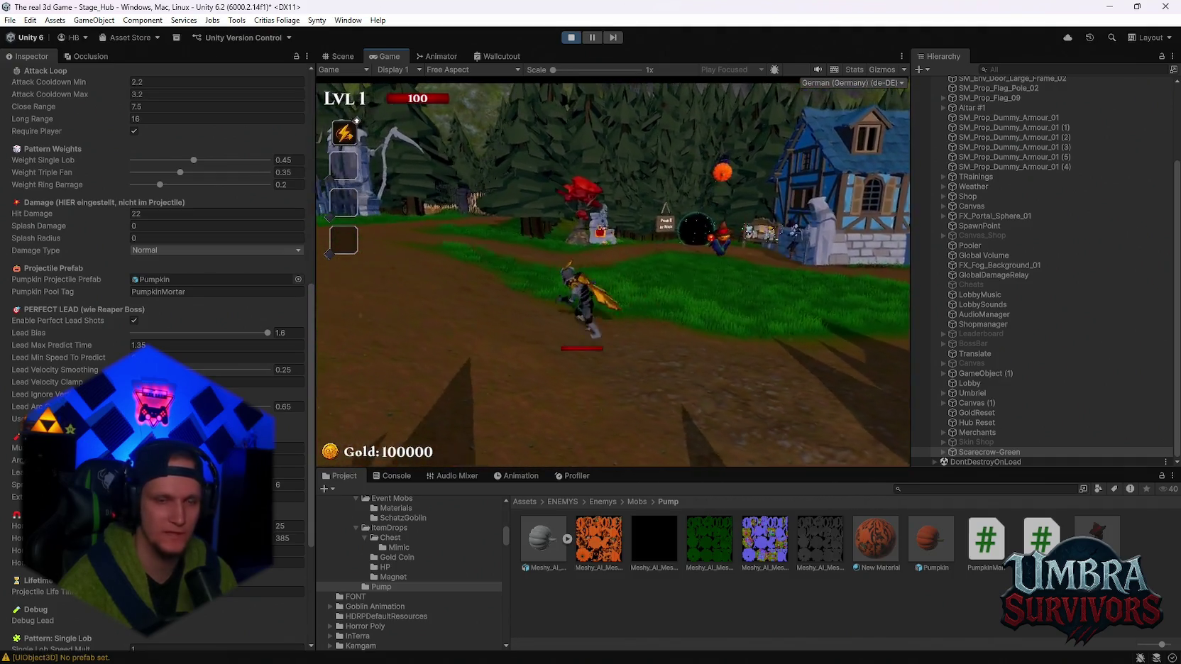
key(Escape)
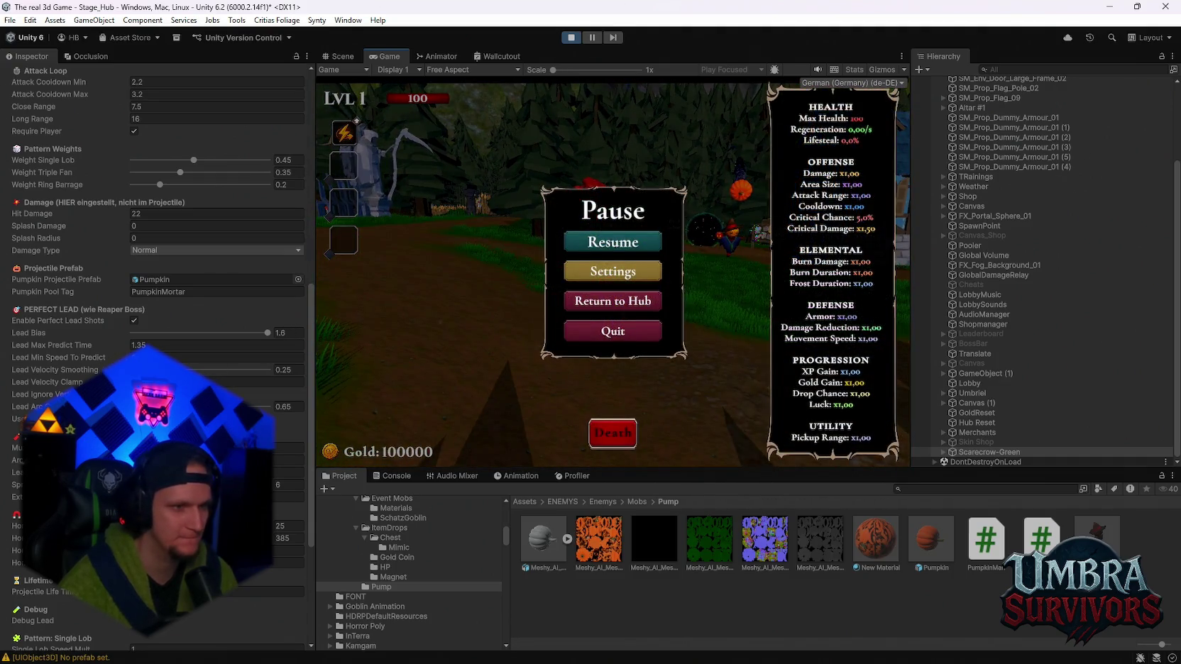
Set Lead Velocity Smoothing to 0 and Lead Arc Compensation to 1, then playtest and pause
drag(166, 370, 143, 370)
text(1)
key(Return)
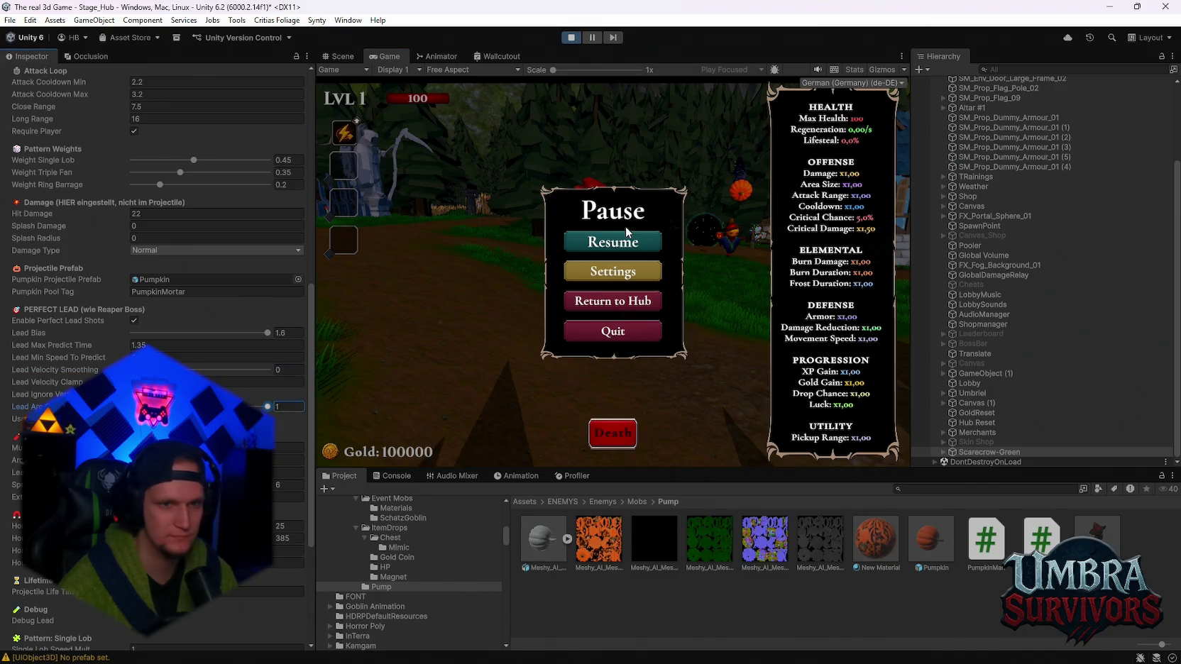
scroll(156, 354, down, 3)
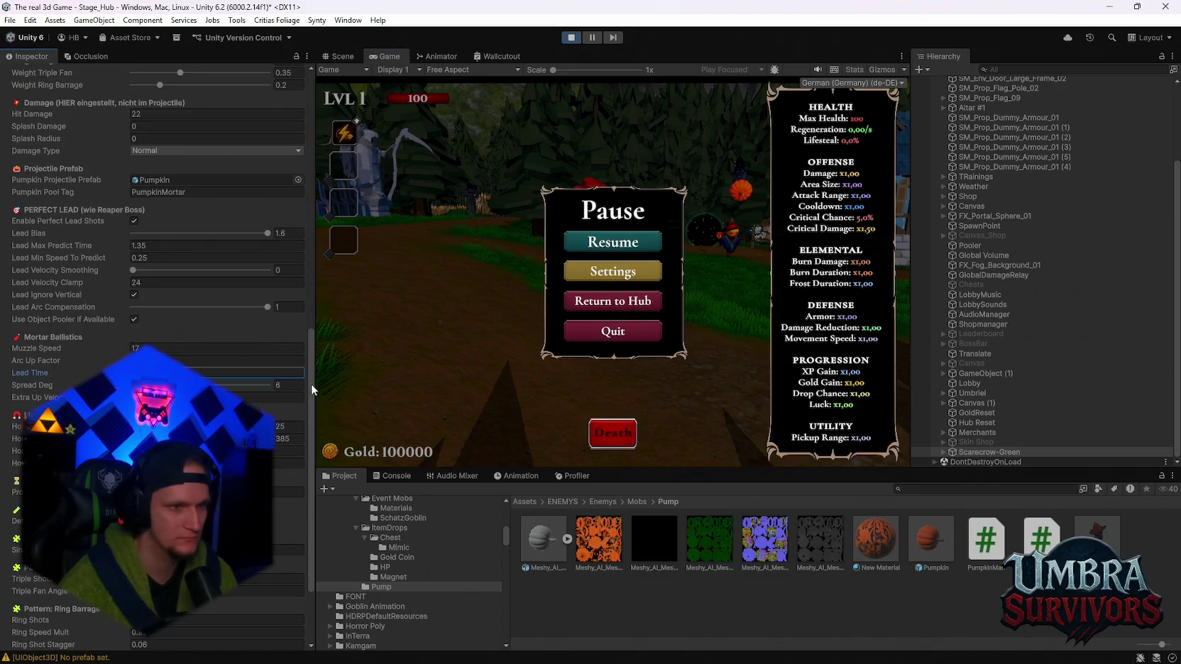
key(Escape)
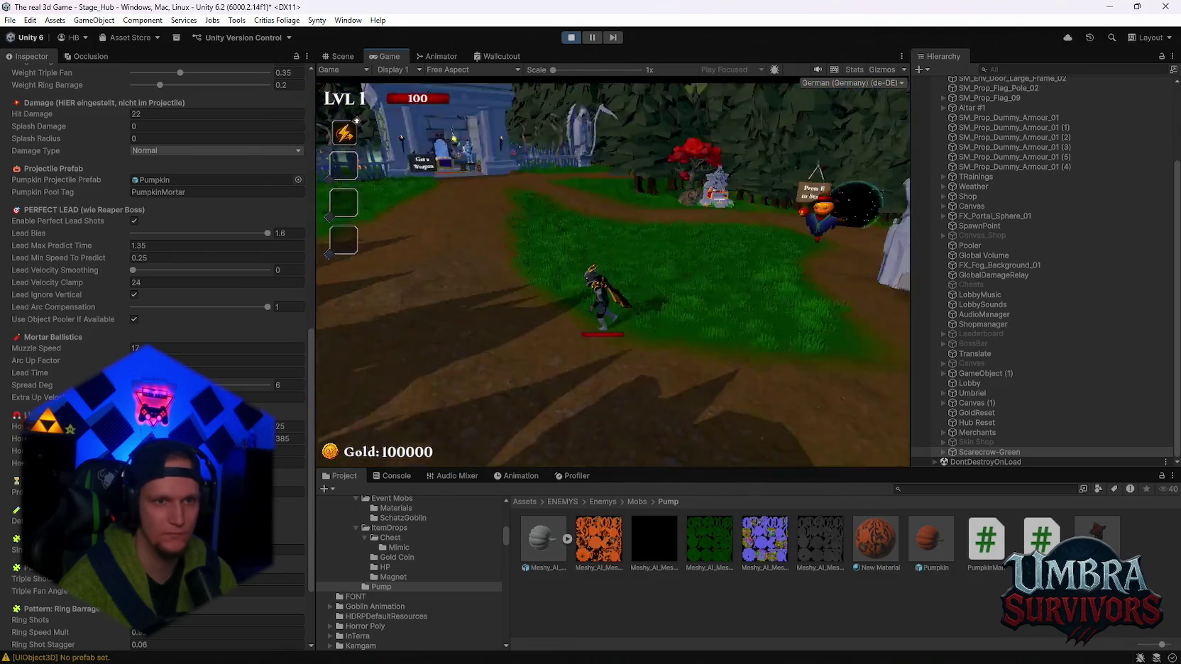
key(Escape)
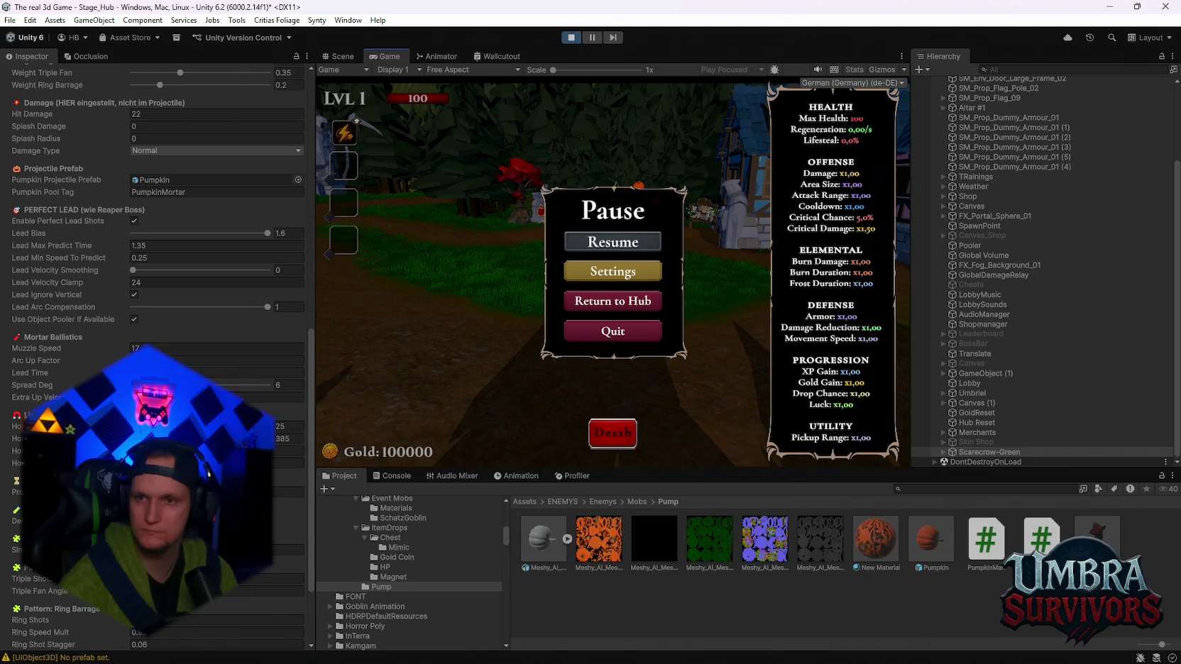
click(649, 243)
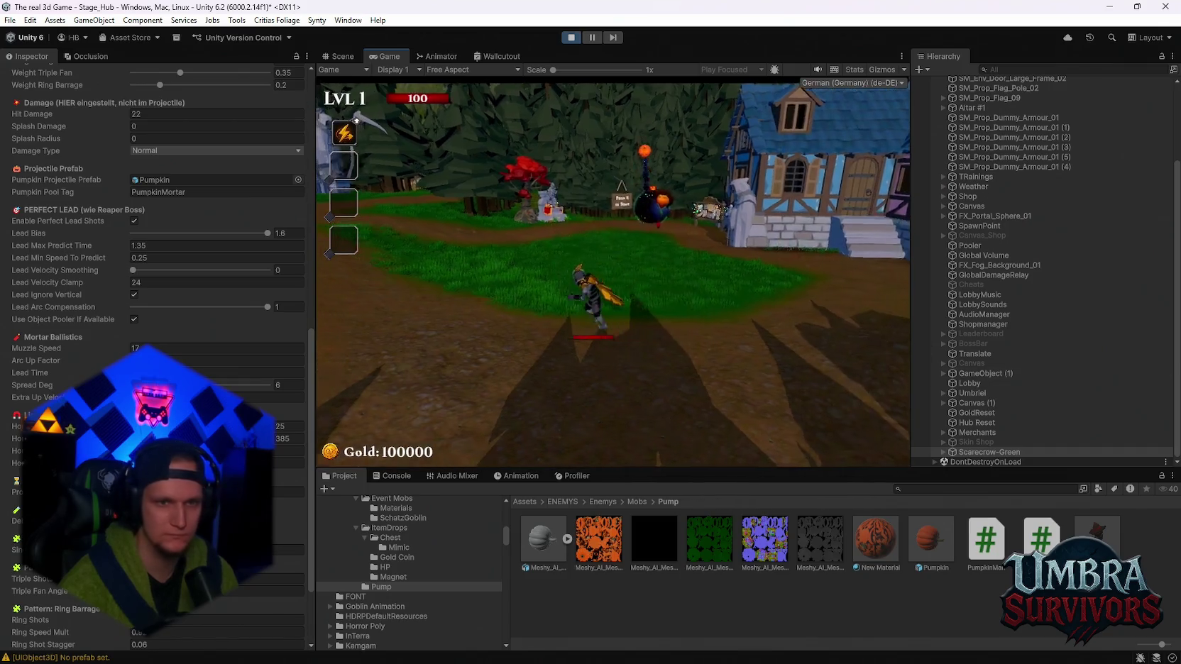
key(Escape)
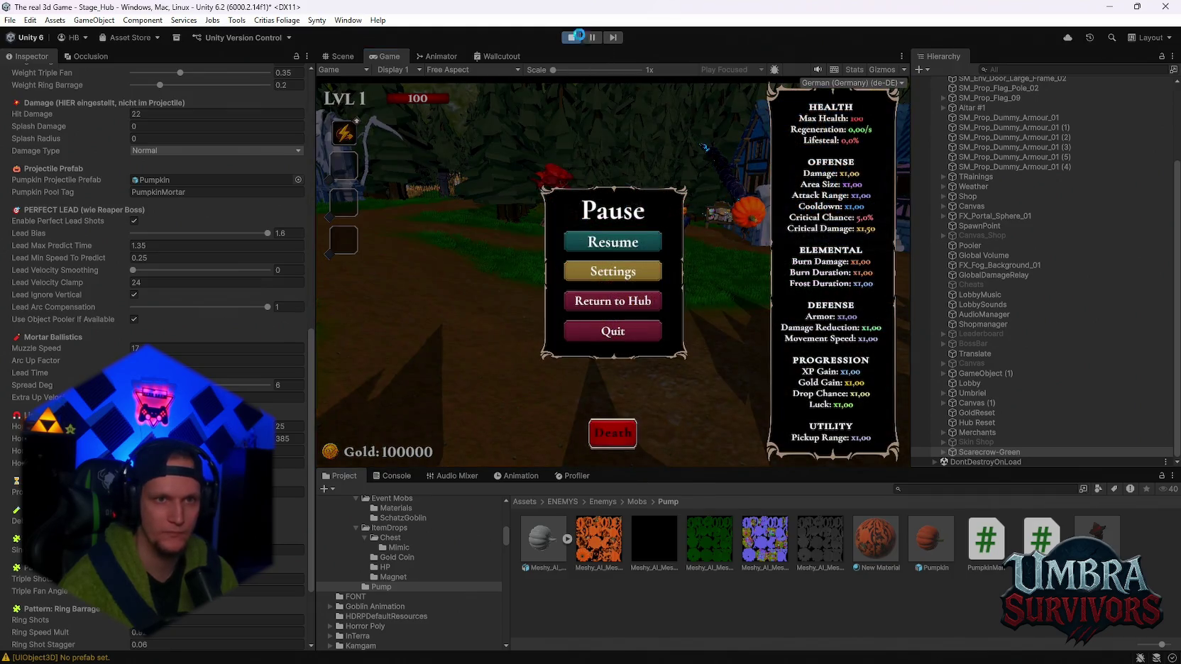
Stop the test run and reopen the Pumpkin prefab, orbiting to inspect its X -90 facing
click(579, 36)
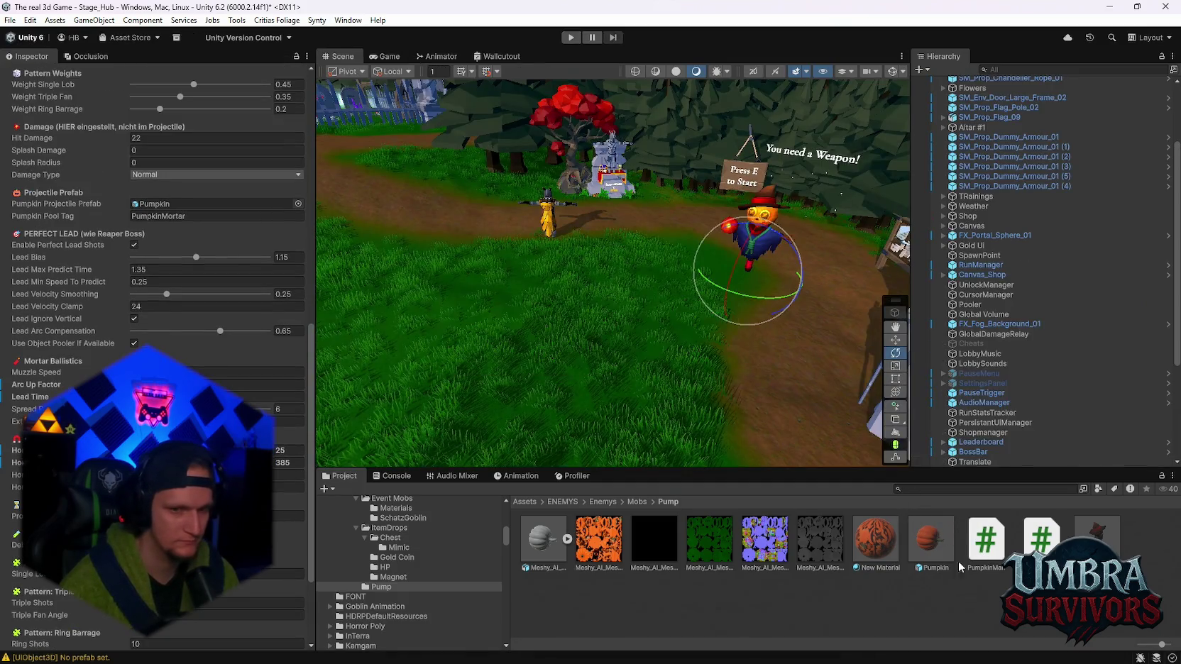
double_click(916, 542)
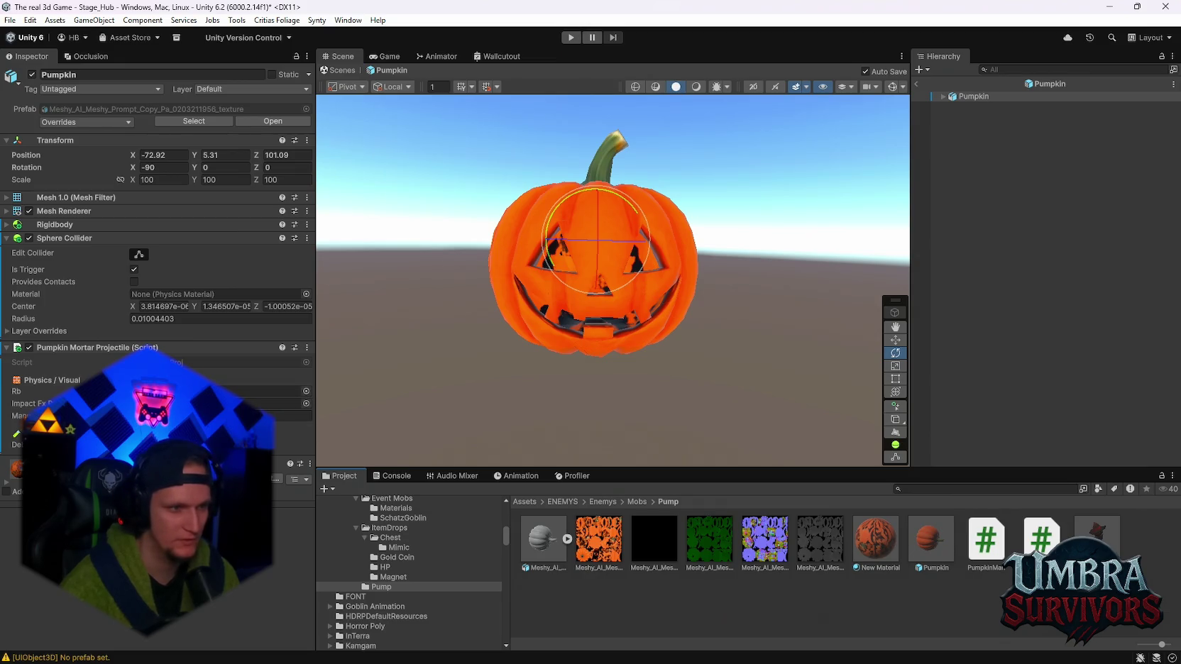
mouse_move(681, 341)
mouse_down()
mouse_move(648, 312)
mouse_move(788, 304)
mouse_up()
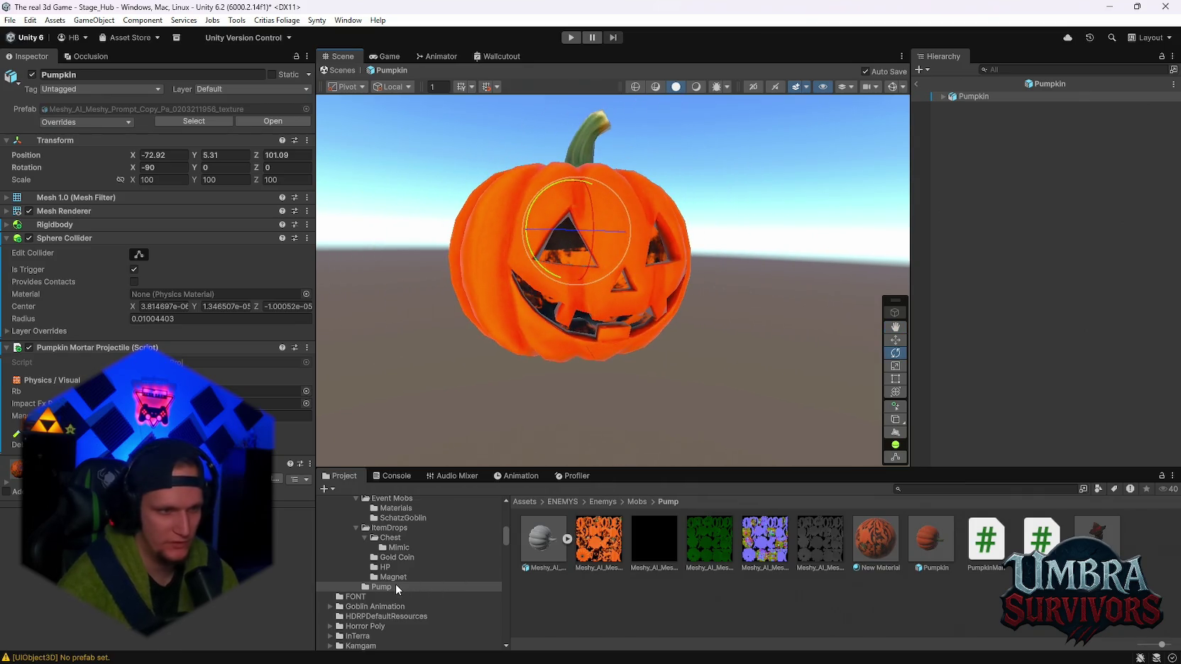
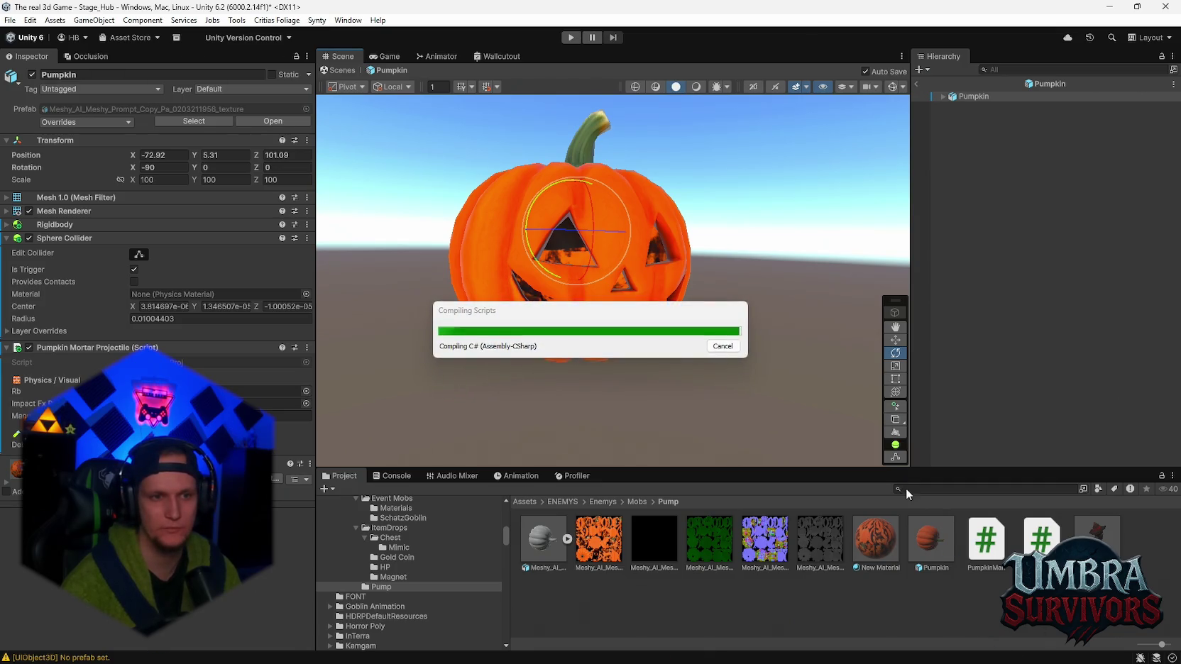
Show the CS0136 duplicate 'raw' error in the Console and expand Pumpkin to reveal its trail children
click(396, 477)
click(328, 489)
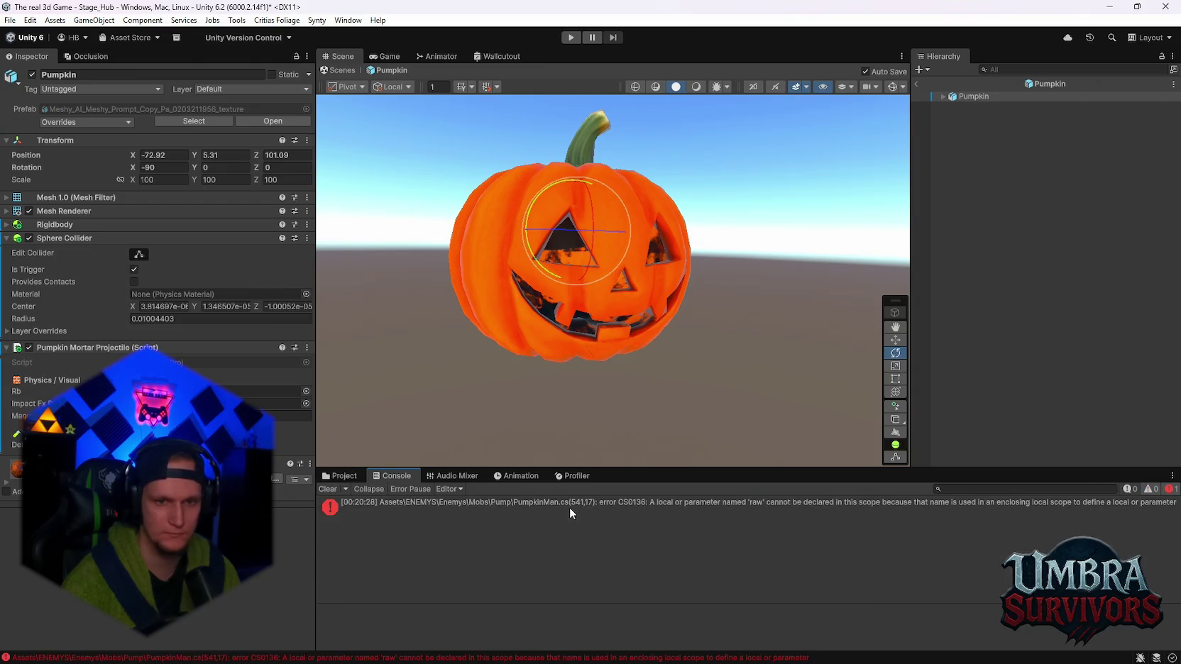
click(569, 507)
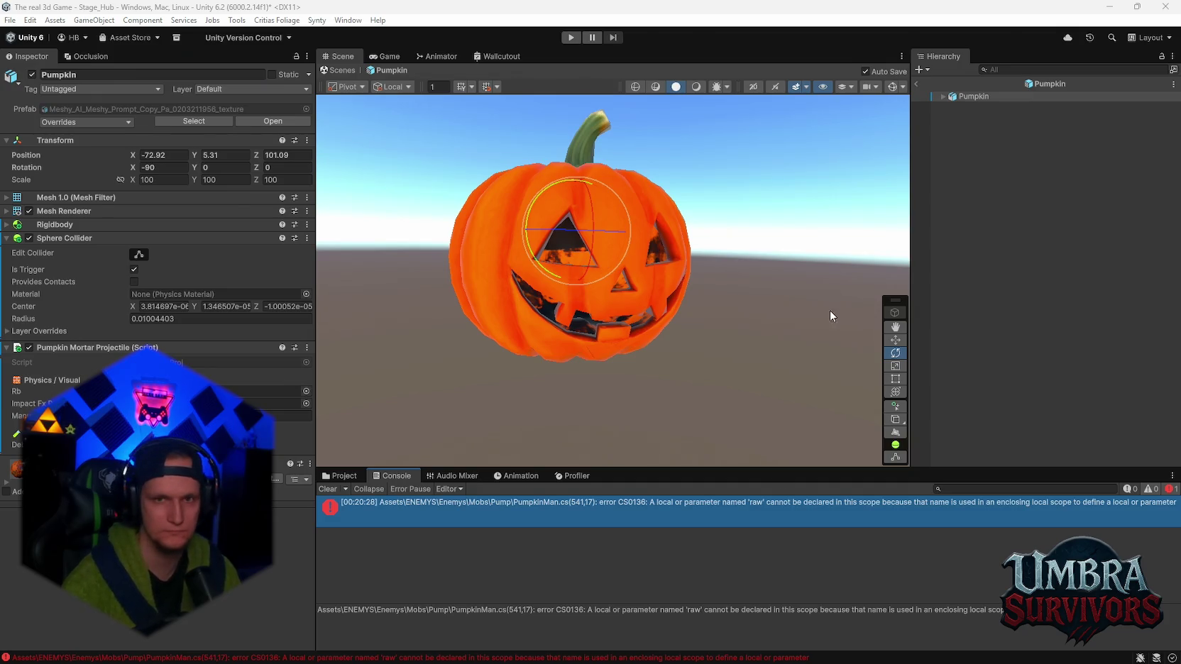
click(940, 96)
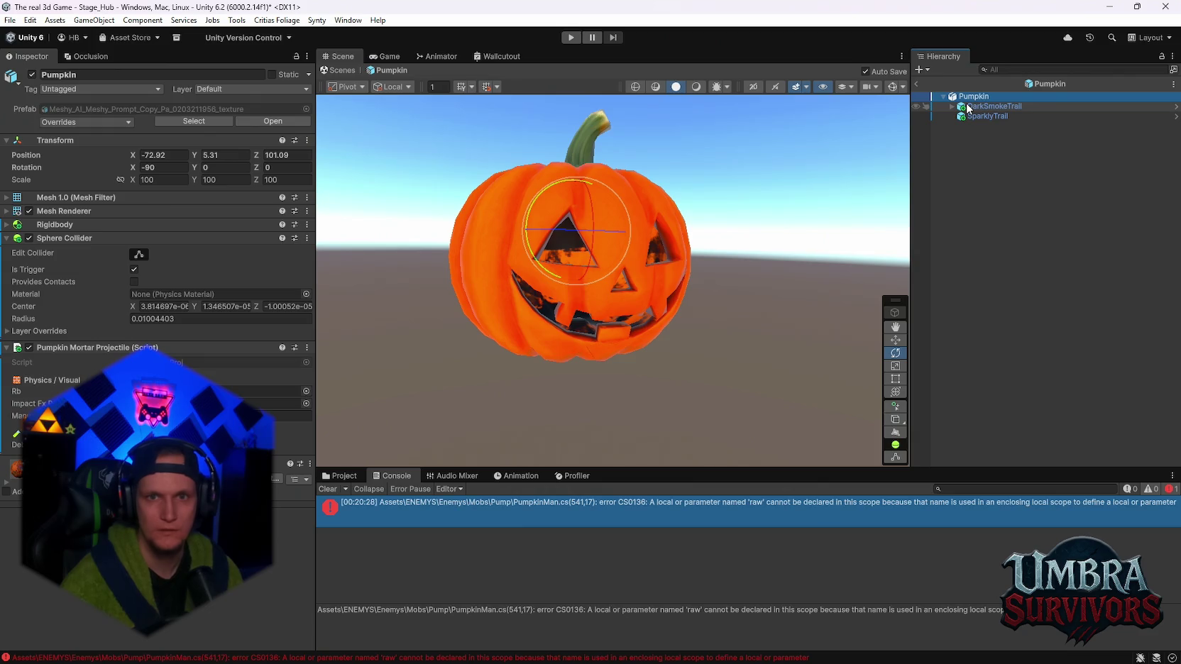
Centre the pumpkin in the Scene view and raise it with the Move tool to preview its trails
click(986, 116)
scroll(578, 306, up, 2)
scroll(578, 307, down, 3)
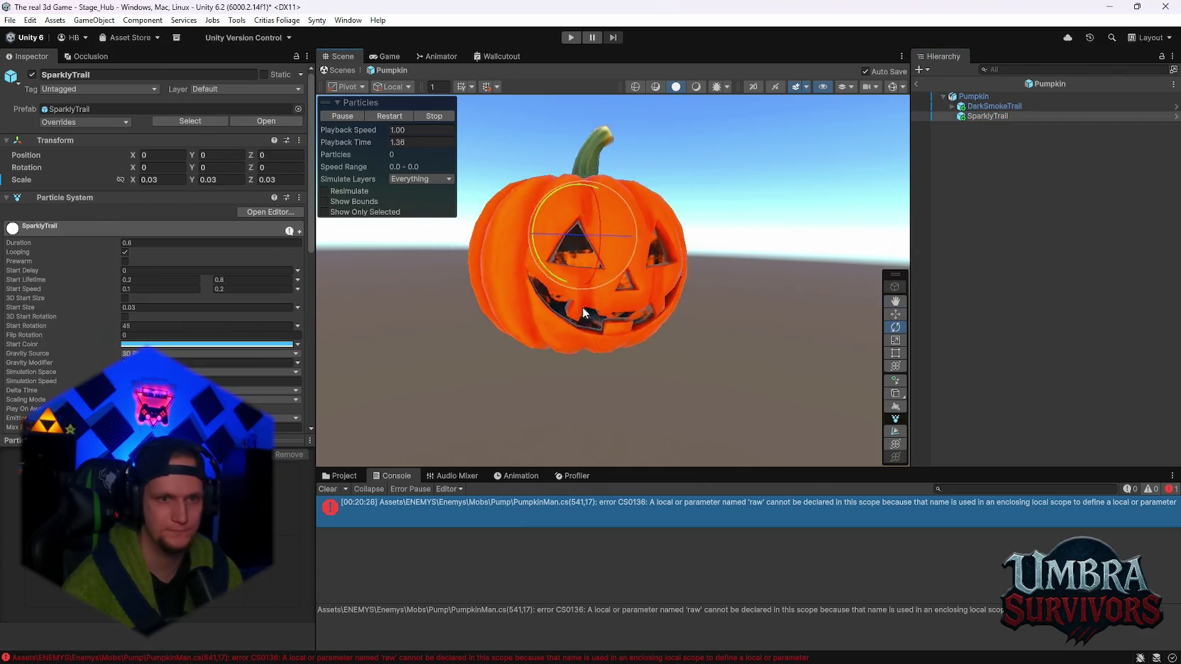
click(973, 96)
mouse_move(811, 226)
mouse_down()
mouse_move(780, 255)
mouse_move(816, 298)
mouse_up()
click(890, 342)
mouse_move(657, 238)
mouse_down()
mouse_move(679, 257)
mouse_move(791, 228)
mouse_move(629, 177)
mouse_move(582, 252)
mouse_move(613, 251)
mouse_move(578, 259)
mouse_up()
Eyedrop the pumpkin's orange as SparklyTrail's Start Color, preview the trails, and clear the Console
click(986, 116)
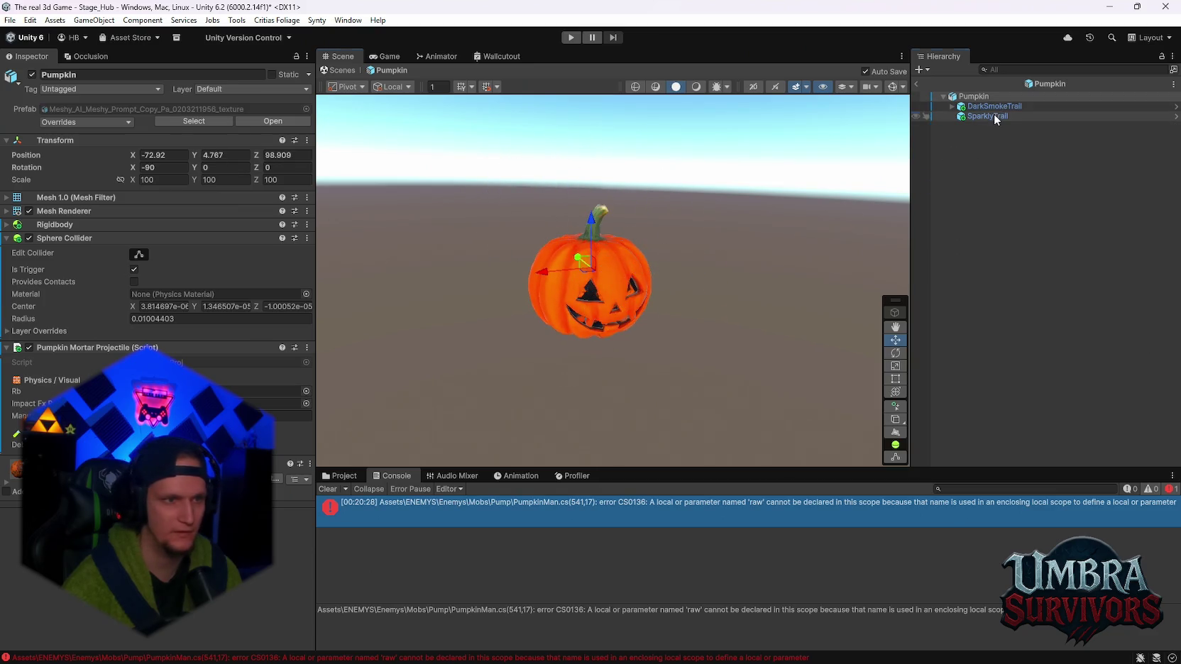
click(138, 344)
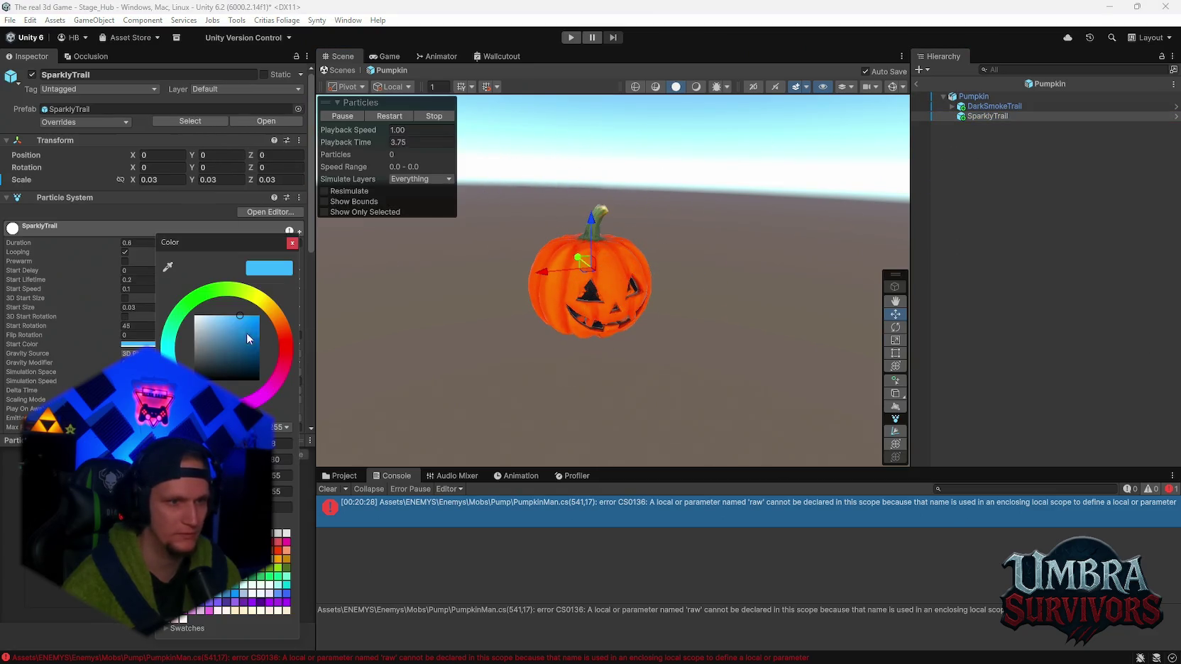
click(168, 266)
click(604, 268)
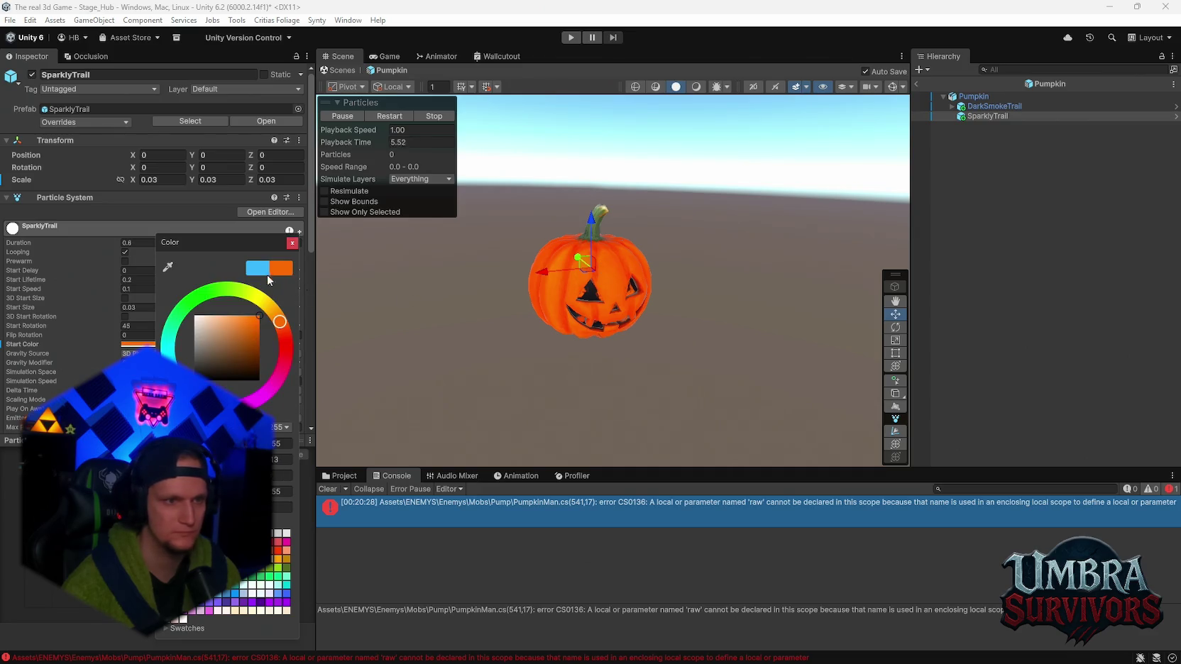
click(292, 243)
click(973, 96)
mouse_move(579, 279)
mouse_down()
mouse_move(443, 291)
mouse_move(359, 260)
mouse_move(671, 169)
mouse_move(645, 244)
mouse_move(555, 305)
mouse_move(610, 232)
mouse_move(612, 279)
mouse_move(625, 272)
mouse_up()
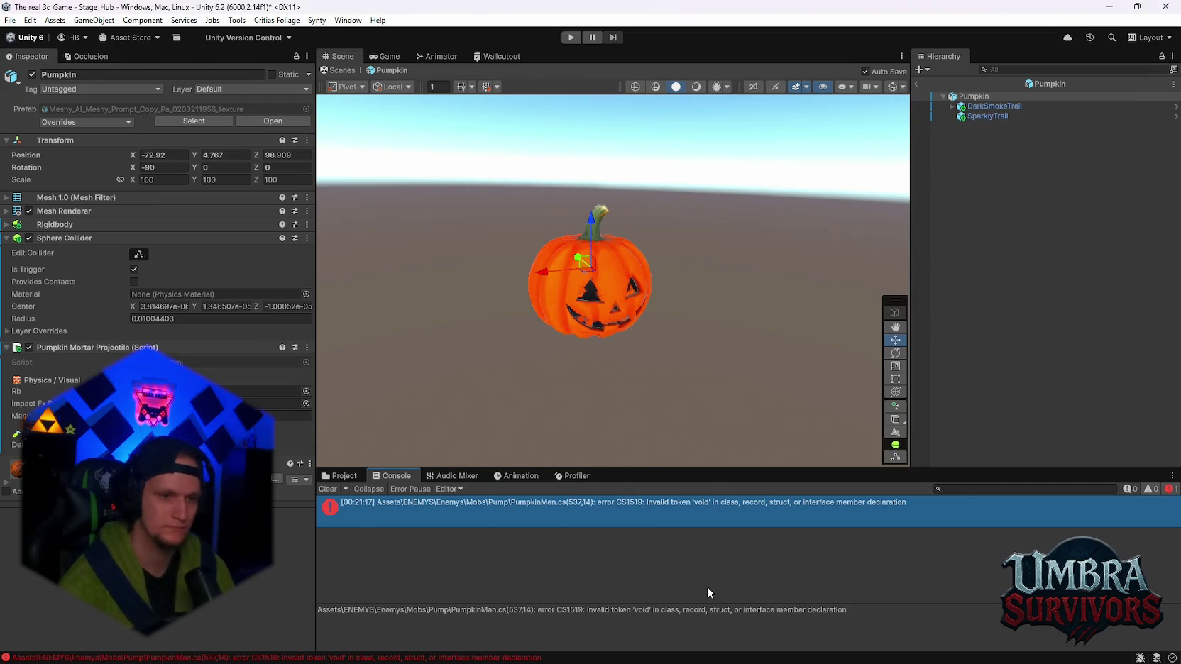
click(331, 489)
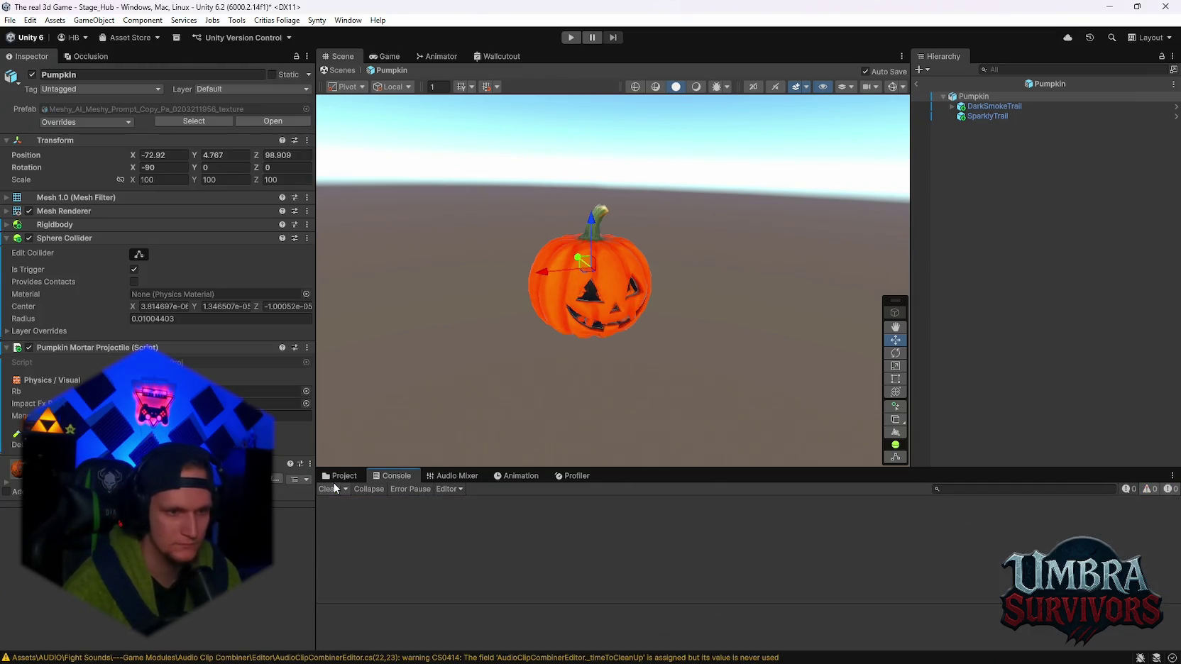
Exit the Pumpkin prefab back to Stage_Hub and select the Scarecrow-Green enemy
click(340, 475)
click(916, 84)
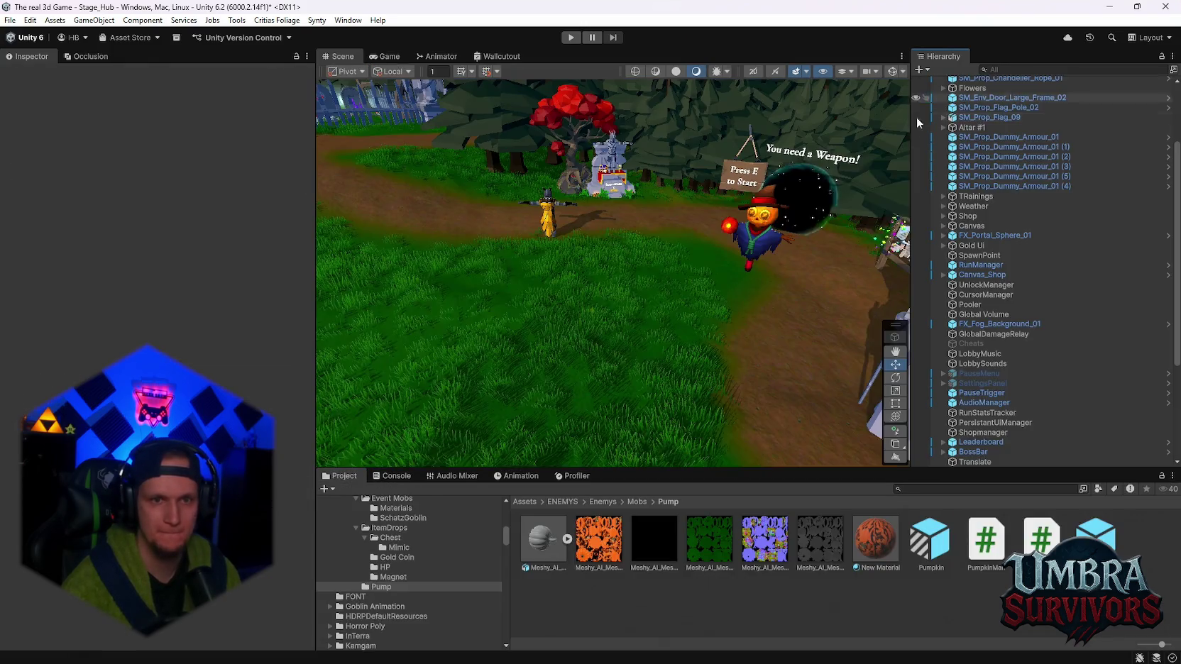
scroll(985, 298, down, 5)
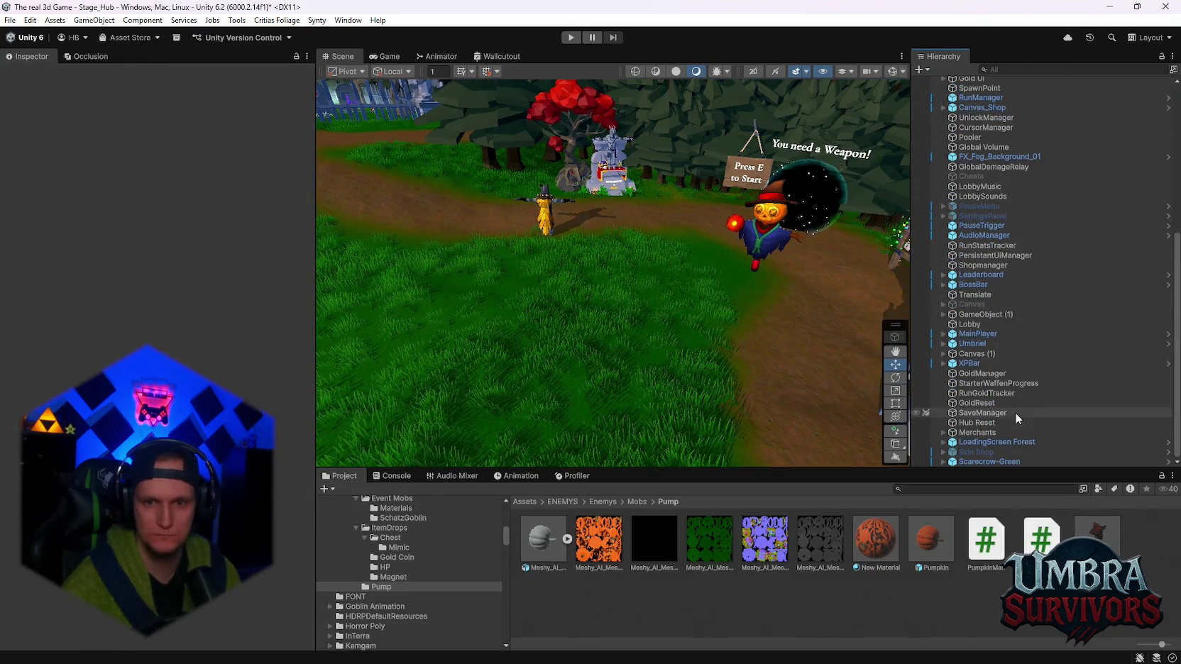
click(1097, 540)
Review Scarecrow-Green's Inspector settings and enter Play mode
scroll(244, 375, down, 10)
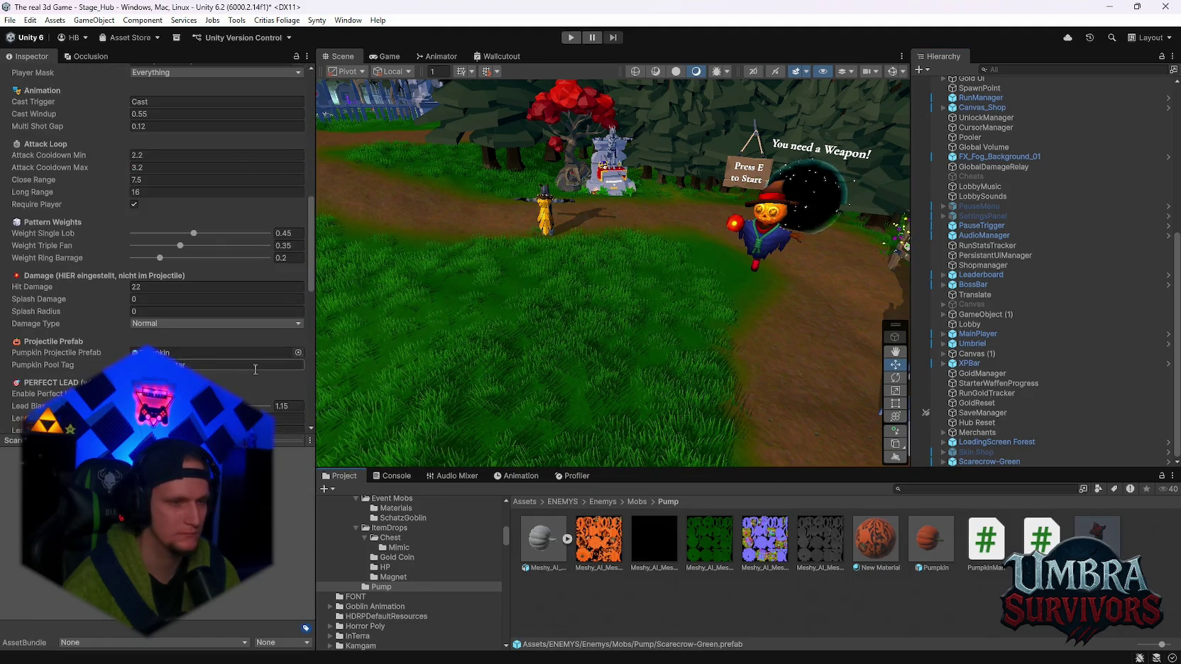
scroll(256, 370, down, 12)
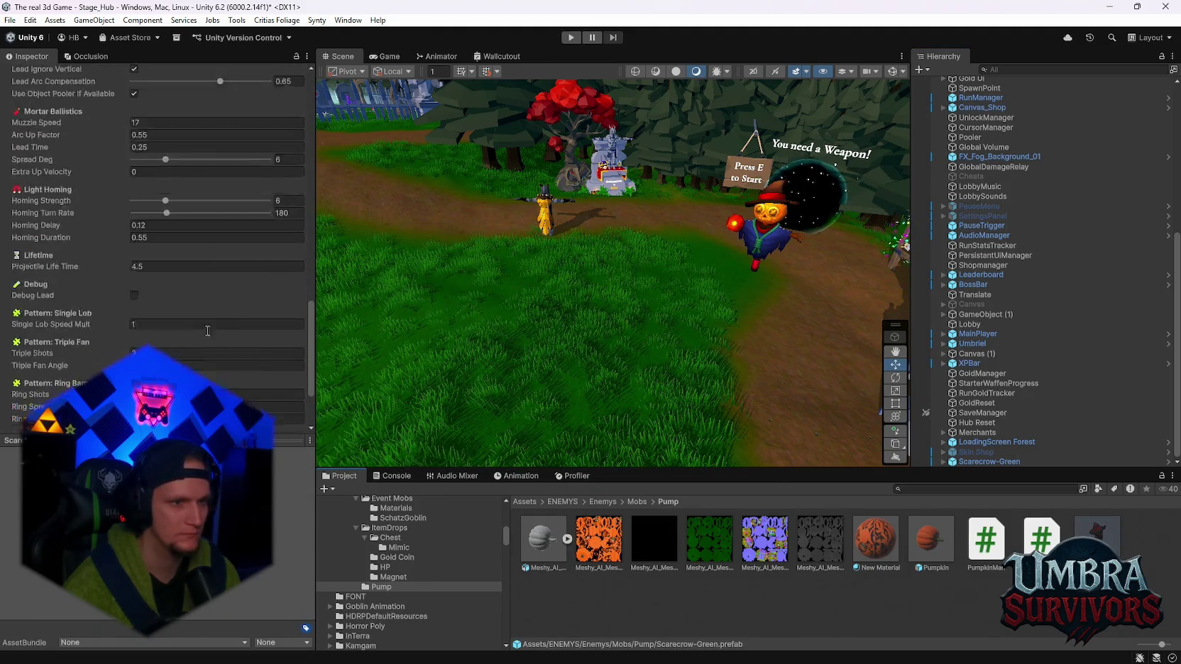
scroll(207, 331, down, 2)
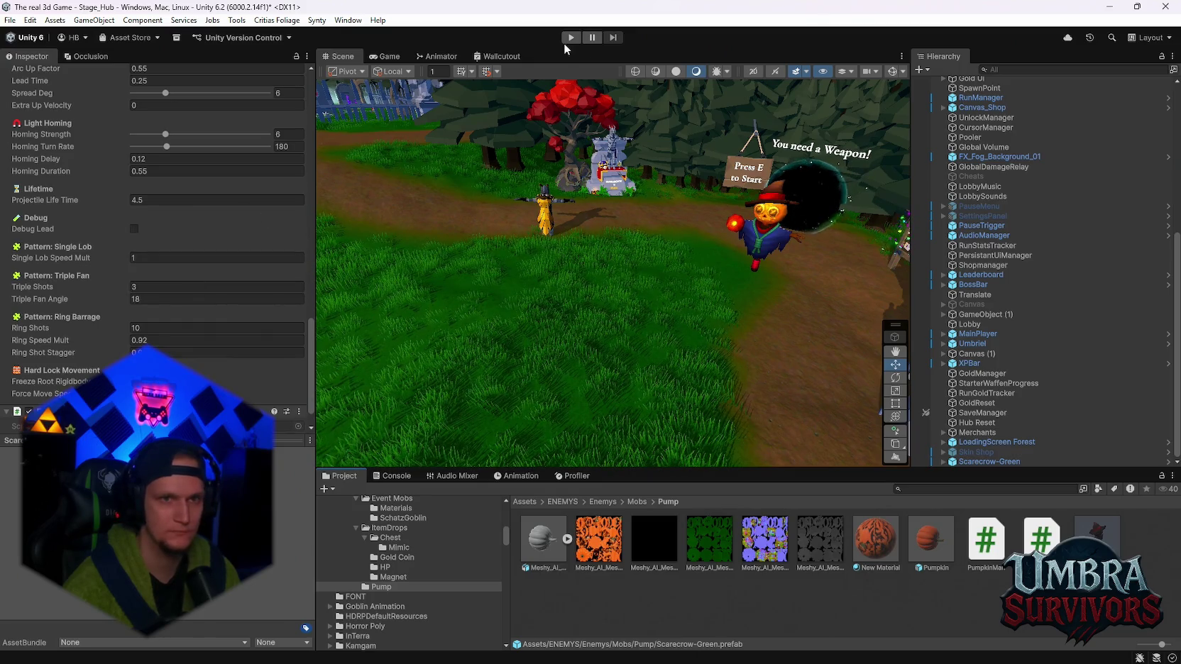
click(570, 37)
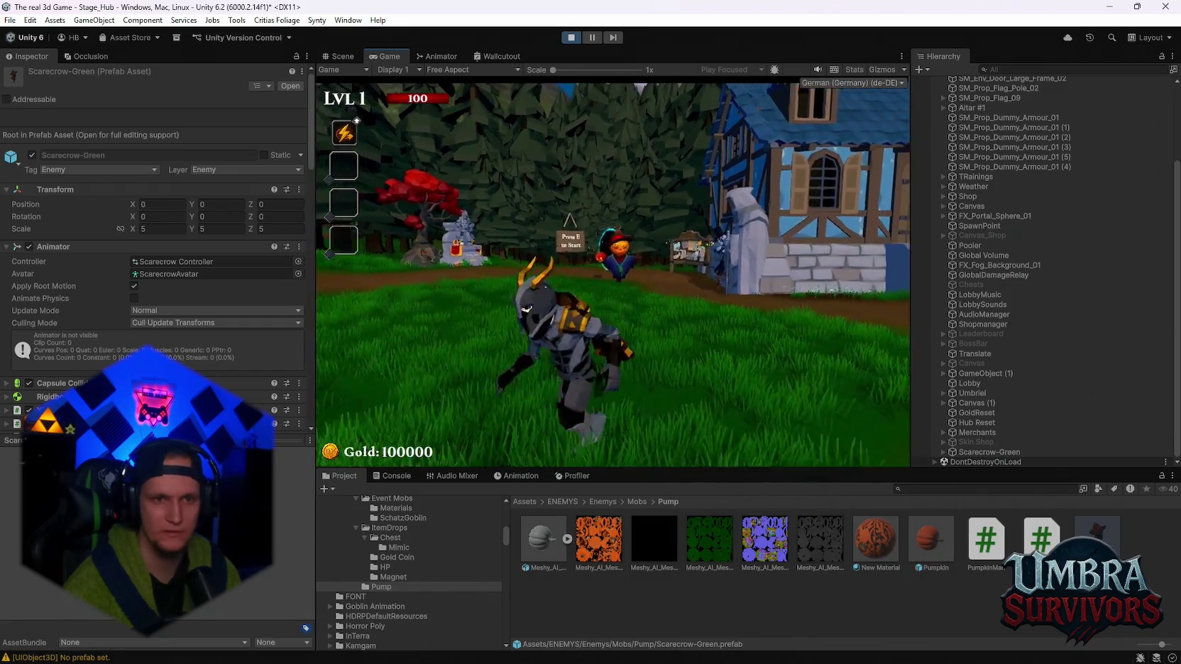
Pause the game and set Lead Bias to 1.6 with zero velocity smoothing and spread
key(Escape)
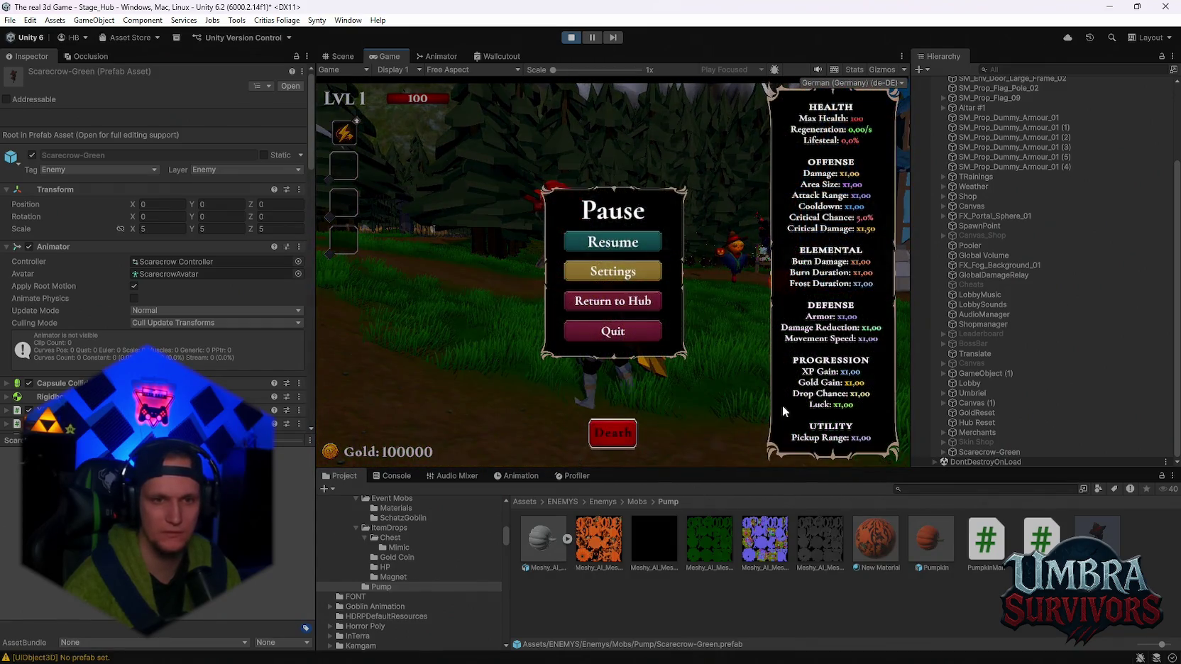
key(Escape)
key(Escape)
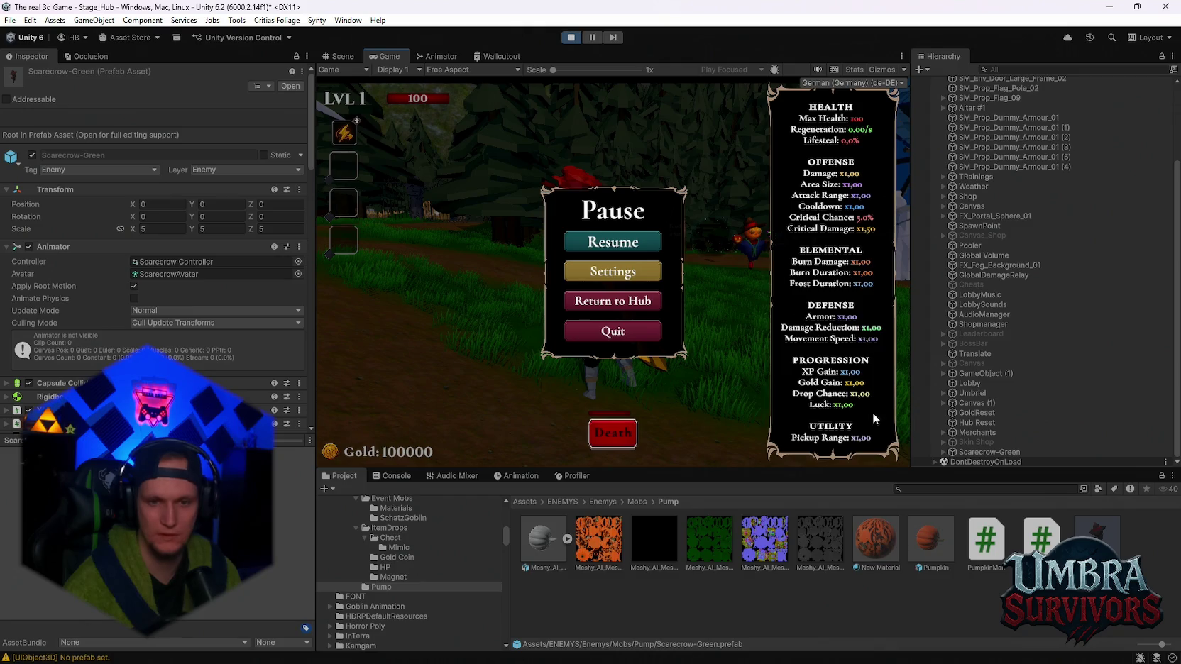
scroll(259, 316, down, 15)
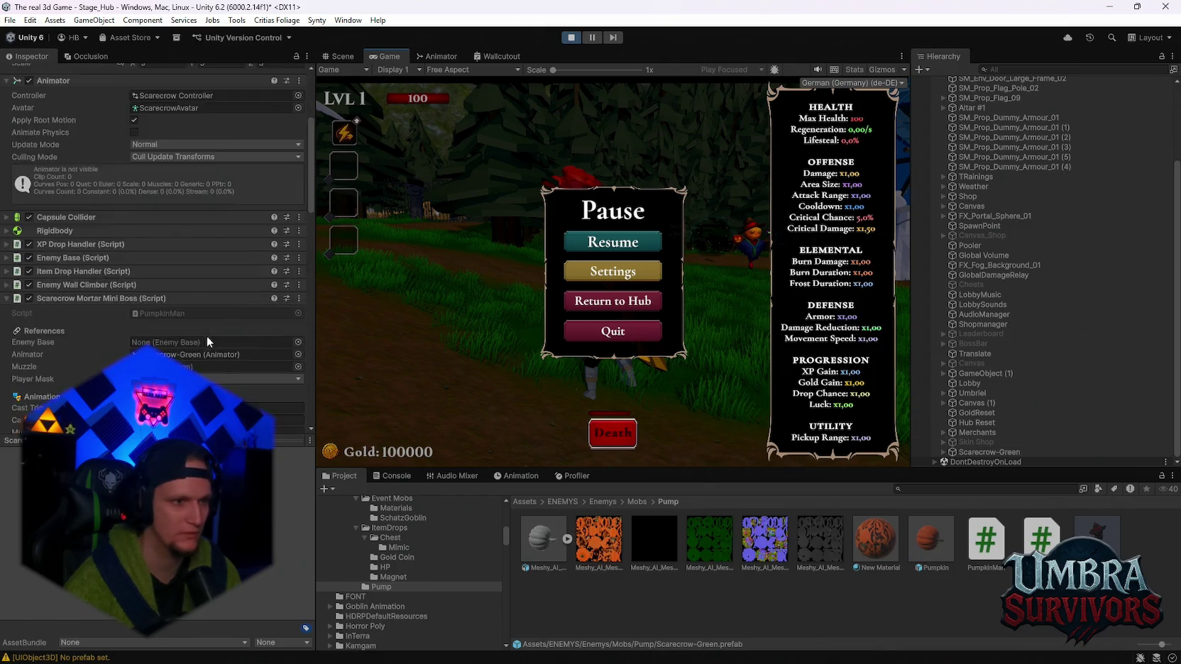
scroll(200, 335, down, 3)
scroll(200, 335, down, 2)
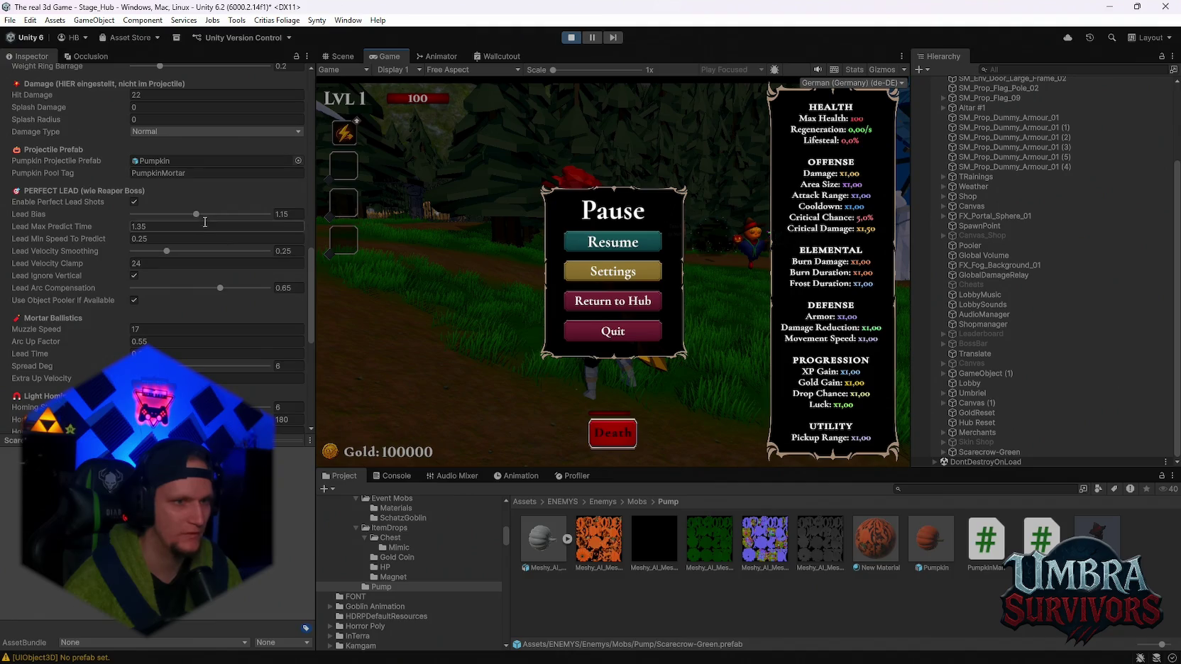
drag(212, 213, 267, 213)
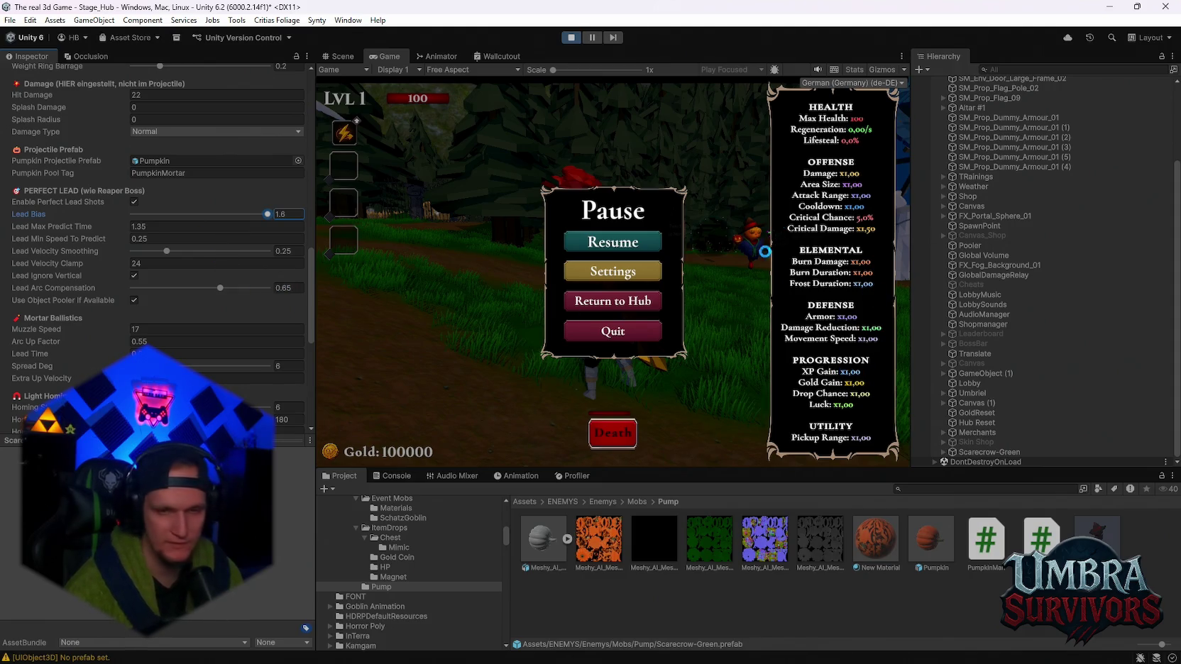
key(ctrl+z)
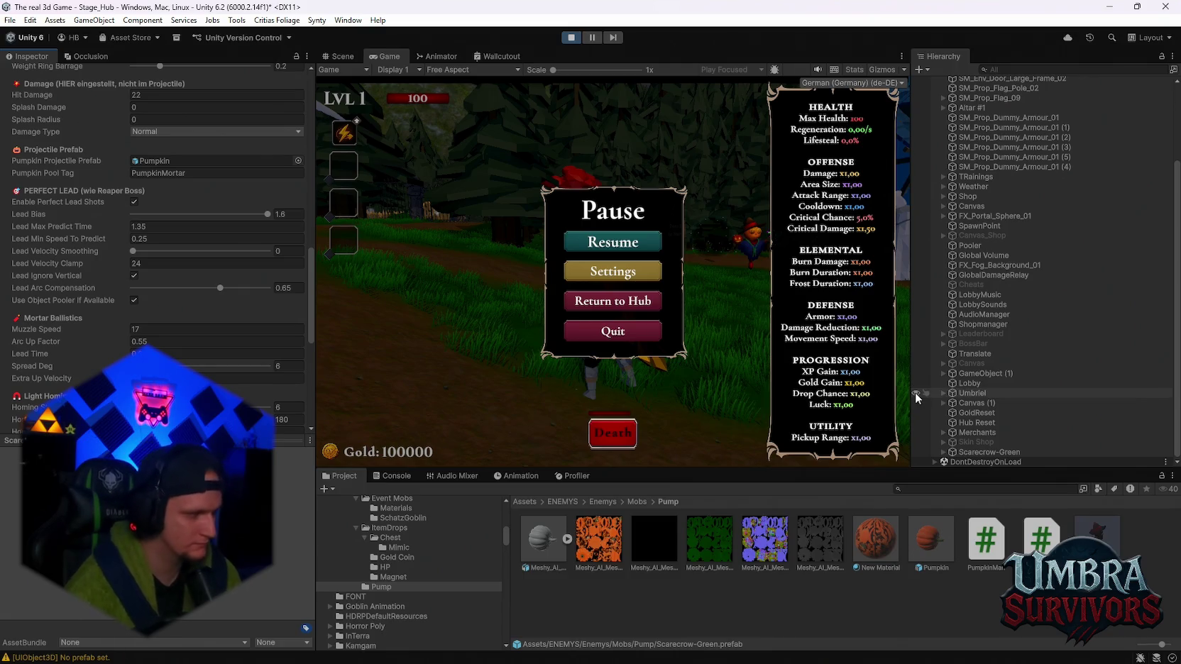
Reselect Scarecrow-Green and lower Lead Arc Compensation to 0.612
click(964, 453)
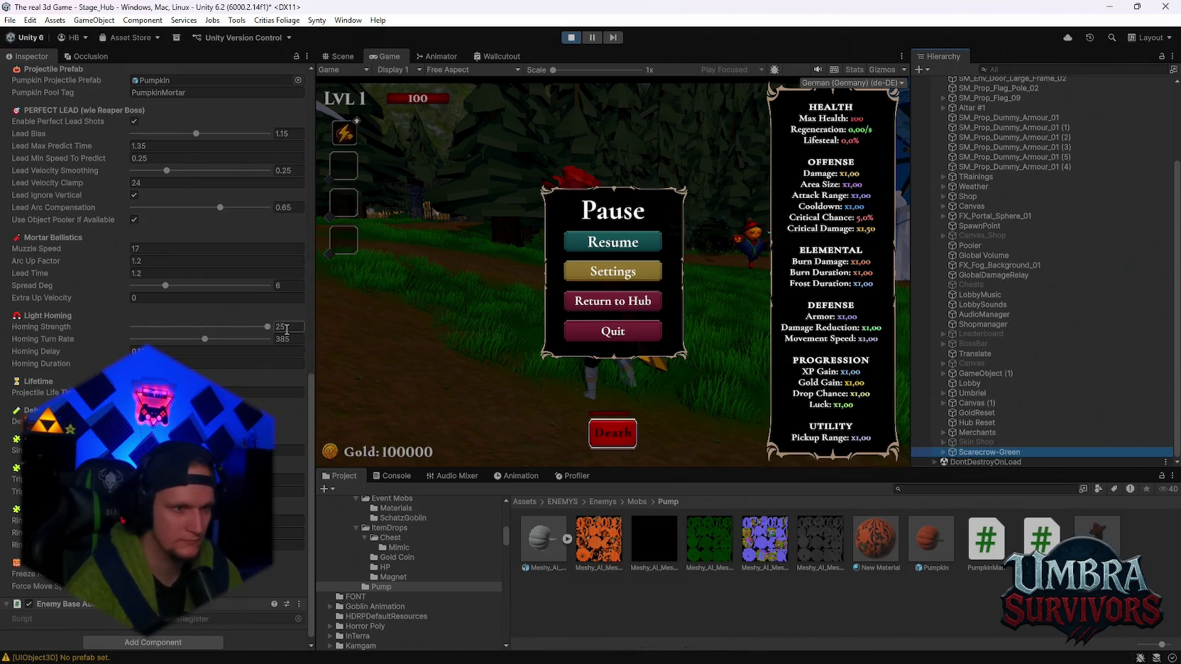
scroll(220, 207, up, 2)
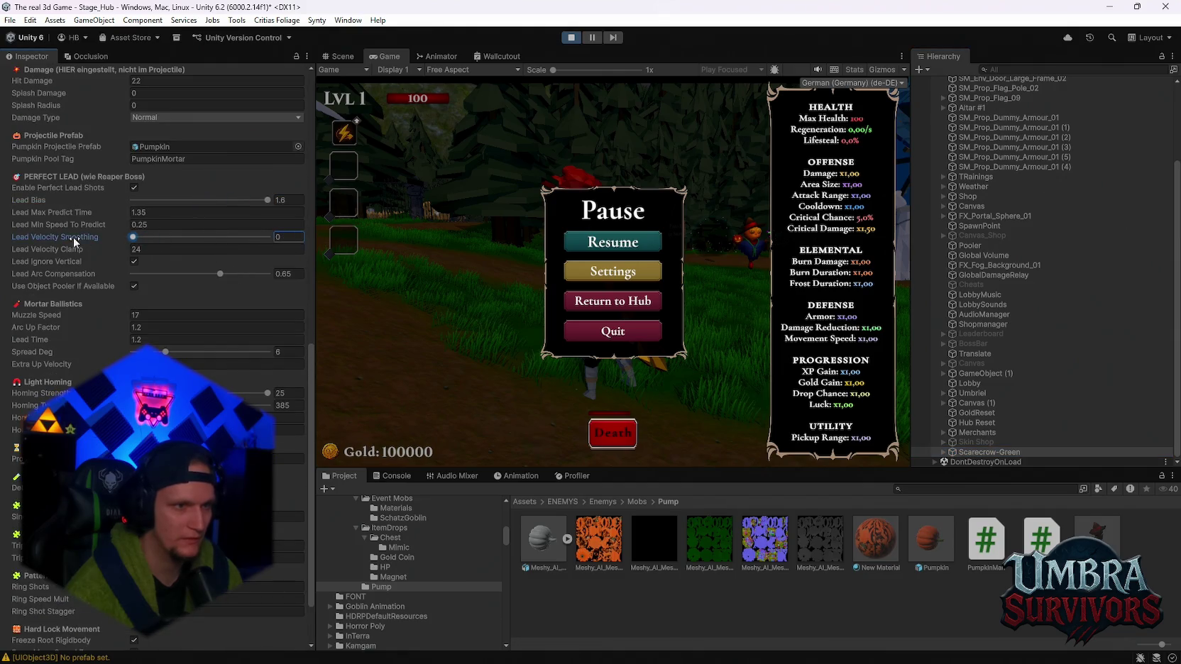
mouse_move(226, 273)
mouse_down()
mouse_move(252, 273)
mouse_move(209, 277)
mouse_up()
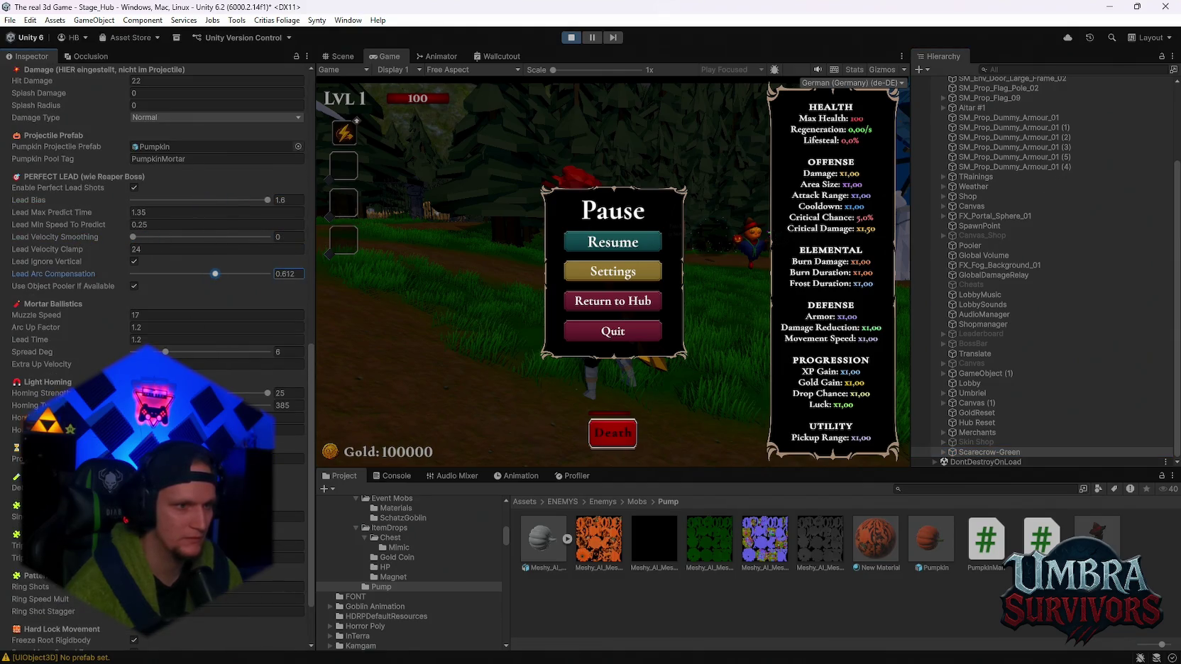
scroll(183, 305, down, 3)
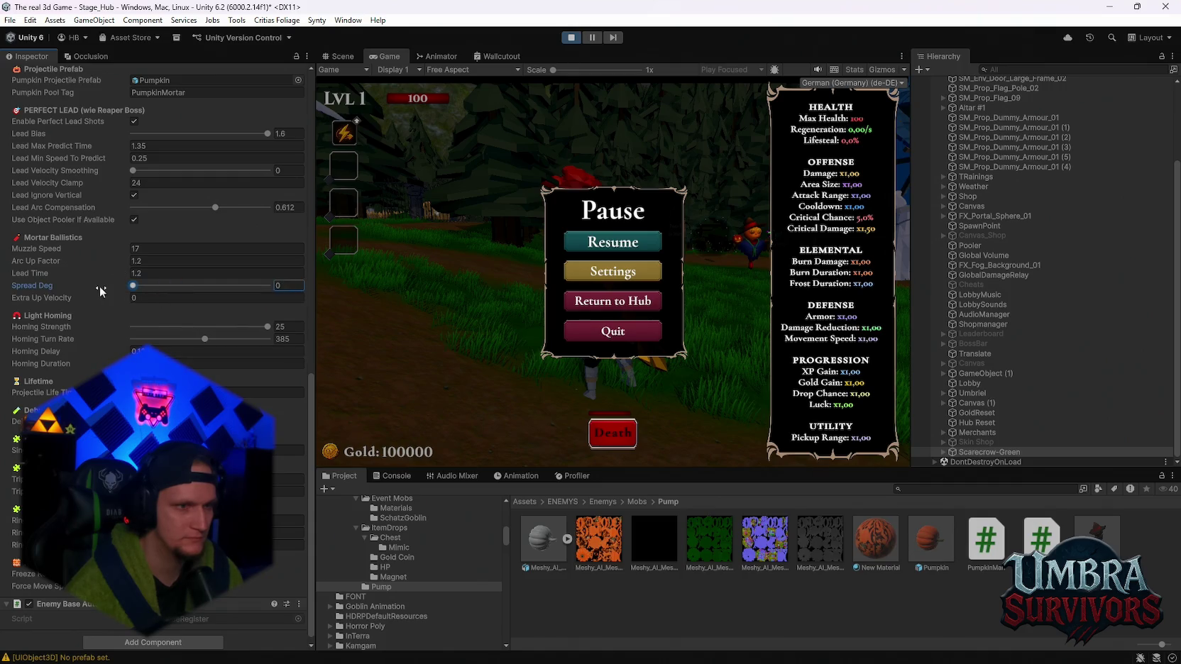
Set Arc Up Factor to 3.03 and test it by walking the player around the hub
click(613, 242)
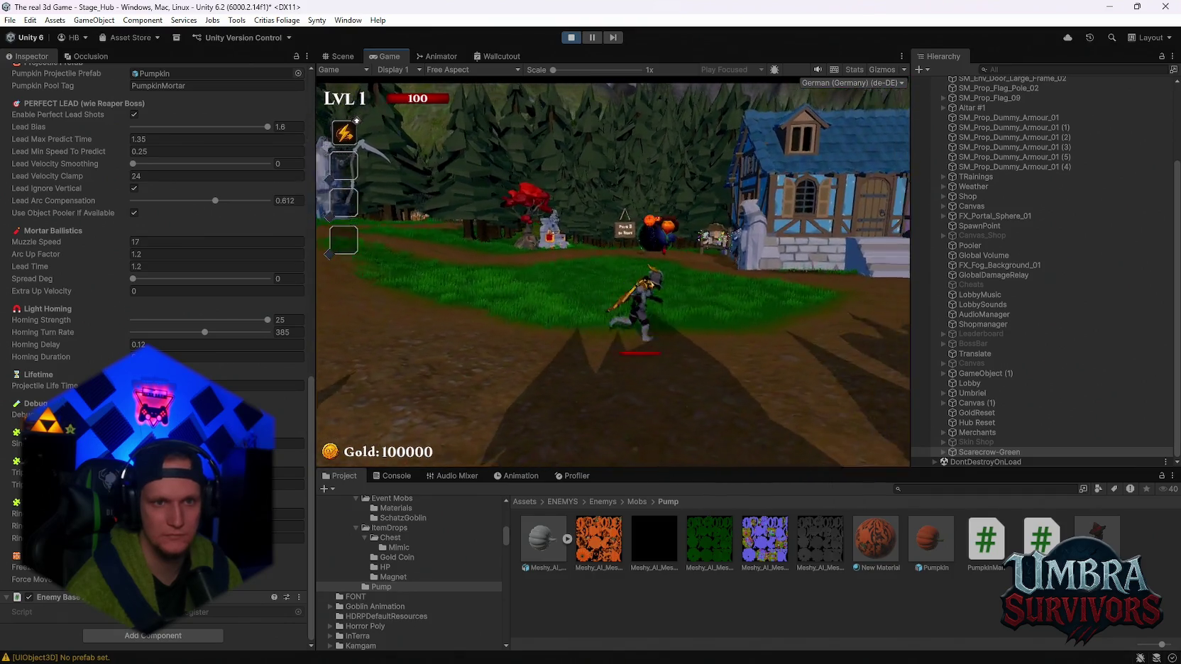
key(Escape)
click(146, 254)
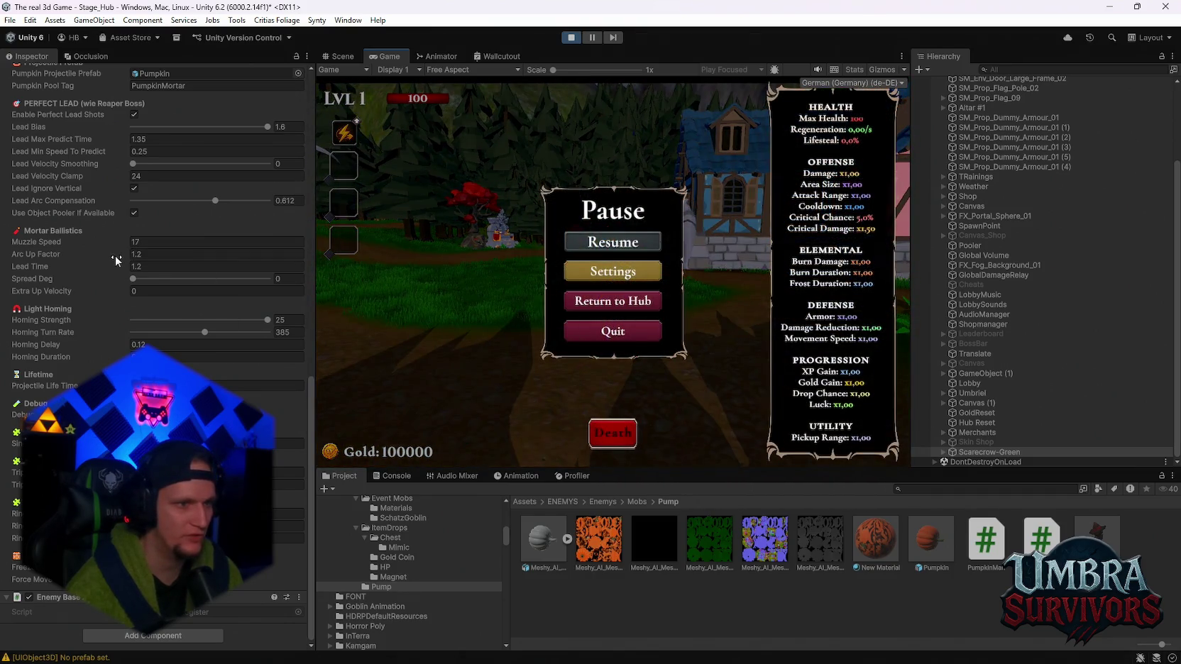
text(3.03)
click(588, 244)
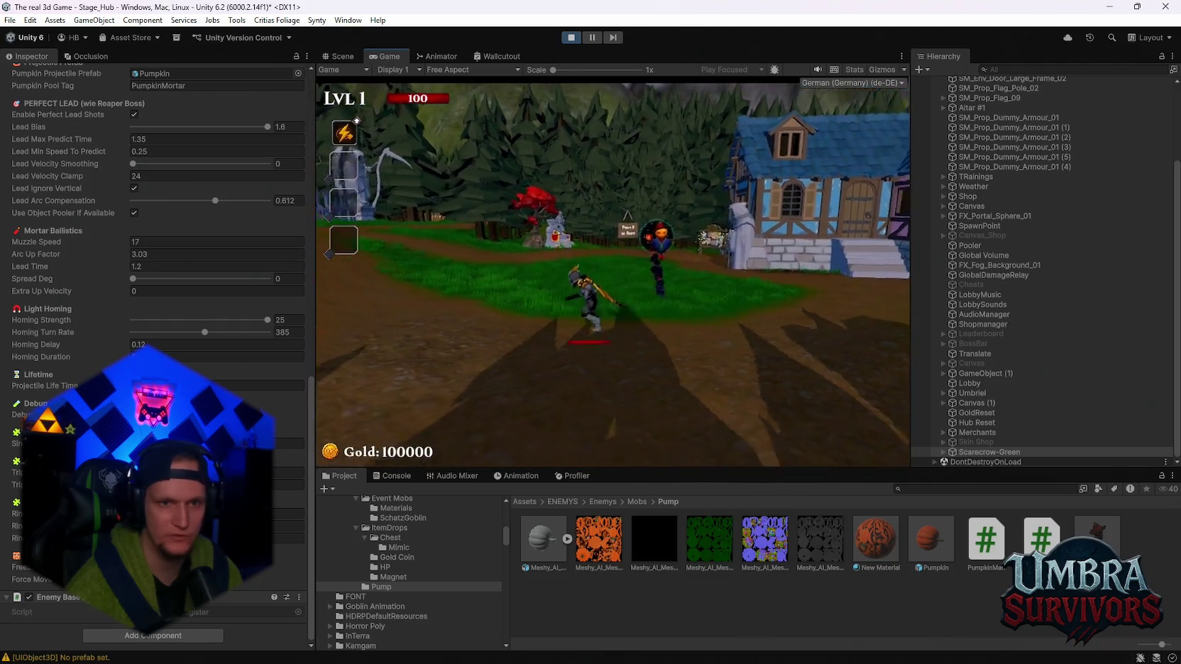
key(a)
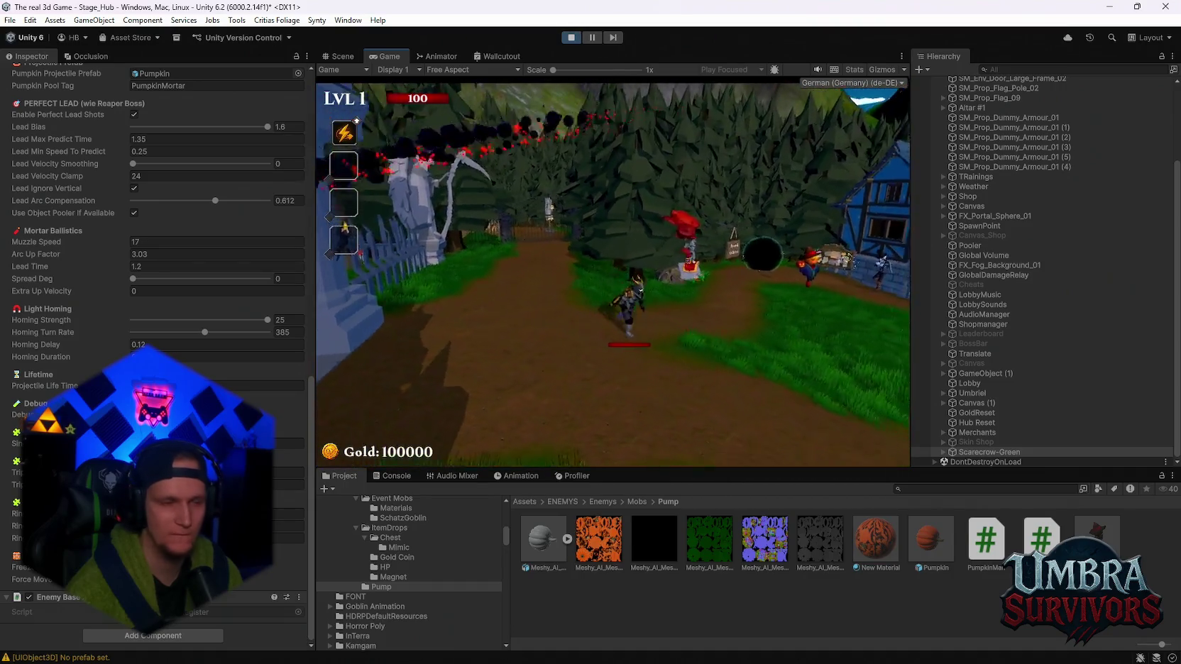
Raise Homing Turn Rate to 145 and adjust Homing Duration, testing between changes
key(Escape)
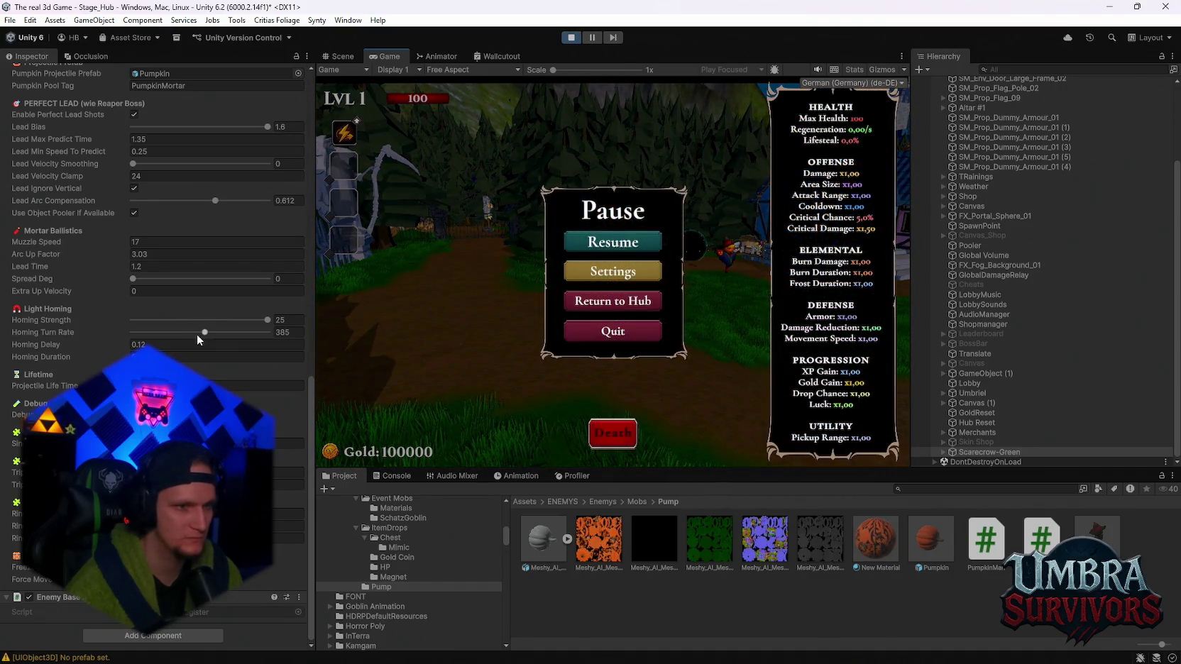
drag(210, 331, 212, 331)
click(123, 357)
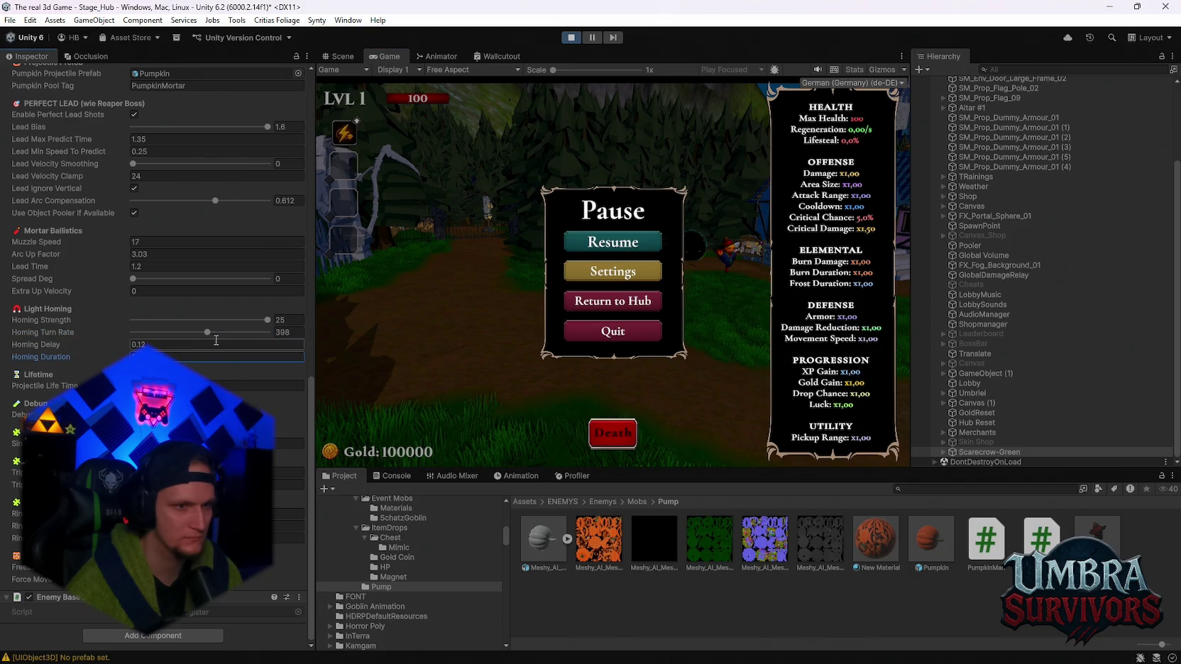
click(613, 241)
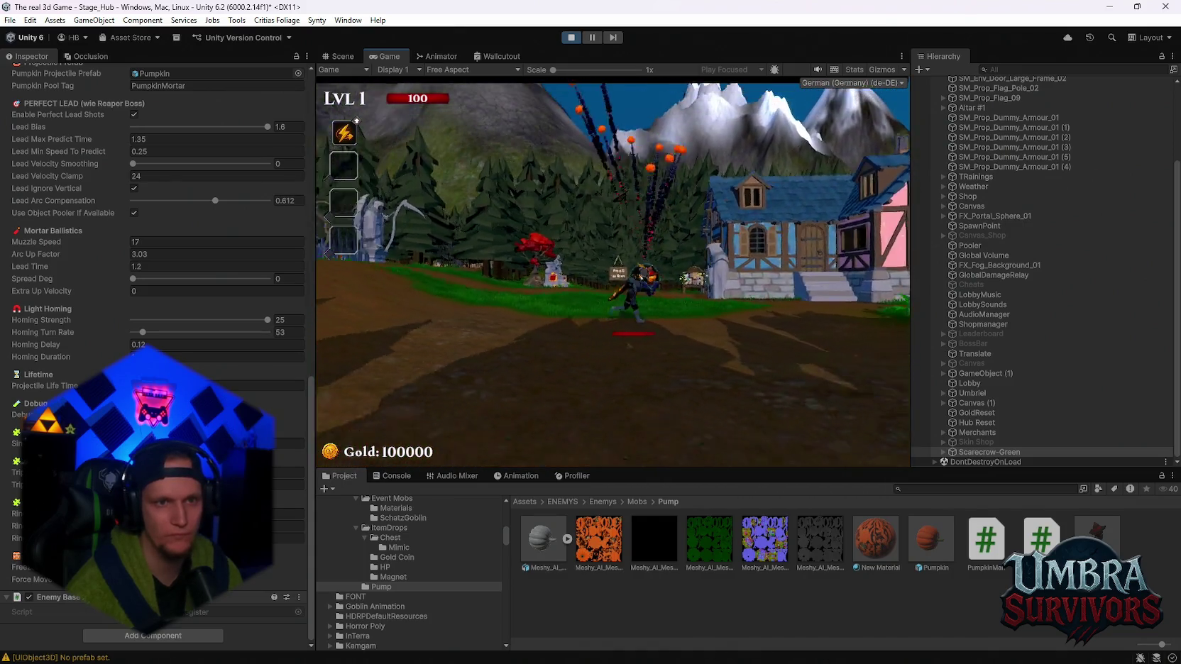
key(Escape)
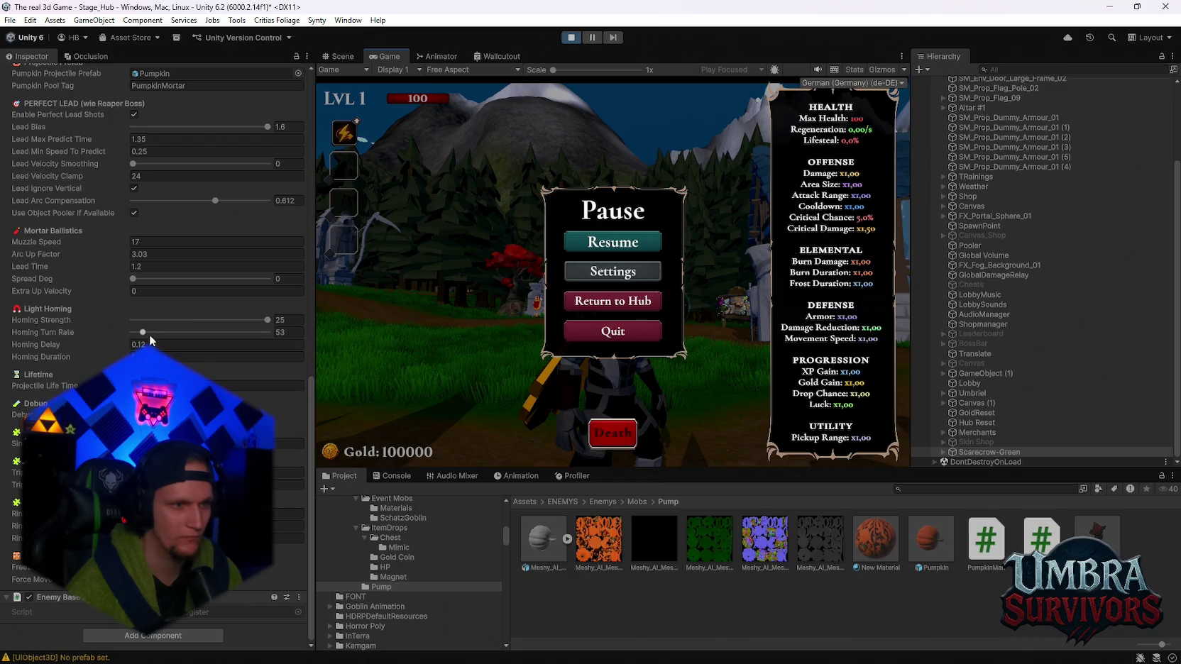
drag(146, 332, 162, 338)
click(612, 242)
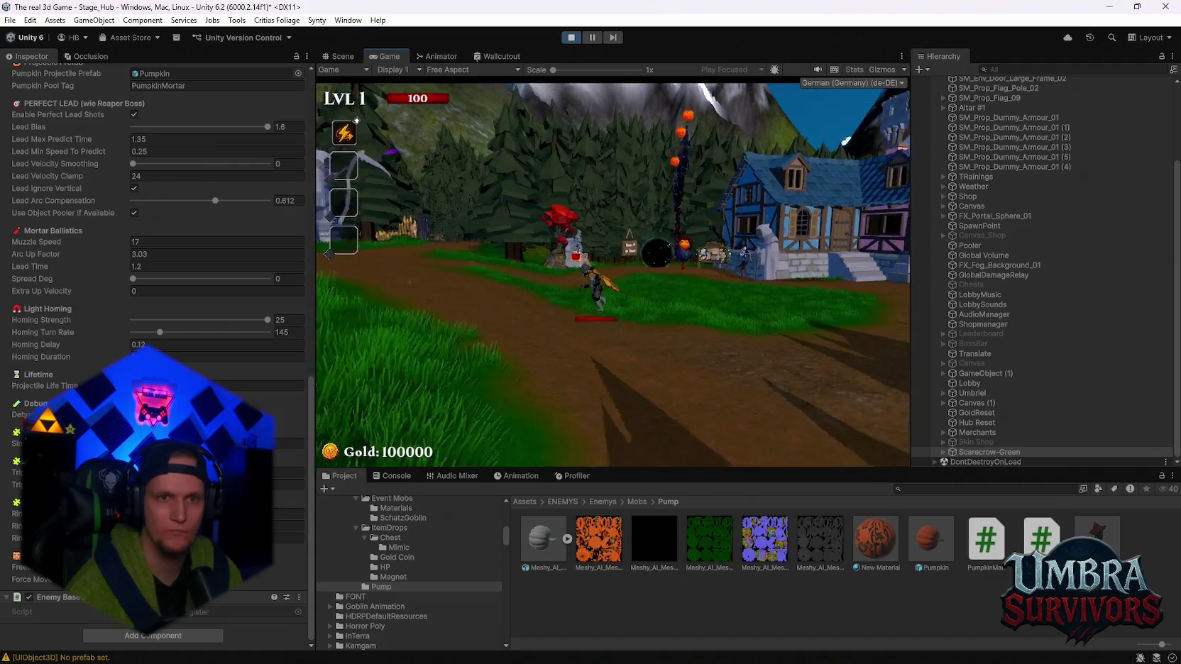
key(Escape)
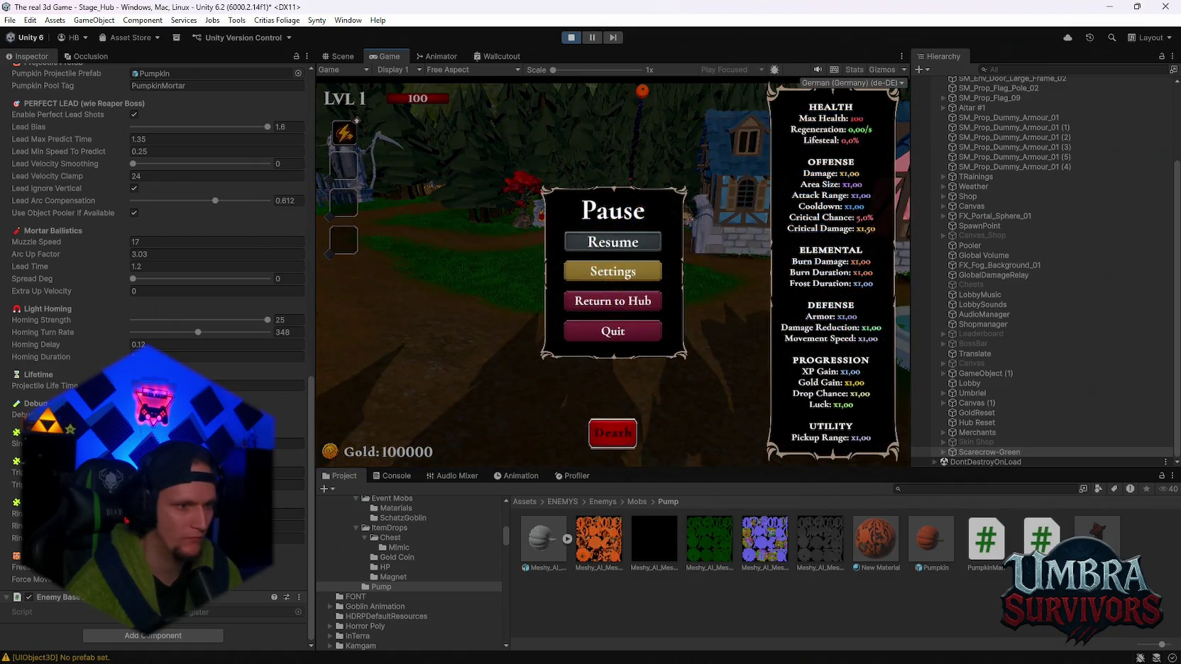
Clear the Console warnings, run one more test, and stop play mode
click(392, 475)
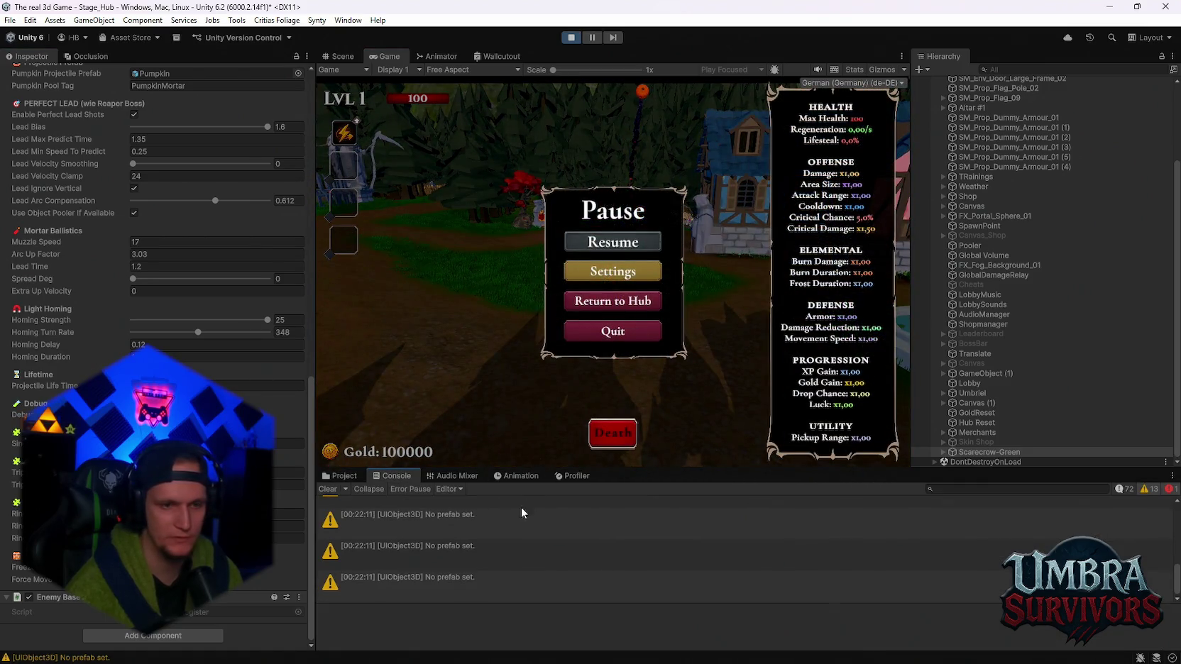
click(329, 489)
click(612, 242)
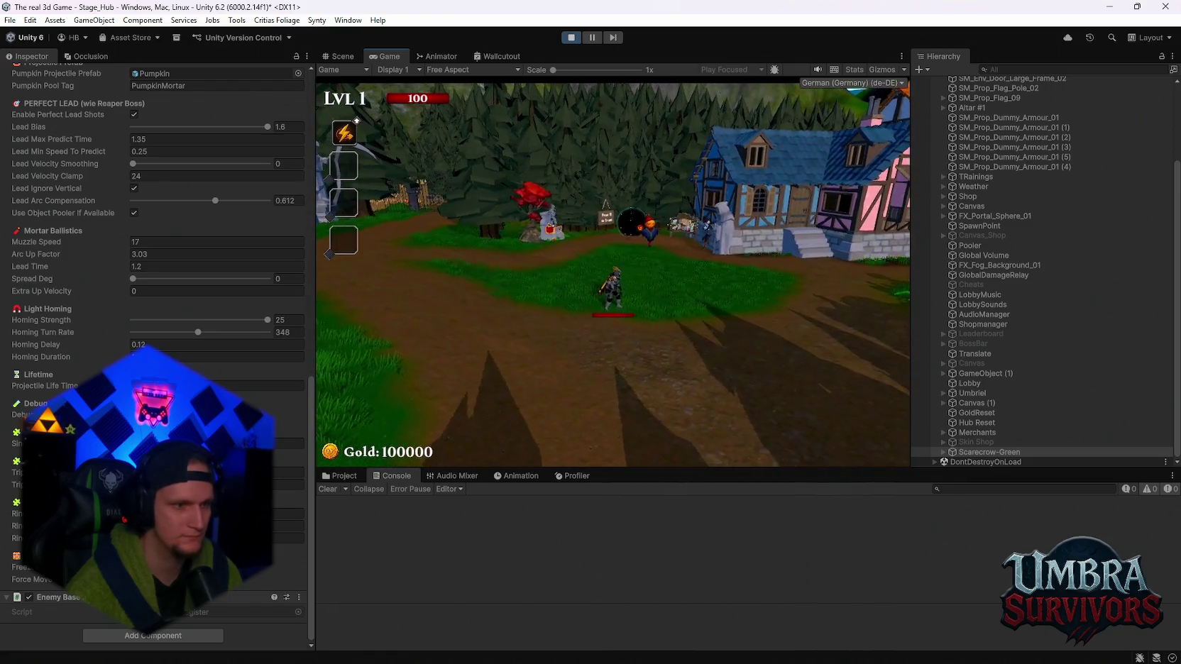
key(Escape)
scroll(156, 355, up, 3)
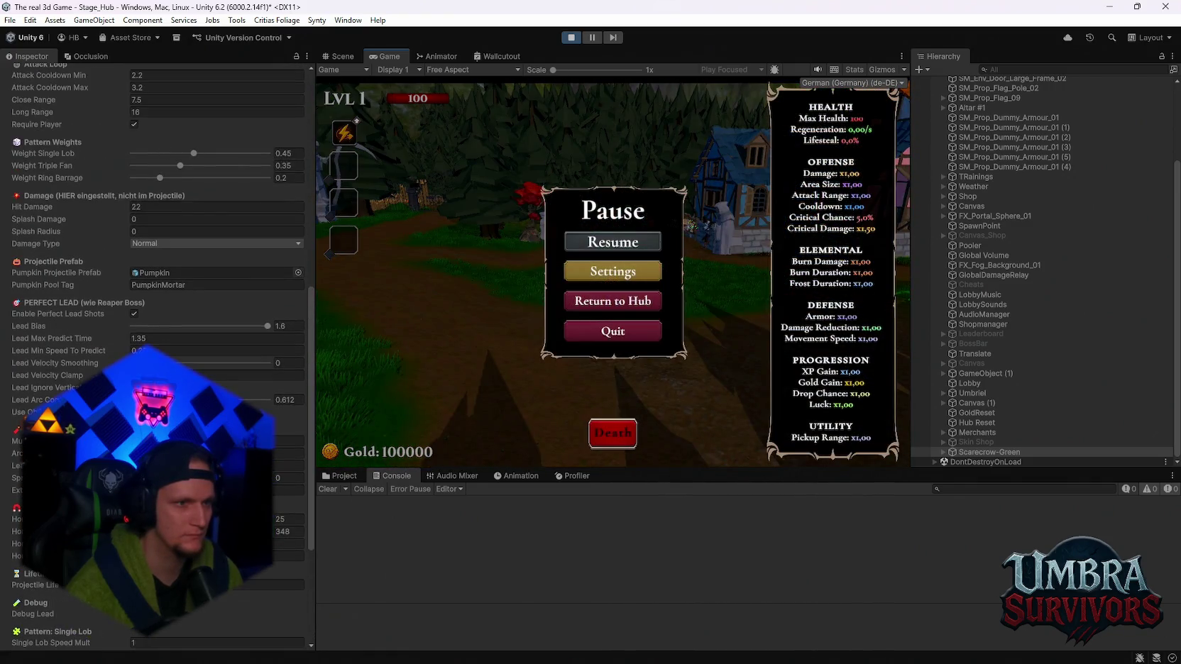
scroll(207, 334, up, 5)
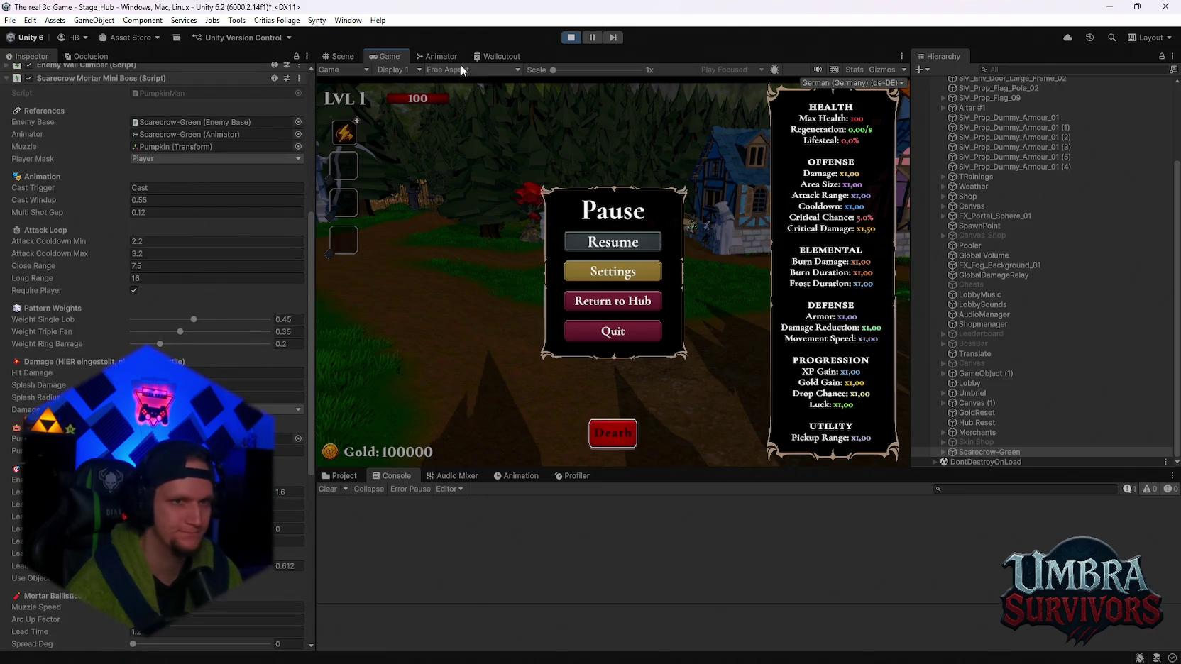
click(571, 39)
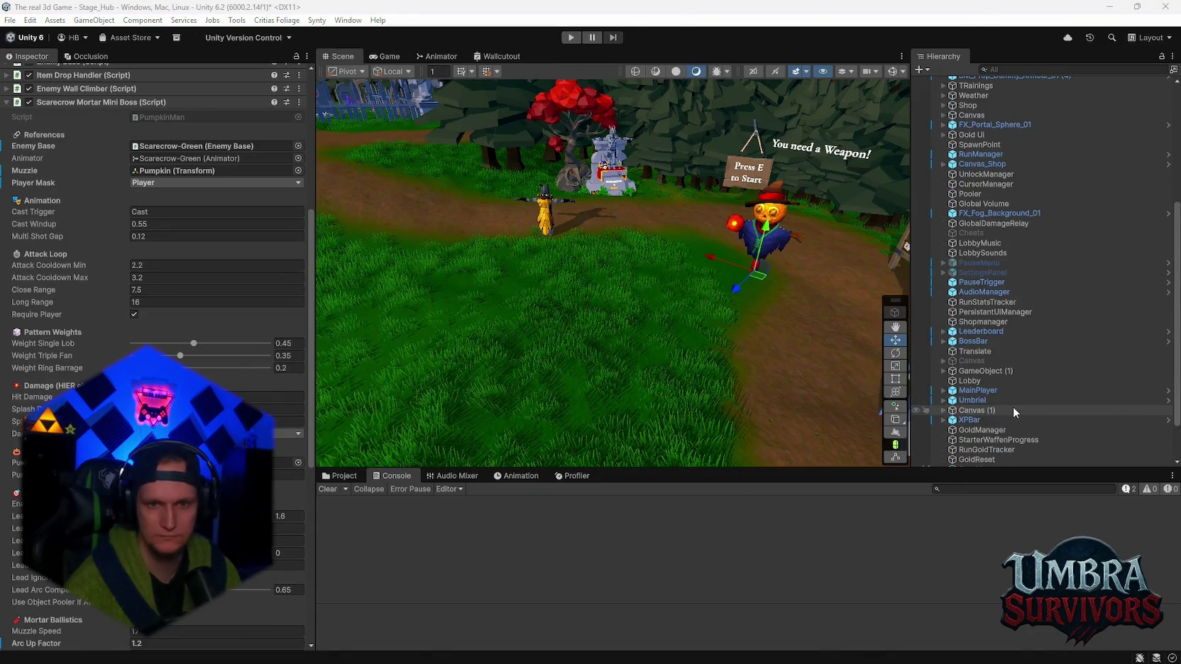
Start a play test of the scarecrow boss and clear the Console warnings
scroll(156, 354, down, 4)
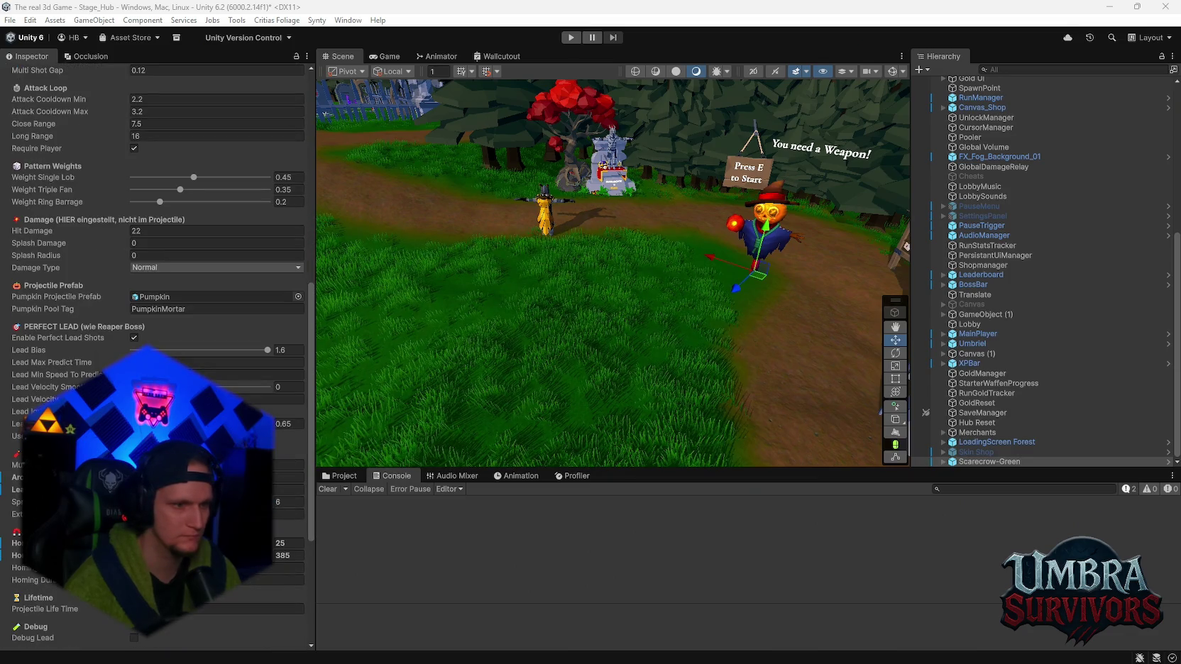
scroll(213, 426, down, 2)
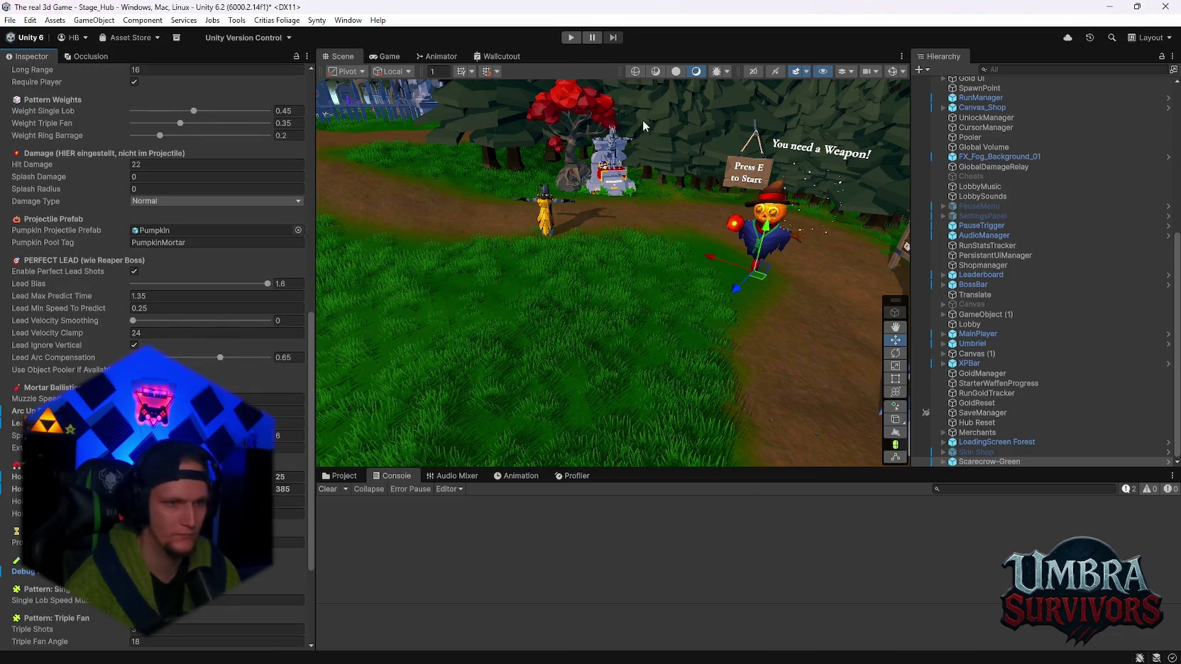
click(566, 36)
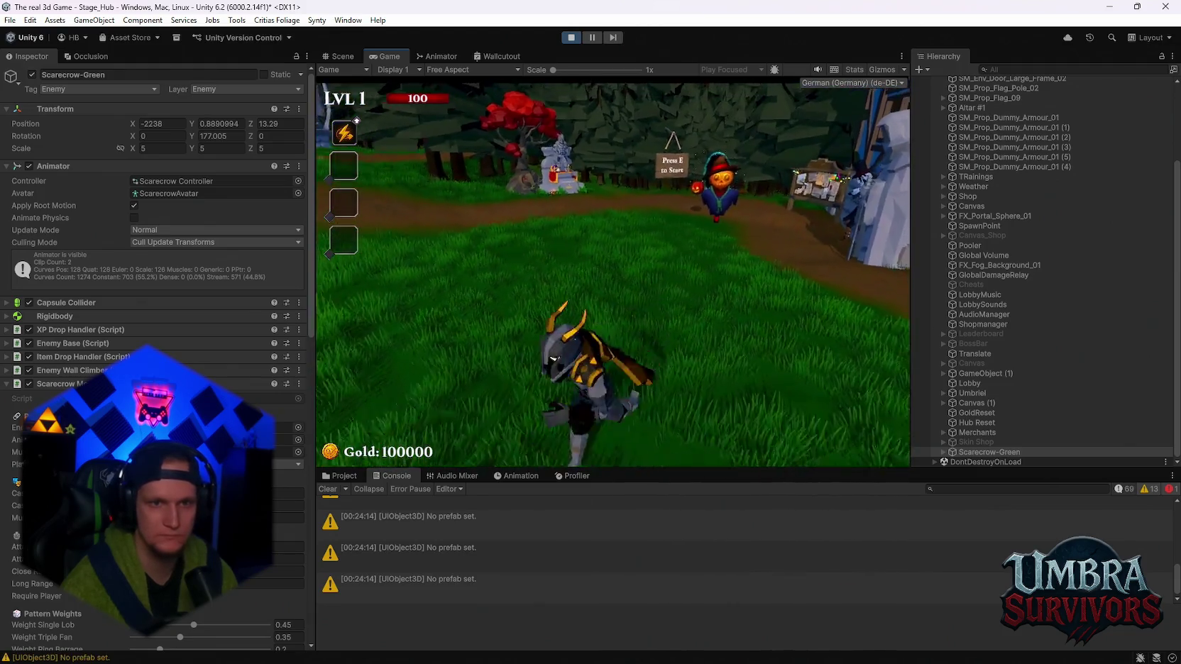
key(Escape)
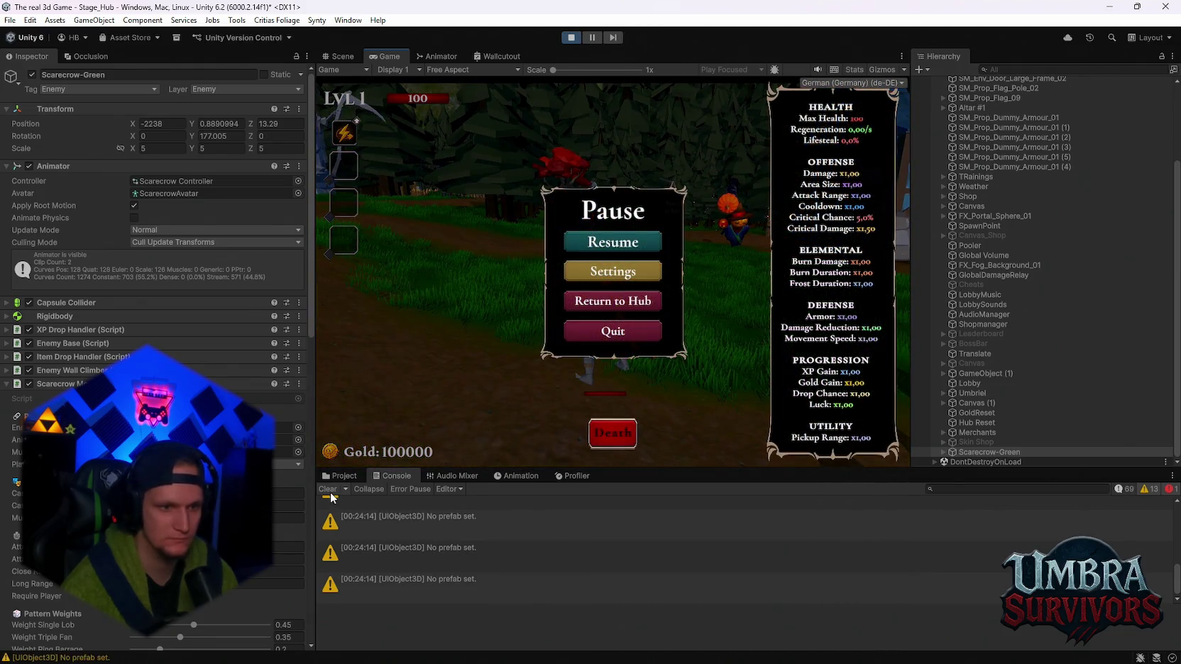
click(328, 489)
click(612, 242)
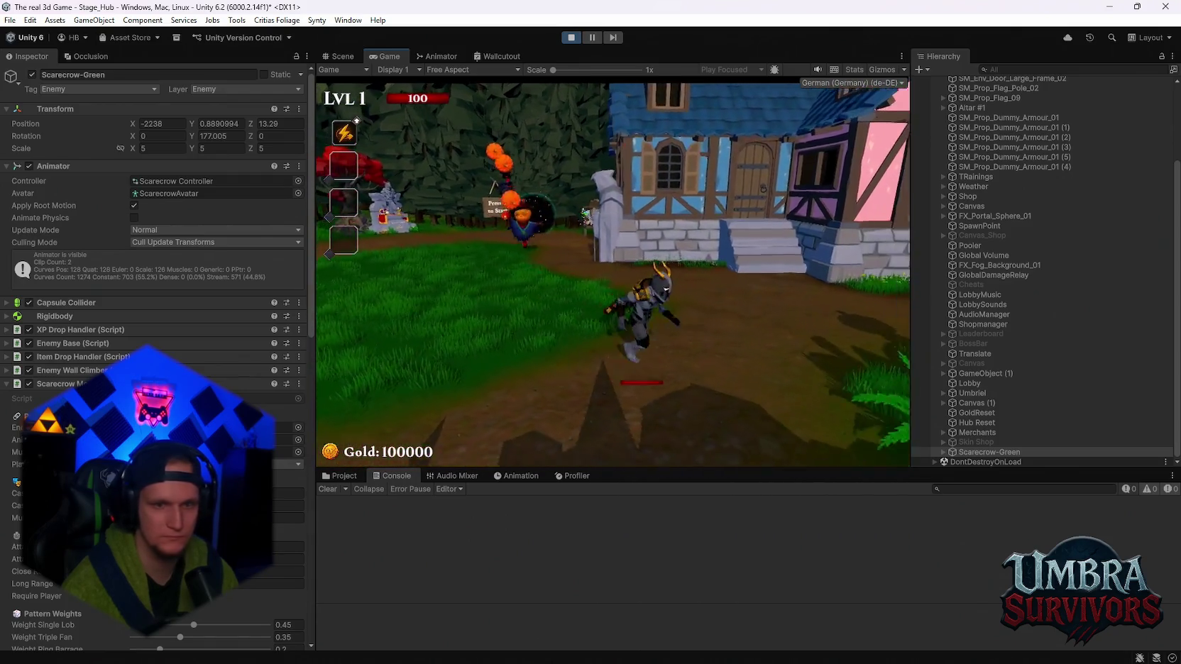
Raise Lead Velocity Smoothing to about 1 and edit Lead Velocity Clamp, then resume
key(Escape)
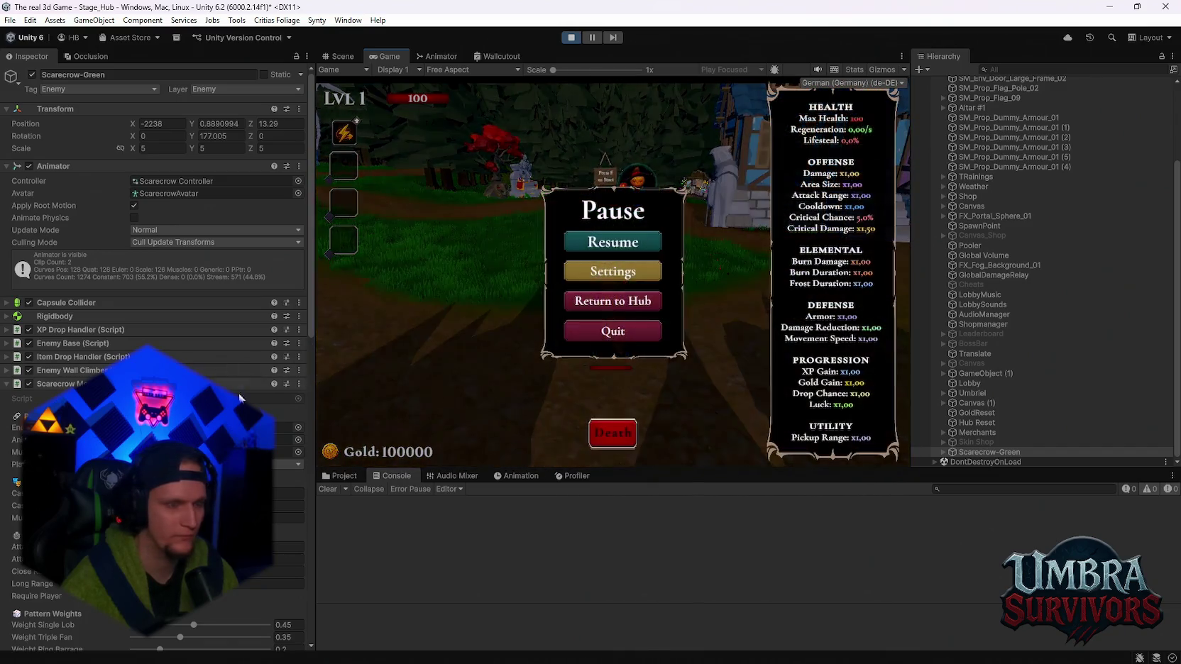
scroll(239, 398, down, 12)
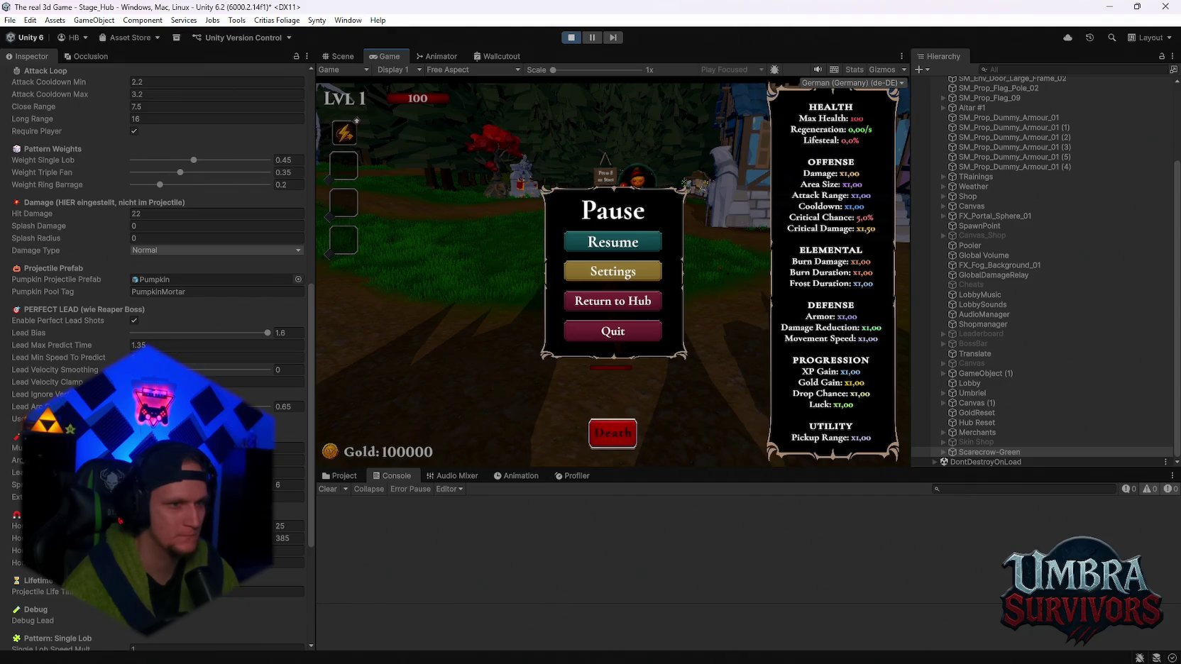
drag(130, 369, 262, 369)
click(288, 383)
click(447, 311)
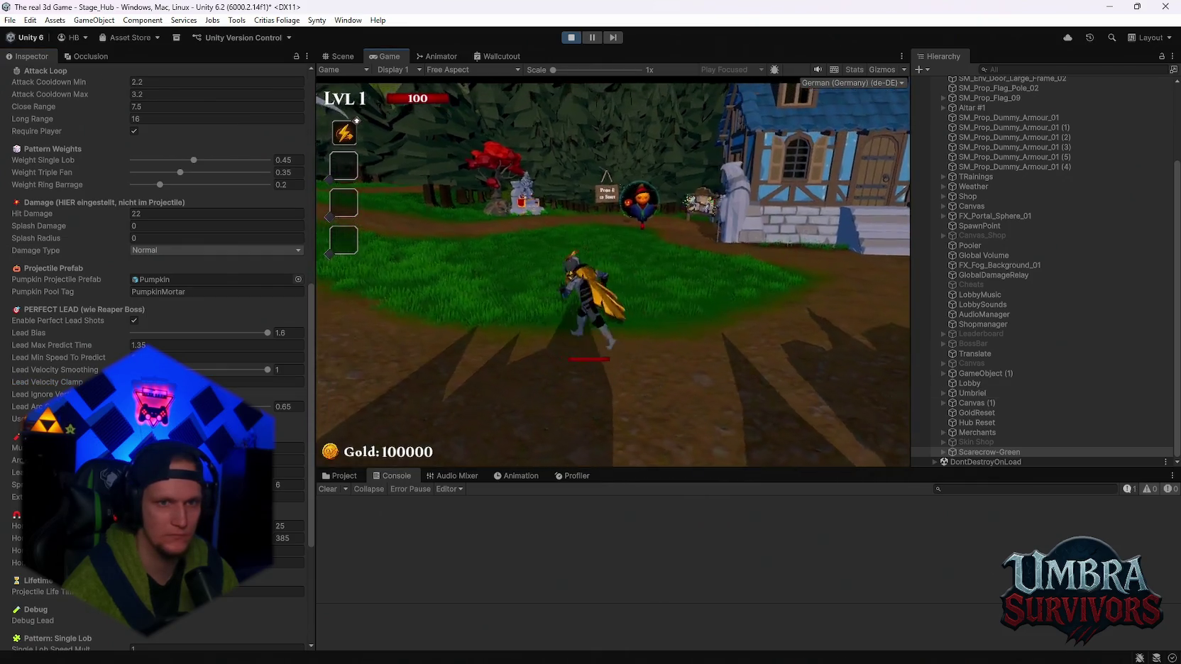
Watch several pumpkin mortar shots, pausing and resuming the game between them
key(Escape)
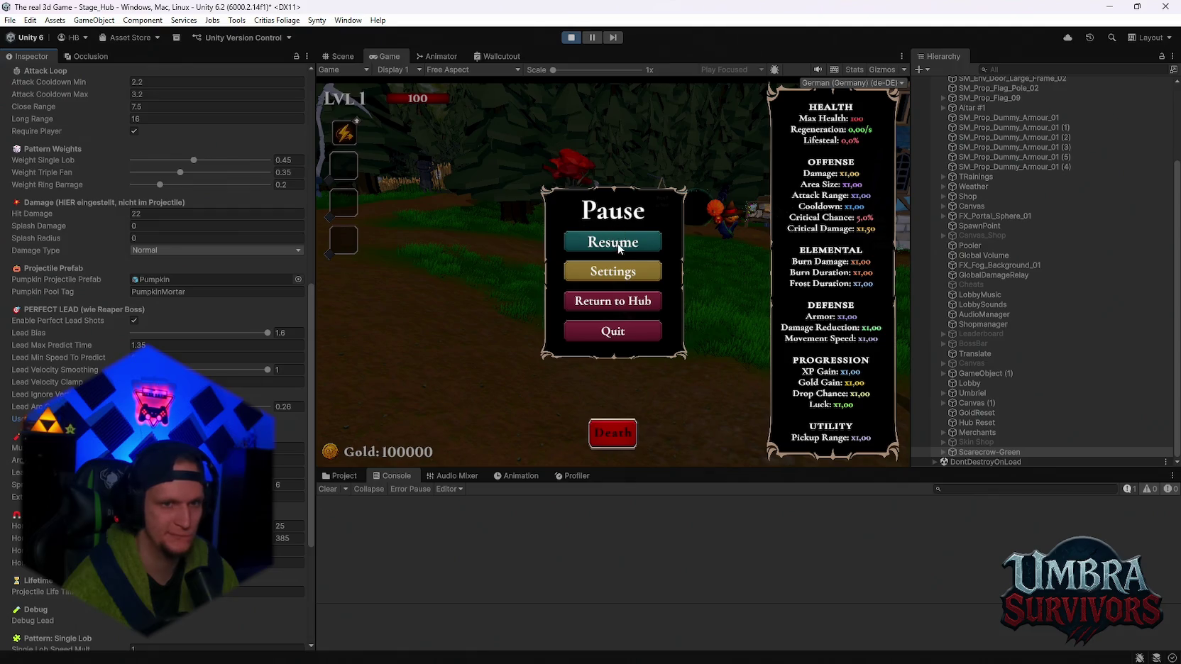
click(566, 245)
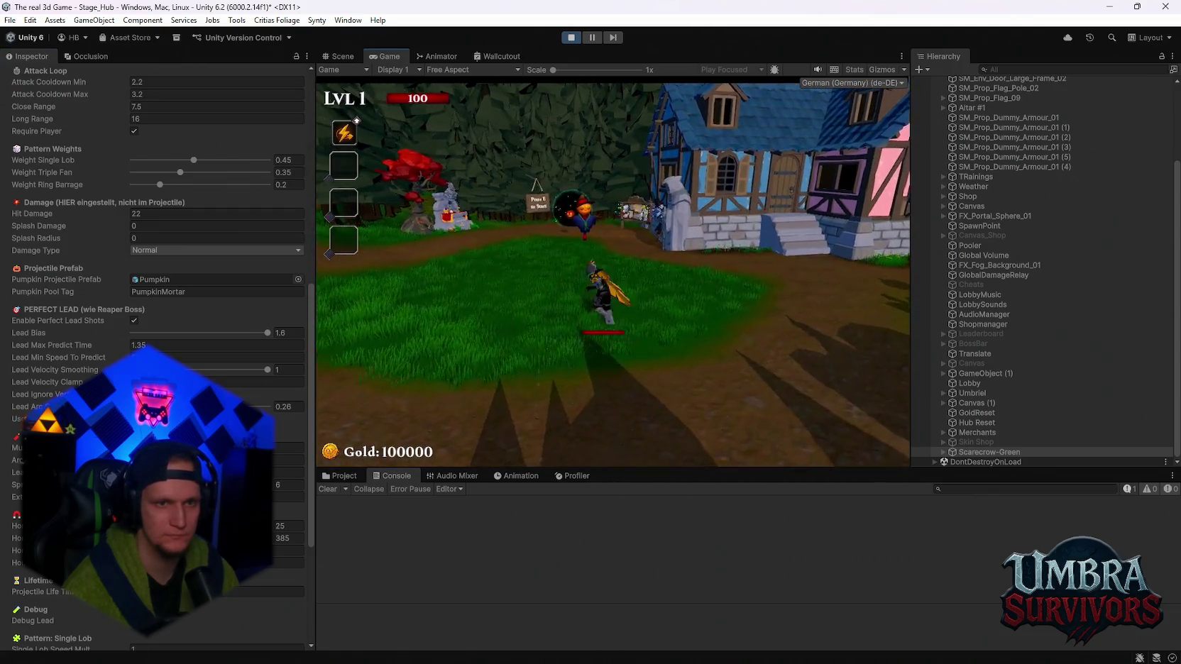
key(Escape)
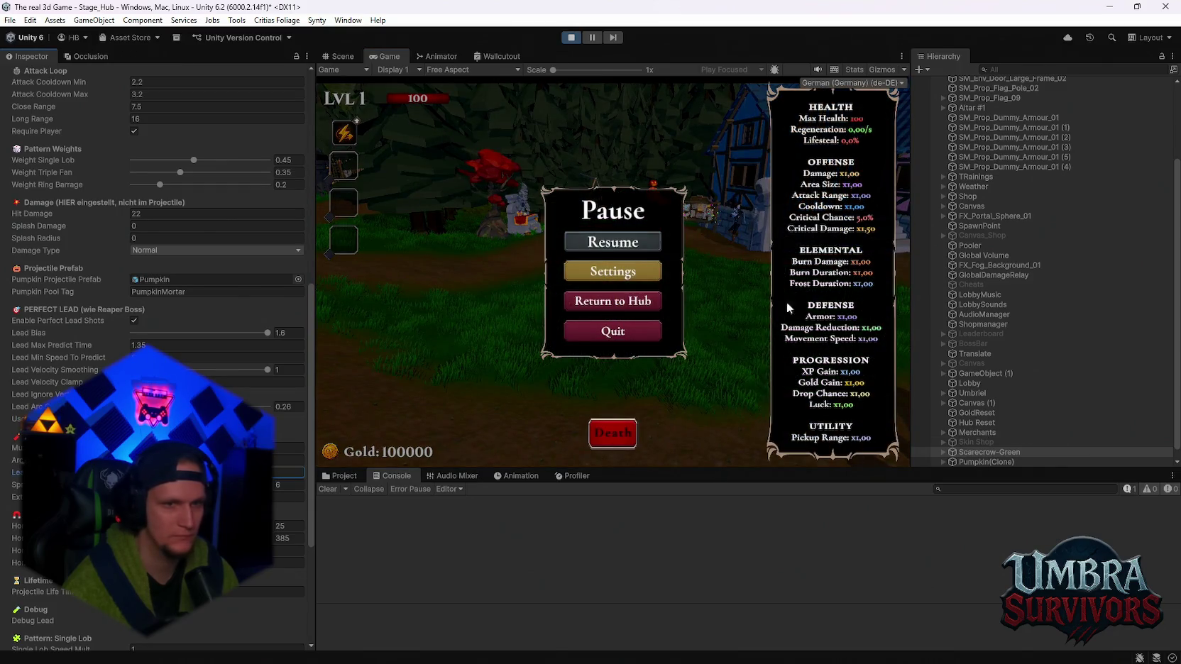
click(638, 243)
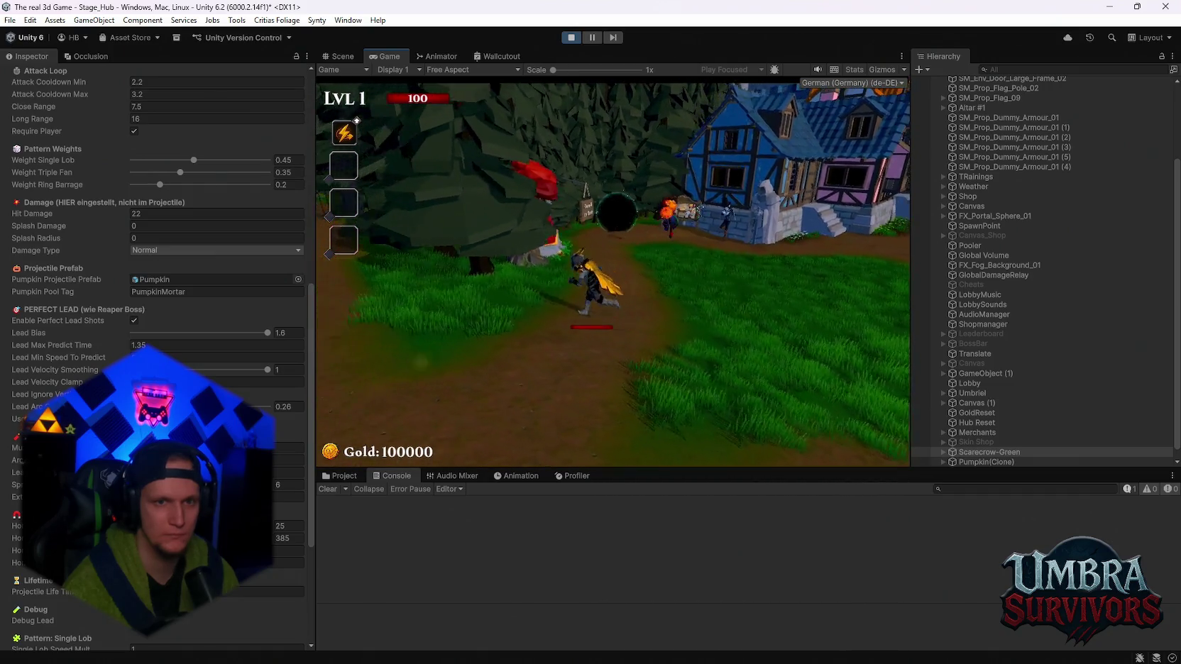
key(Escape)
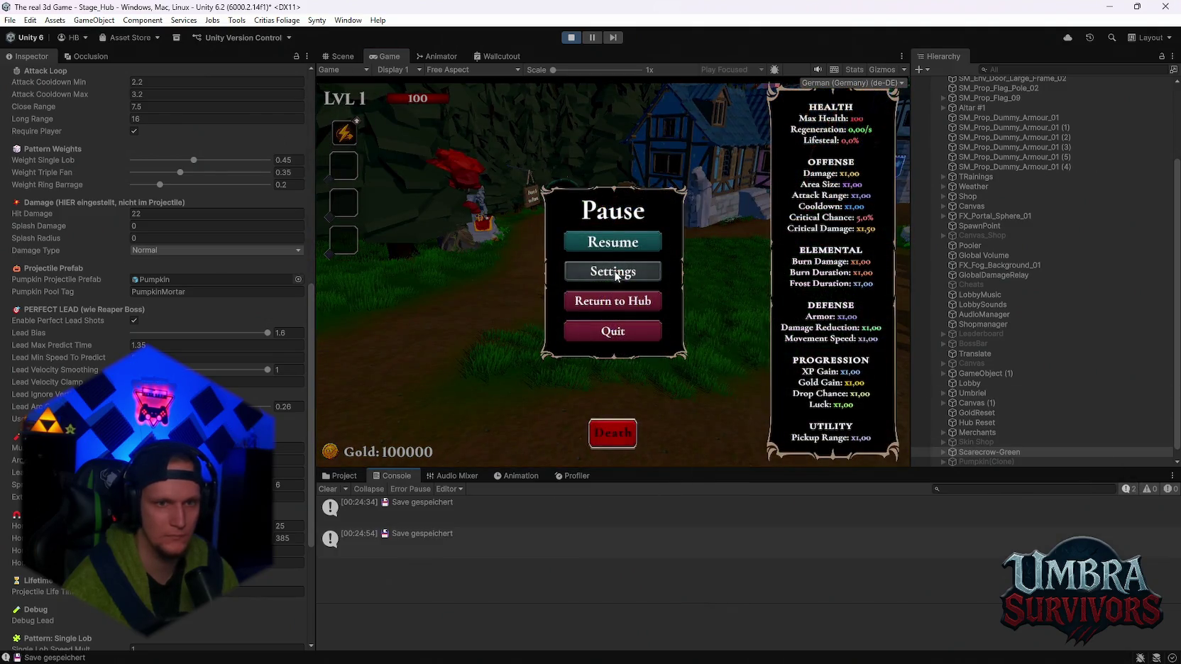
click(613, 242)
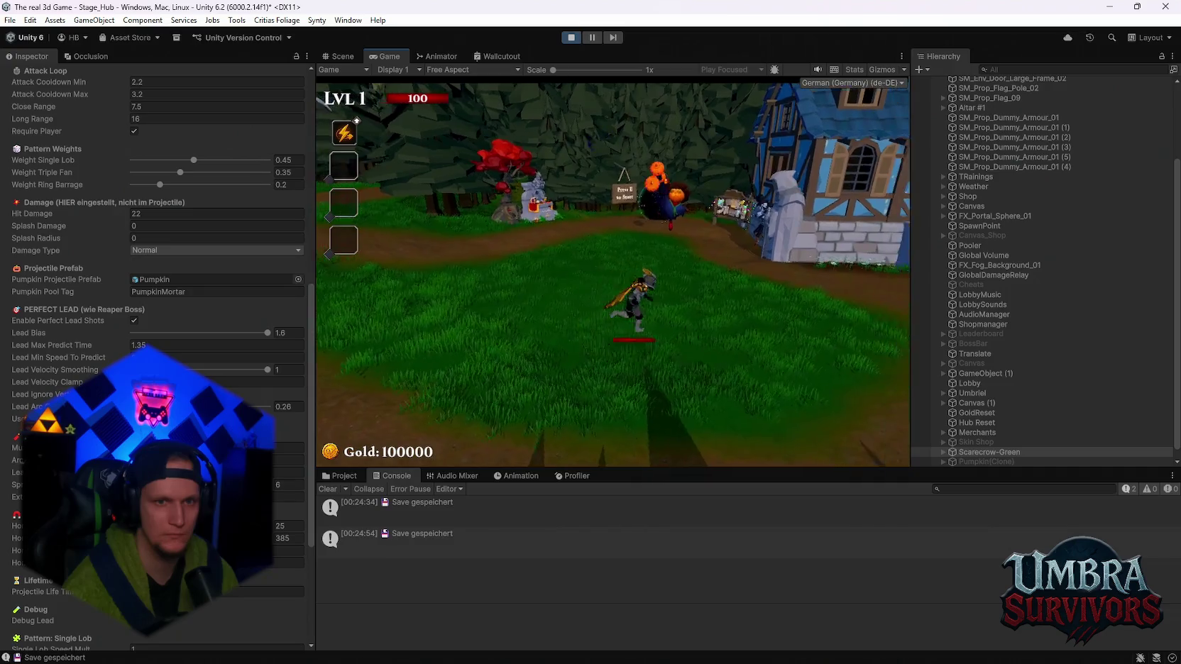
key(Escape)
With Lead Arc Compensation around 0.26, run the character up the path and stop the test
scroll(157, 212, down, 5)
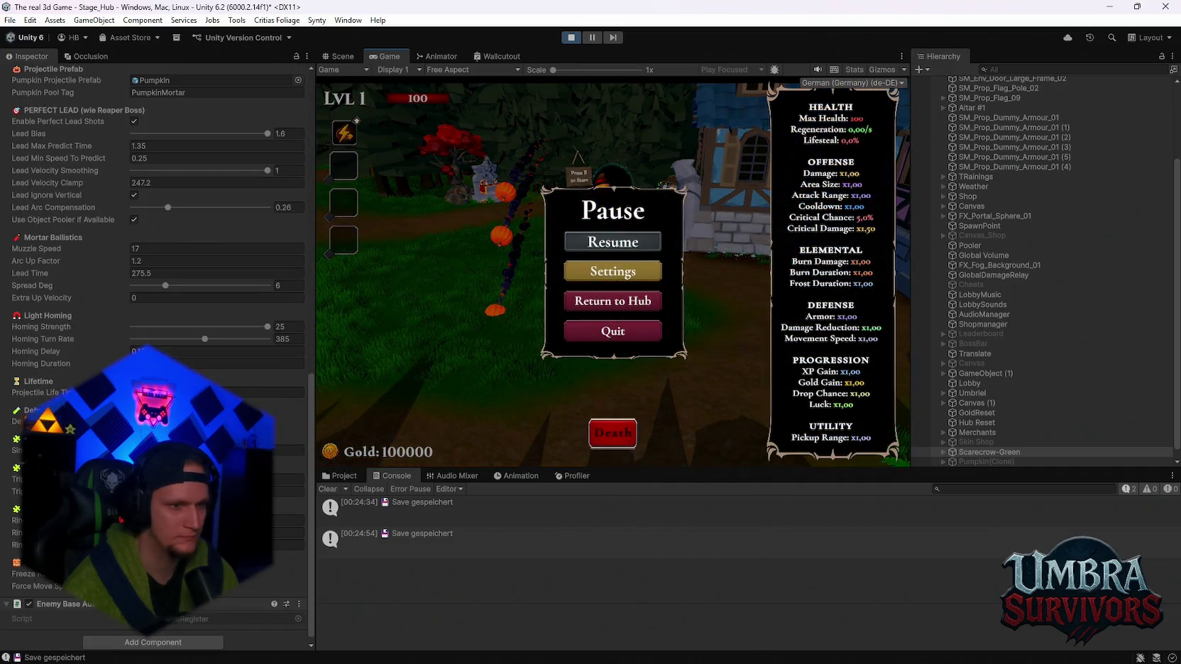
scroll(156, 212, up, 3)
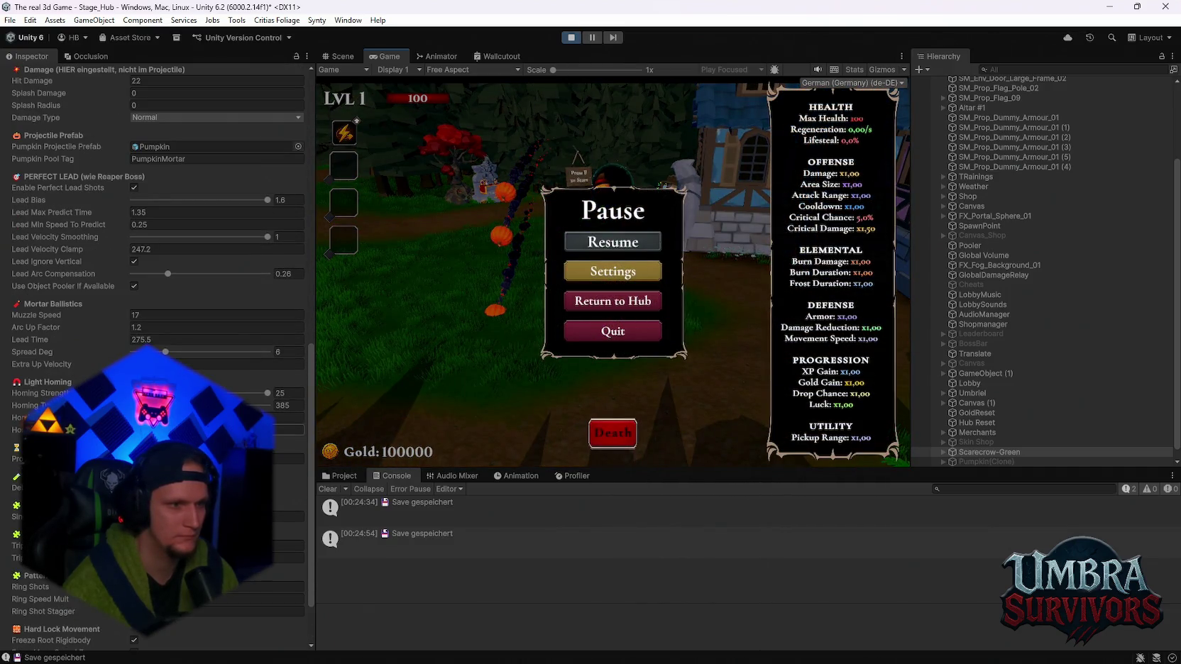
scroll(156, 284, up, 5)
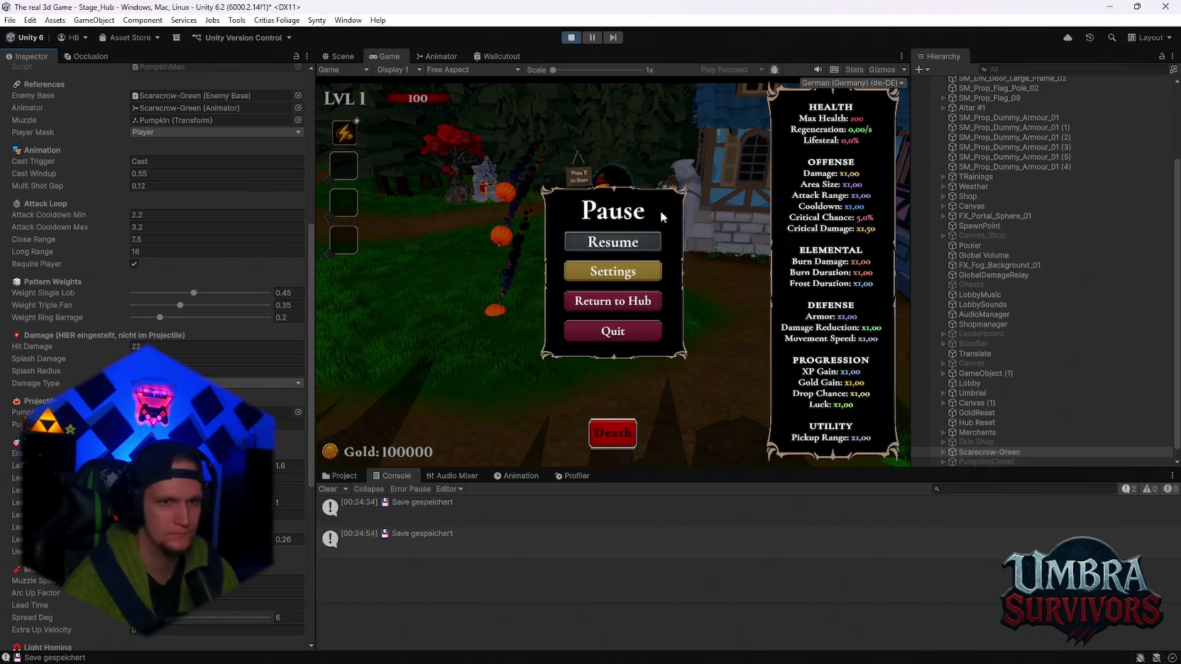
key(Return)
key(w)
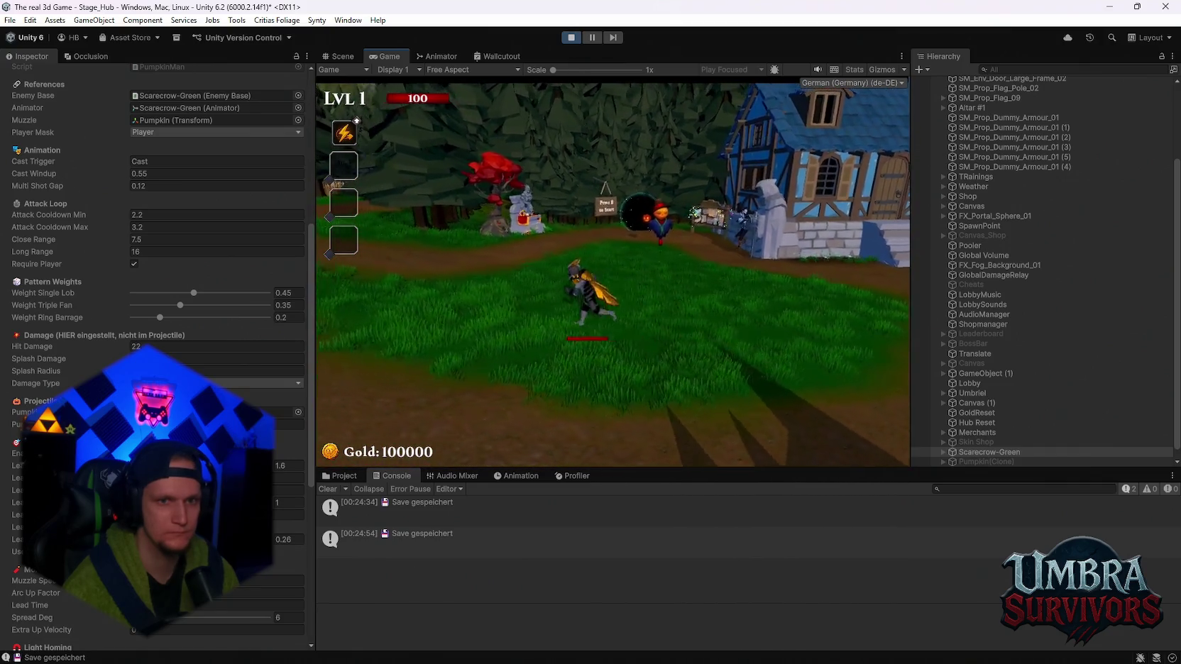
key(Escape)
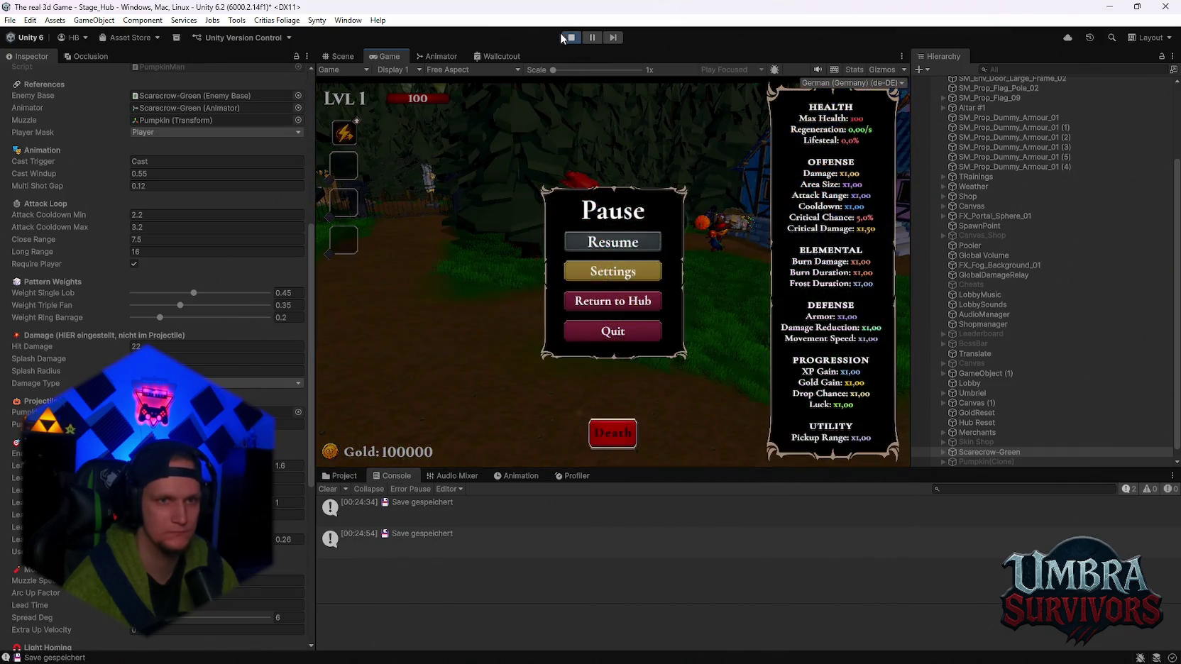
key(ctrl+p)
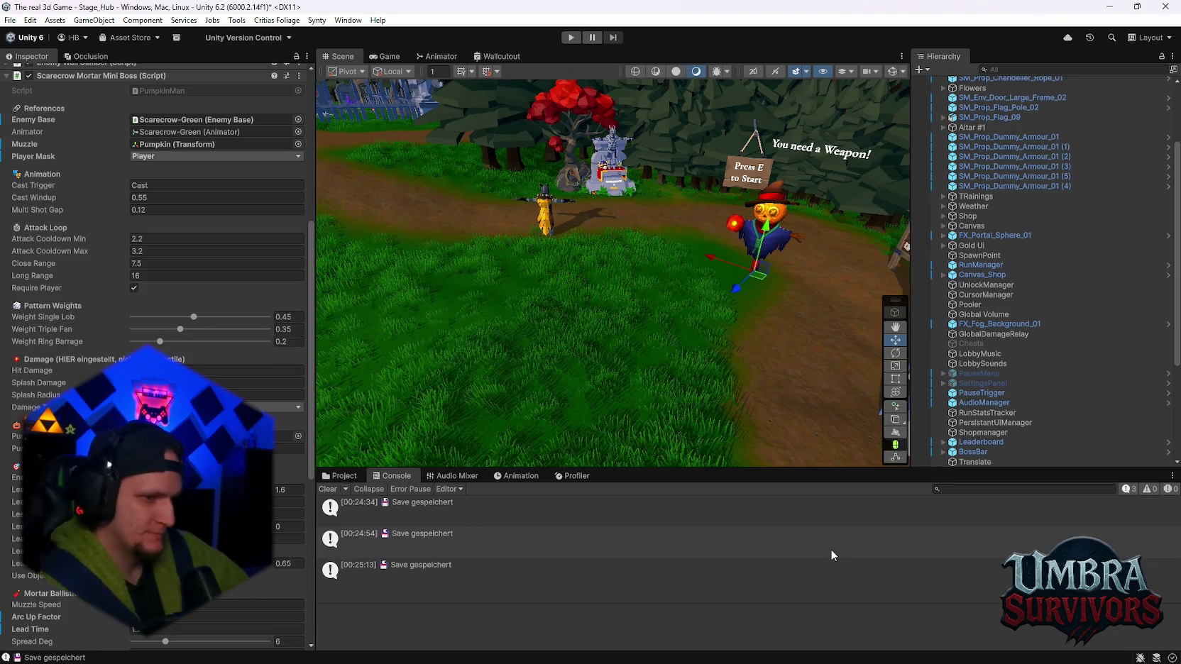
Clear the Console log and drag its top border up to make the Console taller
click(830, 549)
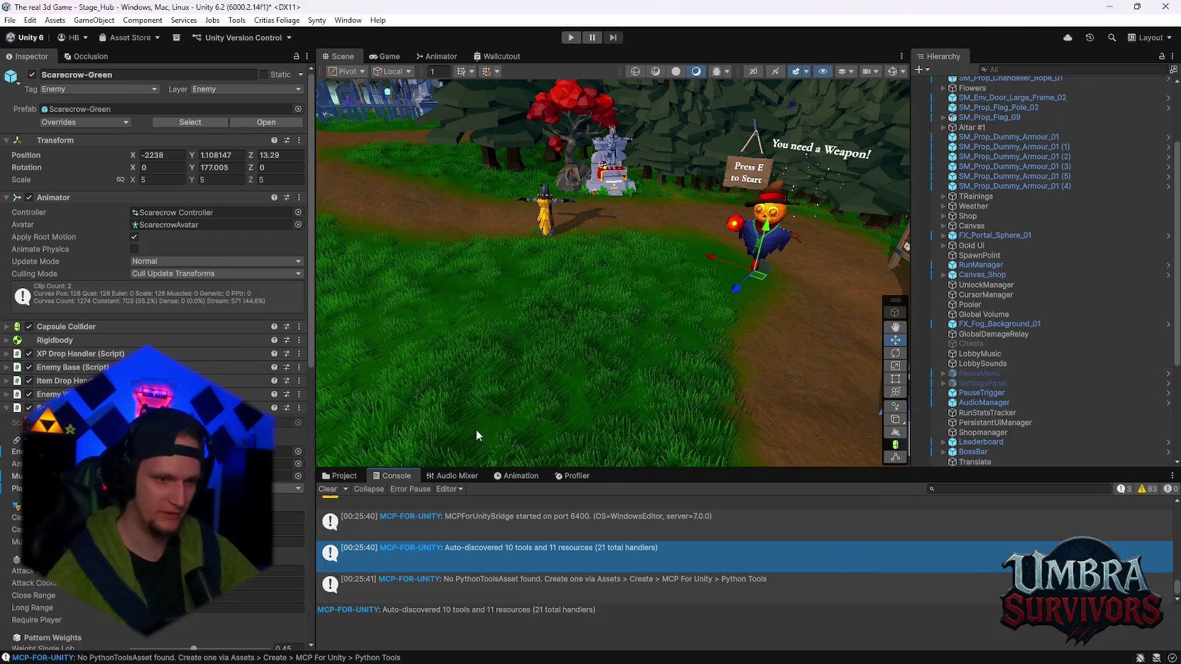
click(327, 489)
scroll(1110, 363, down, 5)
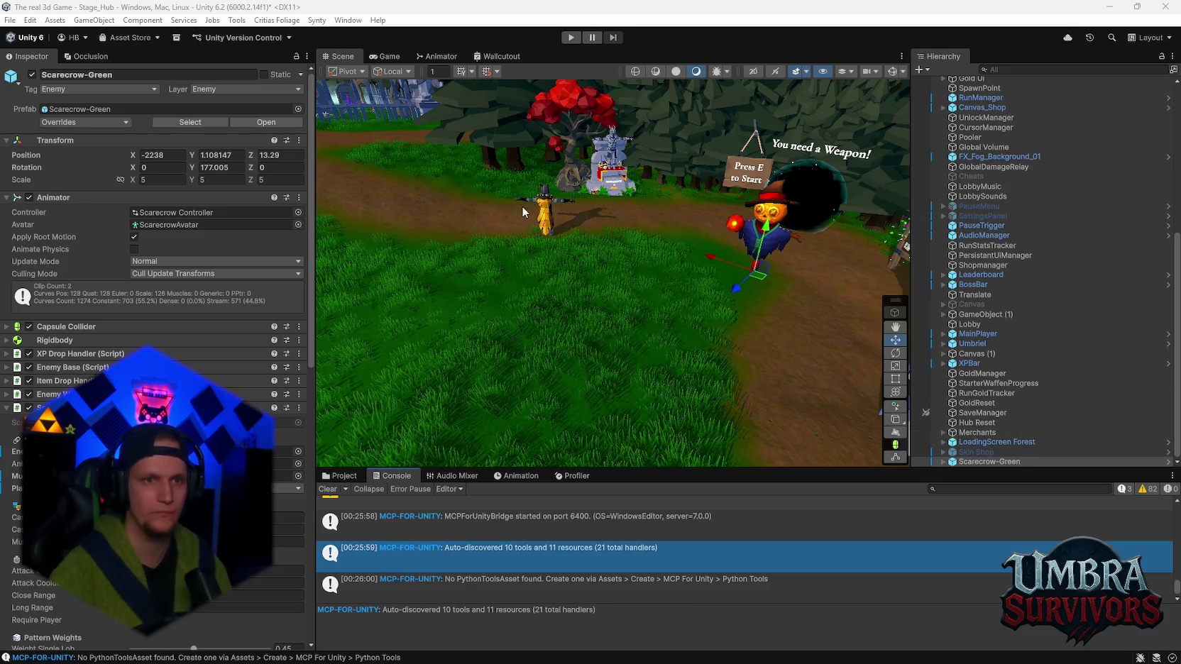
drag(598, 476, 598, 372)
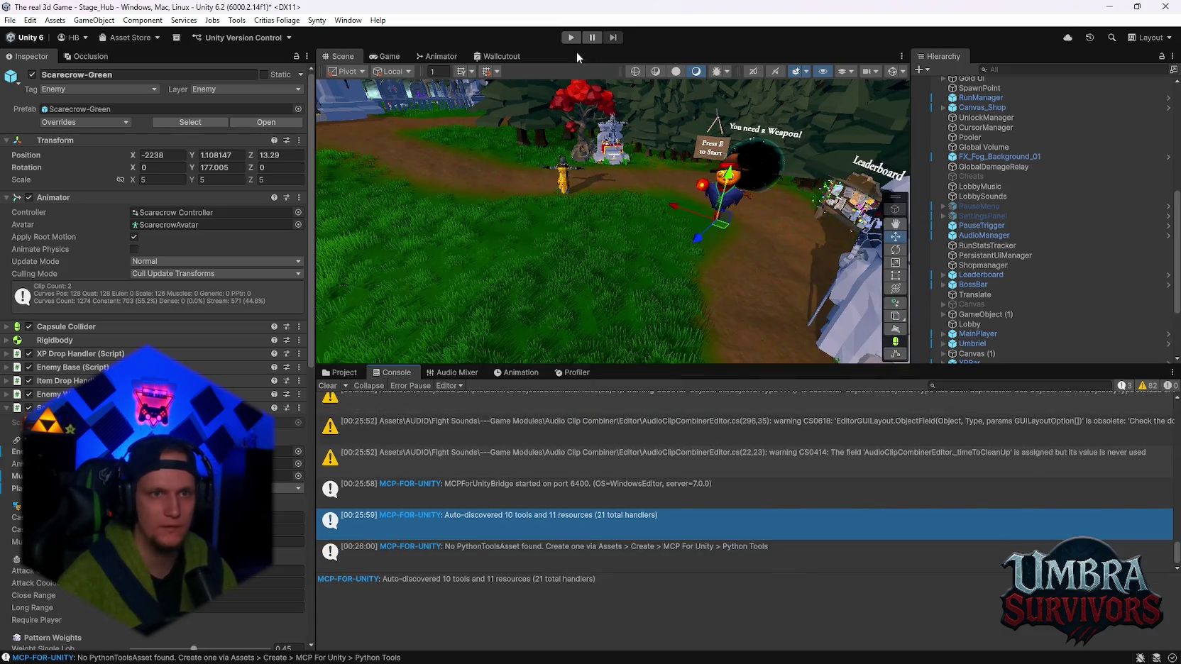
Play-test with the mortar's Muzzle Speed raised above 17, then stop play mode
click(570, 39)
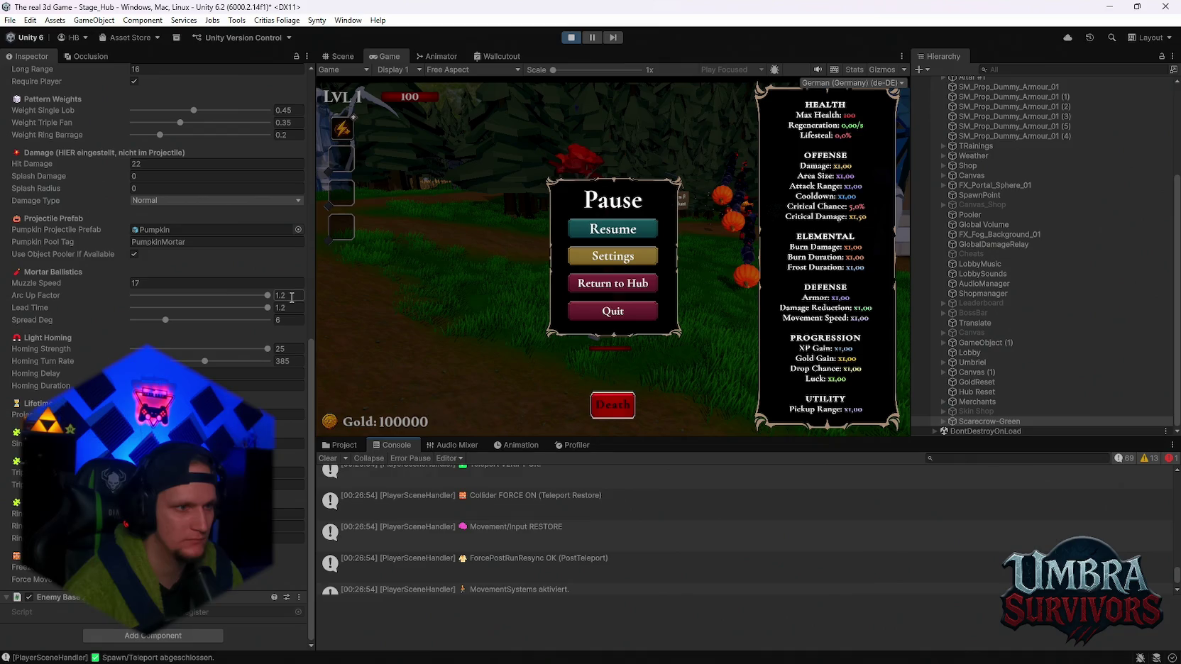
click(612, 230)
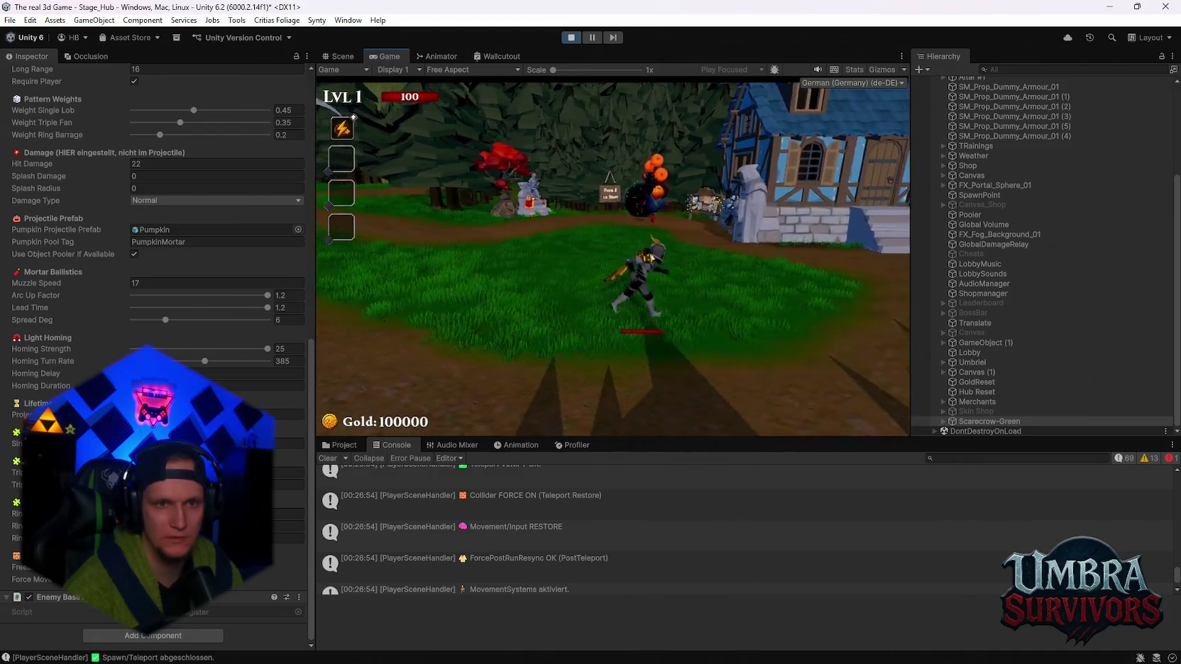
key(Escape)
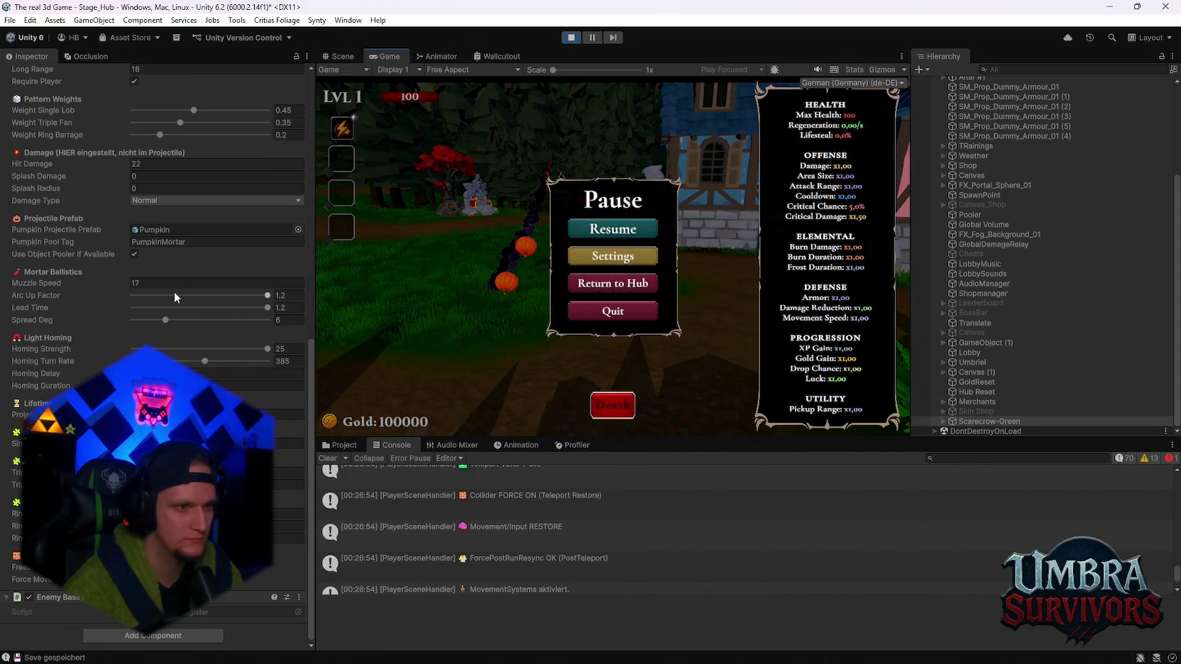
drag(124, 286, 155, 288)
click(609, 235)
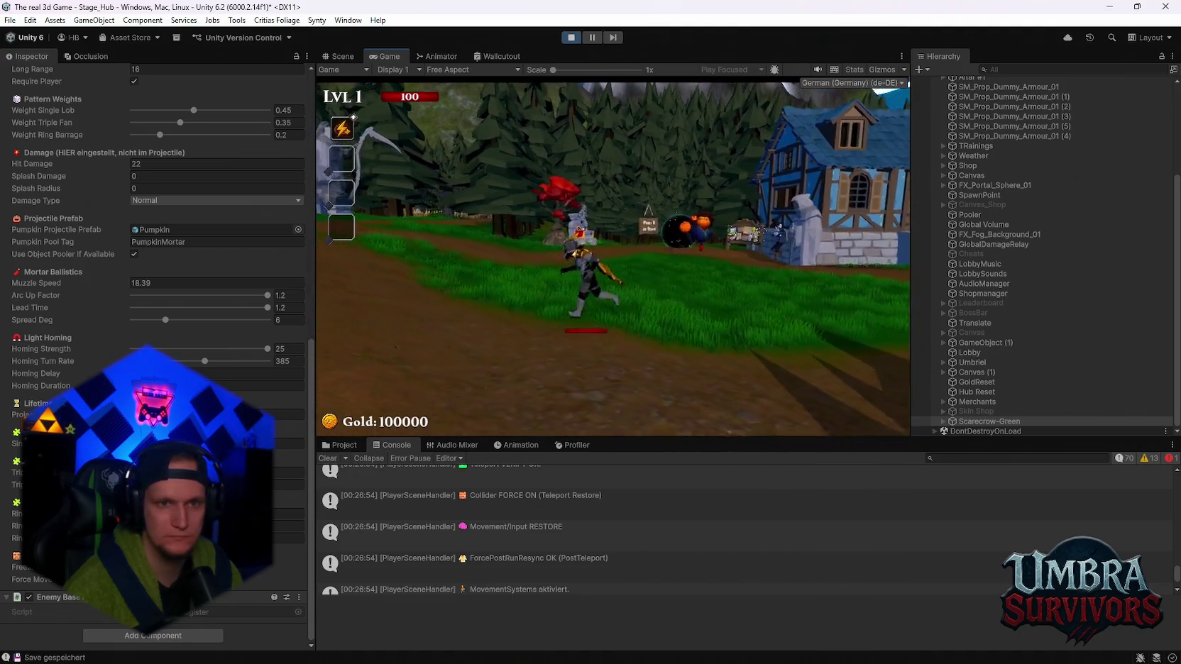
key(Escape)
click(569, 36)
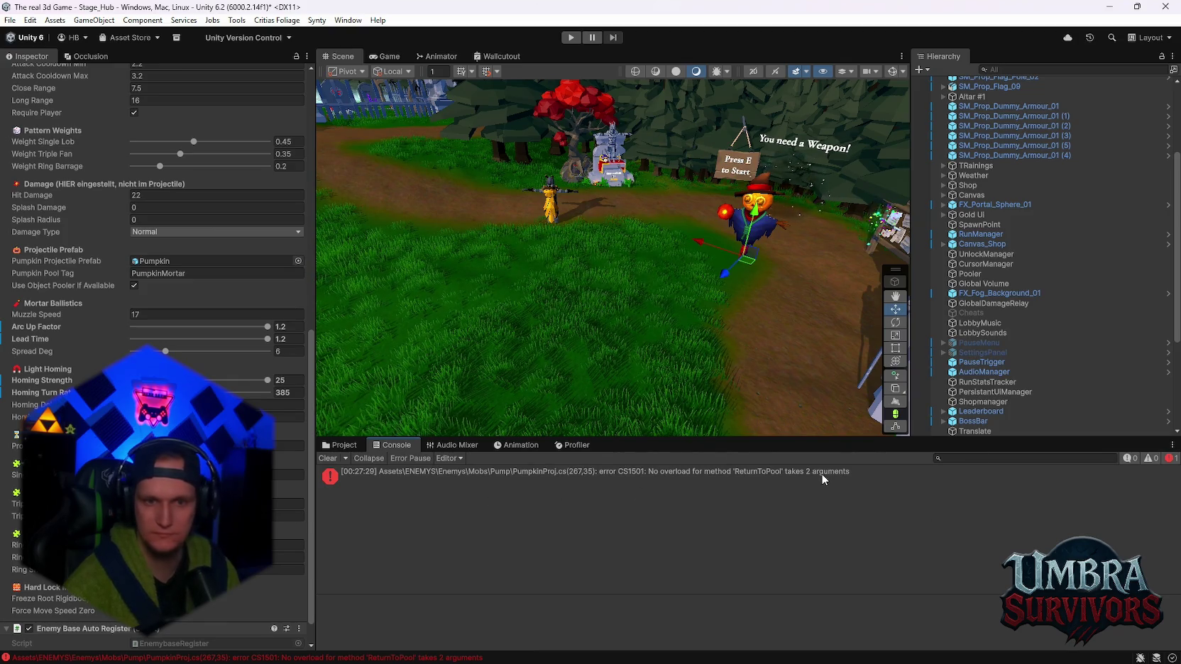
Open PumpkinProj.cs from the CS1501 error, fix the ReturnToPool call, and recompile
double_click(821, 473)
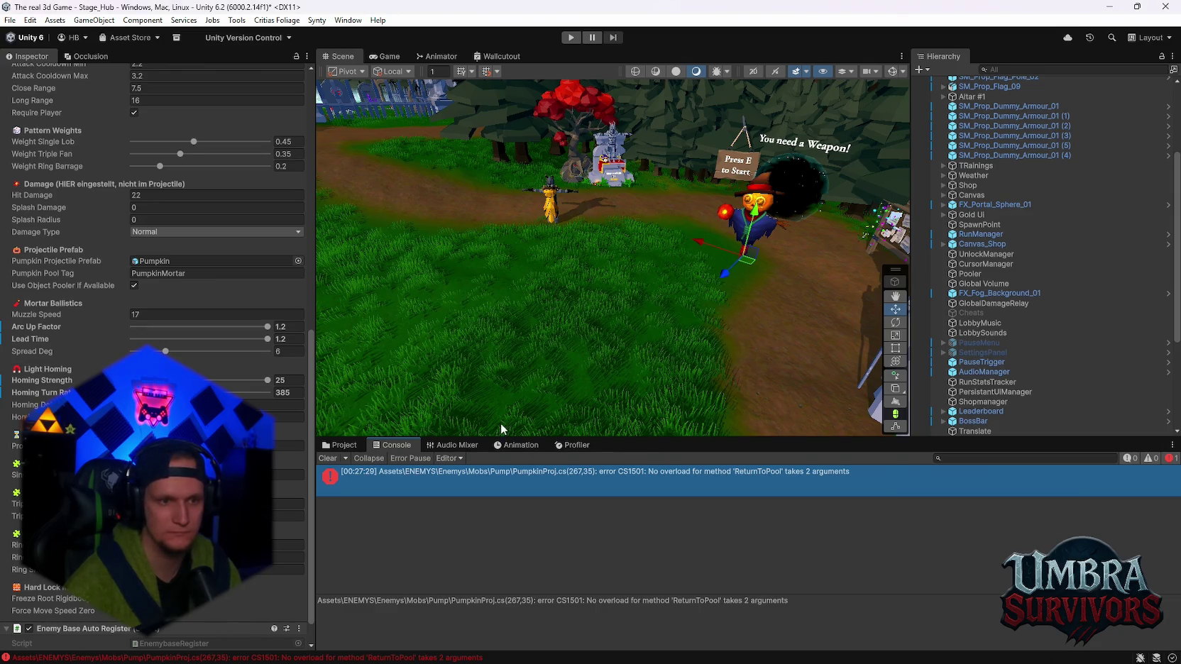
click(328, 459)
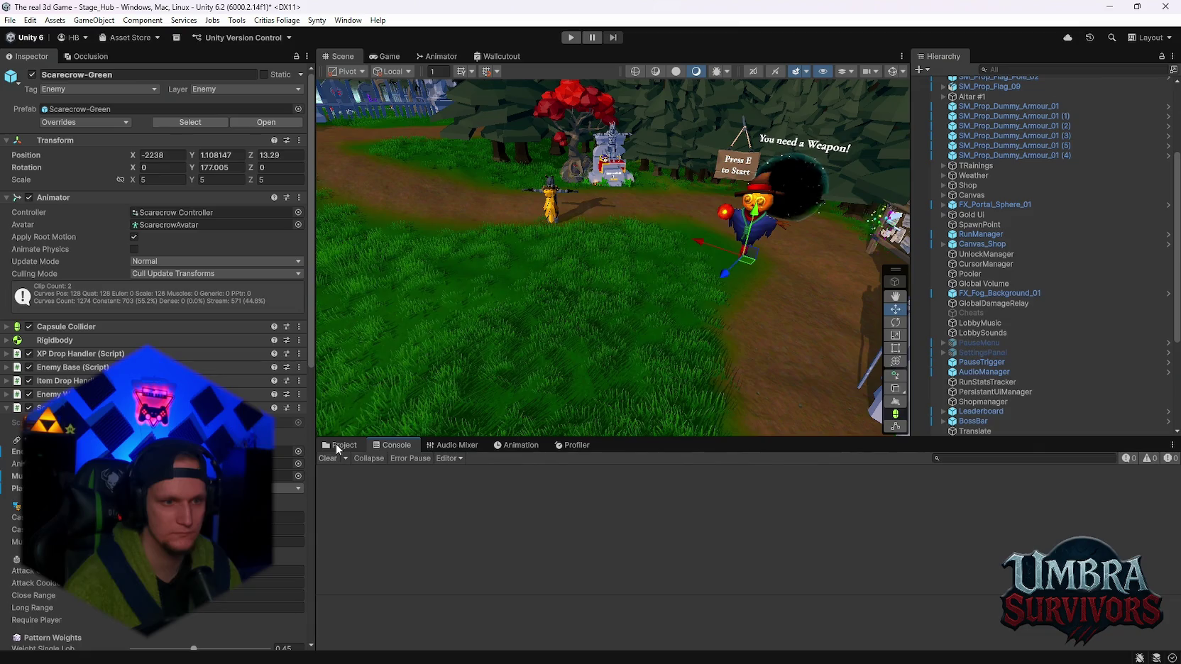
scroll(156, 284, down, 10)
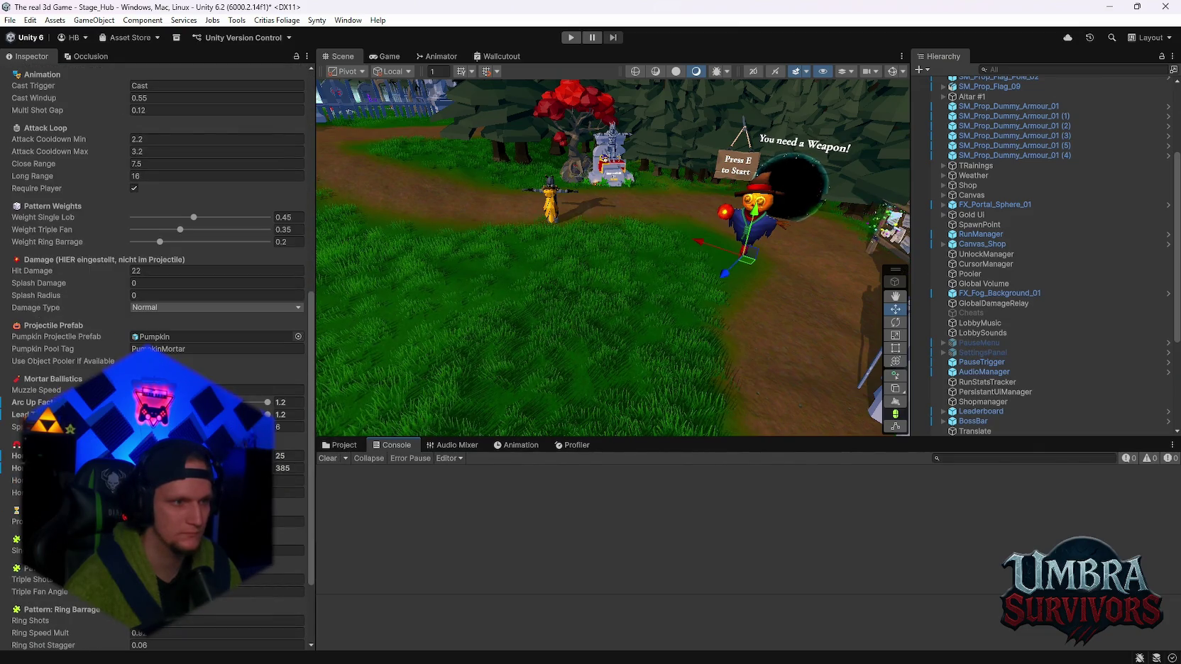
scroll(156, 284, down, 1)
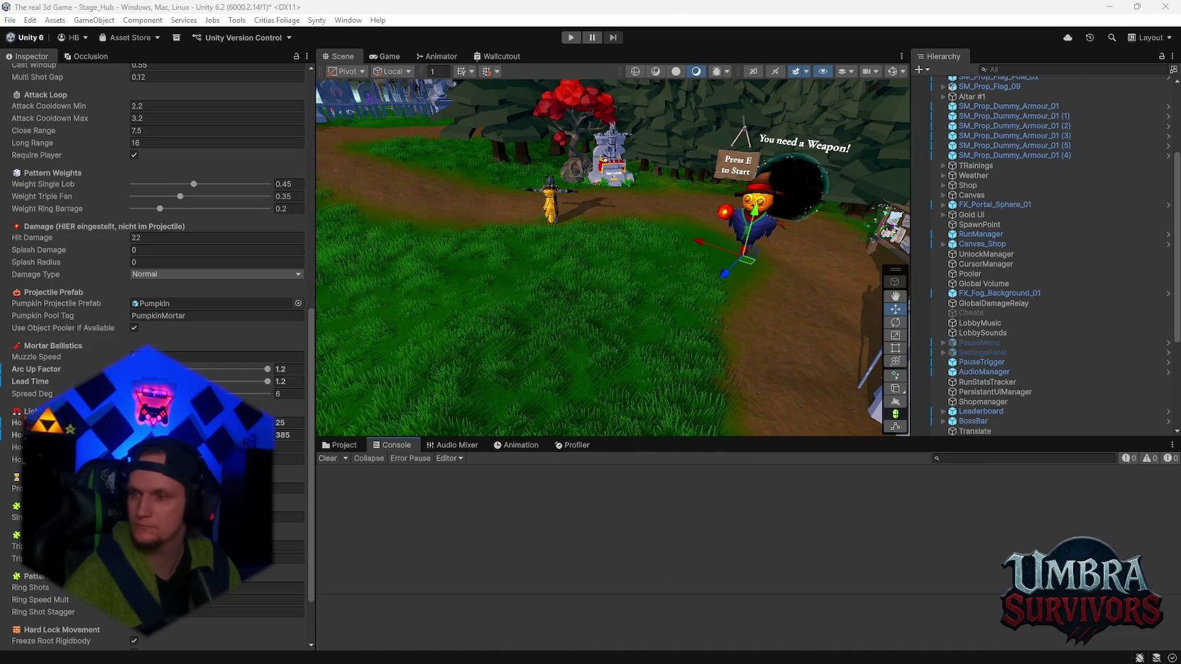
click(698, 540)
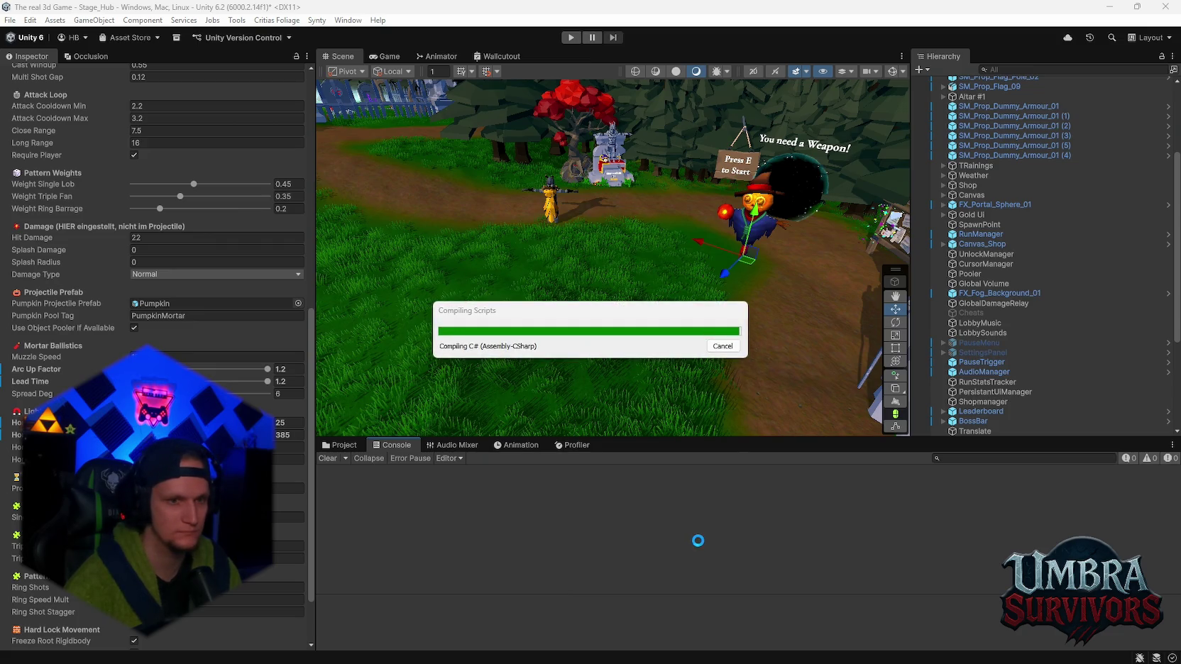
Let the recompile finish, scroll the Inspector to Mortar Ballistics, and inspect the MCP bridge startup log
mouse_move(723, 661)
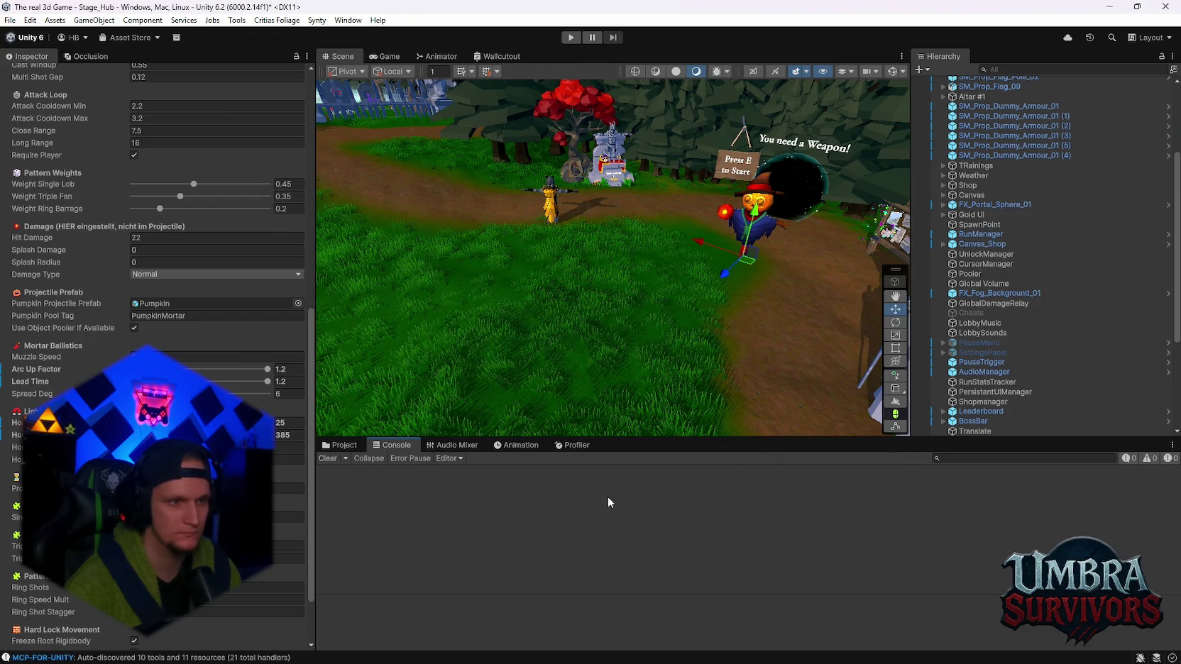
scroll(156, 355, down, 10)
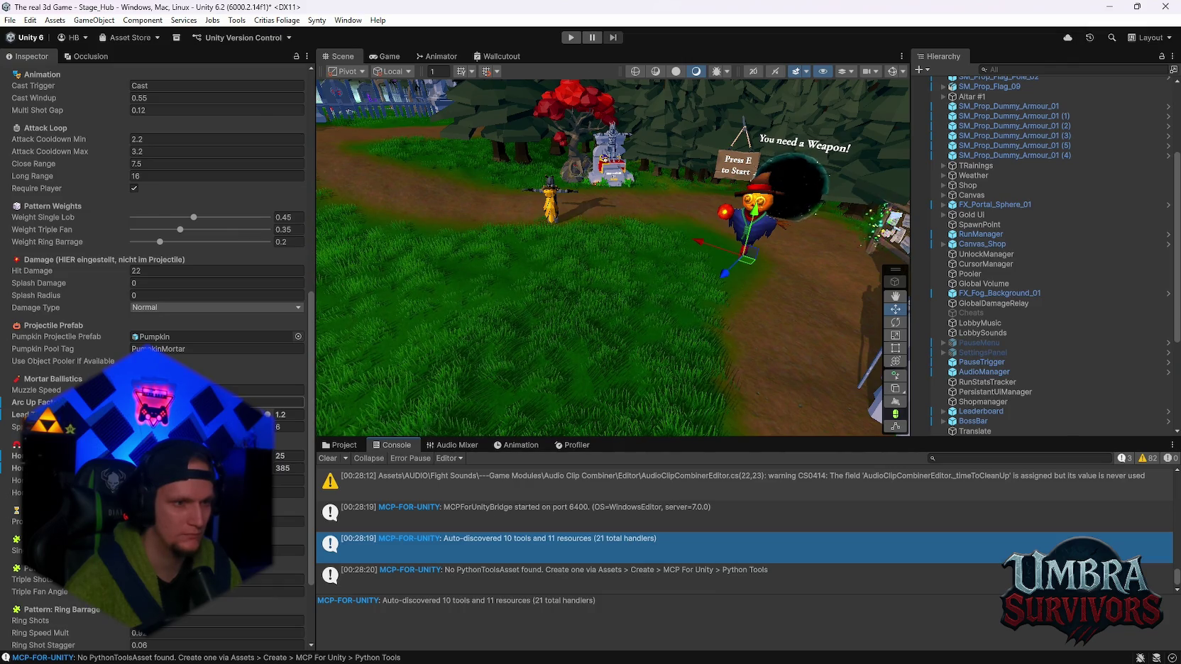
scroll(156, 355, down, 1)
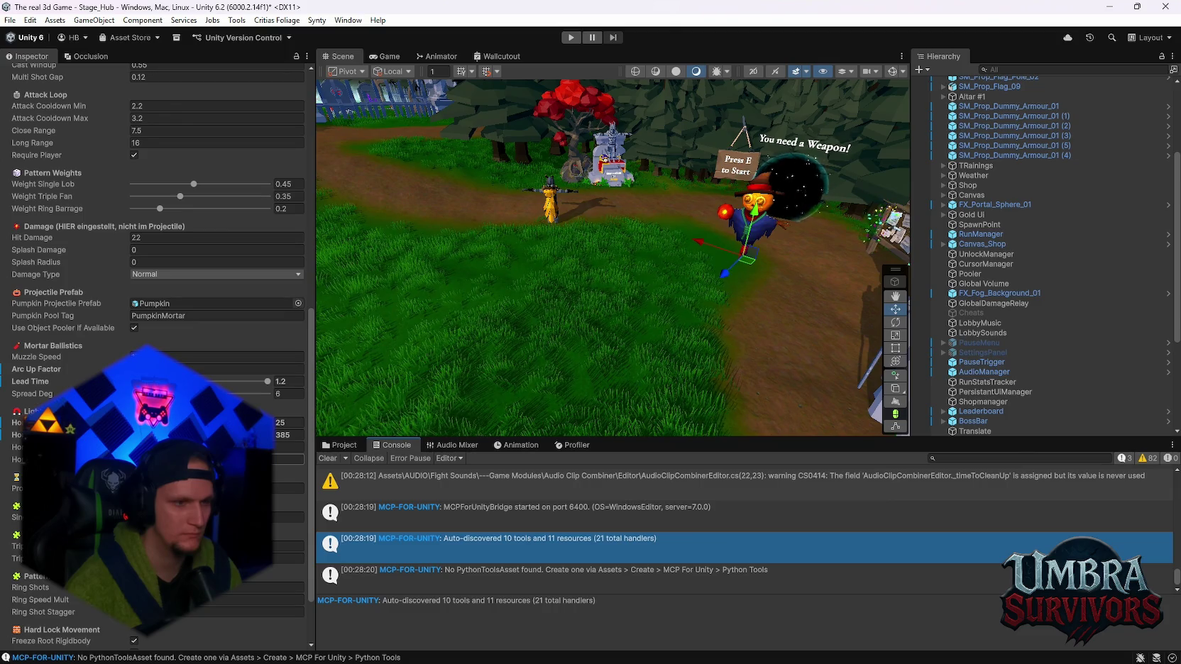
scroll(213, 319, down, 2)
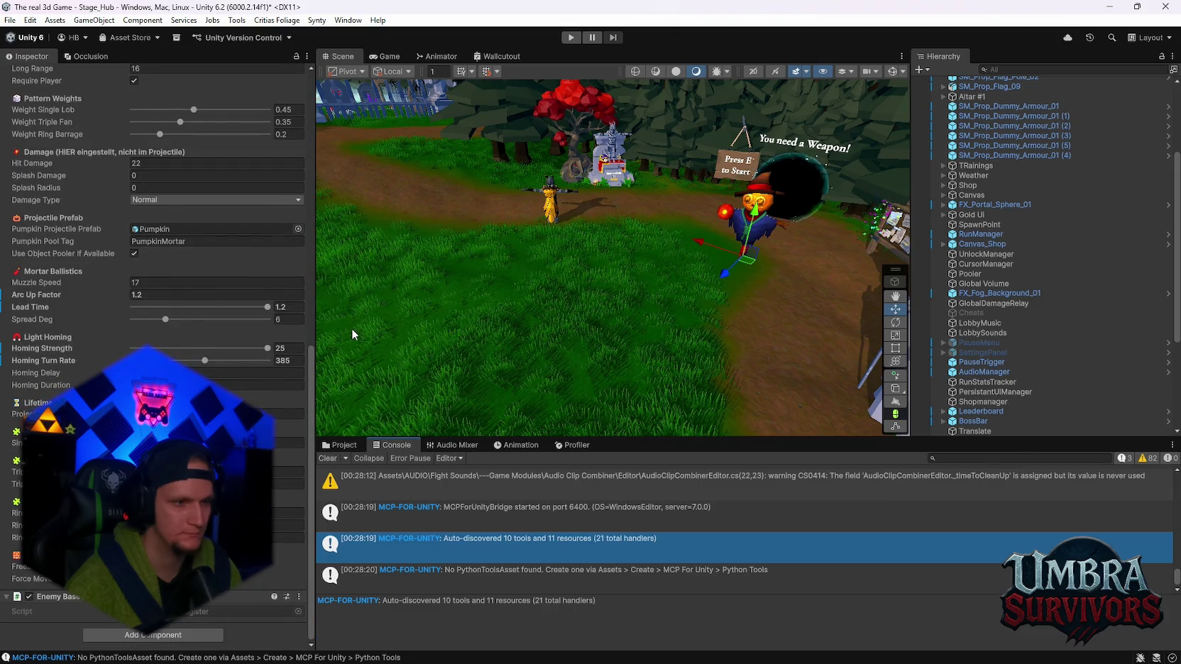
click(567, 520)
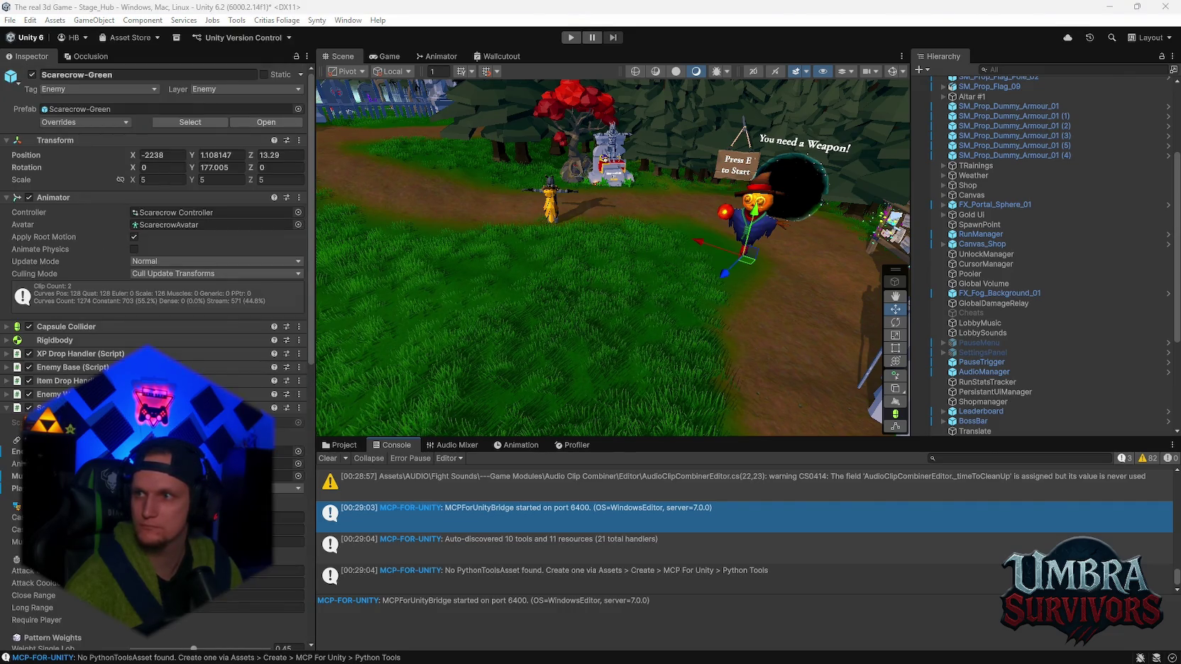
Start a fresh play test of the hub to try the recompiled pumpkin mortar
scroll(156, 284, down, 10)
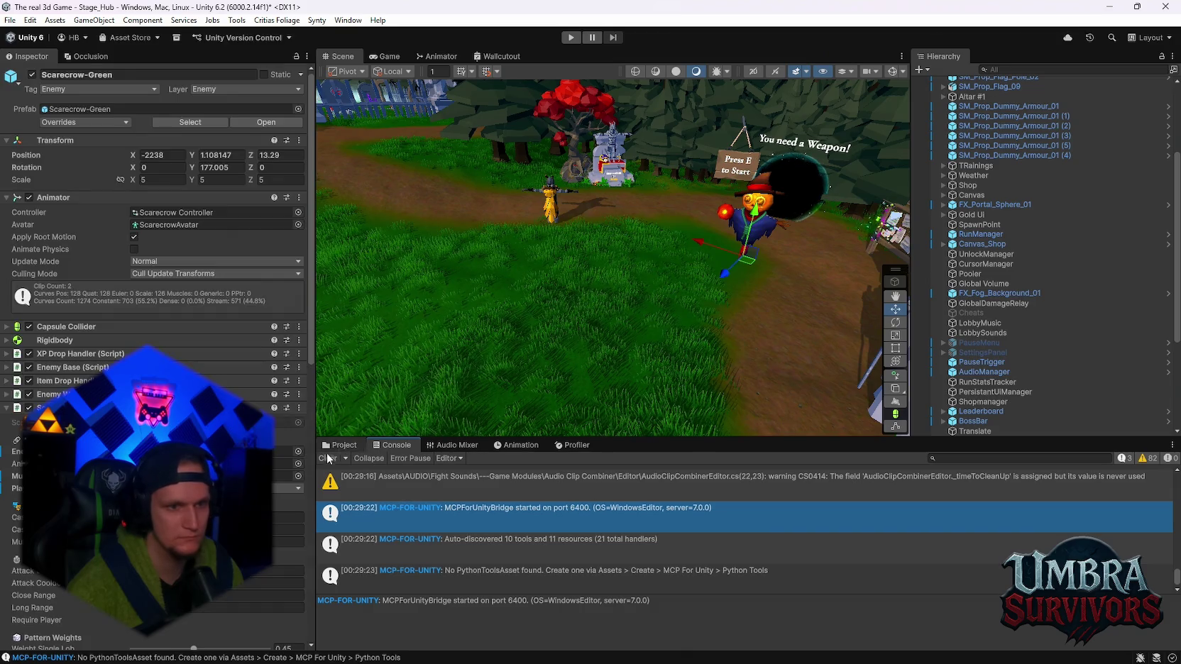
click(327, 458)
click(570, 37)
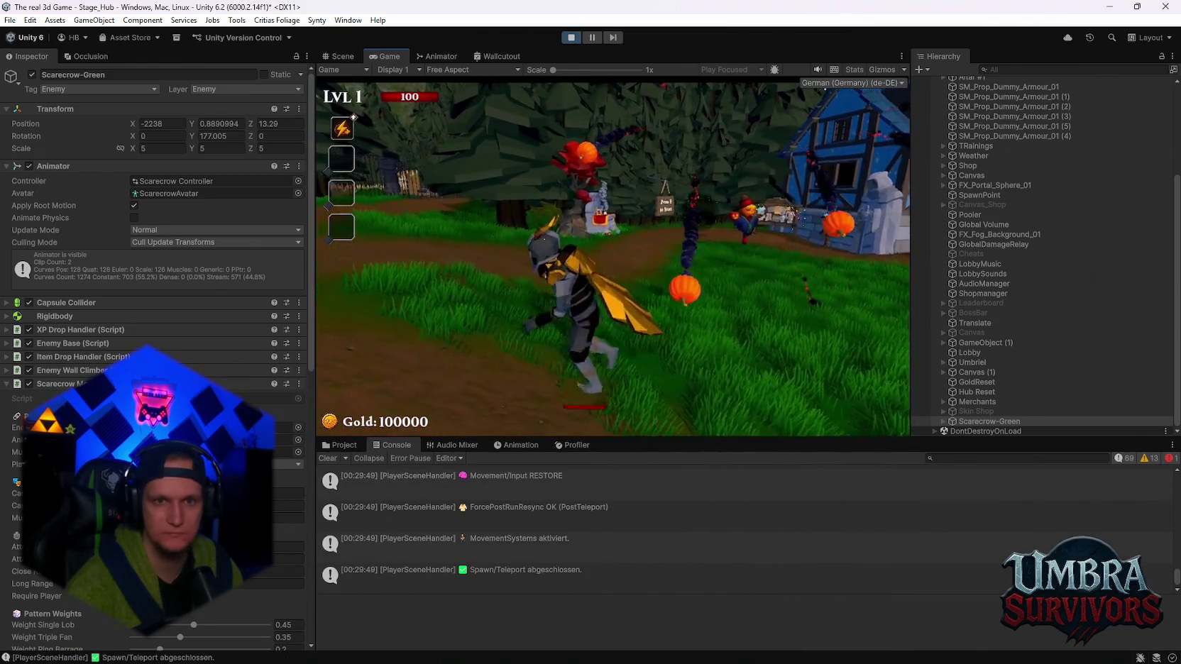
Pause the game to check the mortar's Lead Time value, then resume
key(Escape)
scroll(184, 367, down, 5)
scroll(184, 367, down, 4)
scroll(184, 367, down, 4)
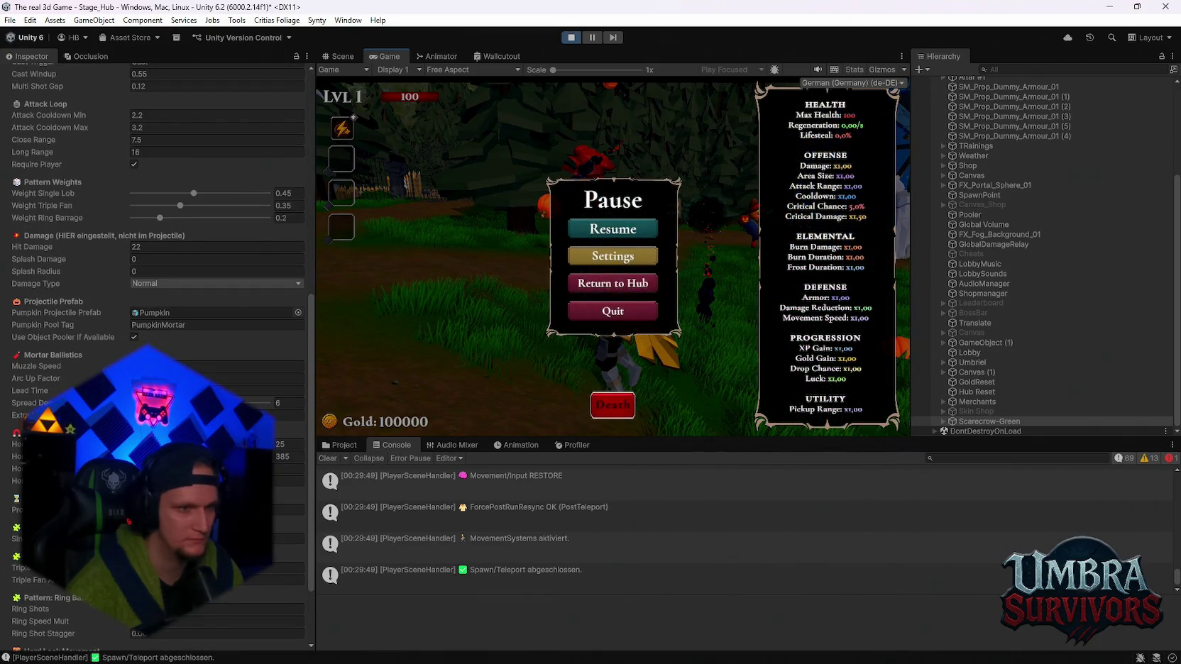
click(263, 390)
click(672, 250)
key(Escape)
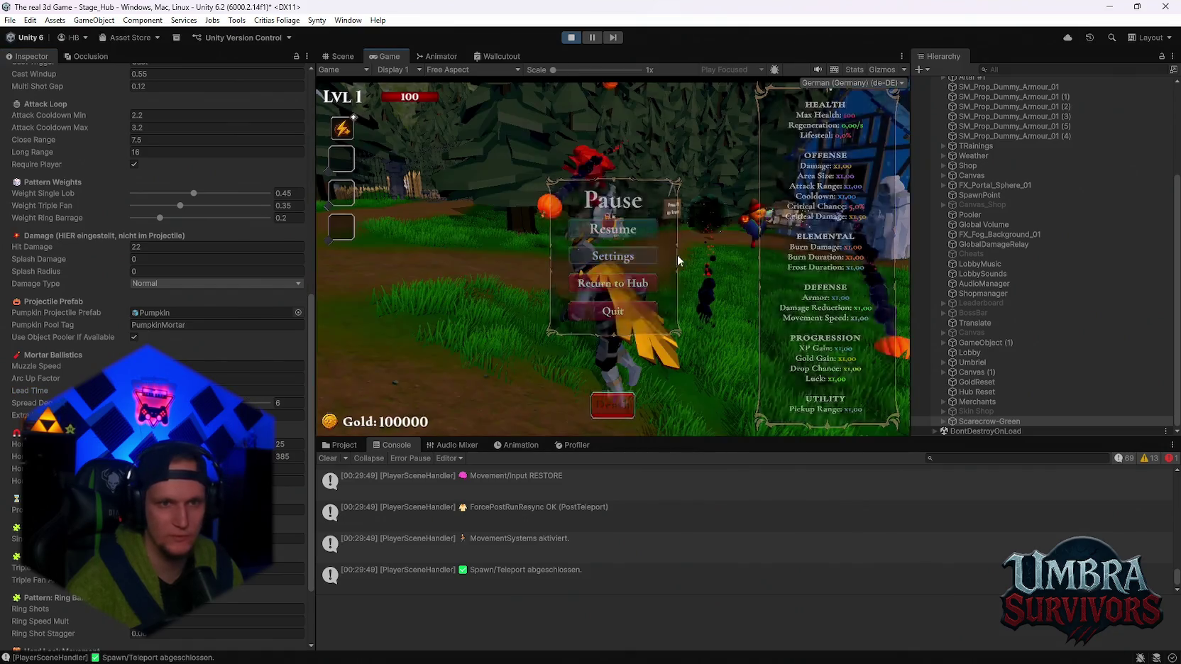
Run toward the blue house, pausing to review the mortar's Arc Up Factor and Muzzle Speed
key(w)
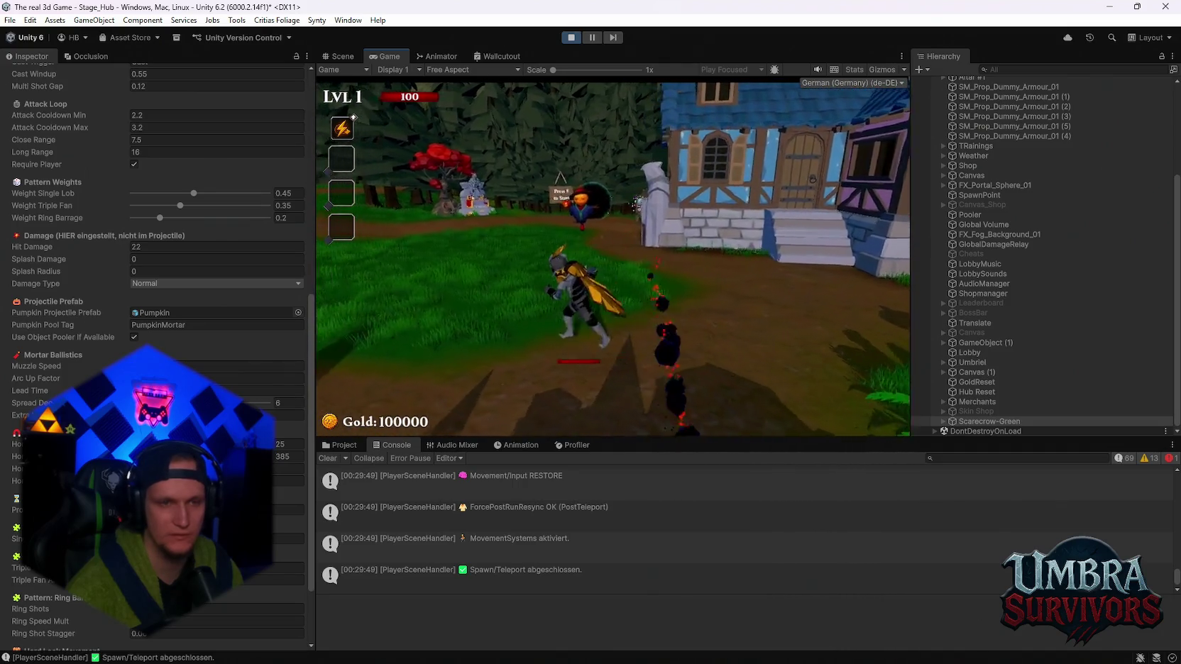
key(Escape)
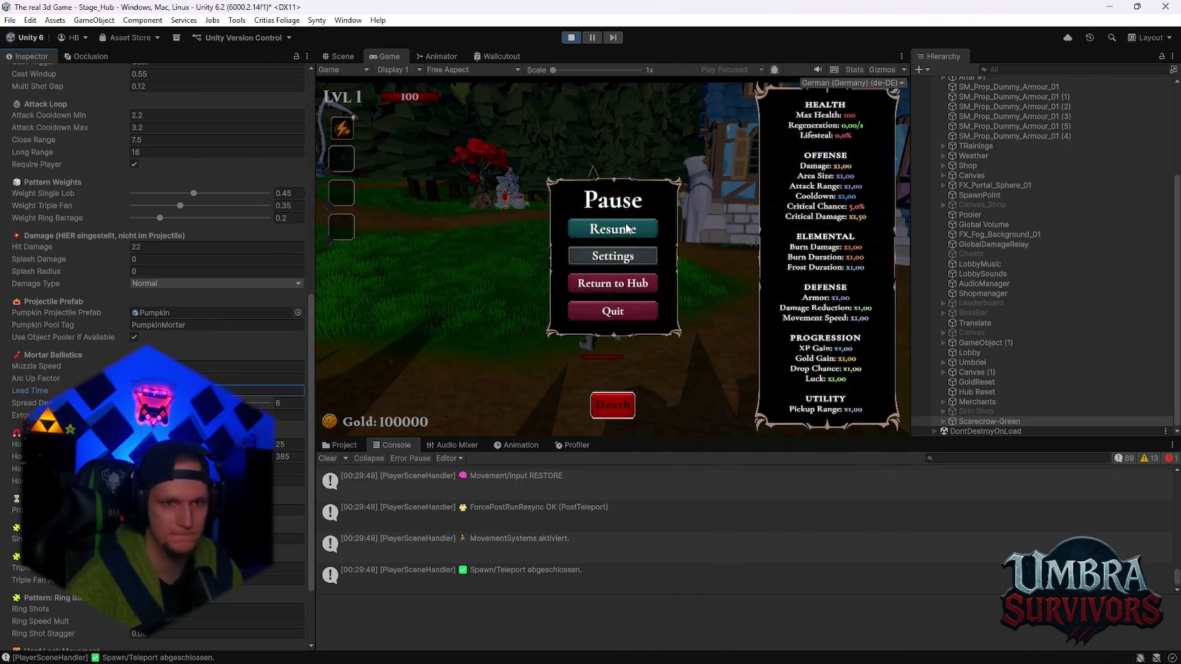
click(627, 228)
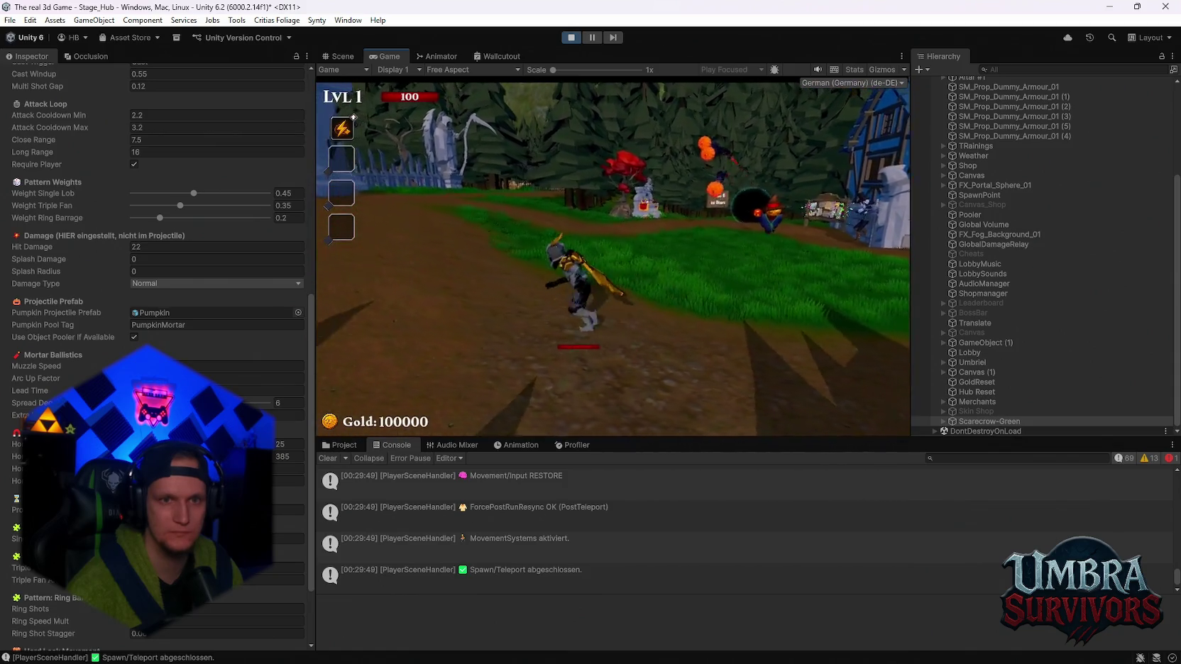
key(Escape)
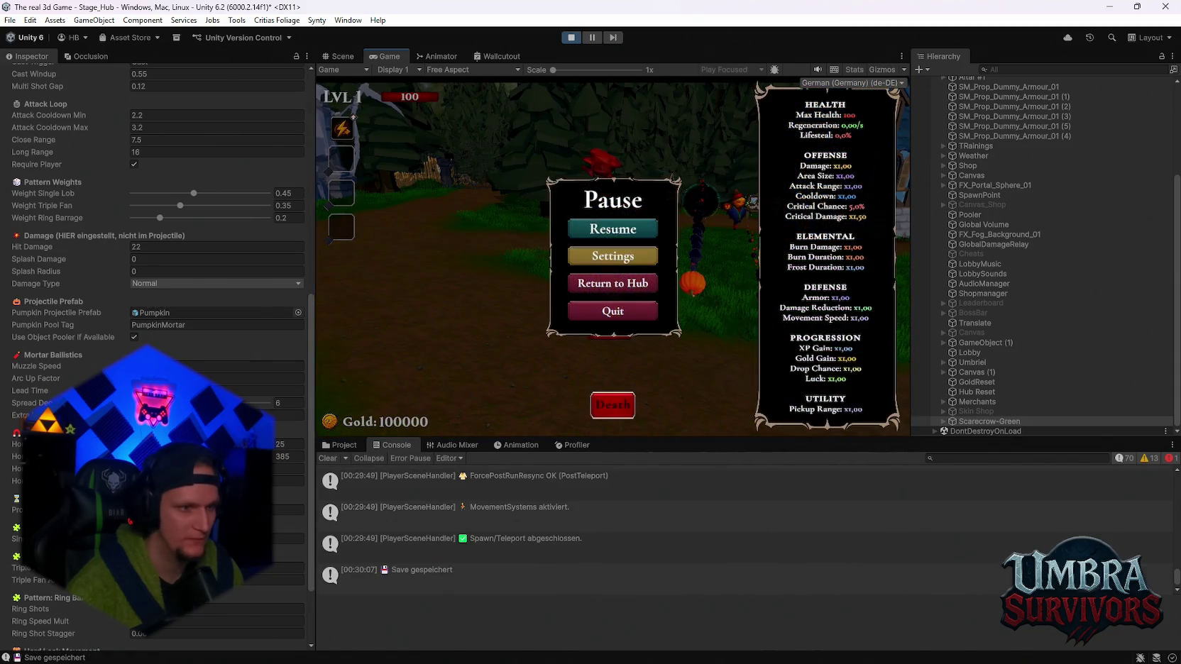
click(241, 378)
click(599, 240)
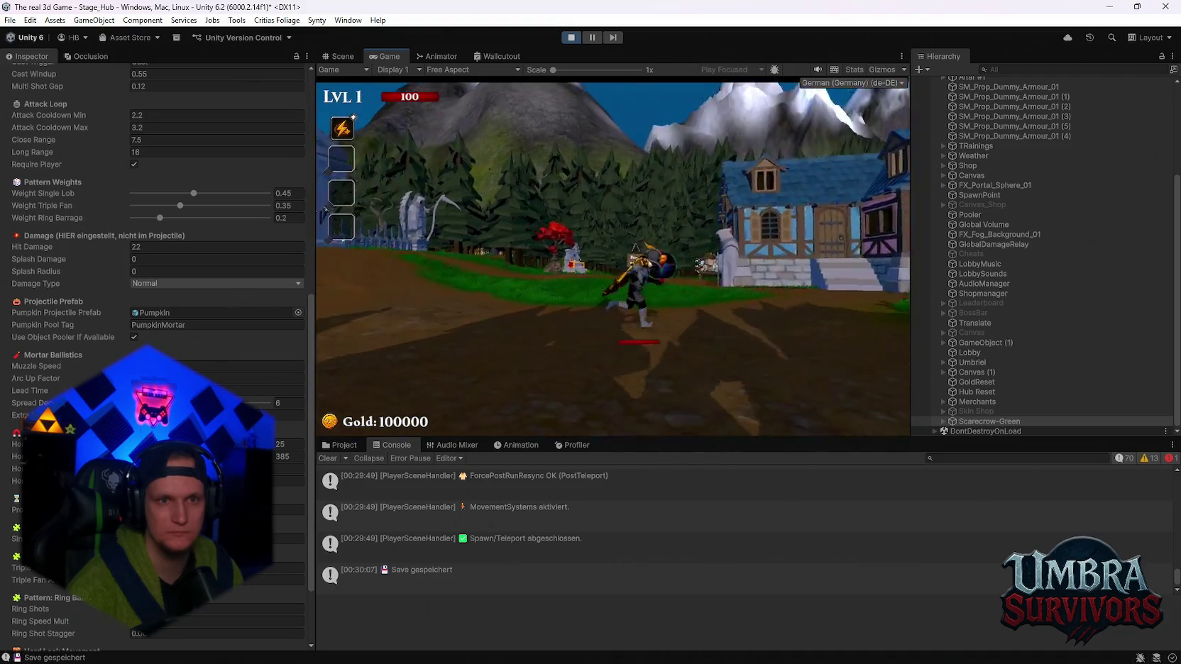
key(Escape)
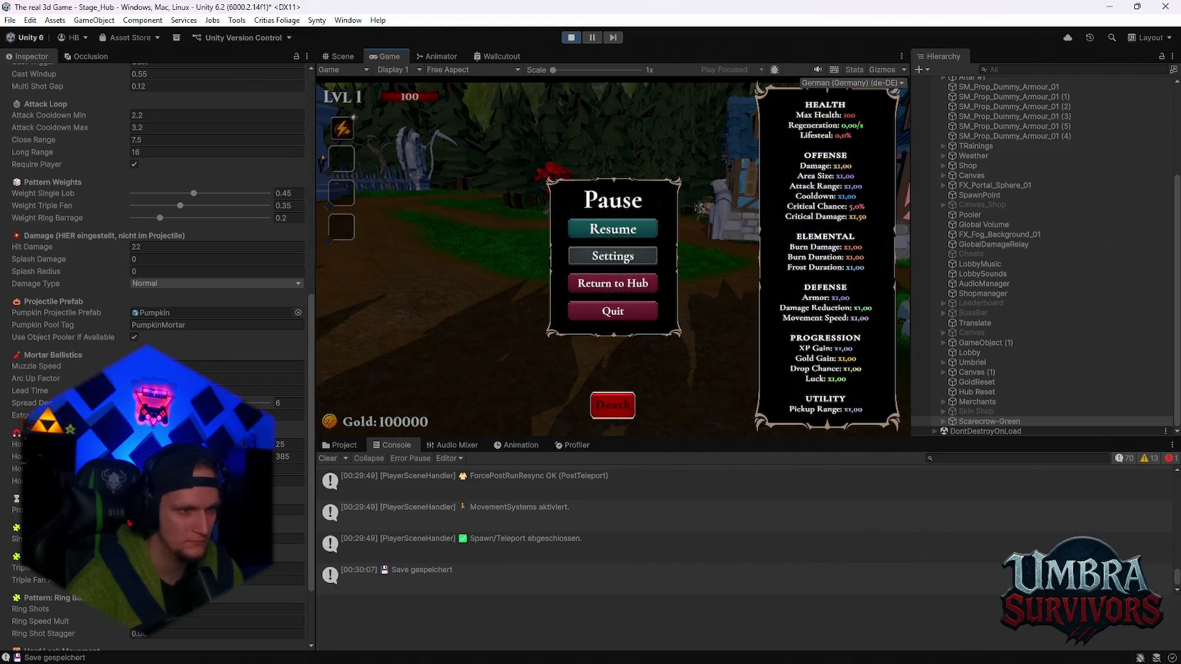
click(248, 378)
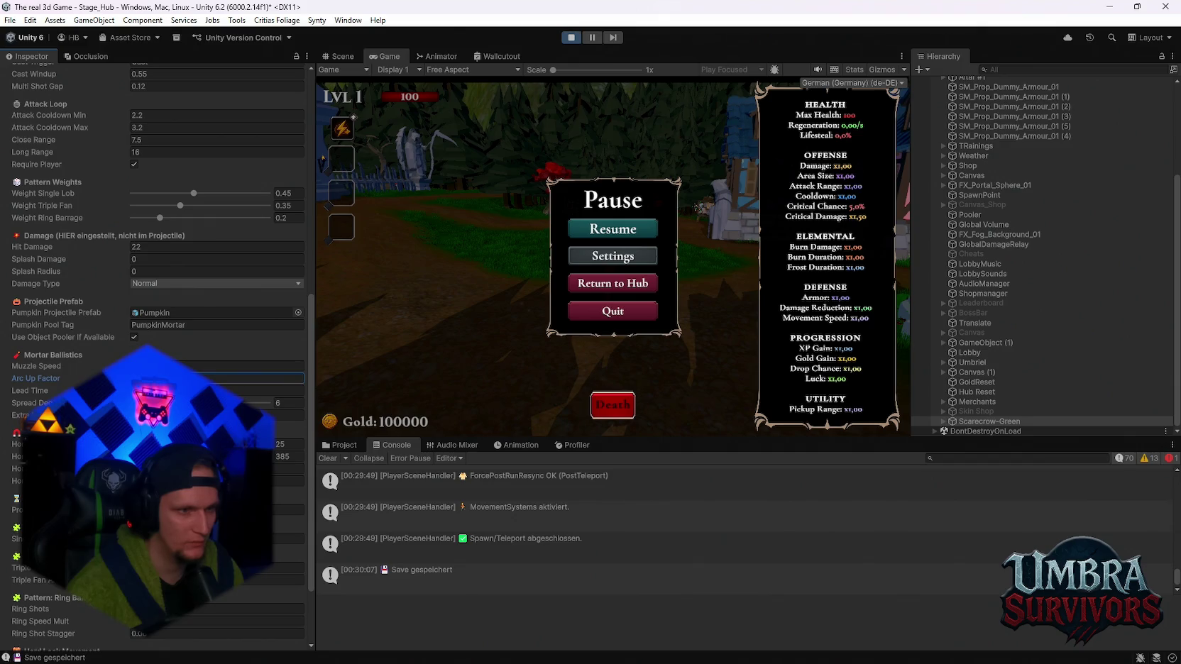
click(222, 366)
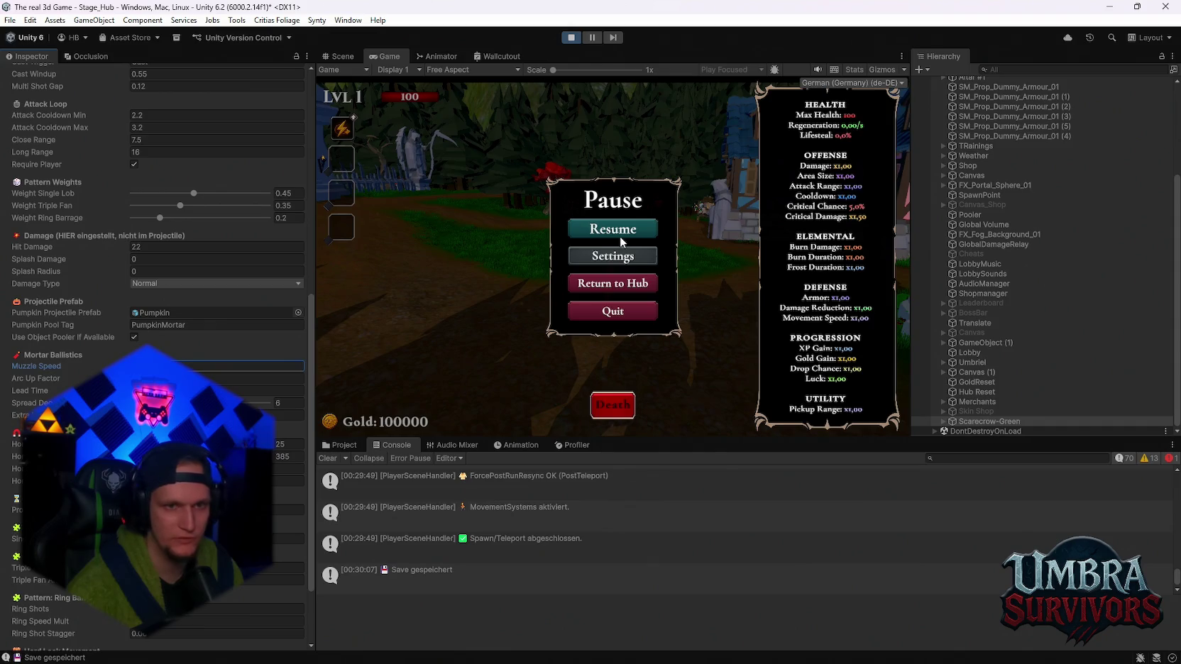
click(621, 241)
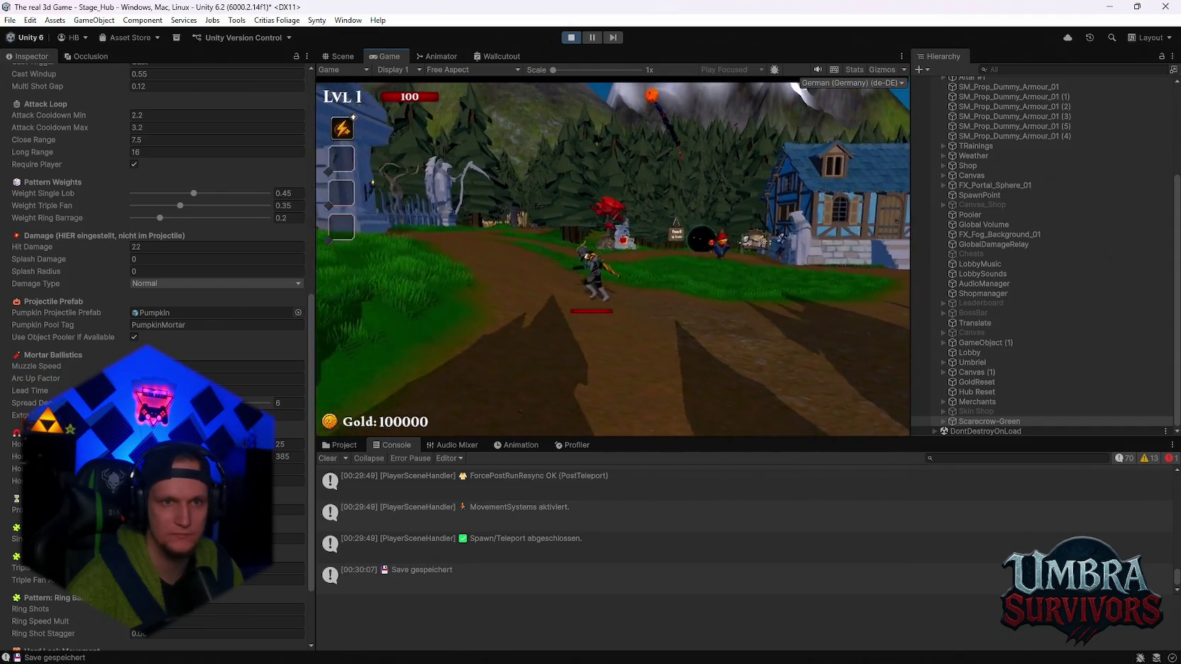
key(Escape)
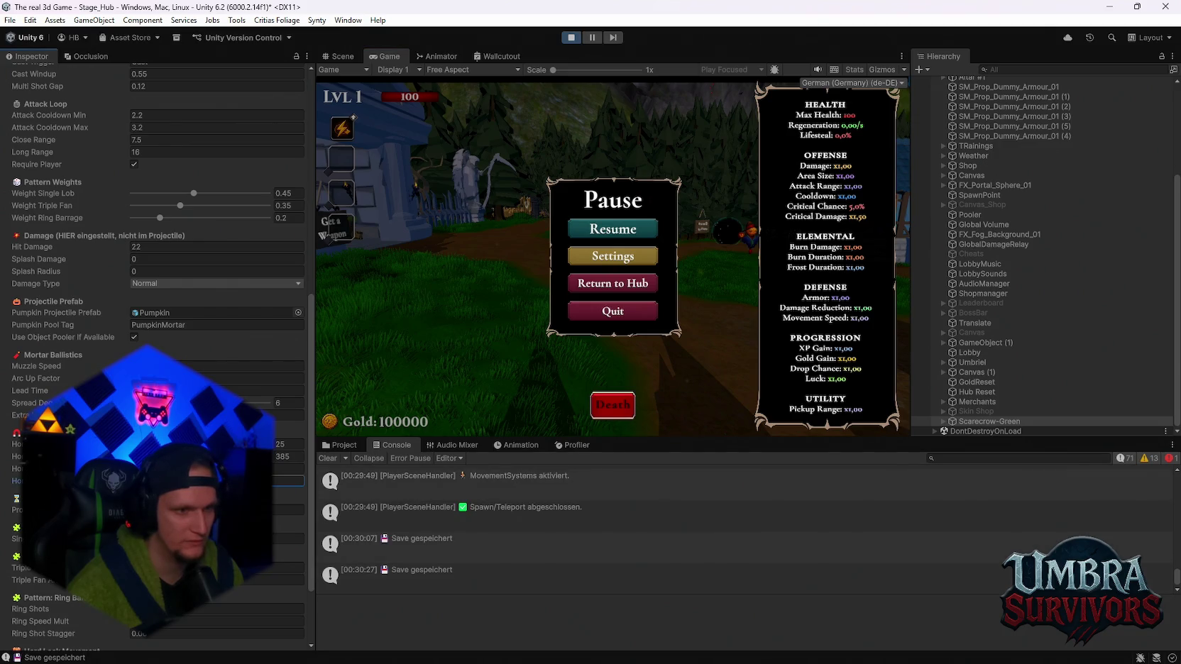
click(598, 235)
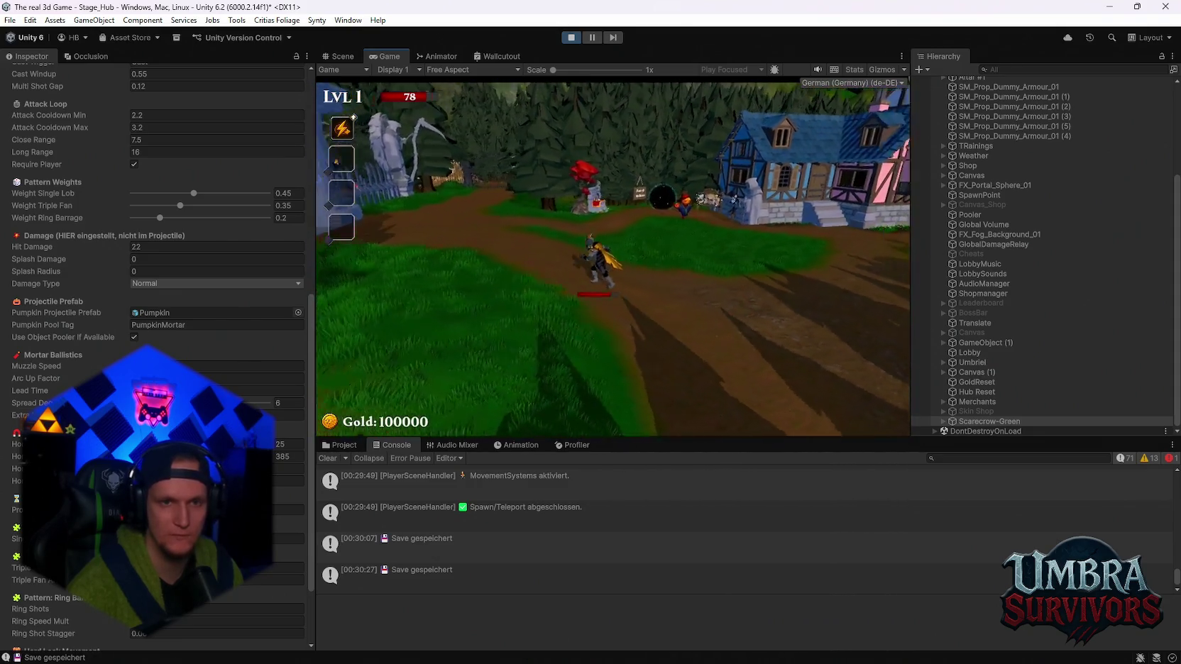
Jump and run left to dodge the pumpkin shots, then pause the game
key(space)
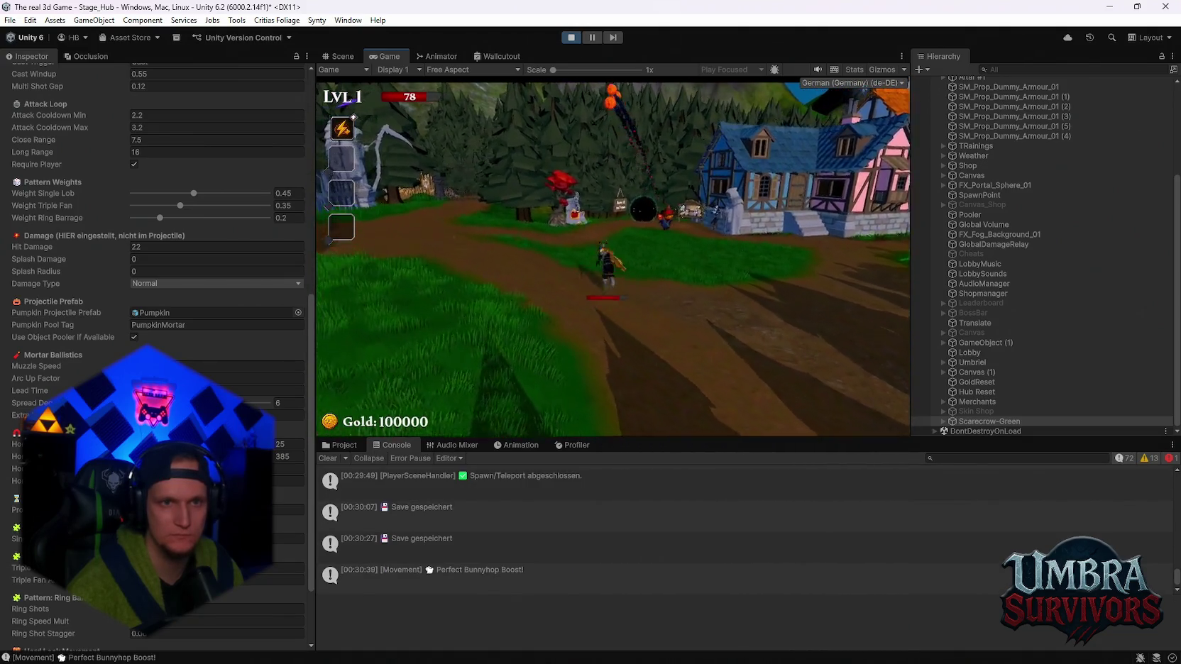
key(space)
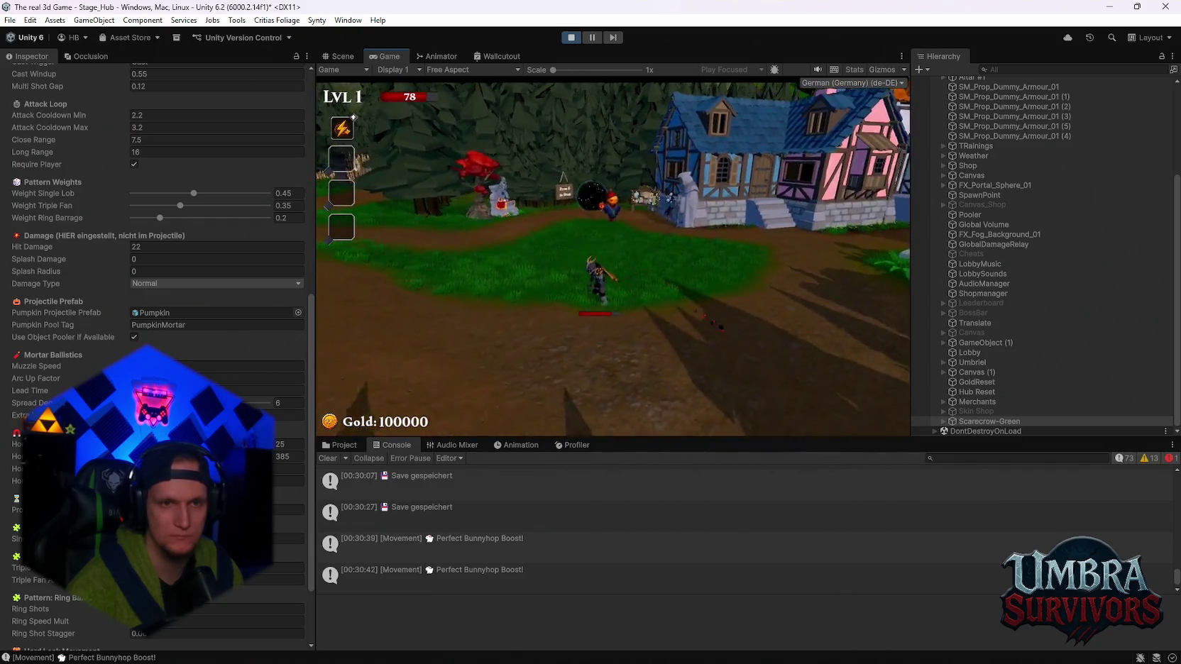
key(space)
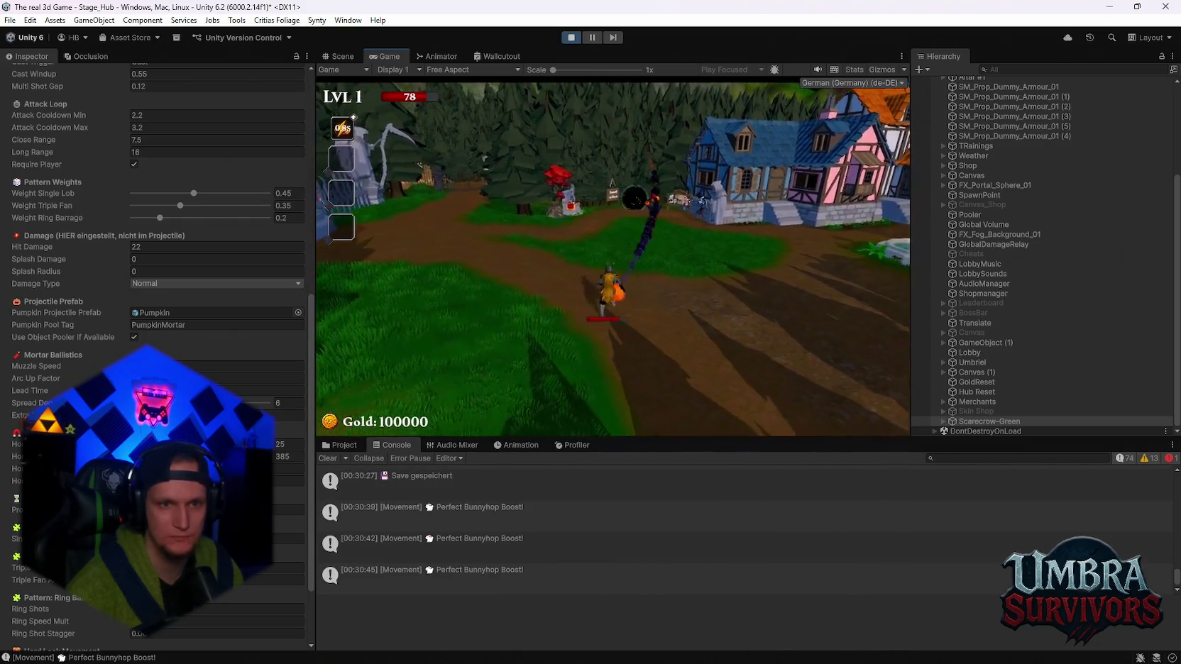
key(a)
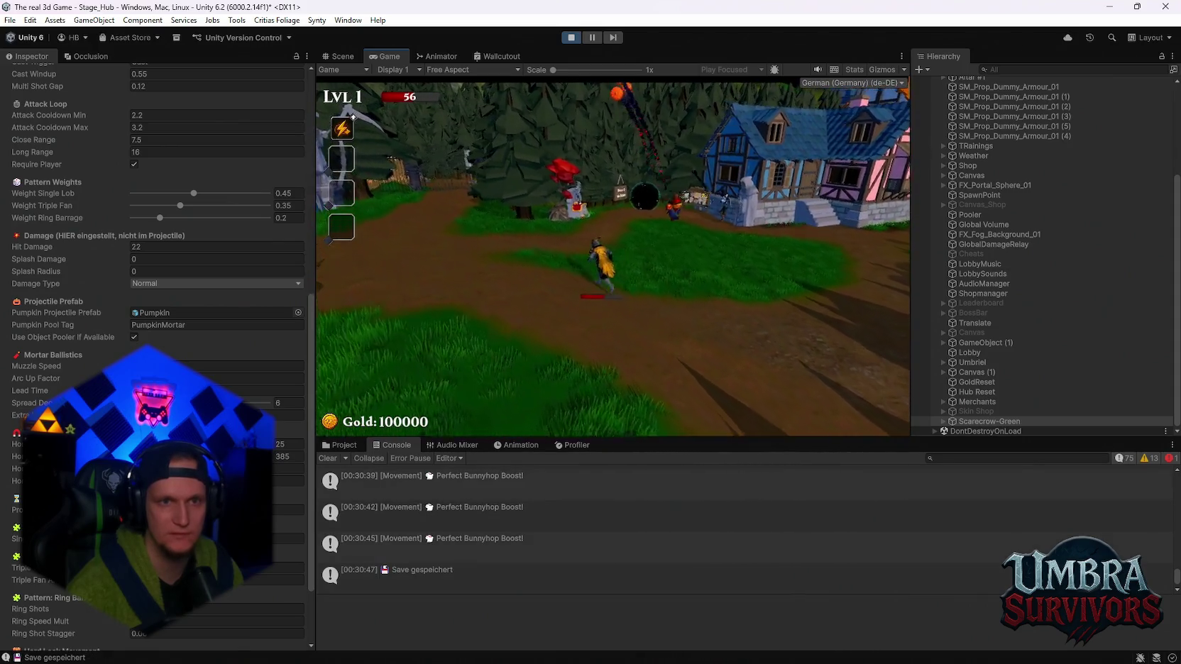
key(space)
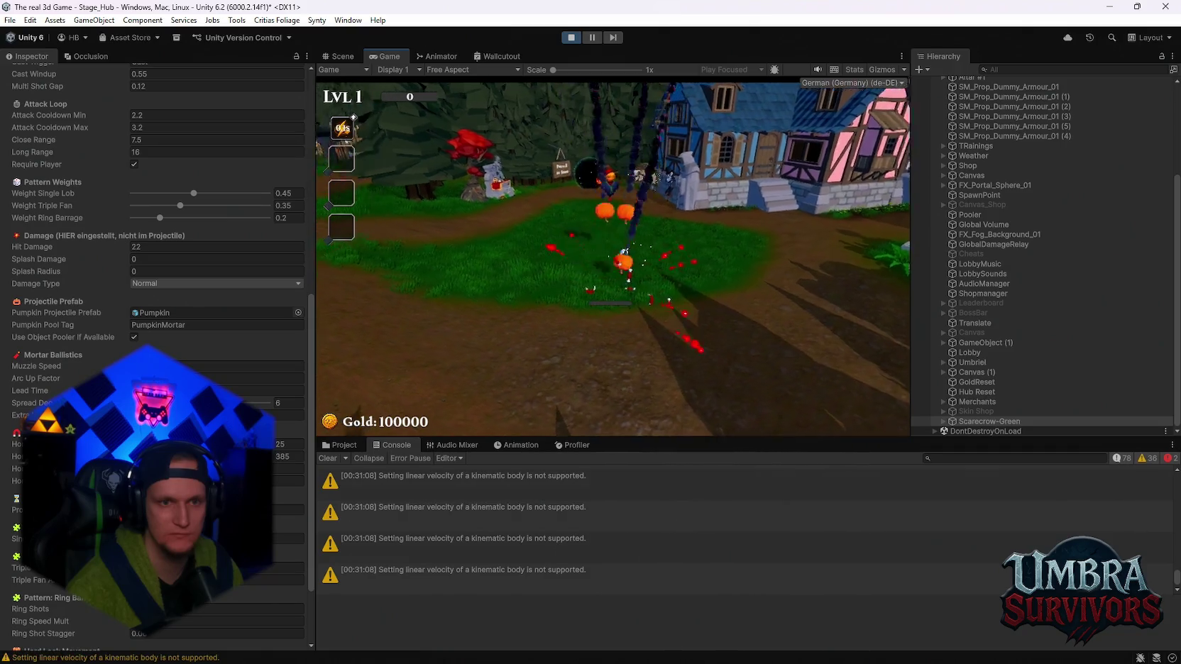
key(Escape)
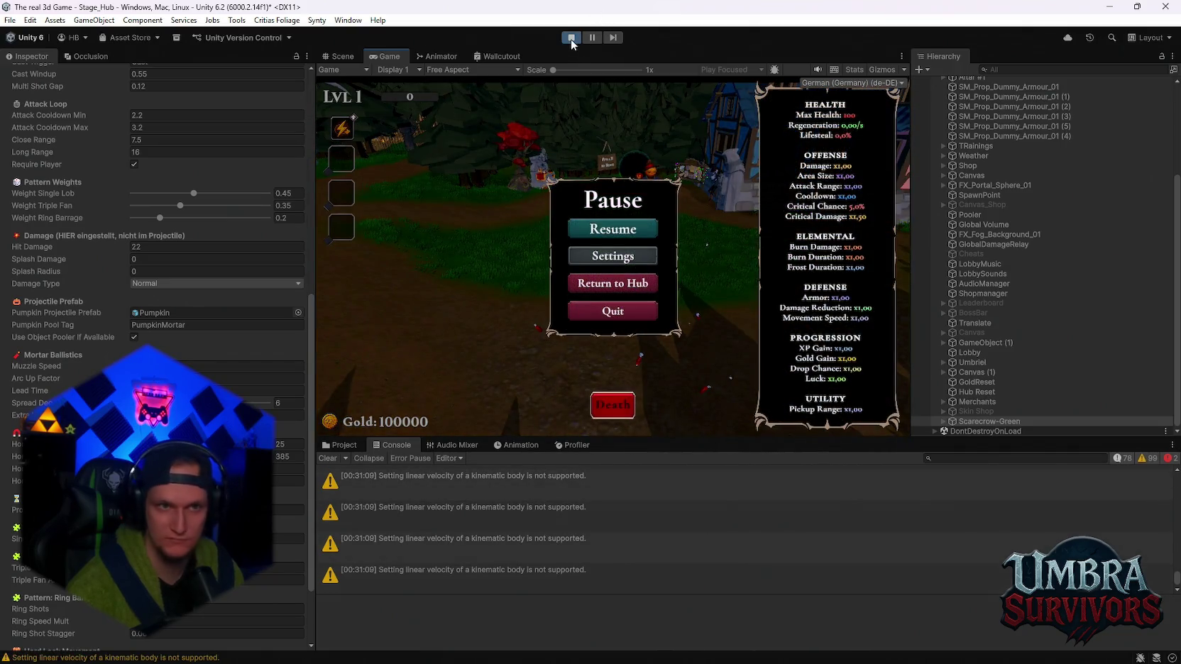
Stop the playtest, screenshot the mortar settings, and show the Pump folder assets
click(571, 39)
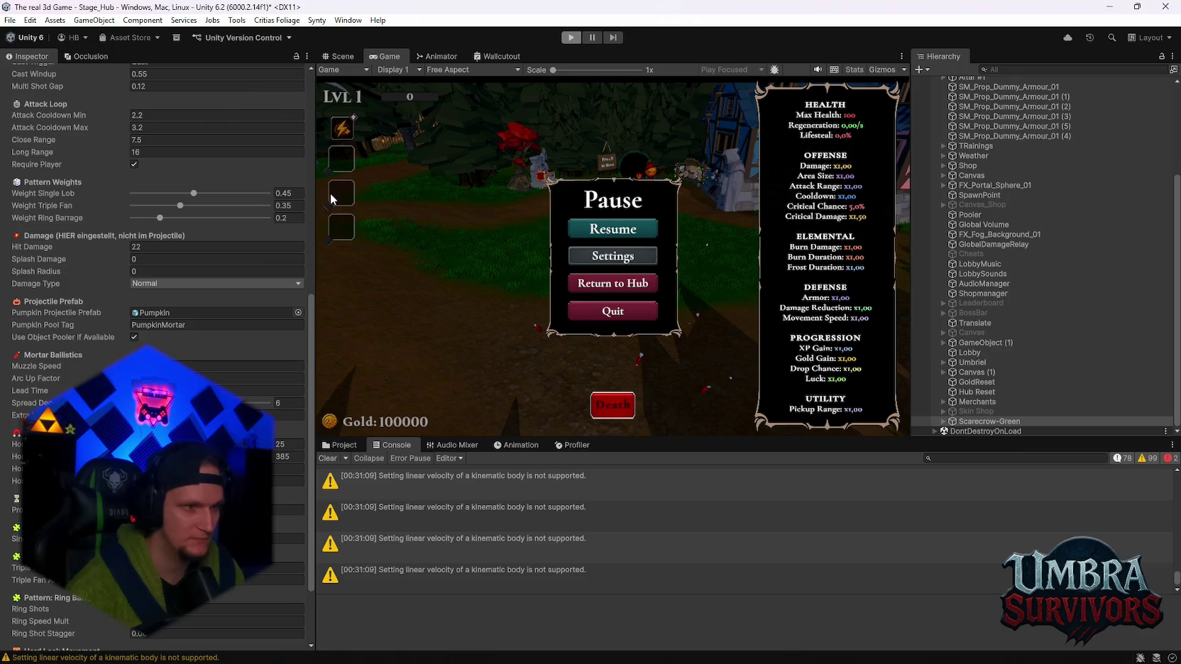
key(super+shift+s)
mouse_move(332, 181)
mouse_down()
mouse_move(2, 611)
mouse_move(2, 660)
mouse_up()
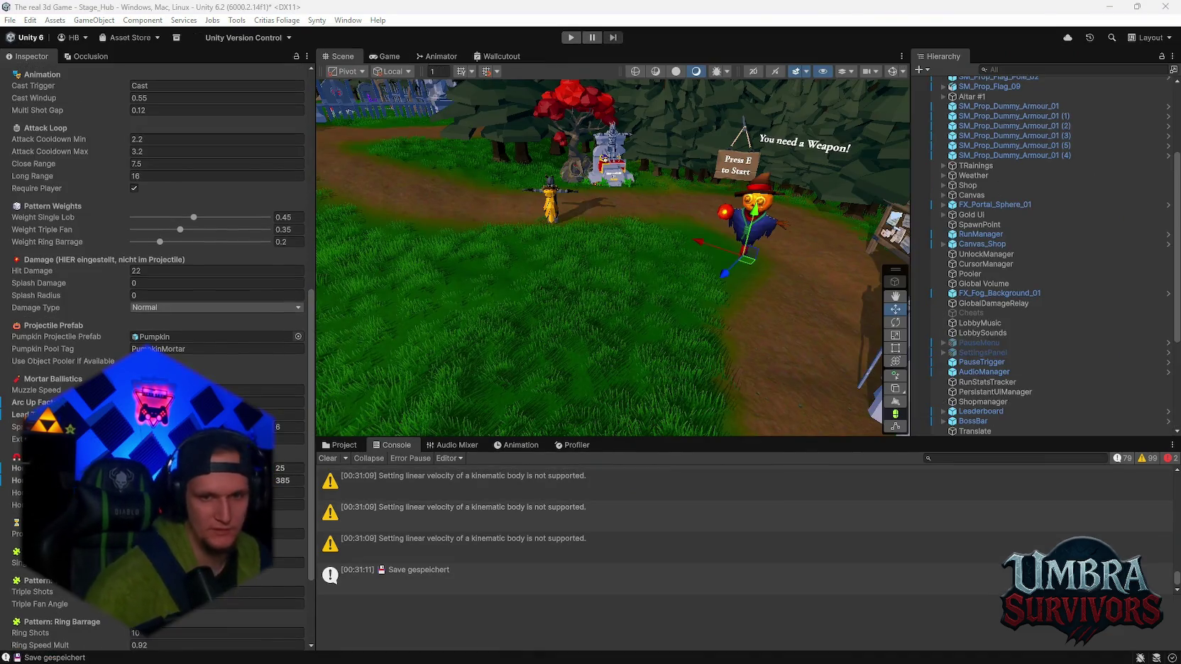
click(341, 445)
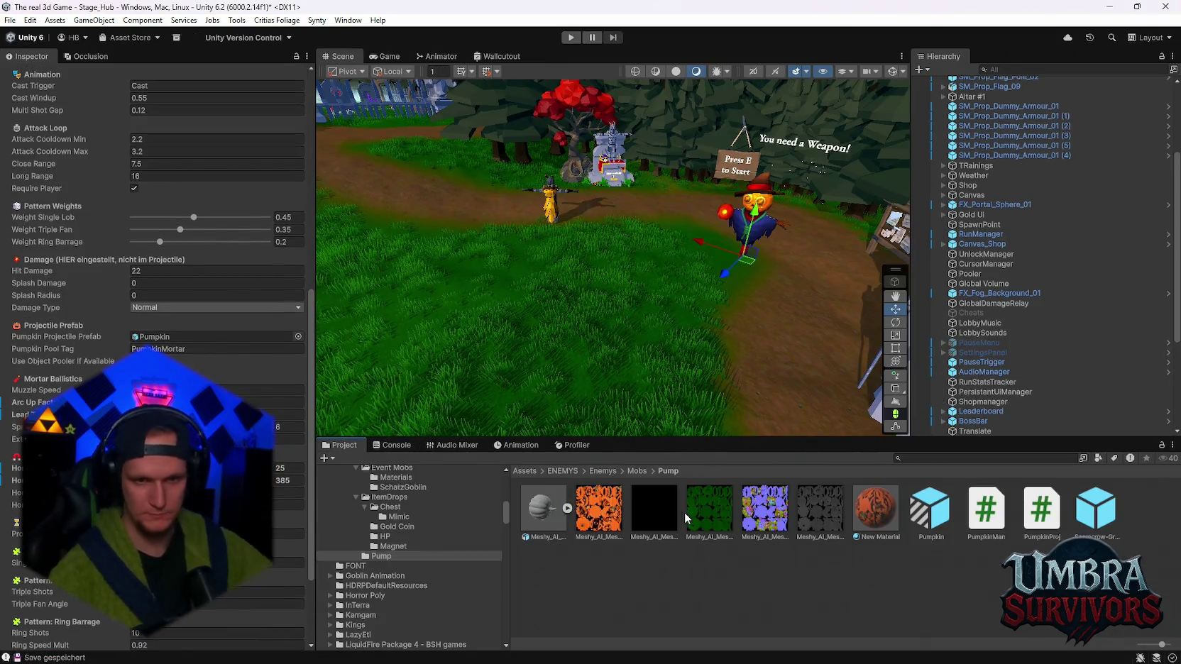
Set the mortar's Arc Up Factor to 2.6, Lead Time to 62 and Spread Deg to 0
scroll(993, 425, down, 5)
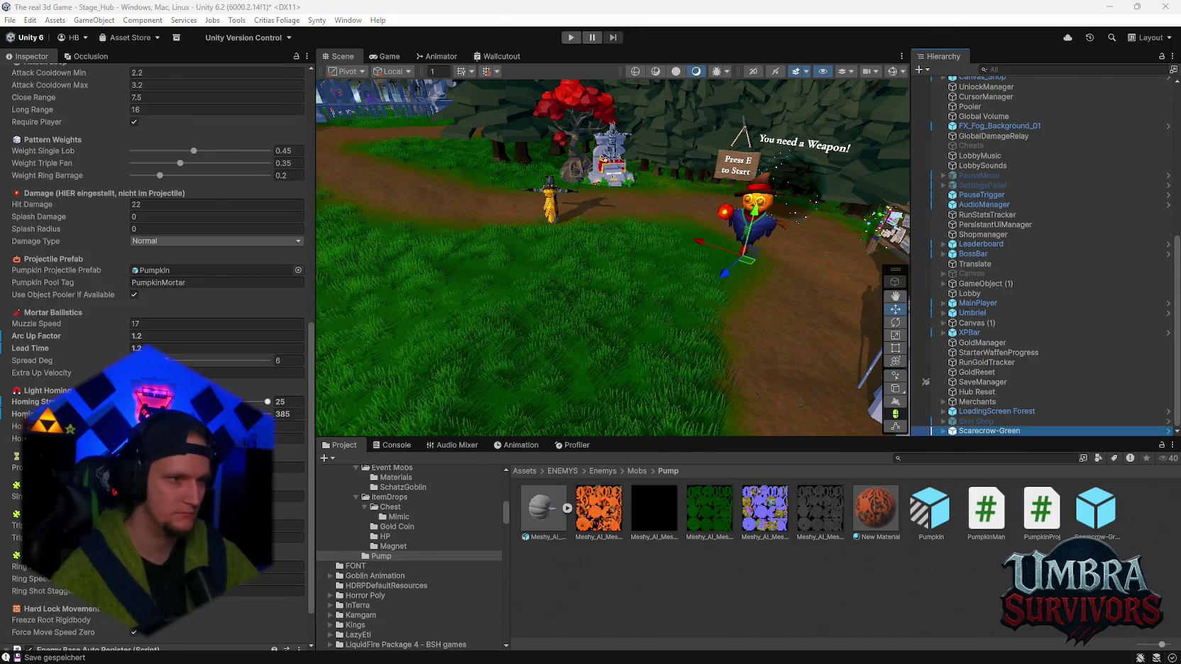
click(176, 335)
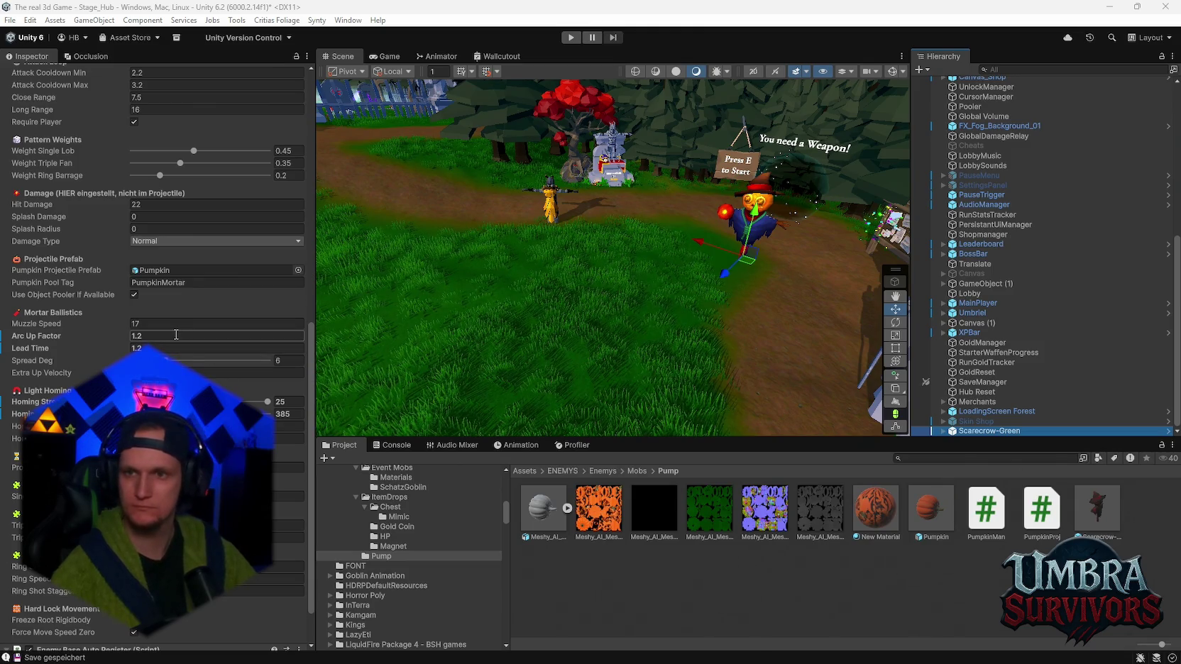
text(2.6)
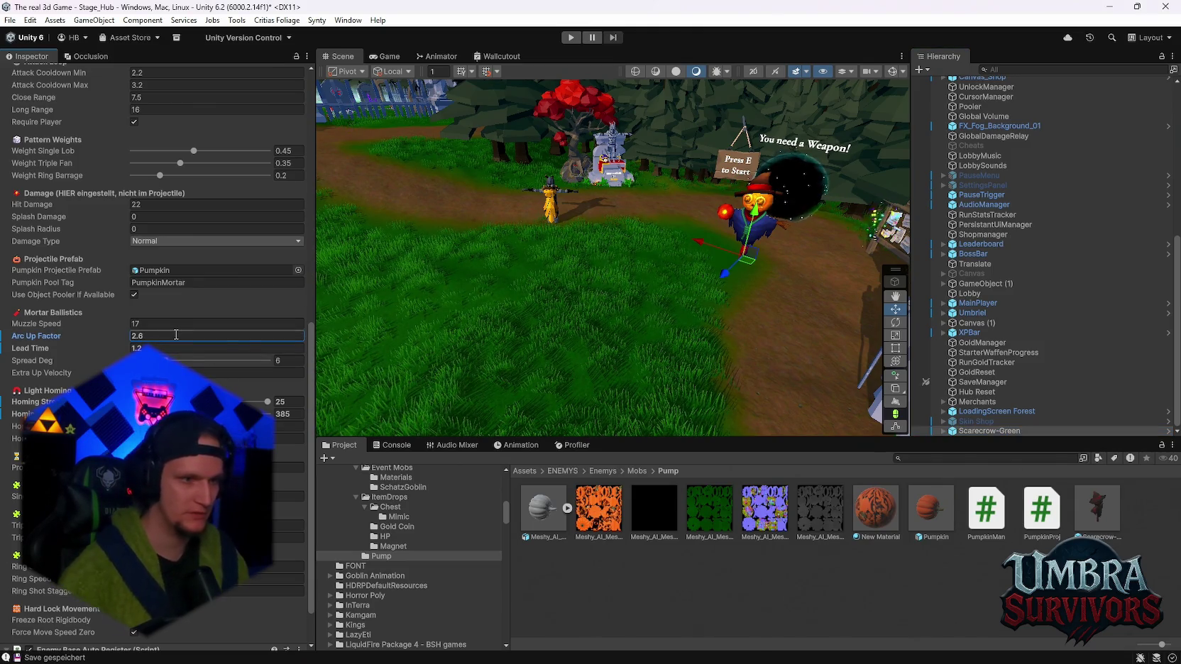
click(164, 349)
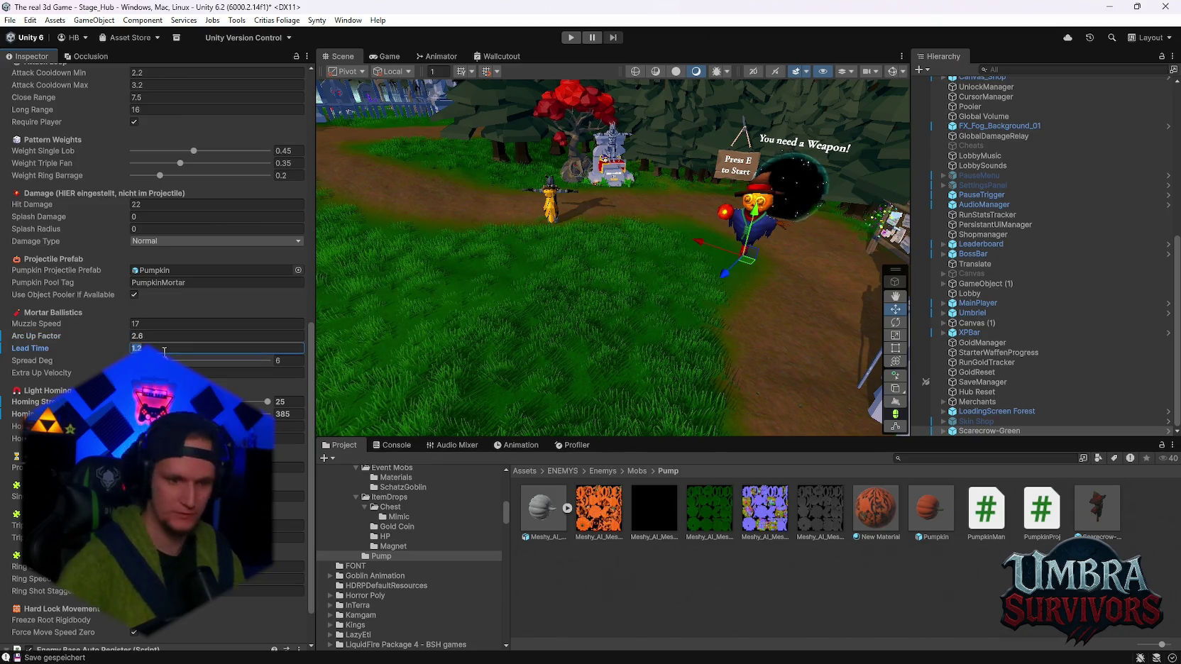
text(62)
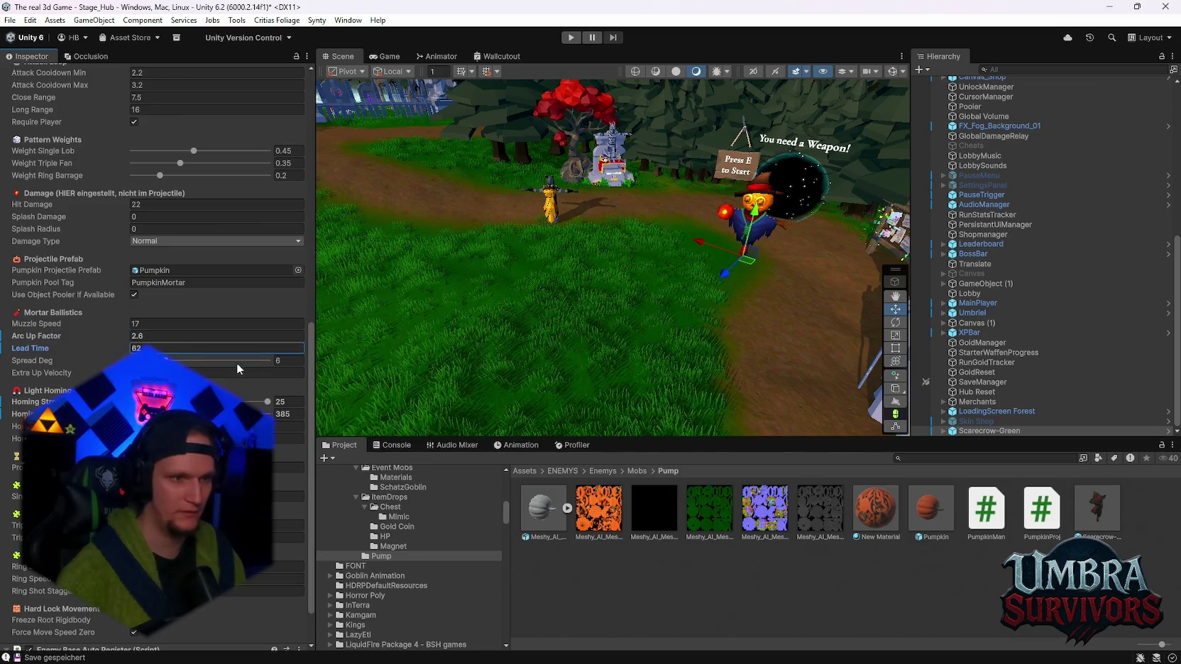
key(Tab)
text(0)
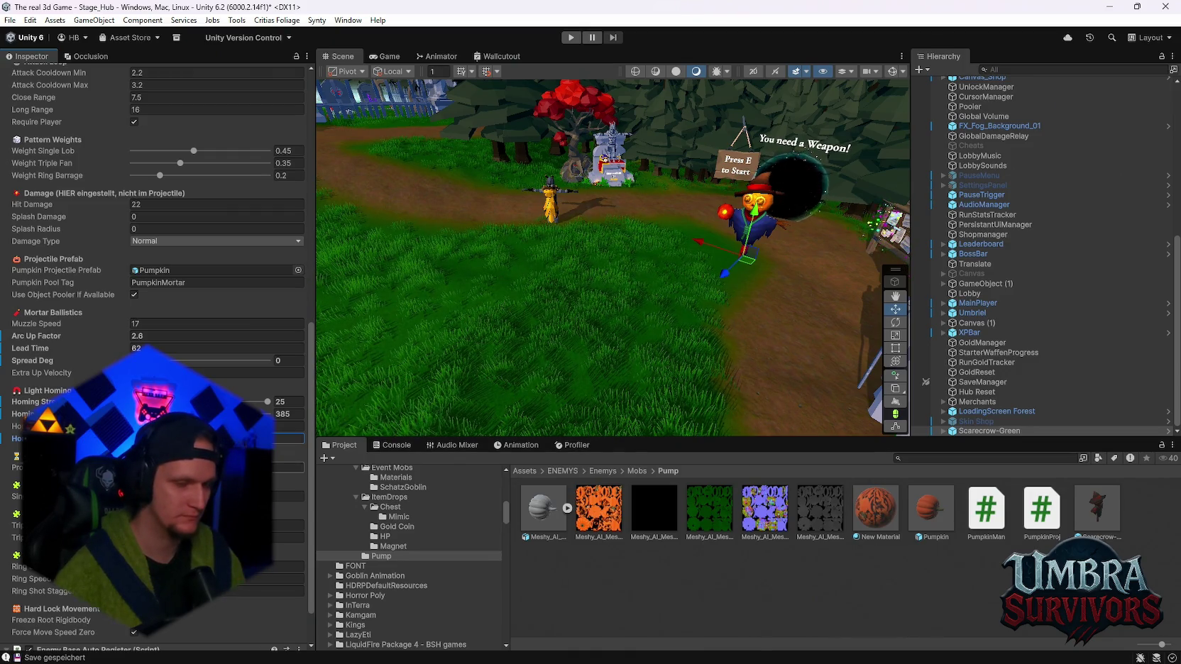
Check the Capsule Collider and Rigidbody settings, then clear the selection
scroll(156, 320, up, 2)
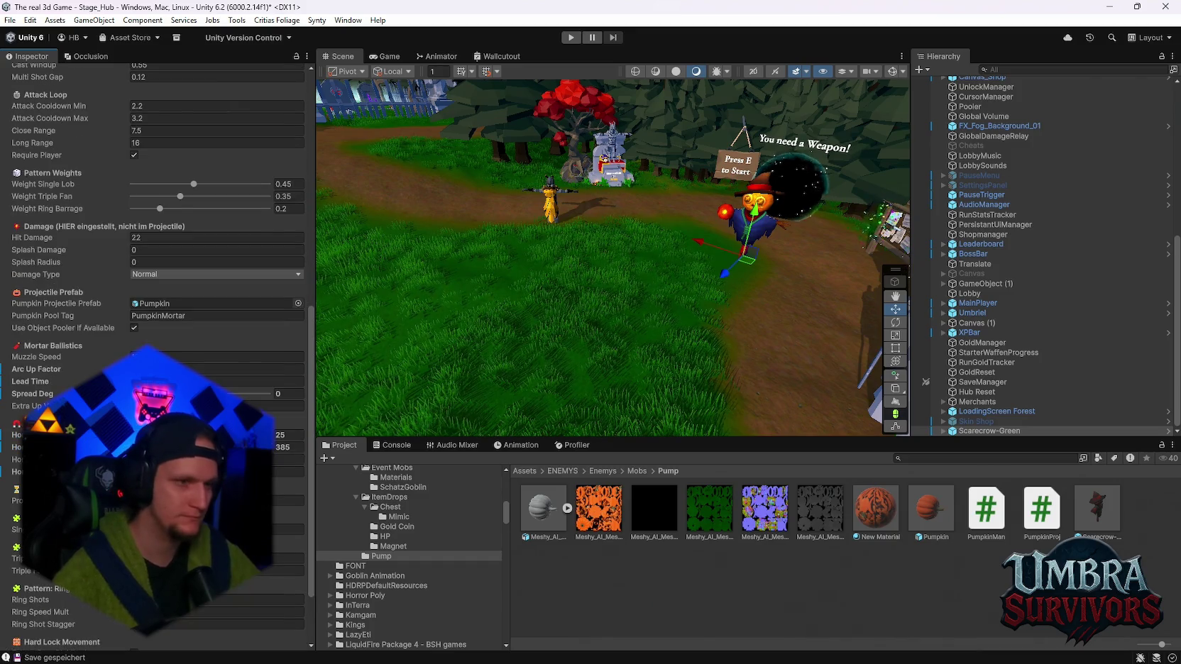
scroll(156, 319, up, 4)
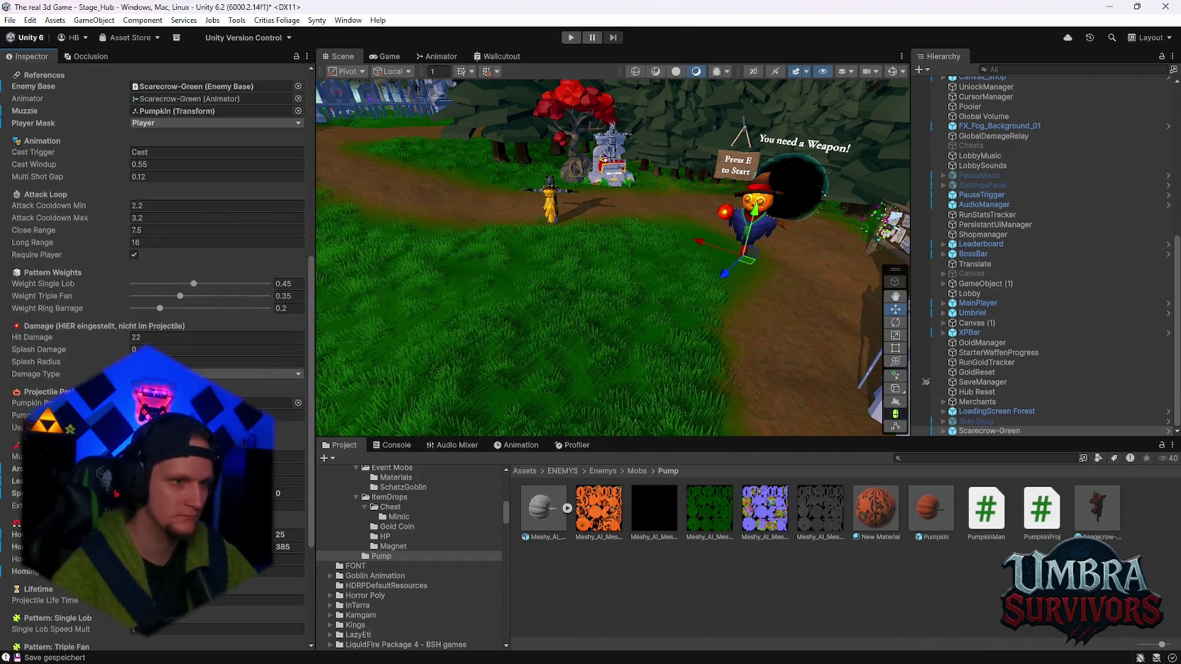
scroll(156, 319, up, 1)
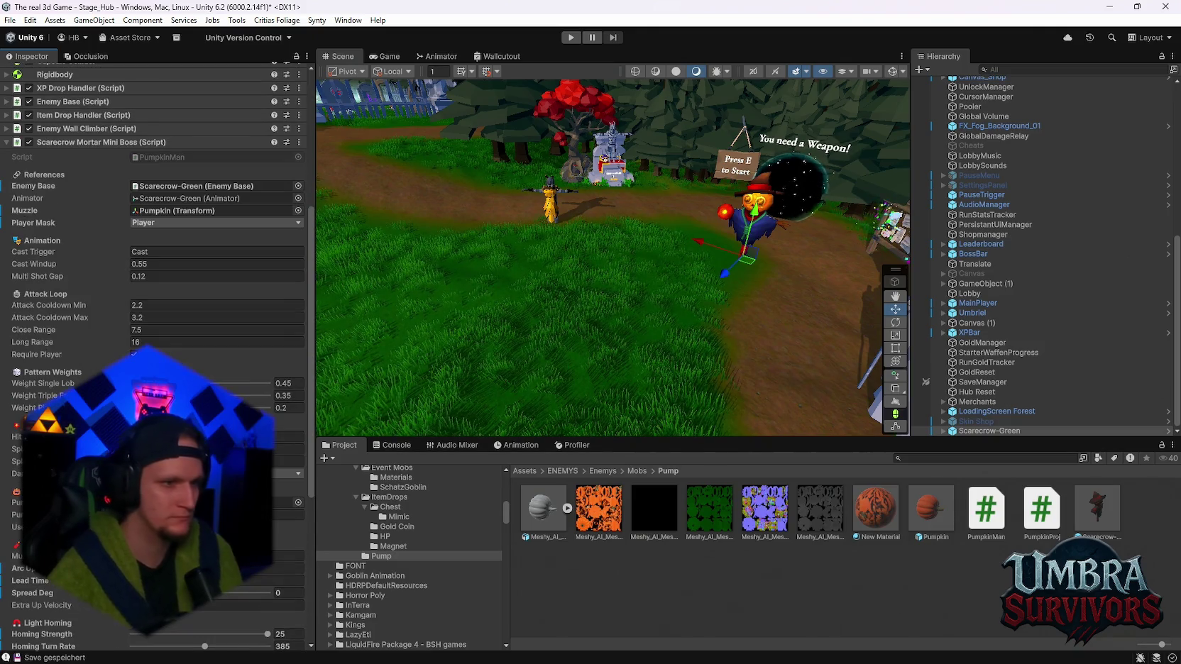
scroll(156, 319, up, 2)
scroll(156, 320, down, 10)
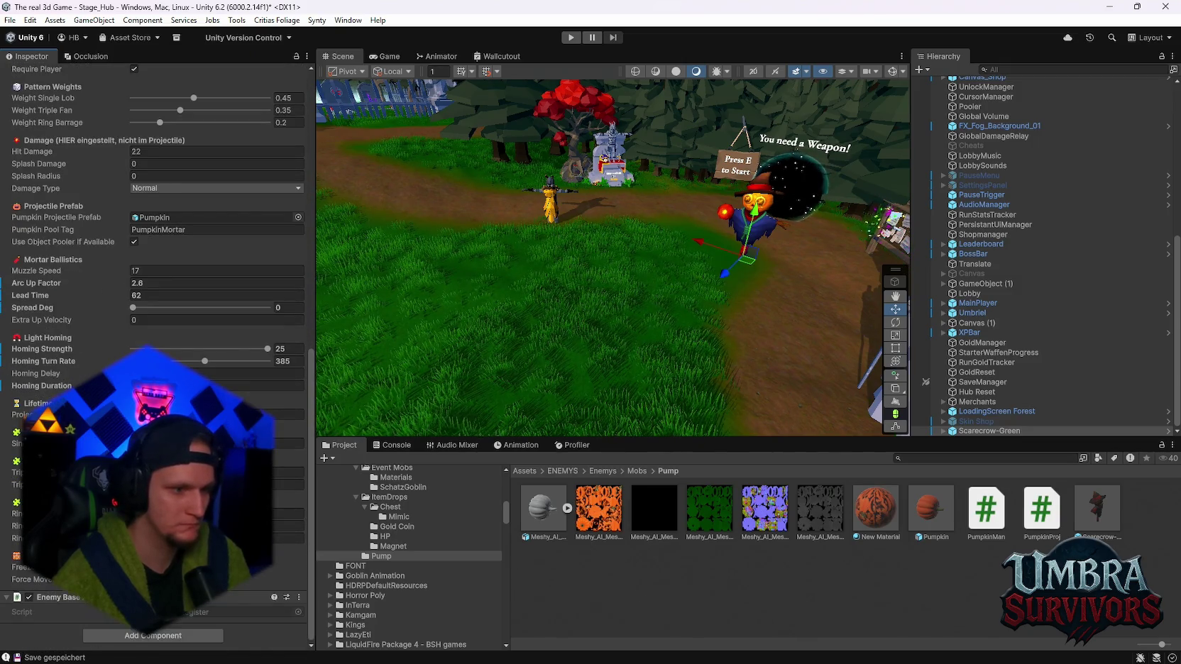
scroll(156, 319, up, 13)
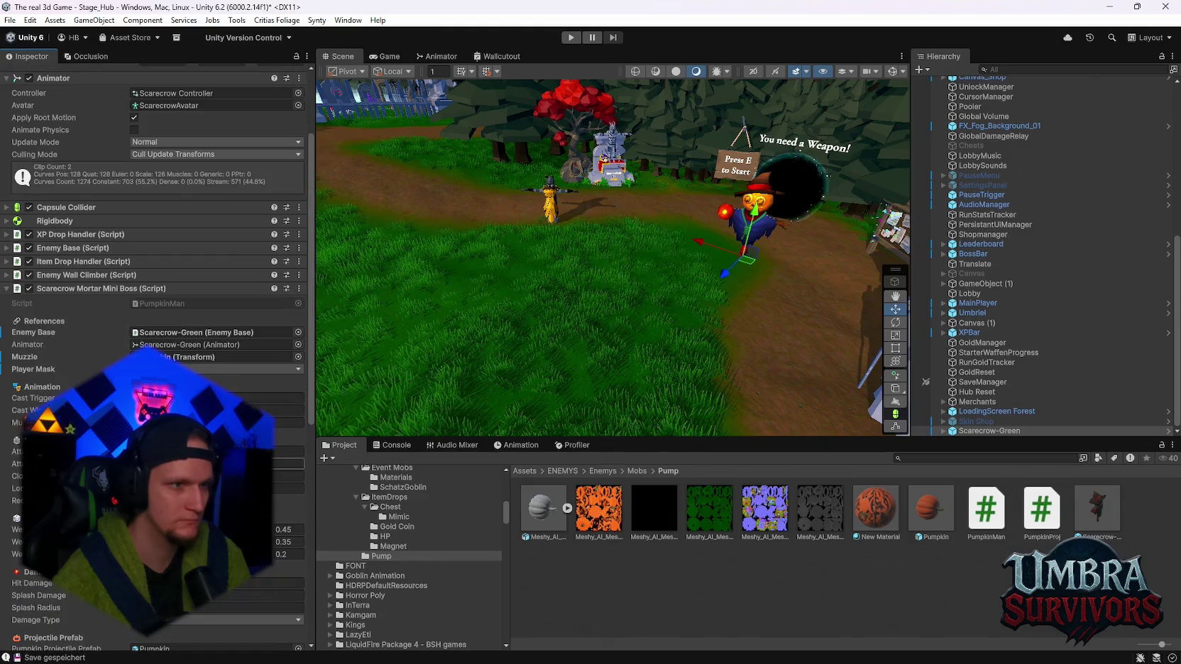
click(7, 207)
click(7, 207)
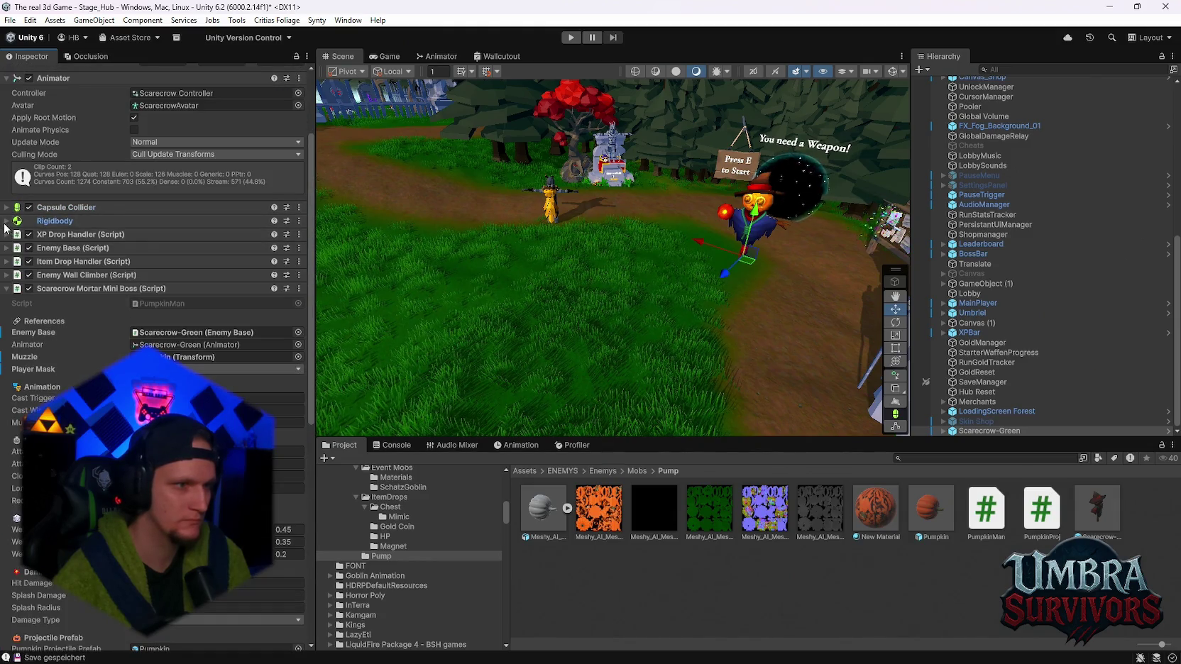
click(5, 222)
click(5, 222)
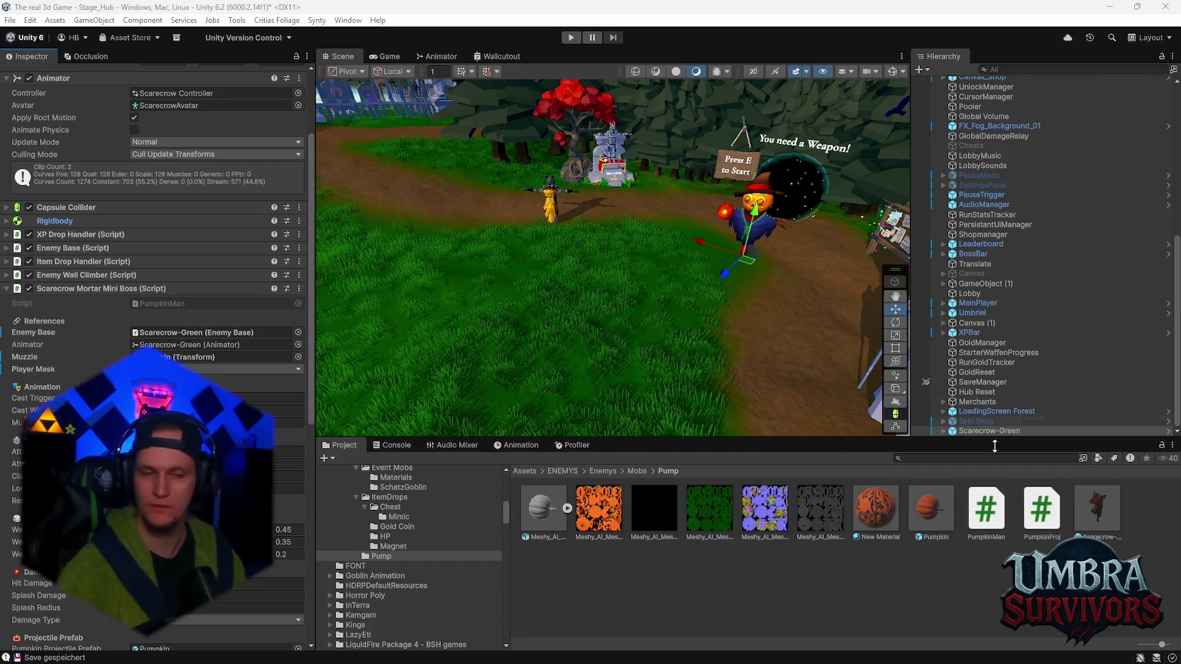
click(698, 618)
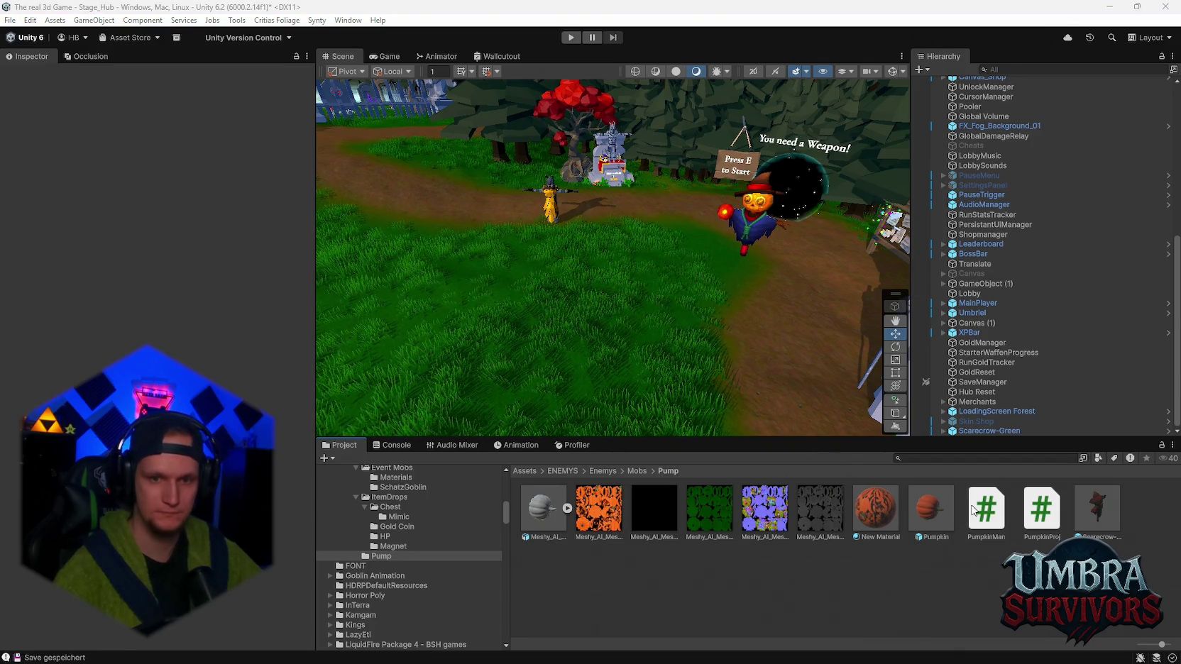
Set the Pumpkin prefab's Visual Euler Offset to X 90, Y 0
click(931, 508)
scroll(213, 341, down, 10)
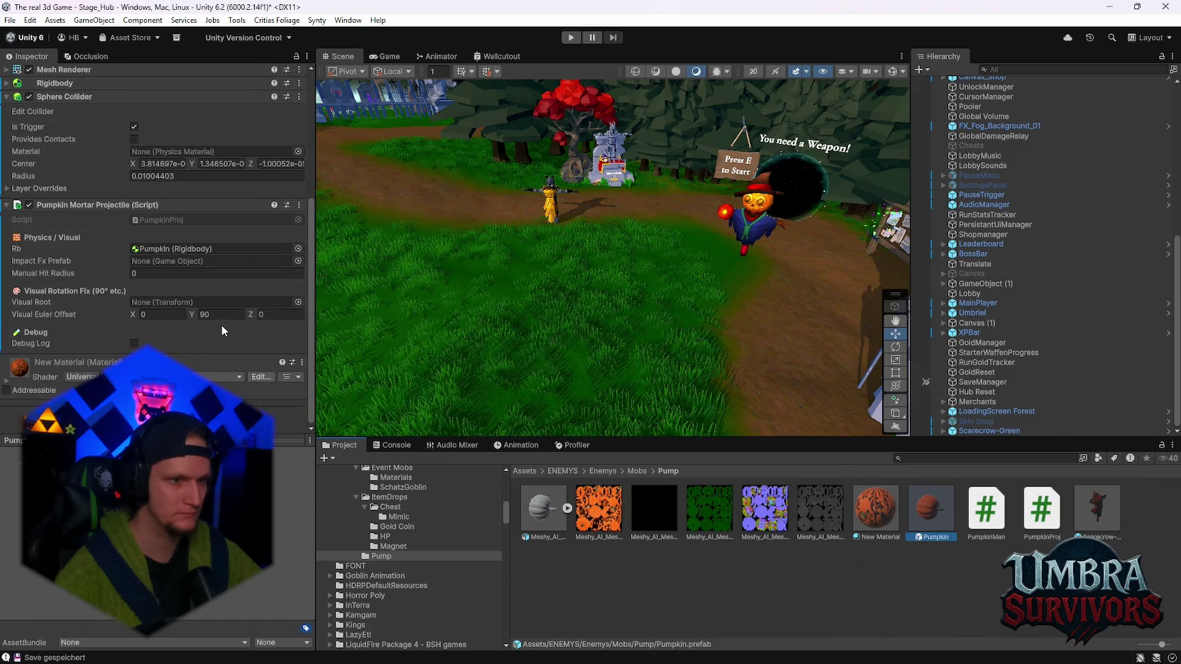
click(221, 314)
text(0)
click(152, 314)
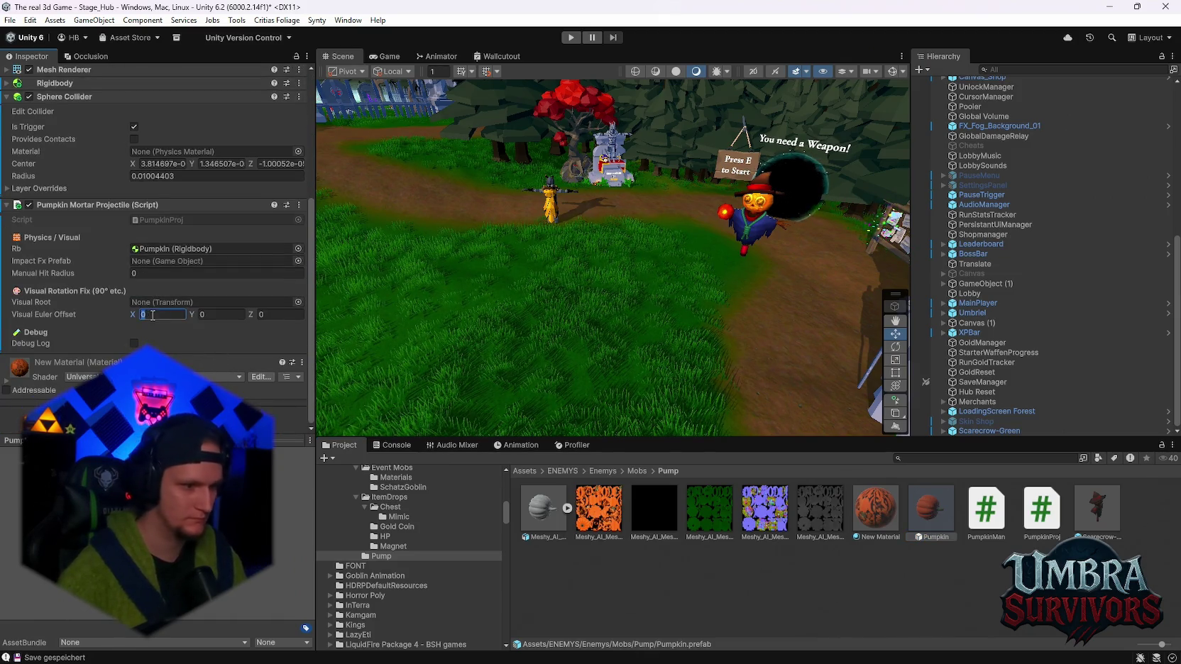
text(90)
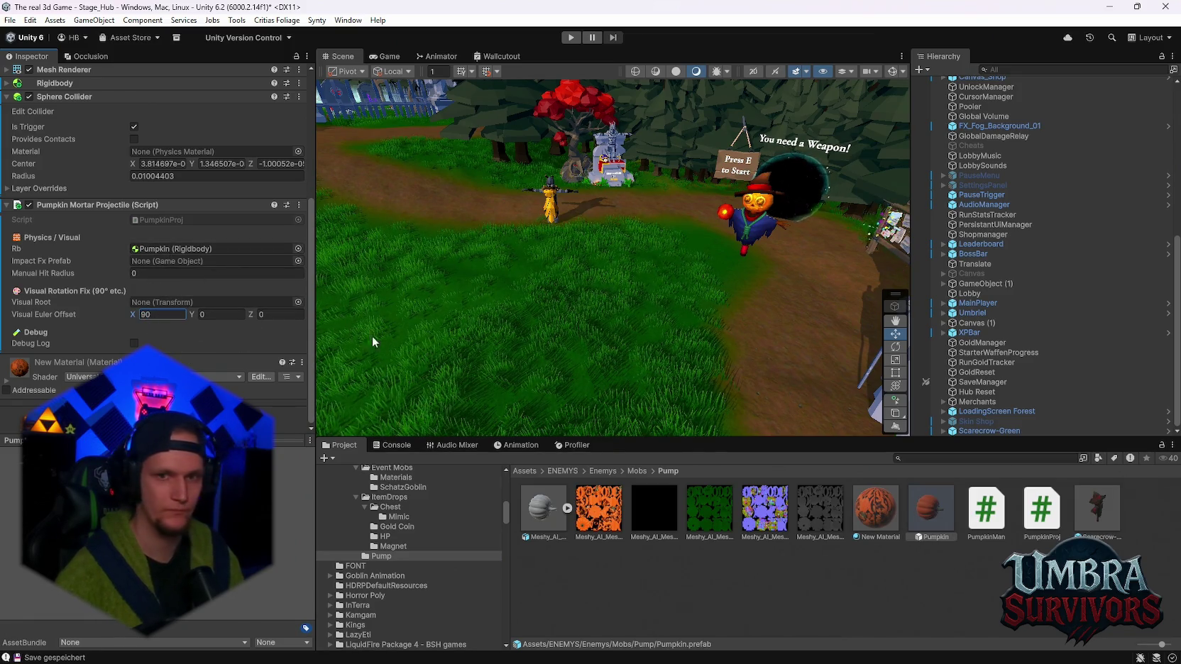
Open the Pumpkin prefab in Prefab Mode, select its root, and start play mode
double_click(930, 507)
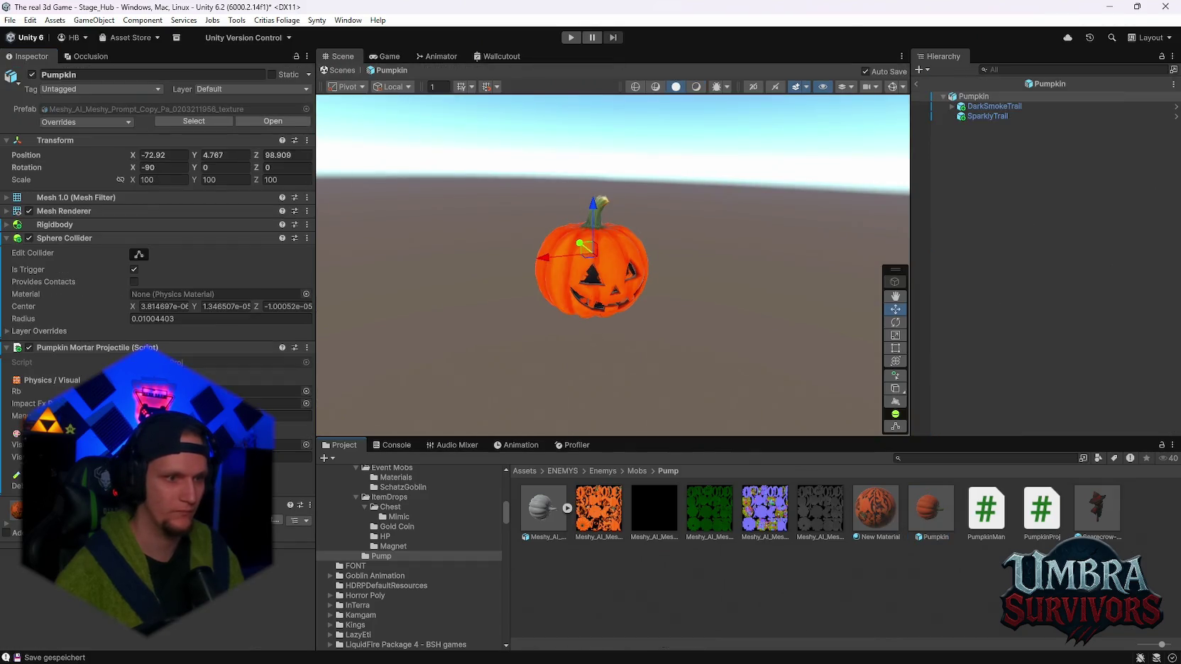
mouse_move(979, 107)
mouse_down()
mouse_move(816, 142)
mouse_move(293, 389)
mouse_move(212, 445)
mouse_up()
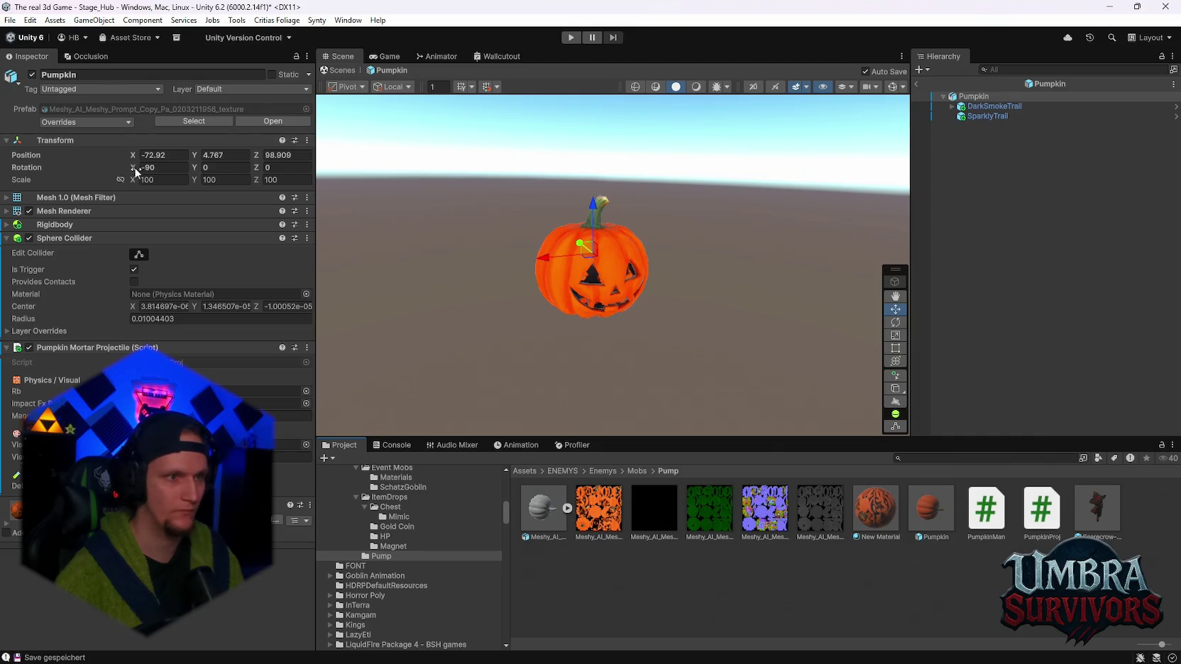
click(974, 96)
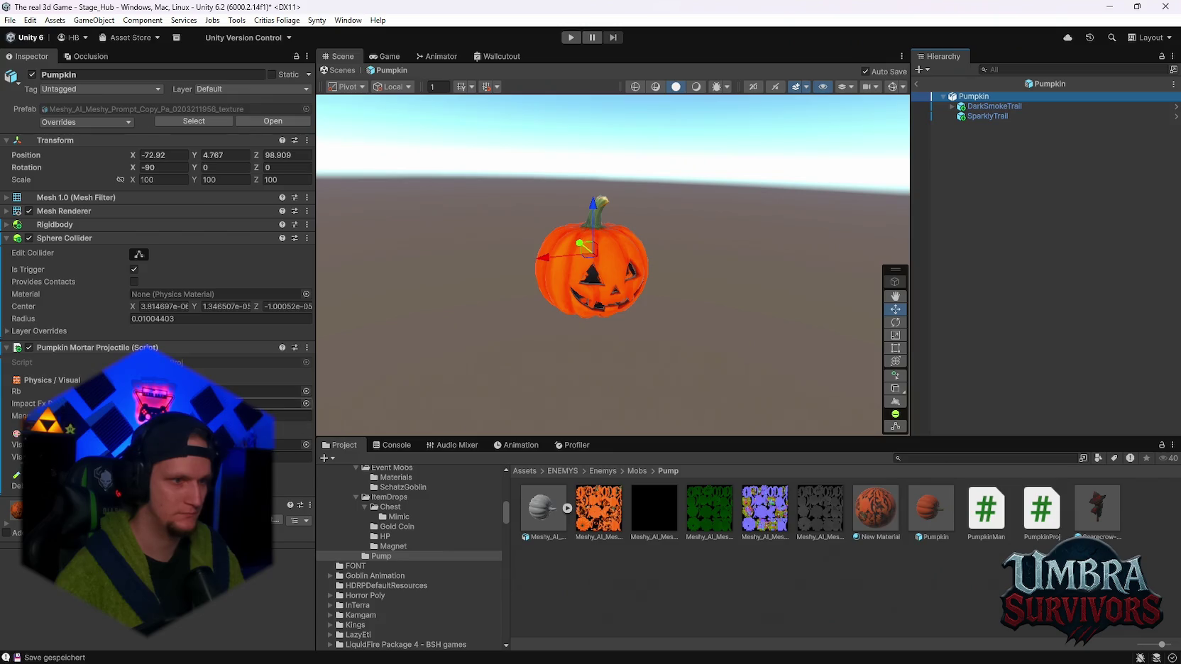
click(570, 39)
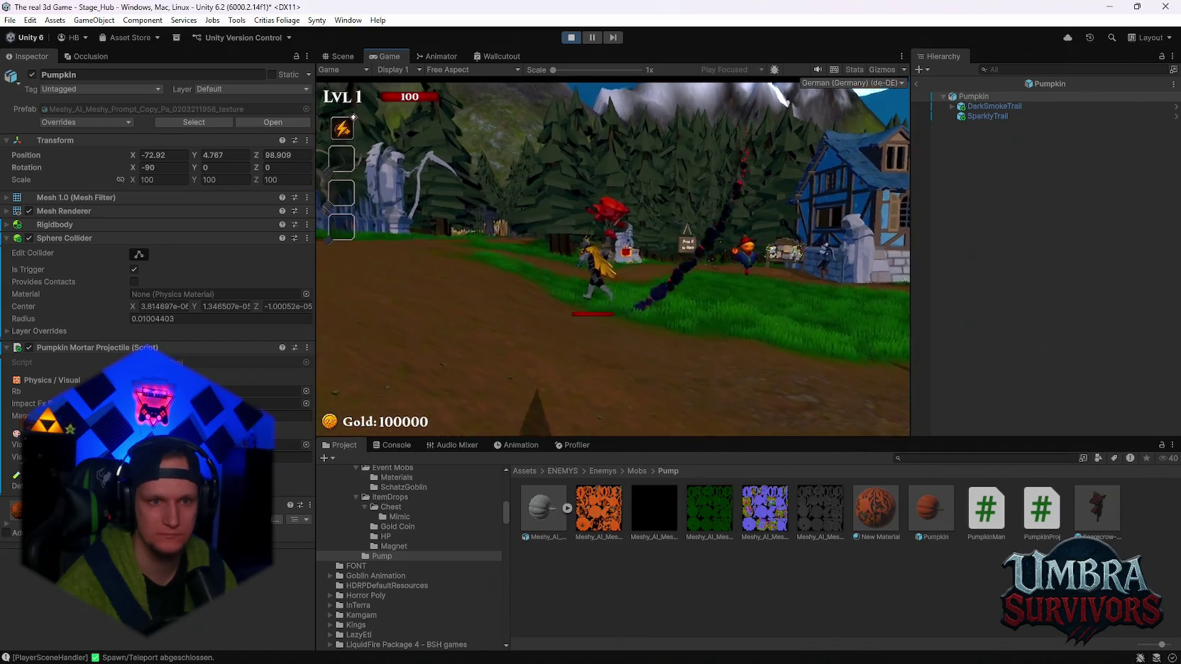
Pause to check the Pumpkin prefab's X rotation offset, then resume the game
key(Escape)
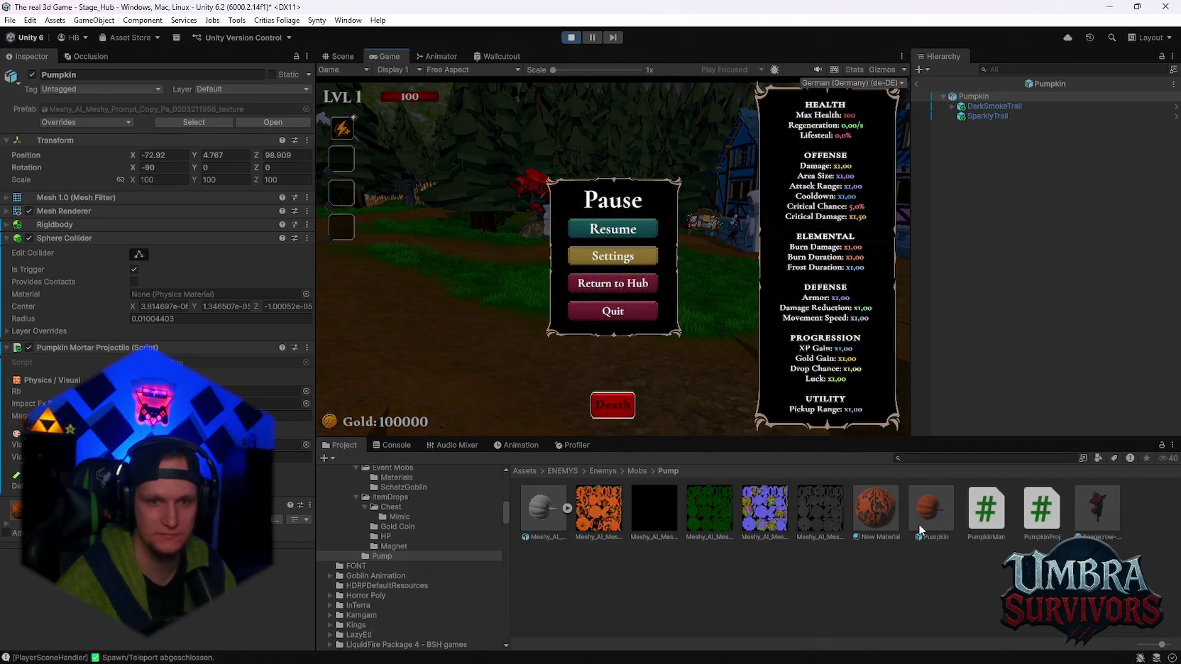
click(931, 542)
scroll(125, 328, down, 5)
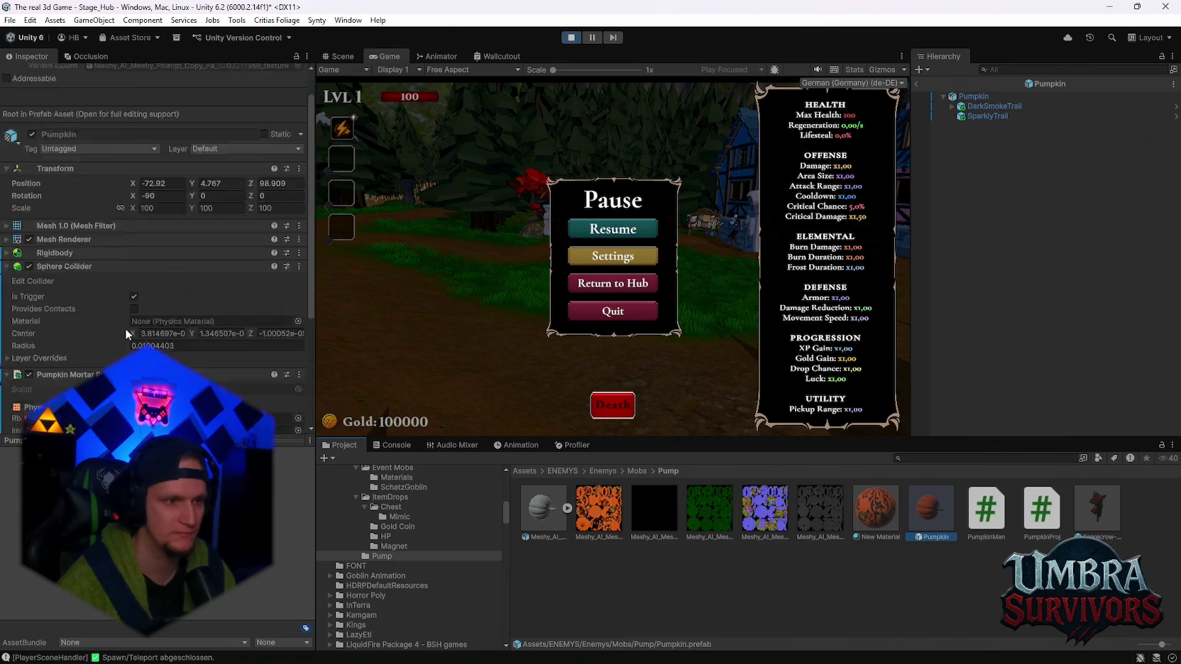
click(166, 319)
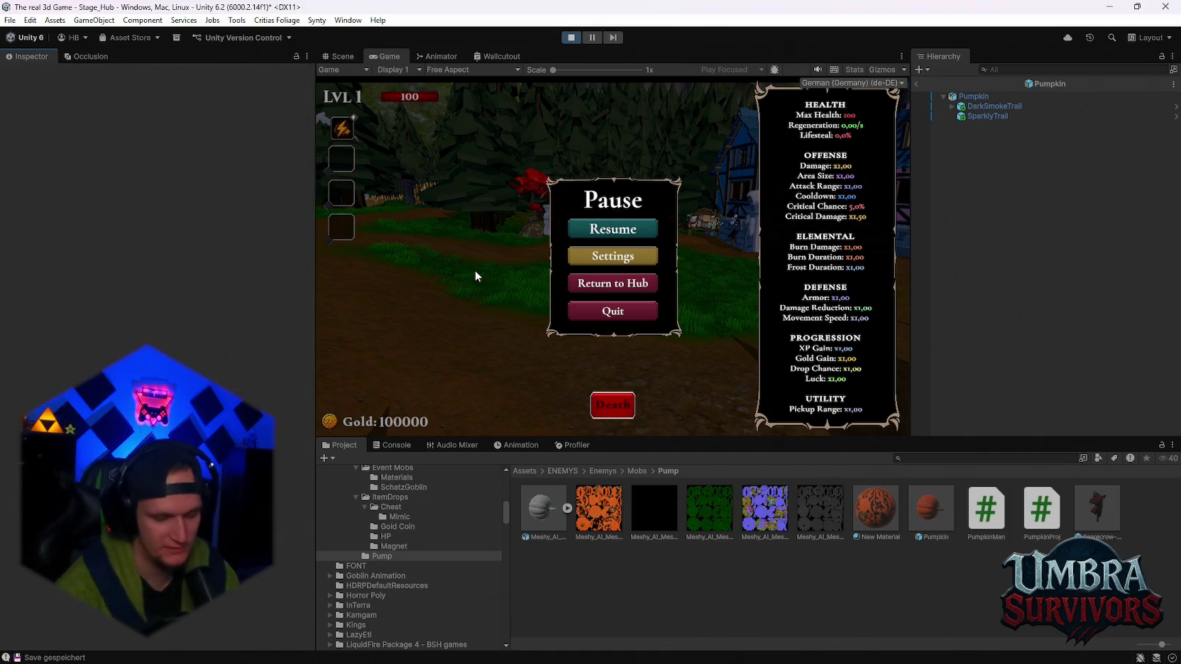
key(Escape)
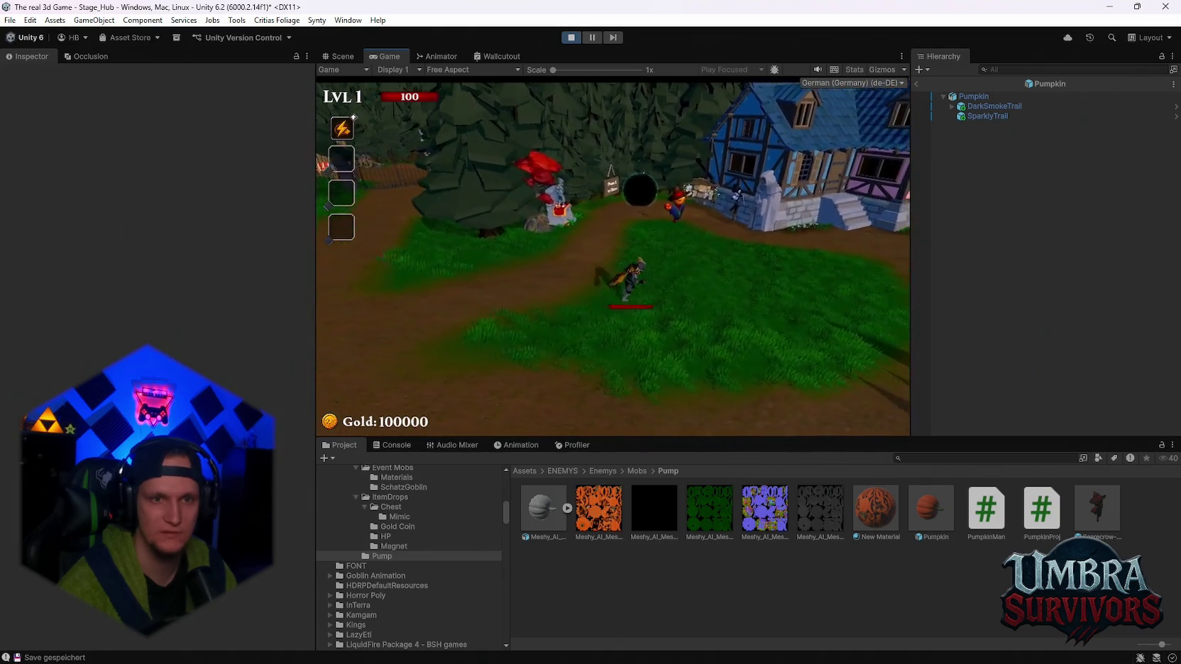
Exit the Pumpkin prefab and select Scarecrow-Green to view its mortar settings
key(Escape)
click(916, 83)
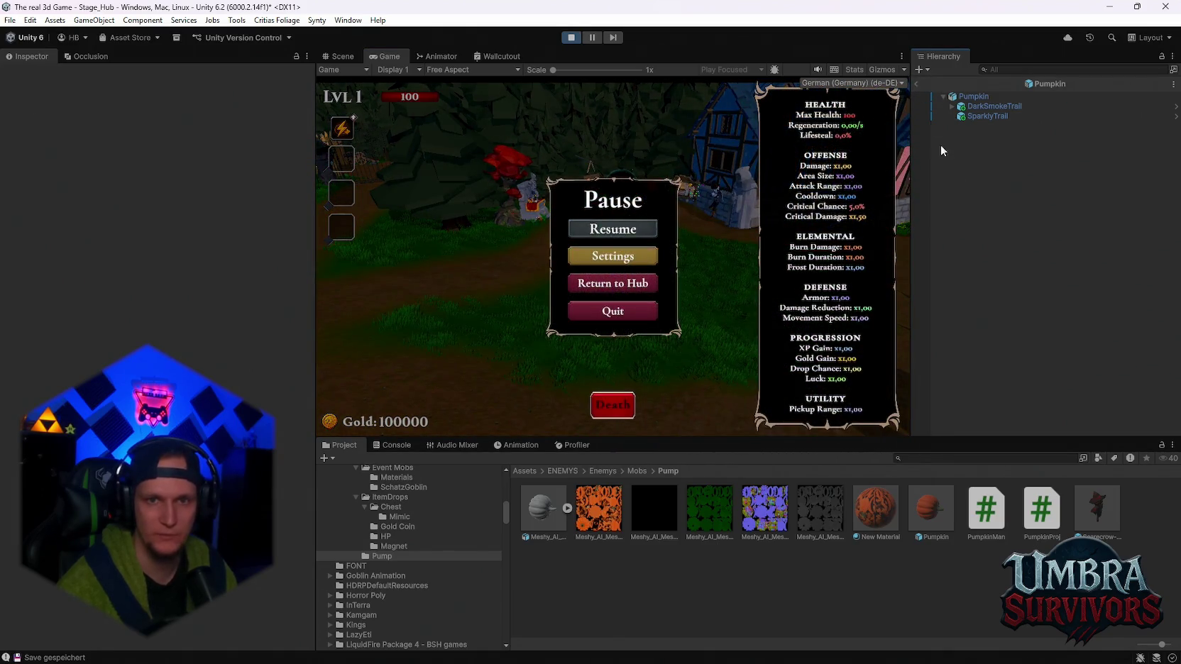
click(980, 422)
scroll(261, 353, down, 15)
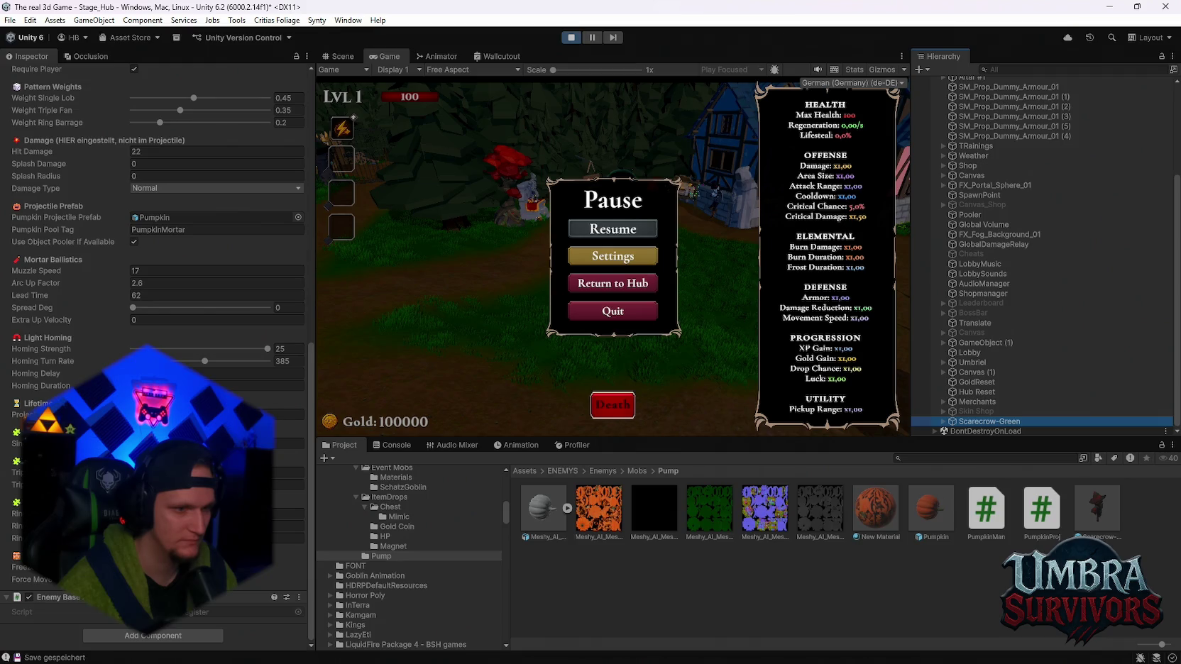
key(Escape)
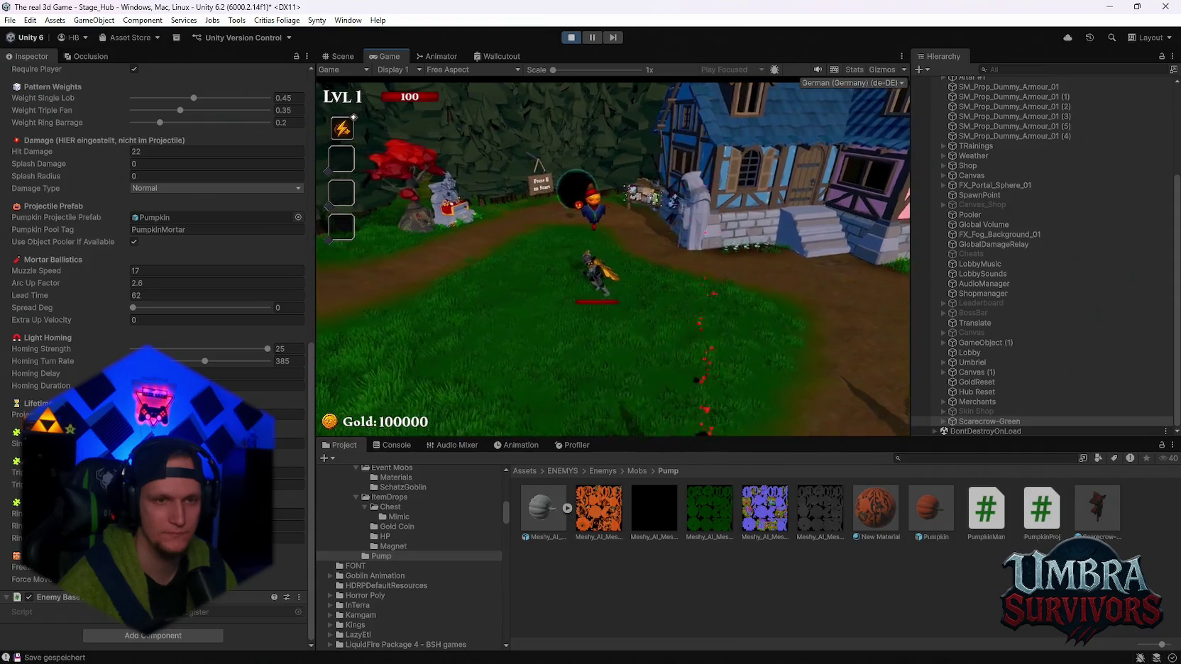
Change the scarecrow's Homing Turn Rate to 457 during a pause, then resume play
key(Escape)
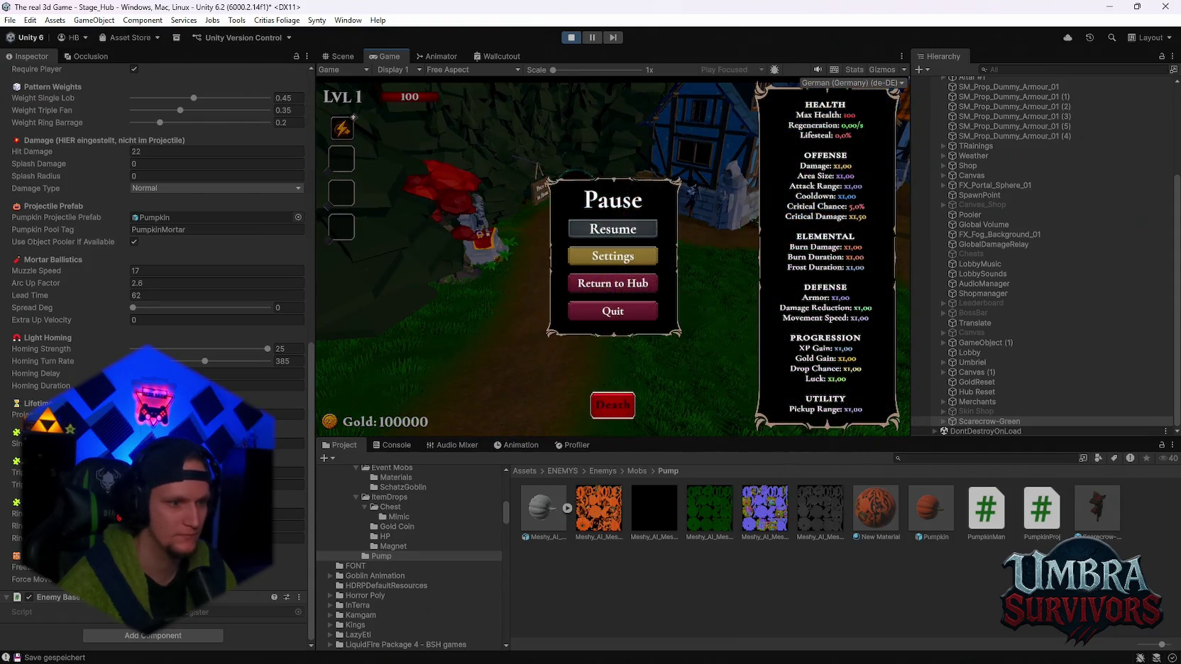
click(596, 235)
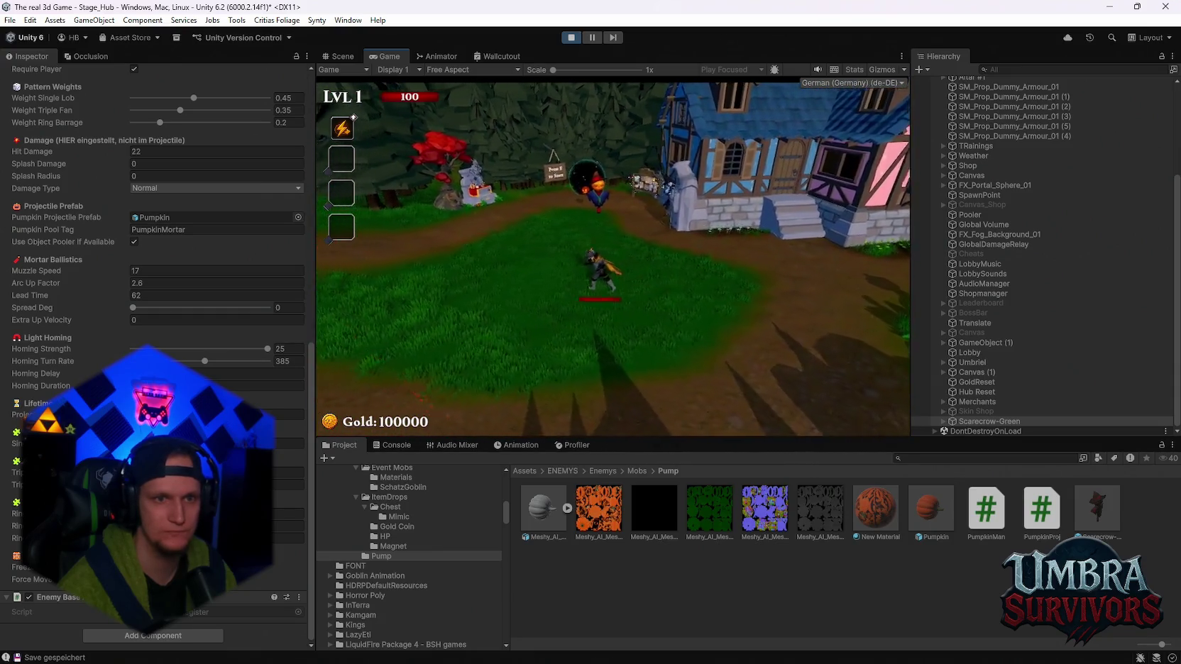
key(Escape)
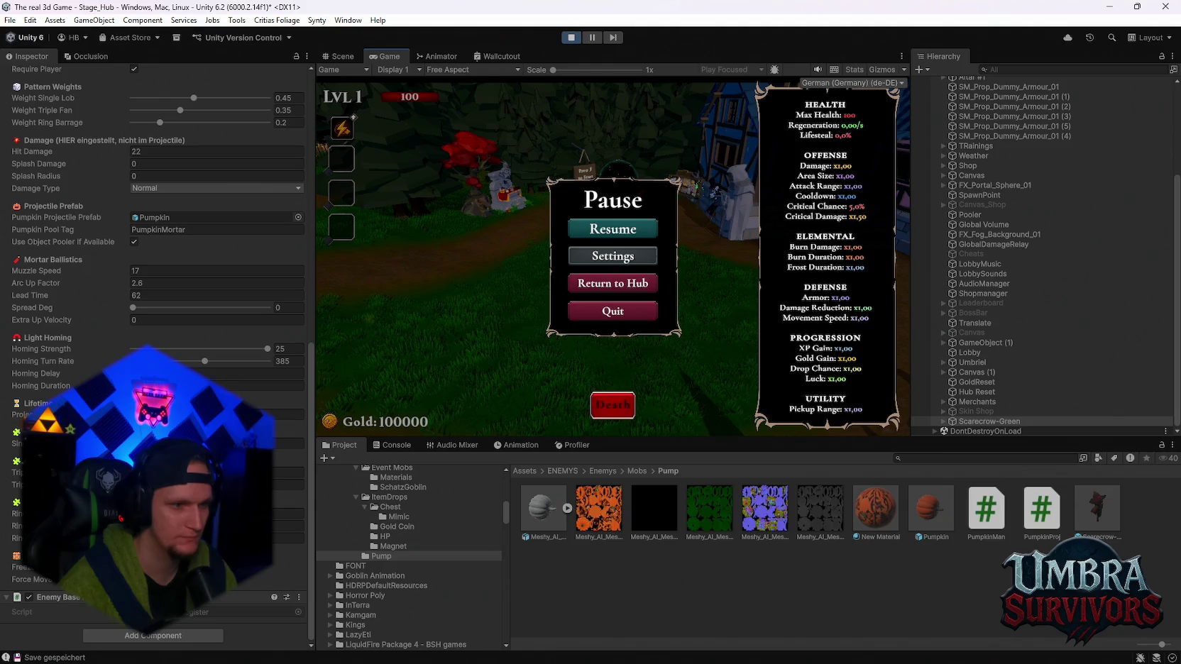
scroll(156, 319, up, 5)
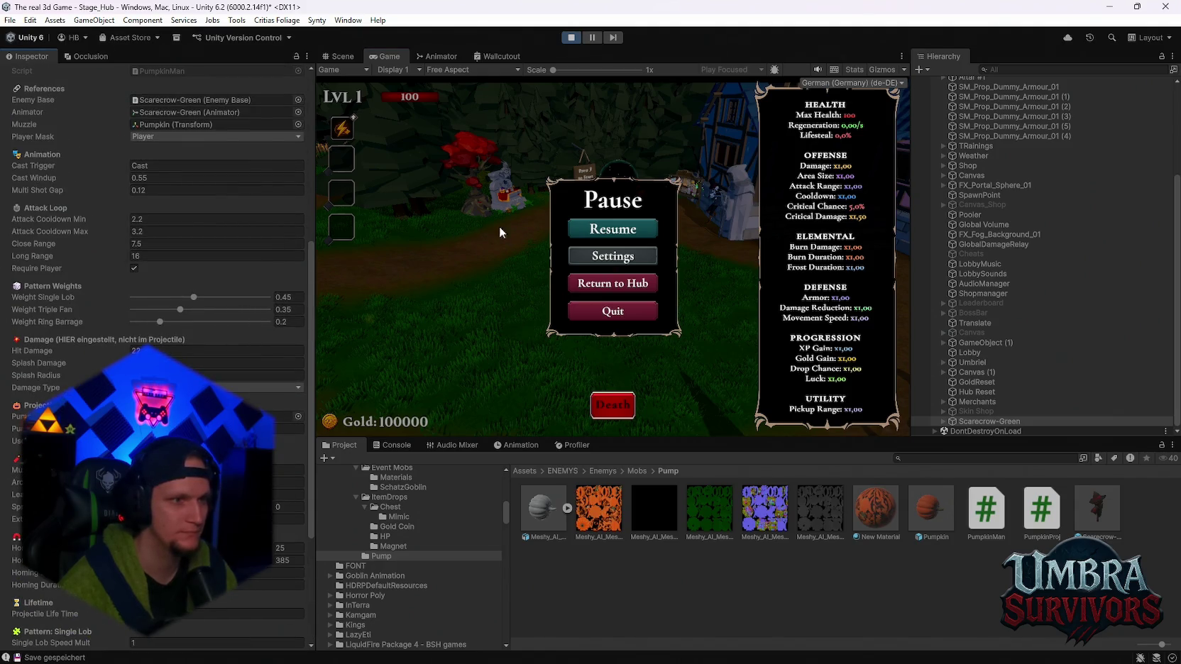
click(620, 236)
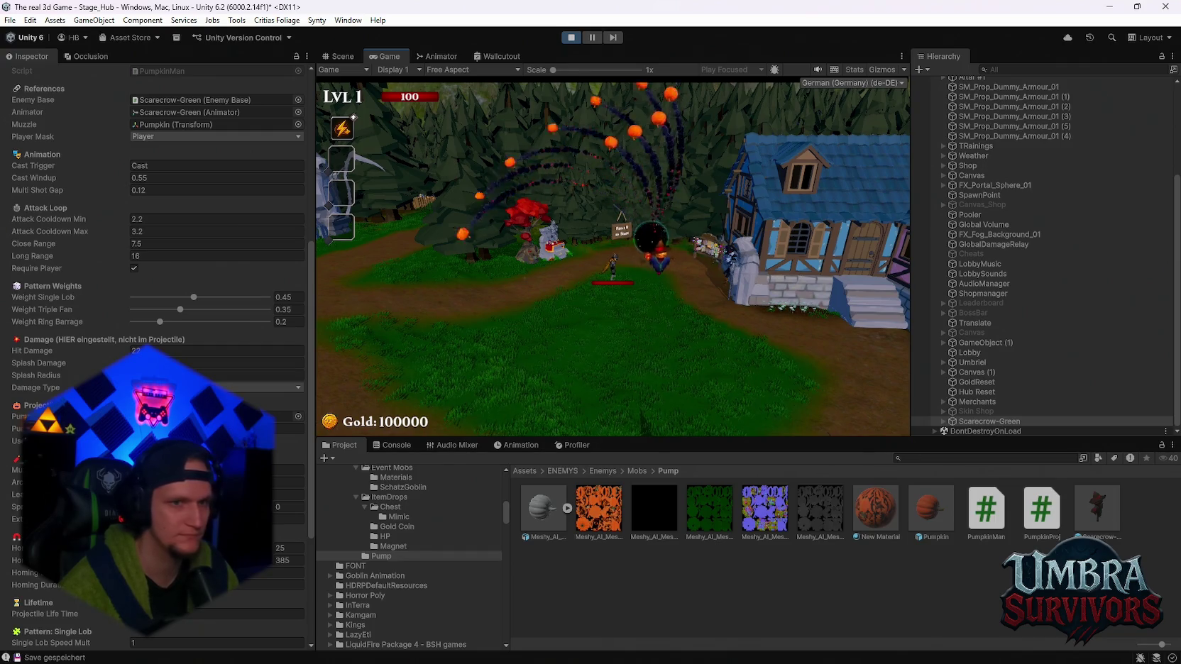
key(Escape)
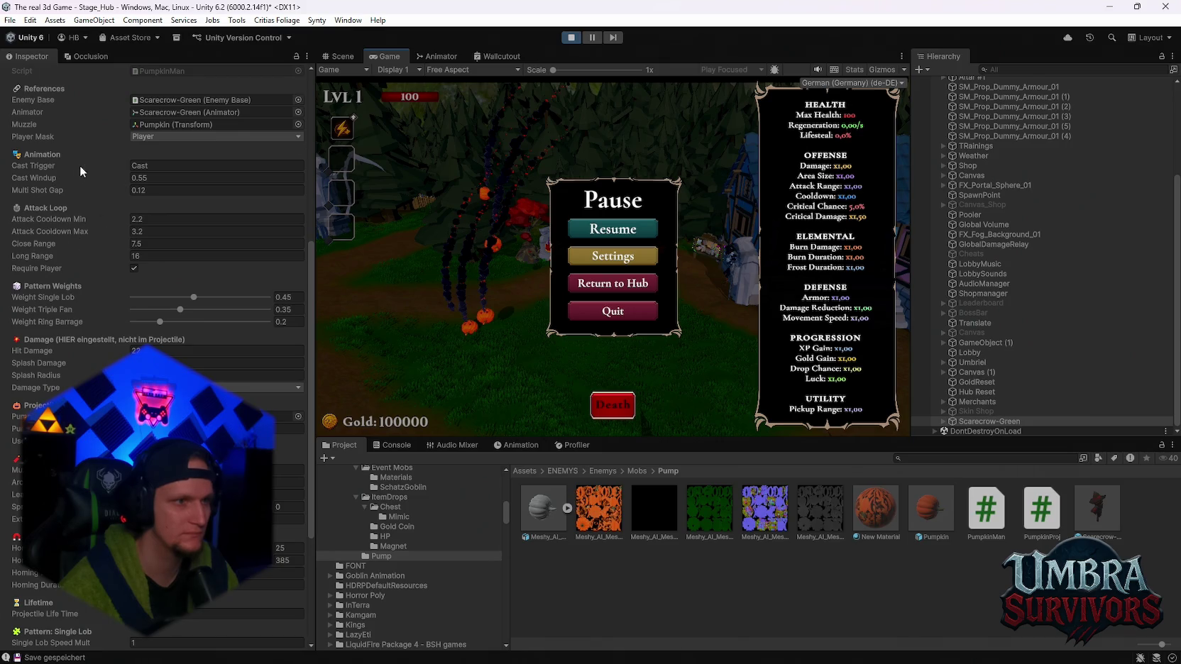
scroll(96, 233, up, 2)
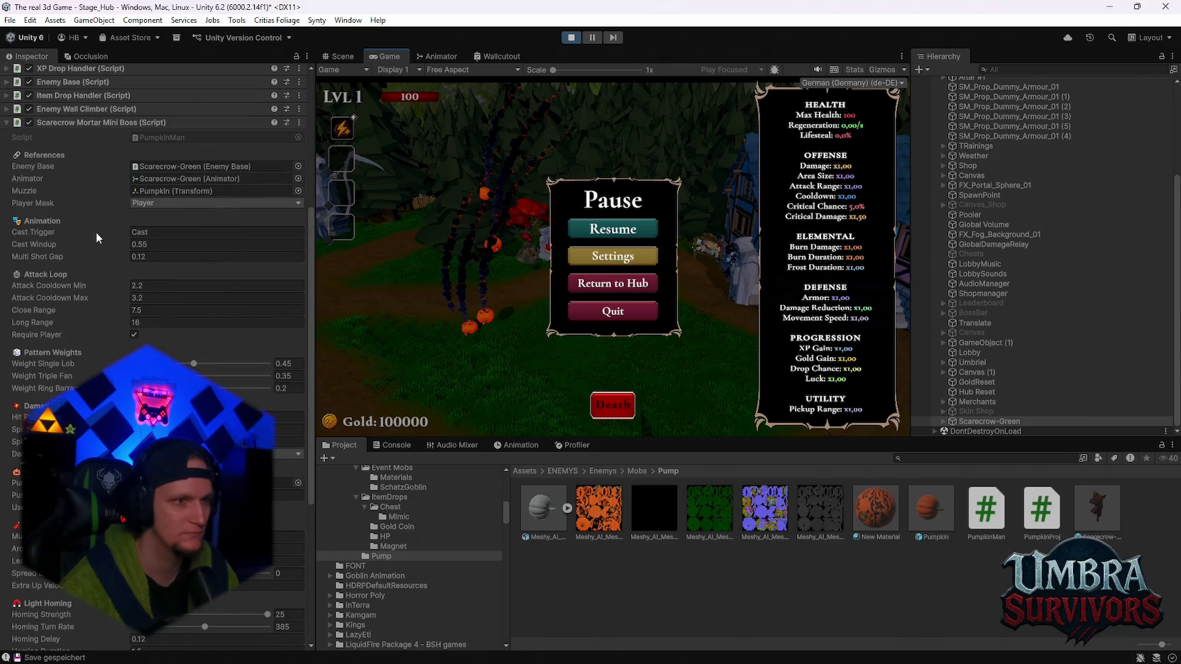
scroll(96, 242, down, 5)
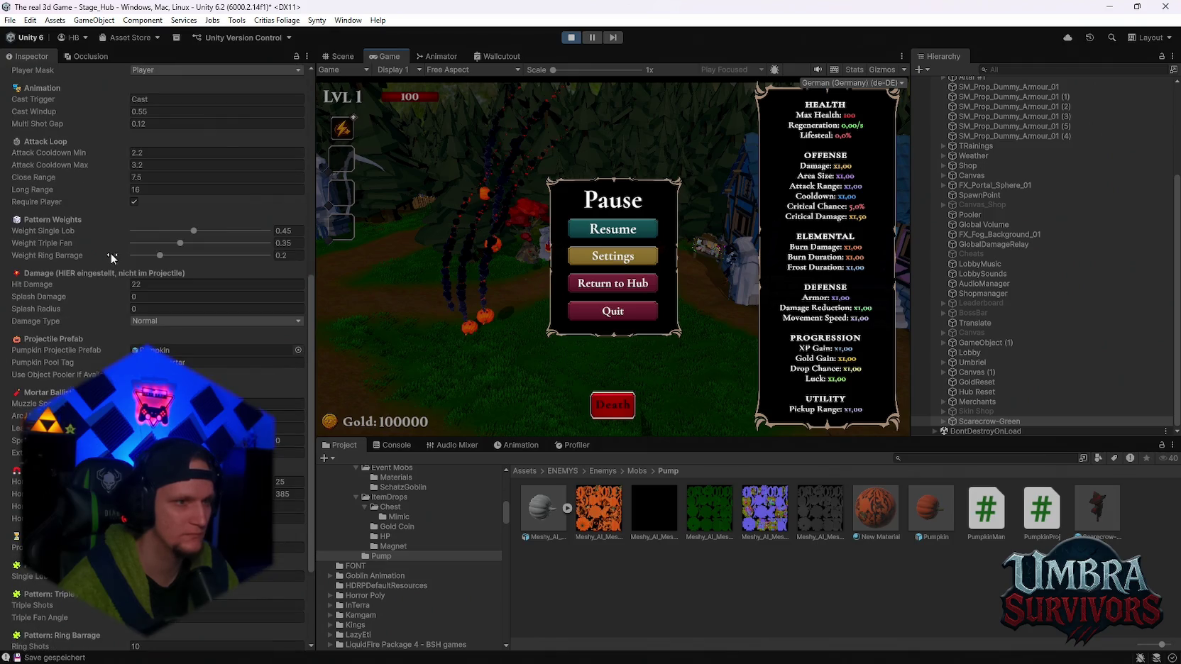
scroll(163, 338, down, 4)
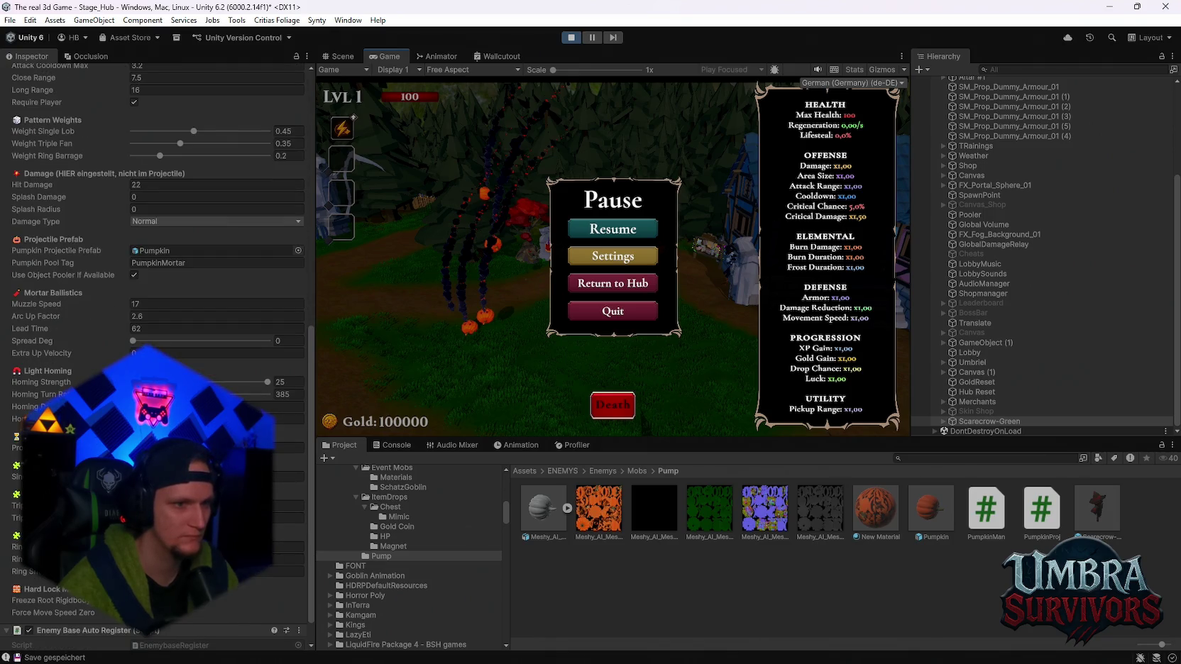
key(Escape)
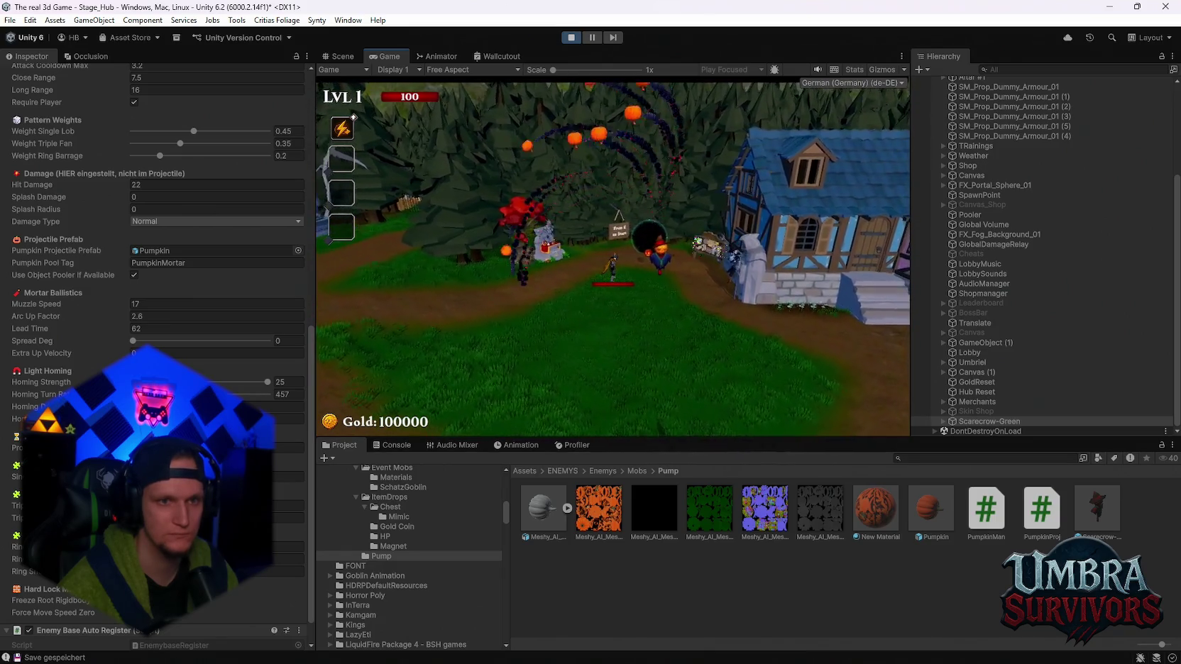
Raise the Homing Turn Rate to 562 during another pause and keep playtesting
key(Escape)
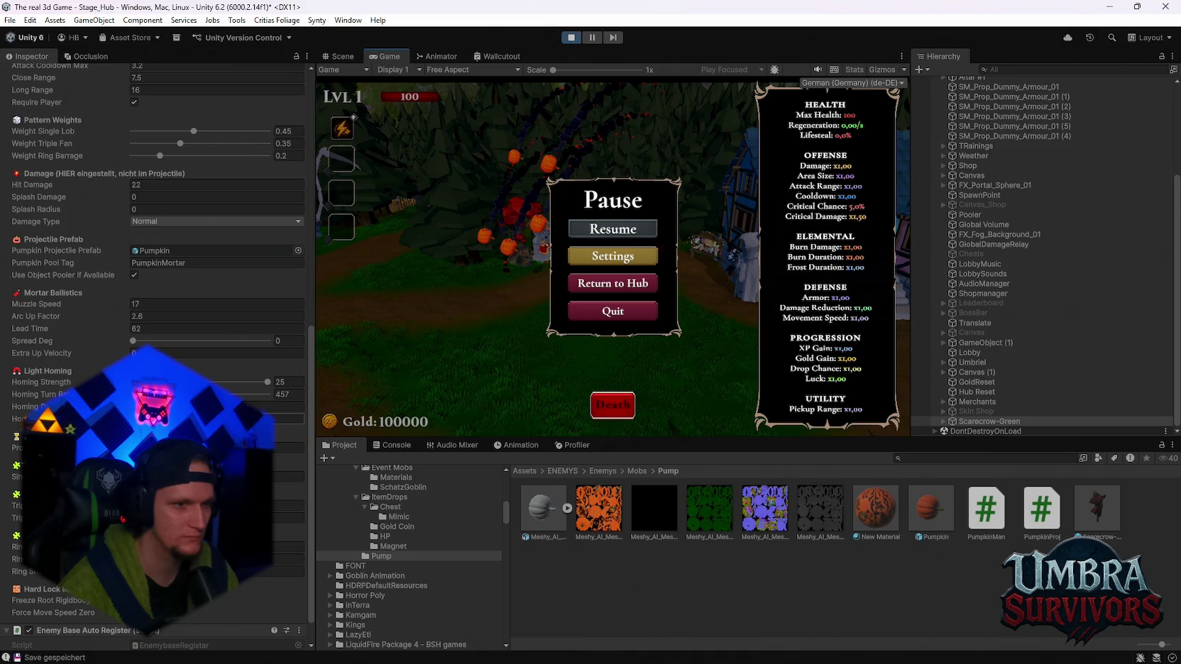
click(649, 231)
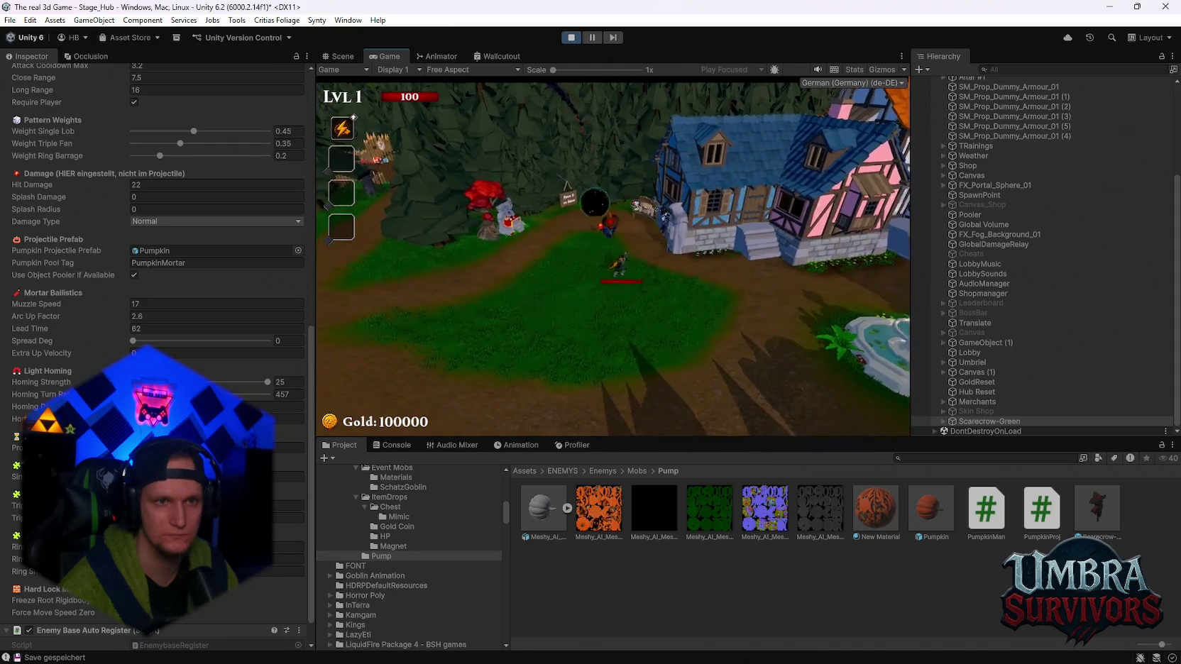
key(Escape)
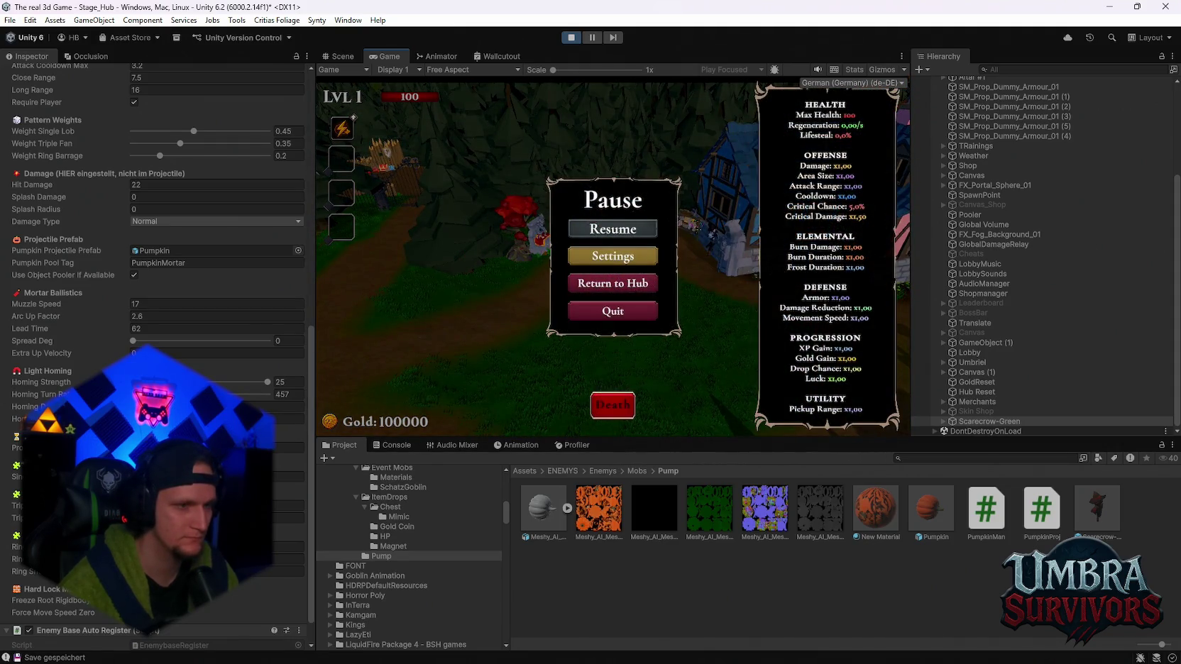
scroll(115, 284, up, 3)
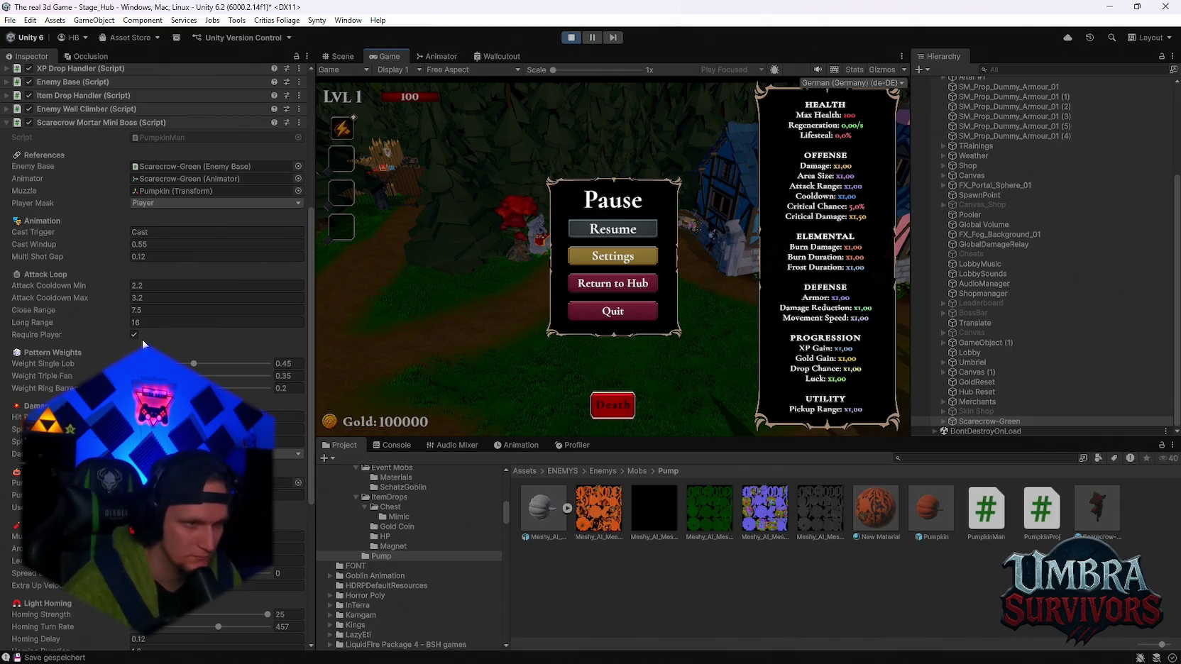
scroll(152, 354, down, 2)
scroll(152, 355, down, 2)
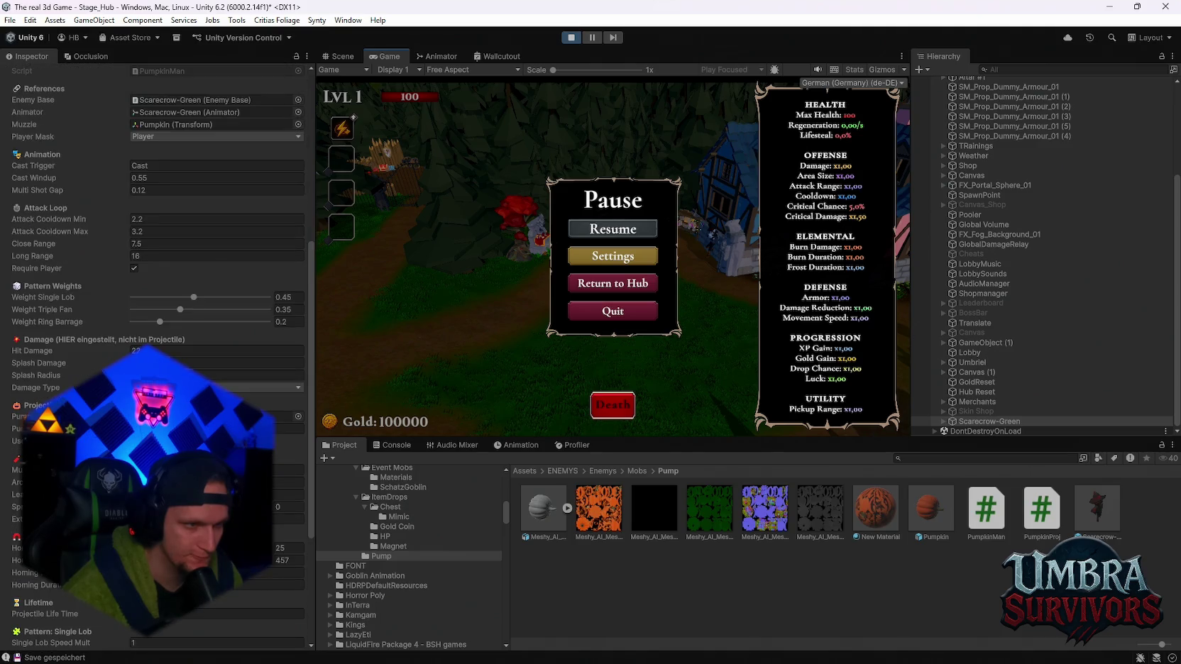
scroll(152, 354, down, 6)
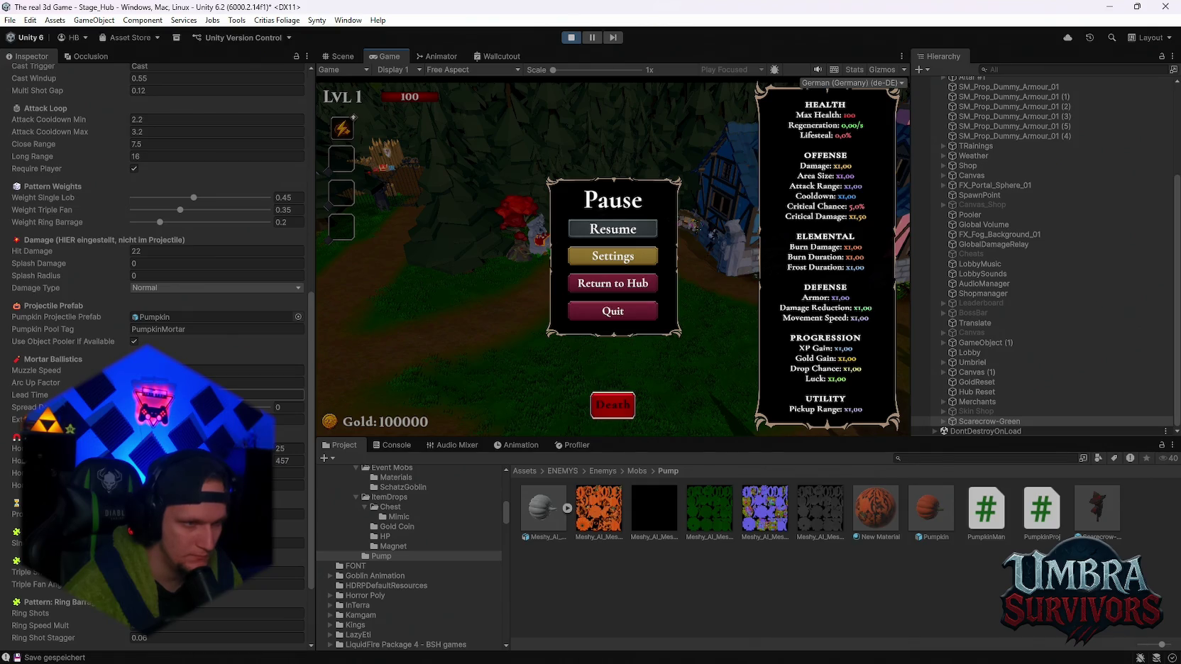
scroll(153, 354, down, 2)
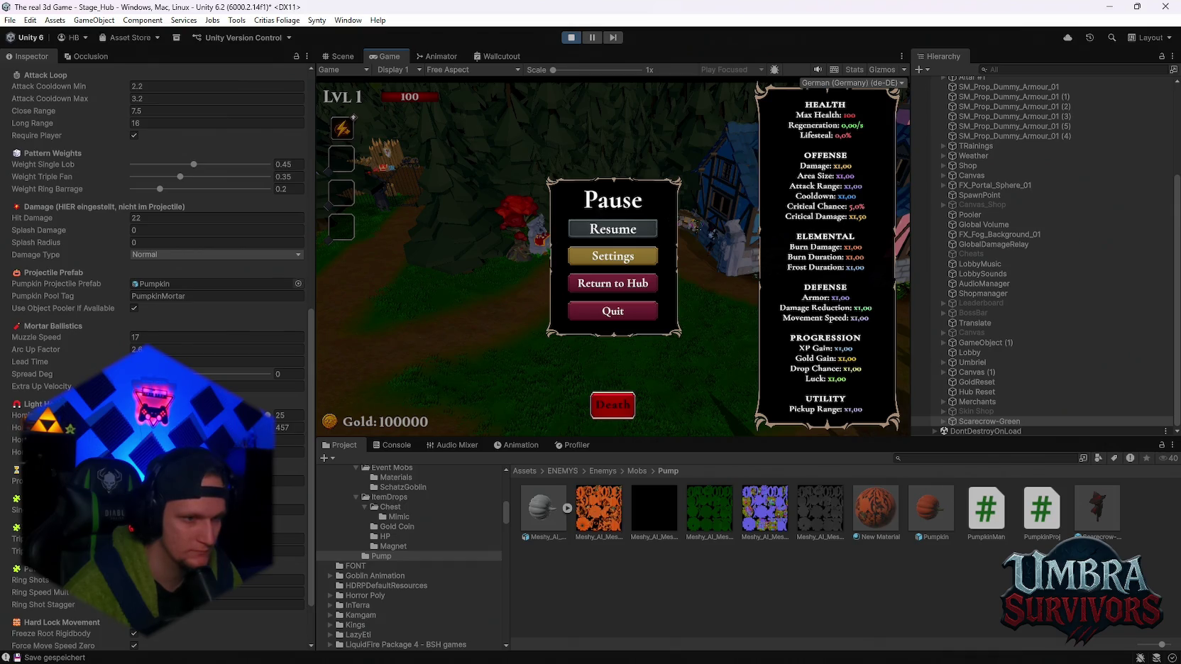
key(Escape)
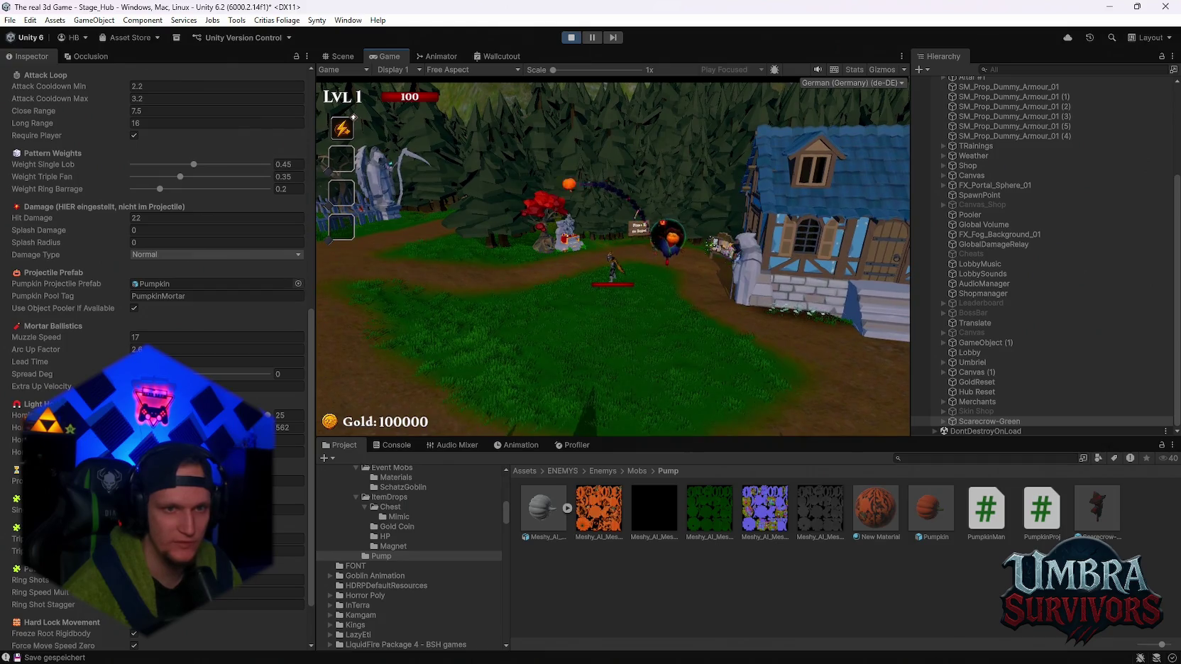
key(Escape)
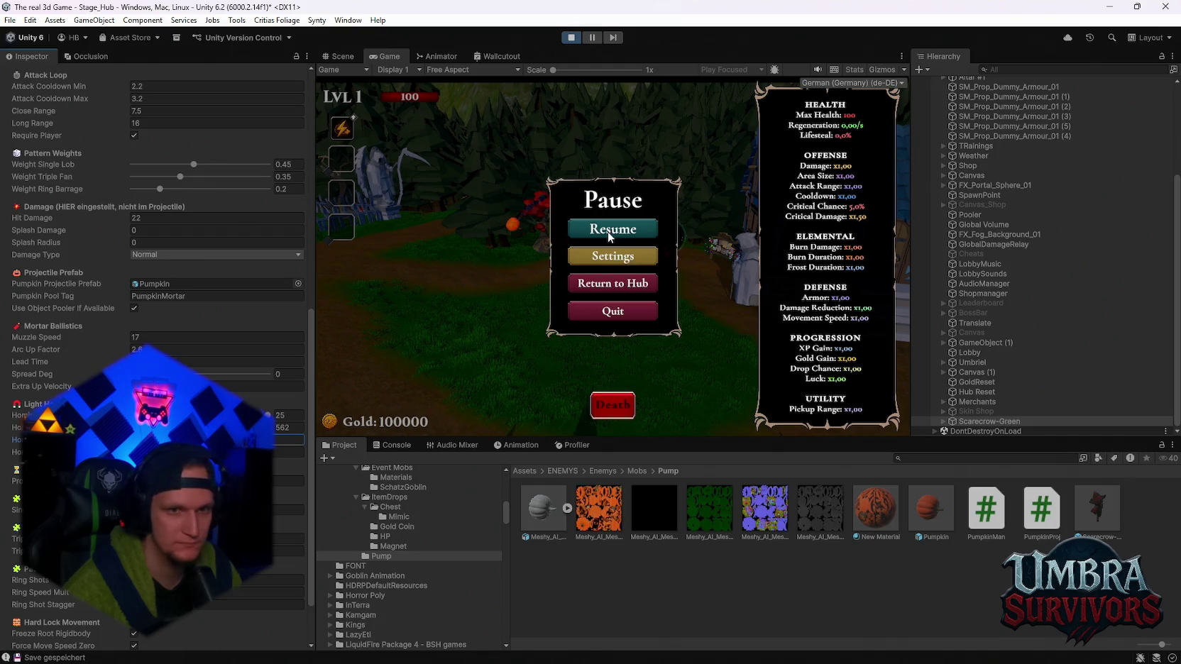
key(Escape)
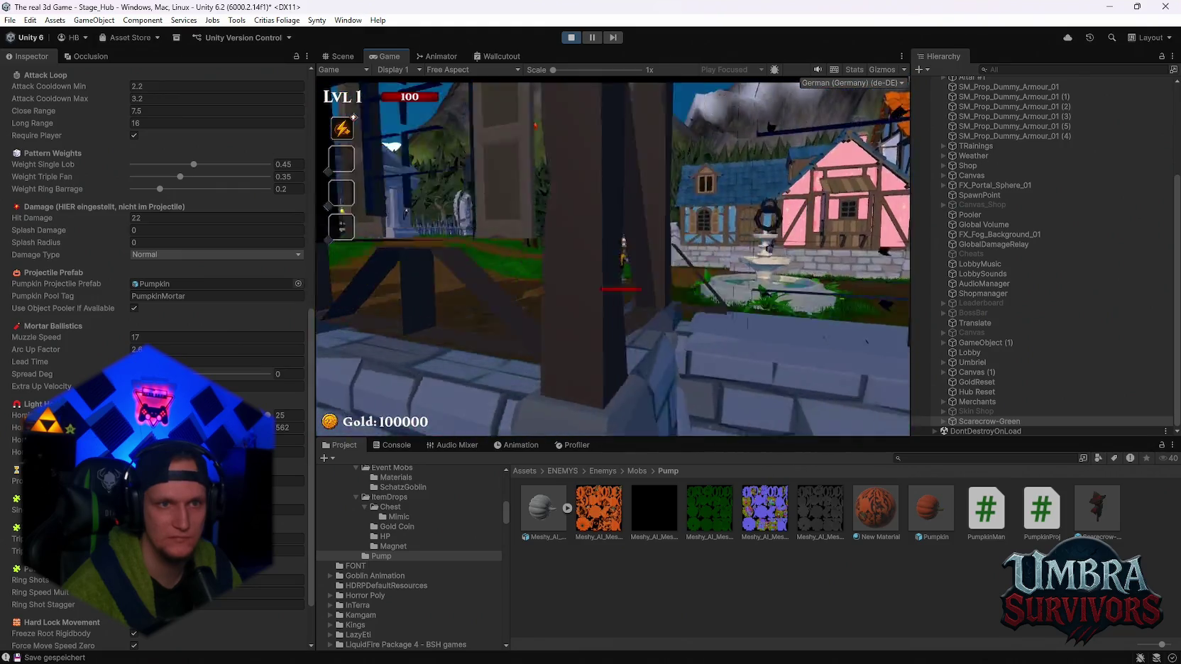
Play the forest encounter until pumpkin hits drop health to 0, then stop the game
key(Escape)
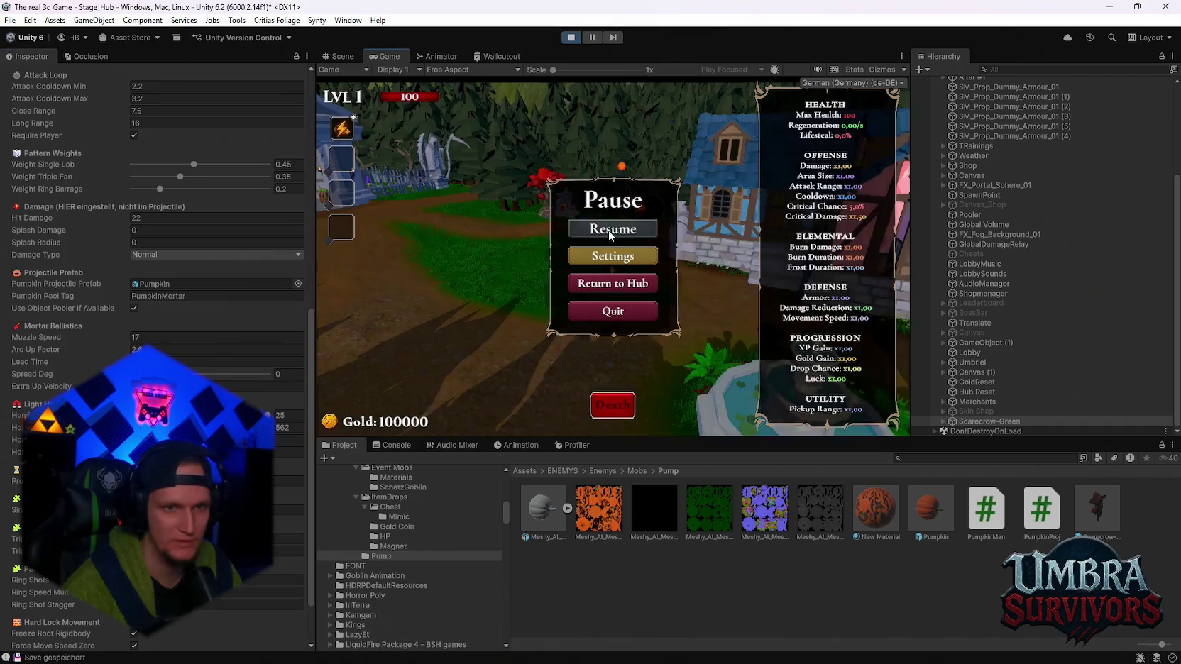
key(Escape)
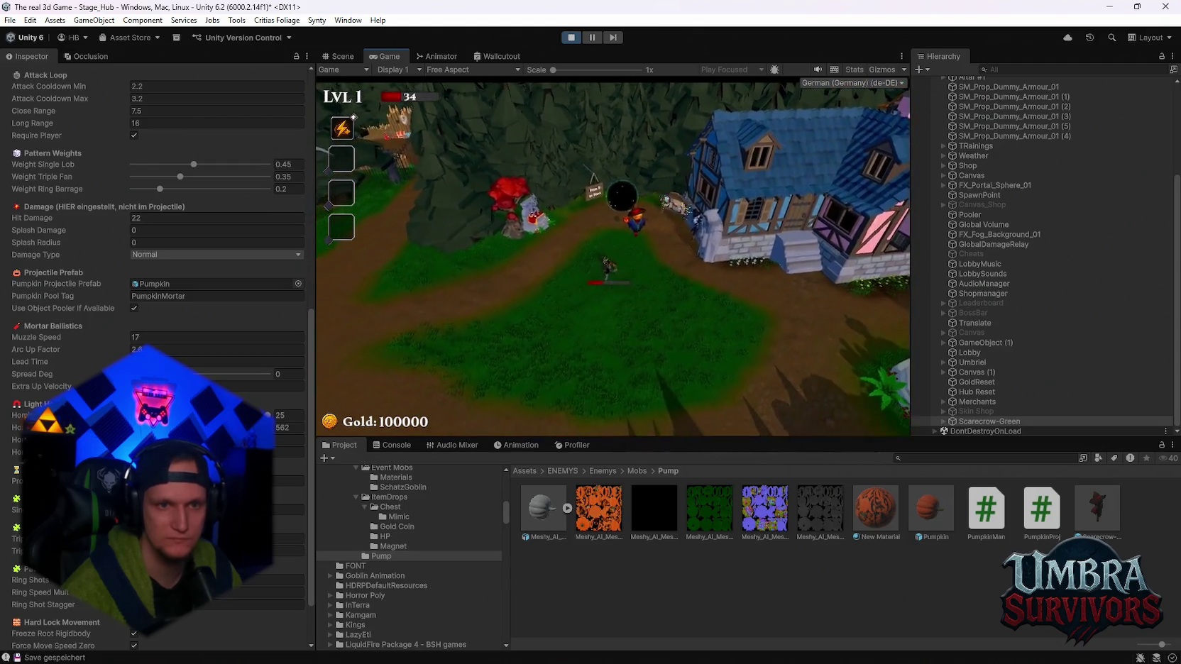
key(space)
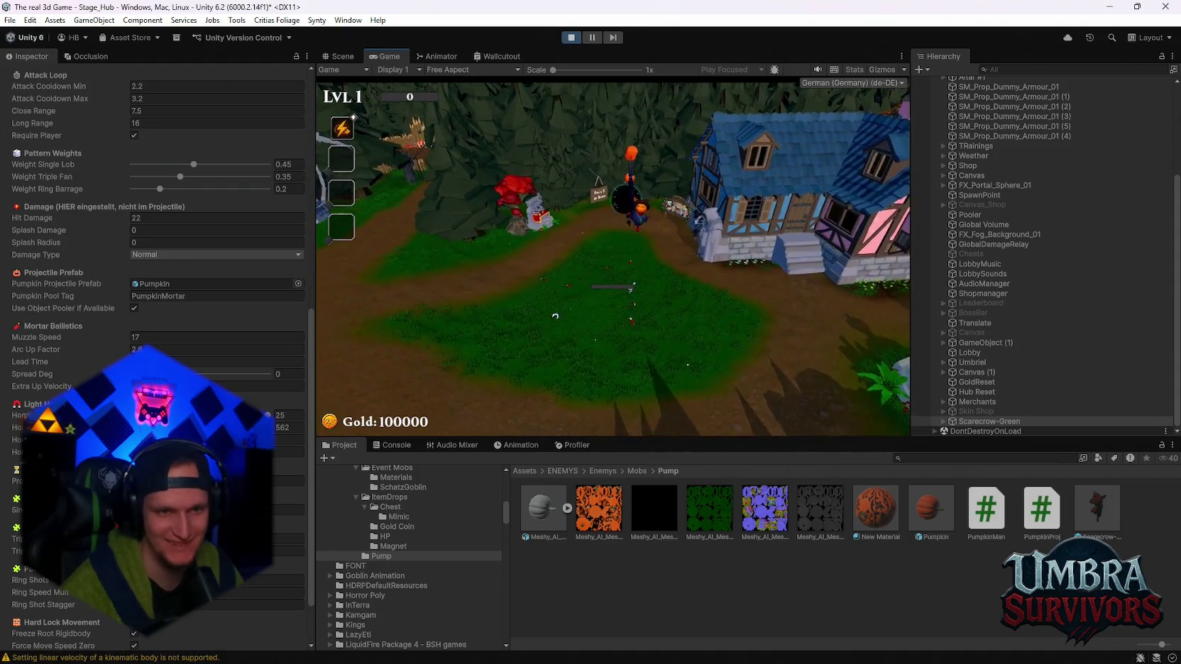
key(Escape)
scroll(181, 366, down, 2)
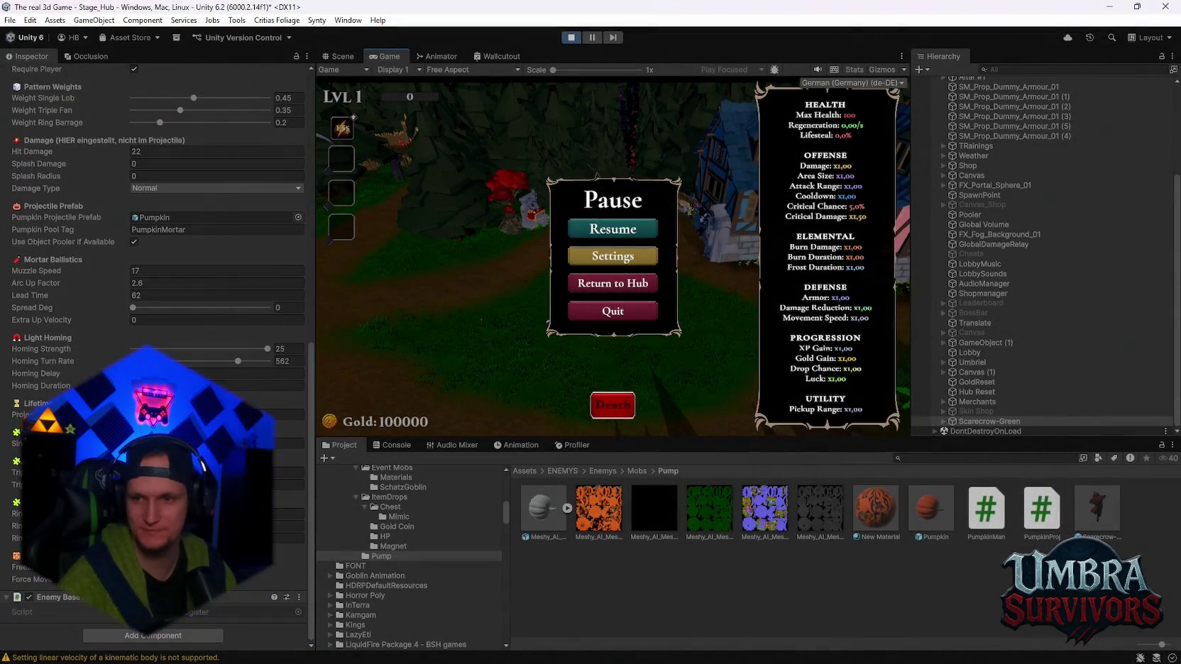
click(575, 38)
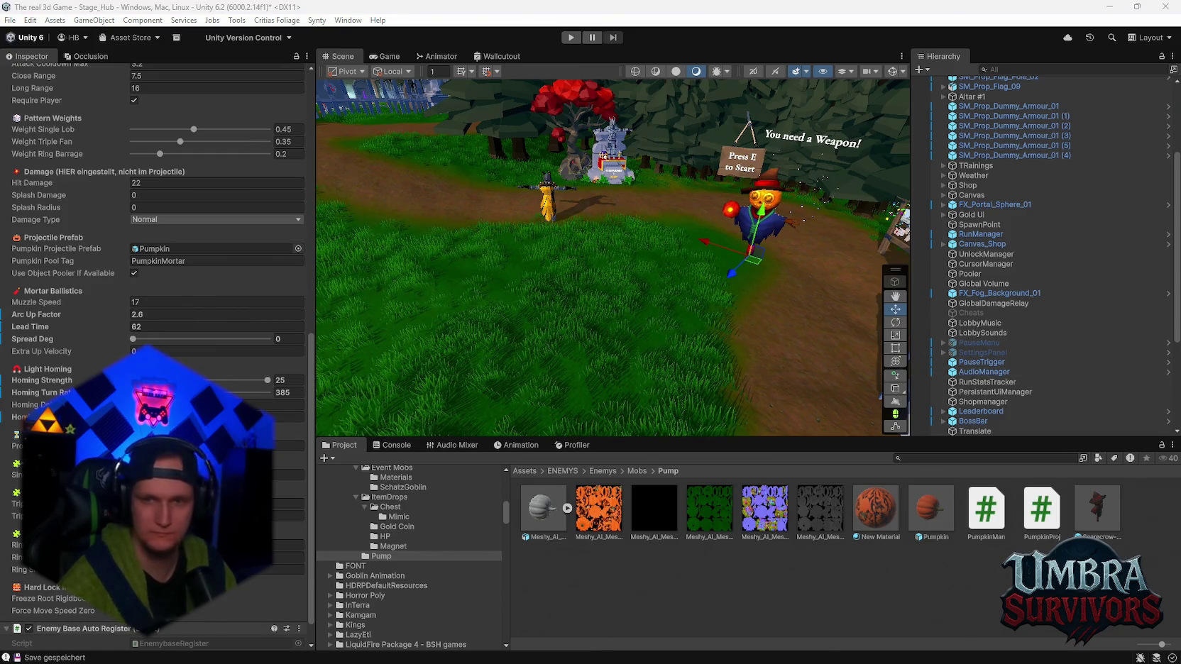
Enter 562 as Homing Turn Rate in the enemy script's Light Homing section
click(284, 405)
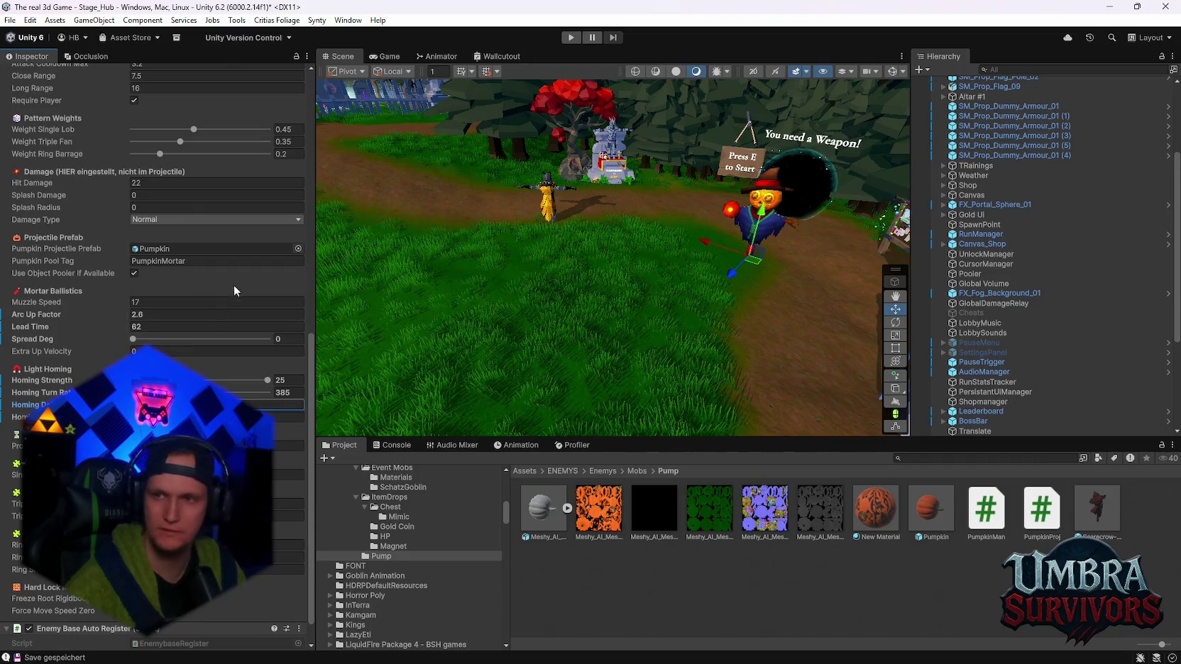
scroll(234, 213, up, 5)
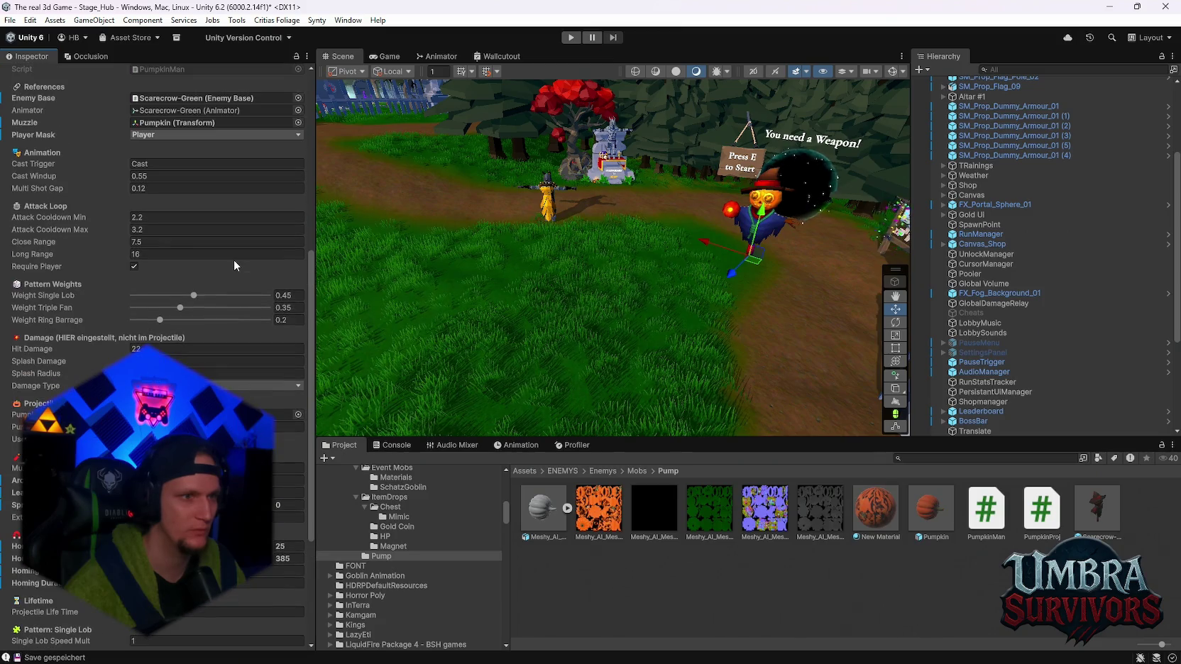
scroll(238, 323, down, 4)
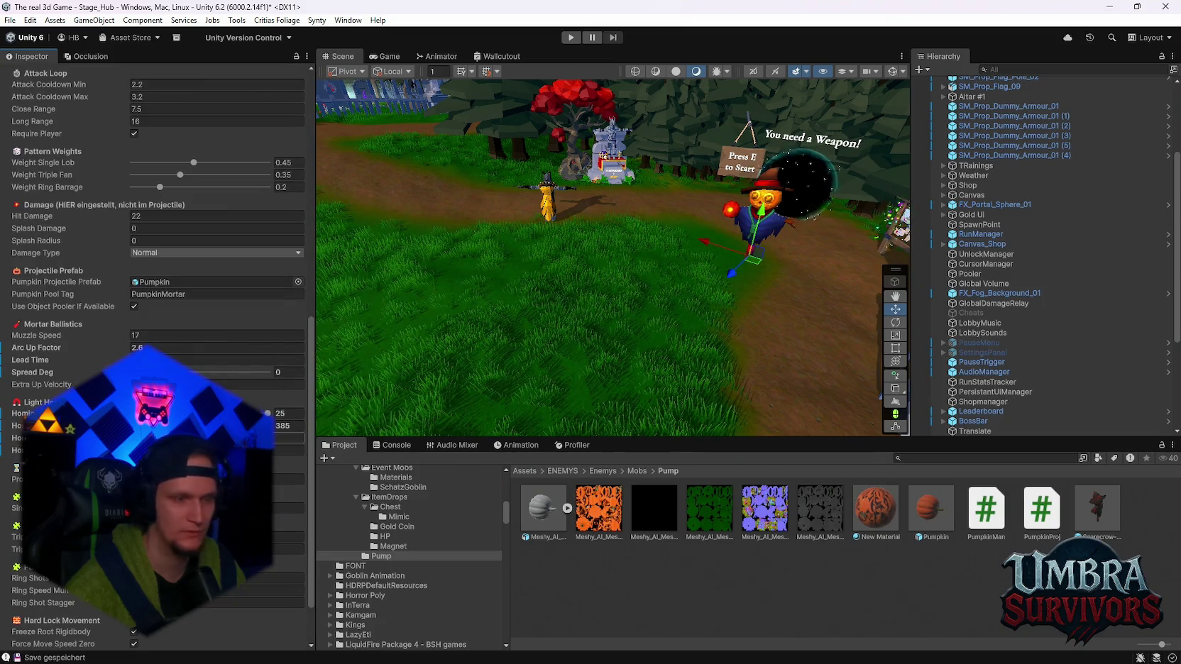
click(296, 425)
text(65)
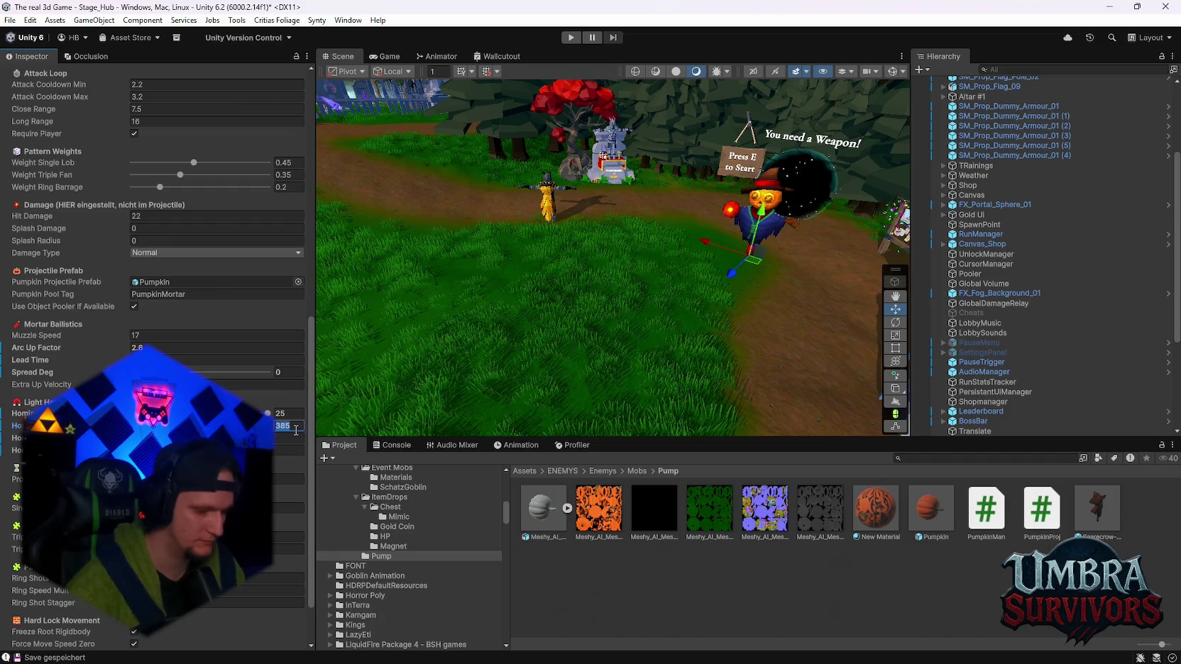
key(BackSpace)
key(BackSpace)
text(562)
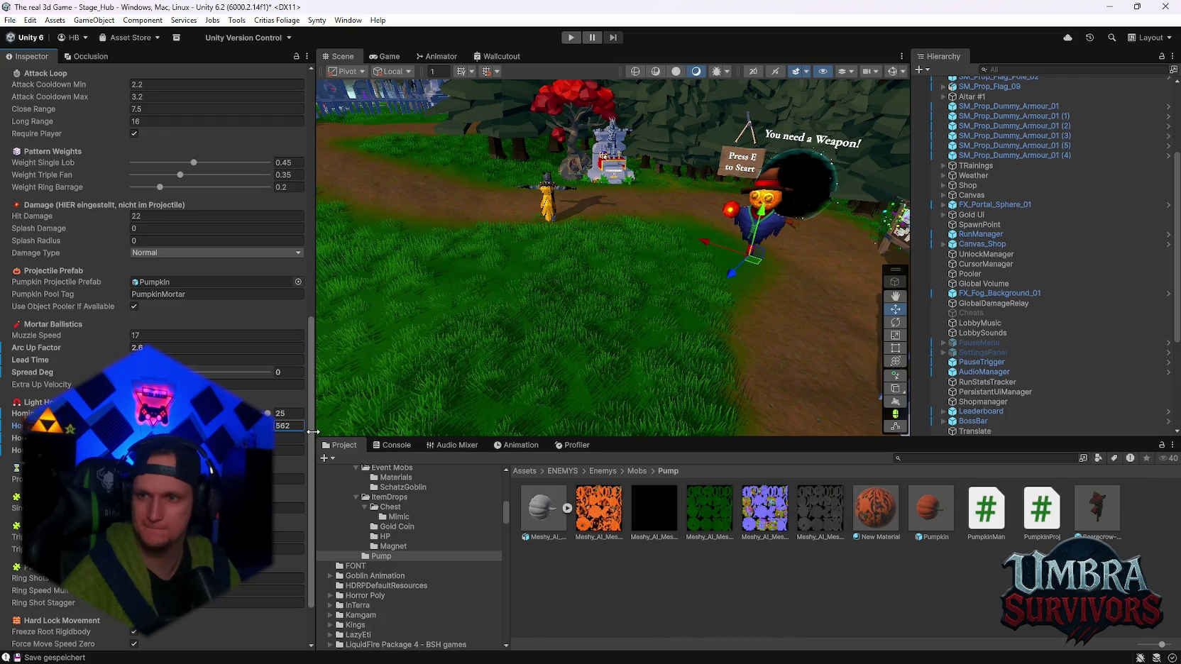
scroll(285, 393, down, 3)
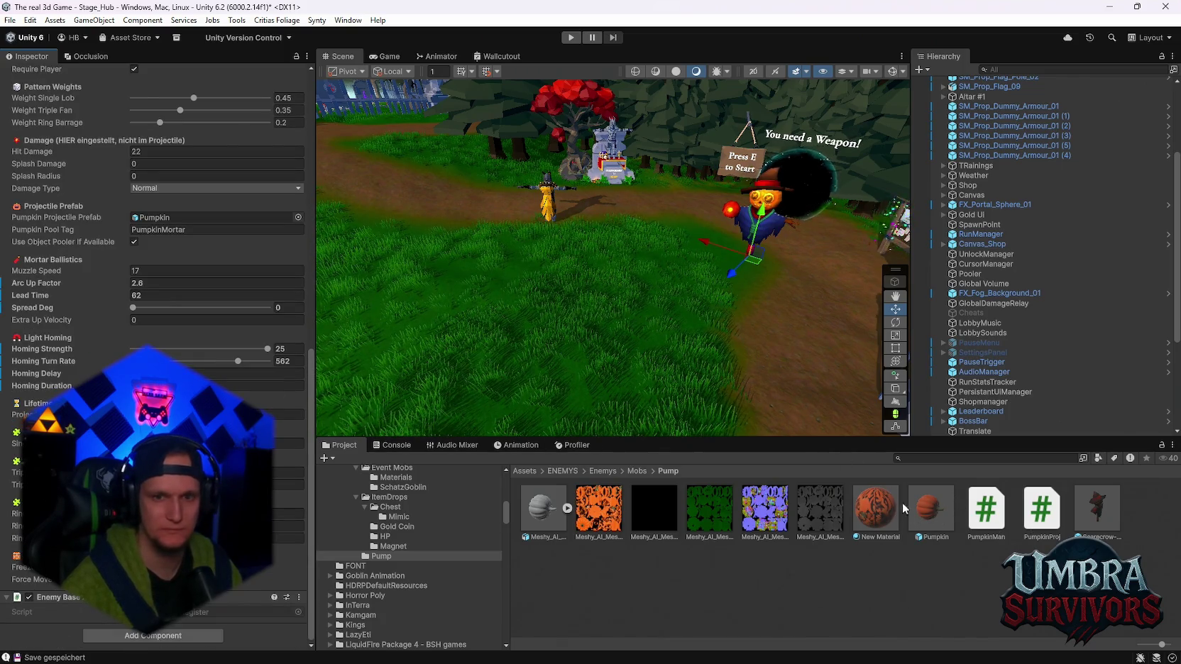
Select the Pumpkin prefab, playtest walking toward the pumpkin enemy, then stop playing
click(930, 508)
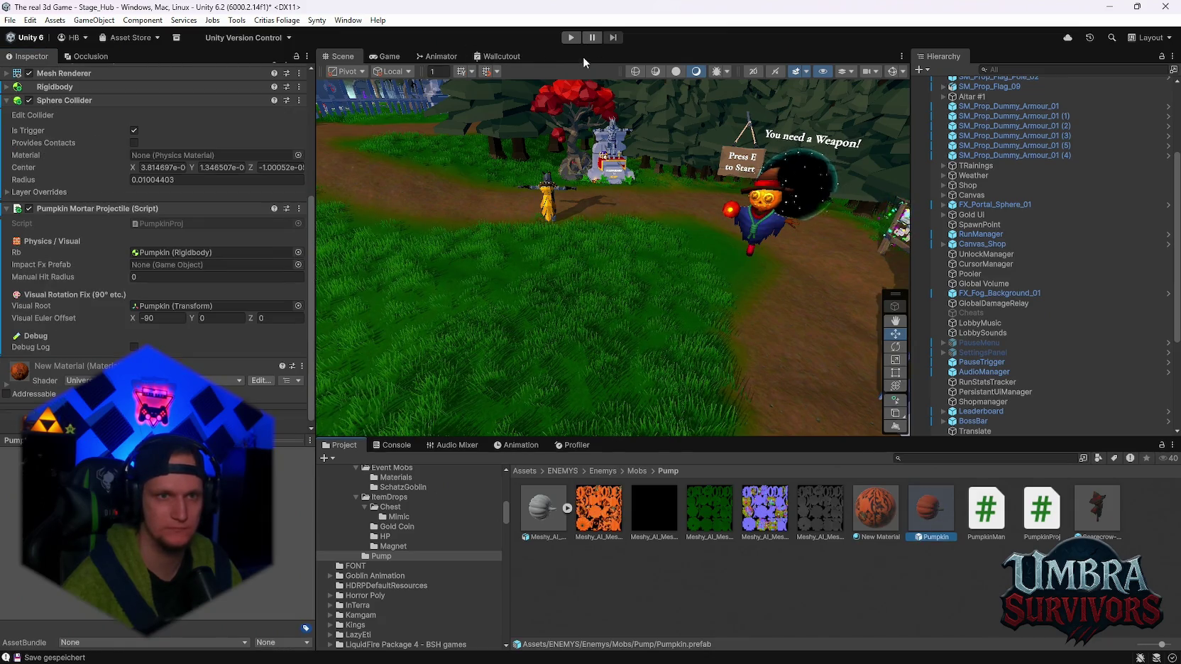
click(571, 38)
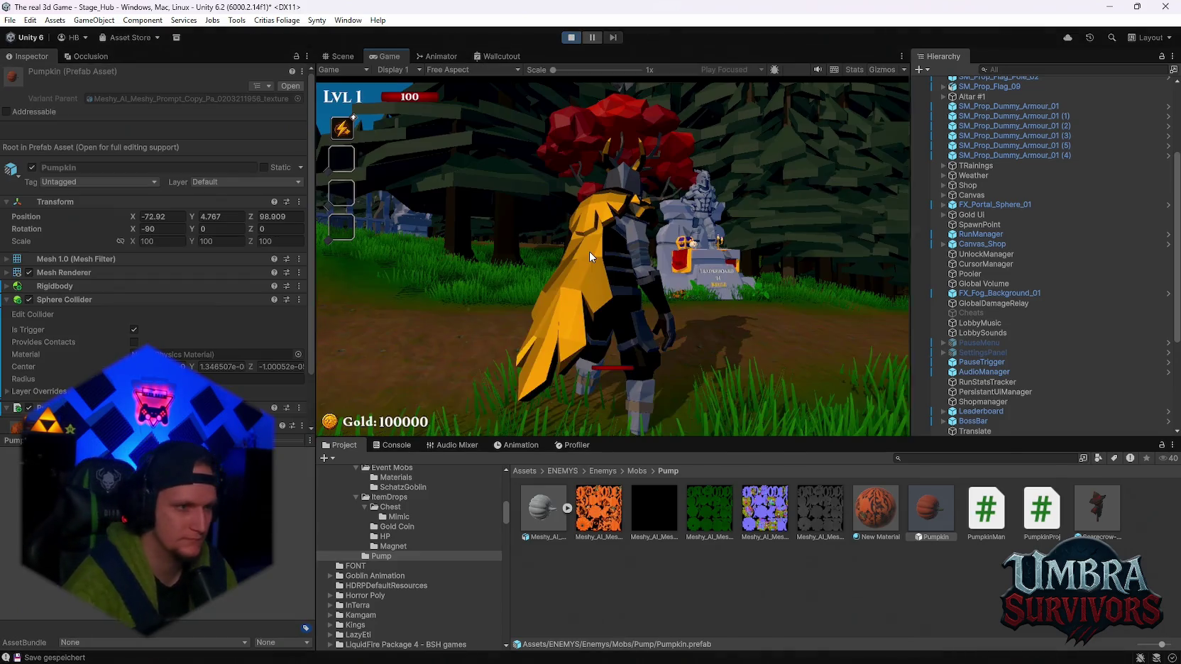
key(w)
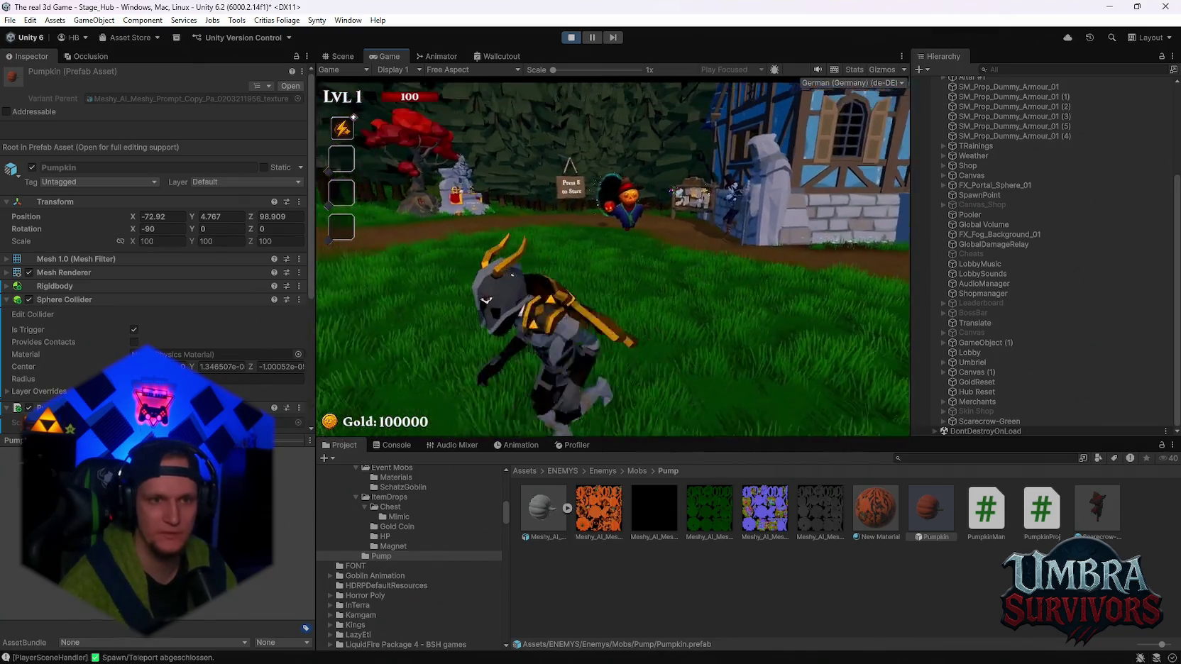
key(w)
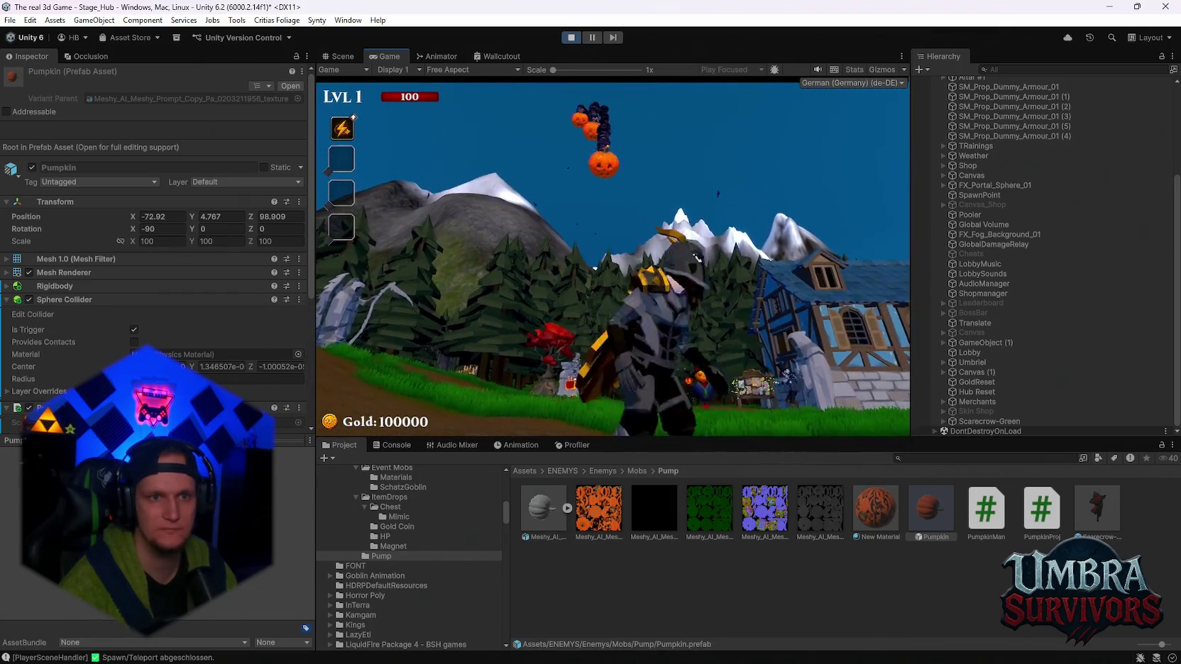
key(w)
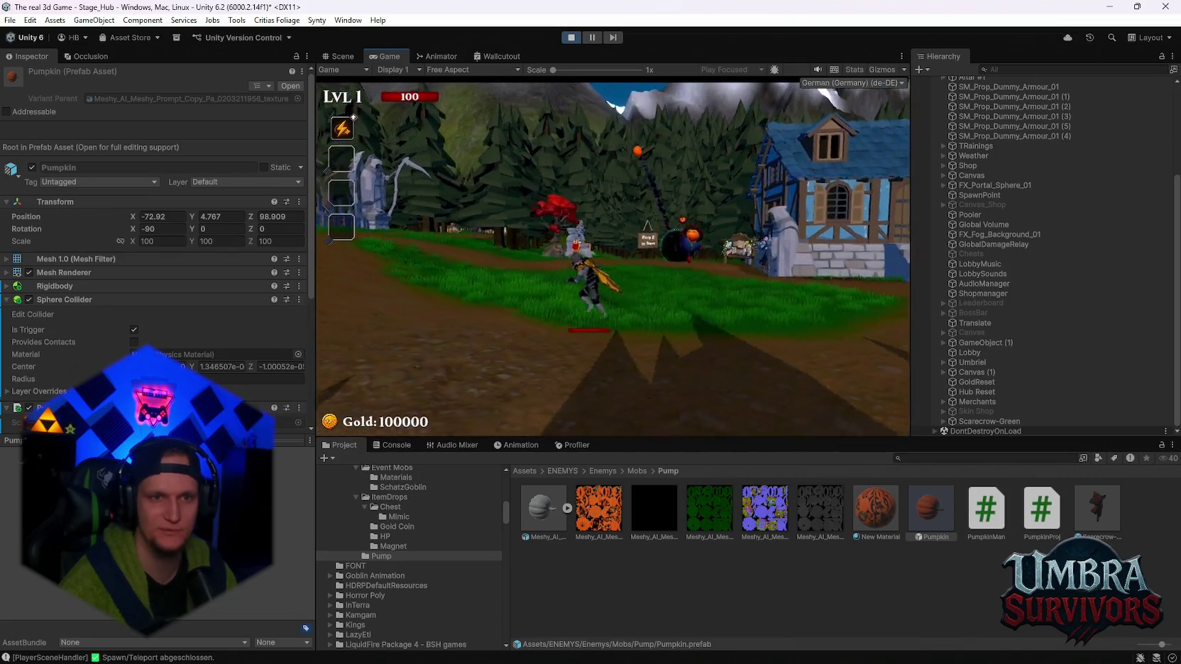
key(w)
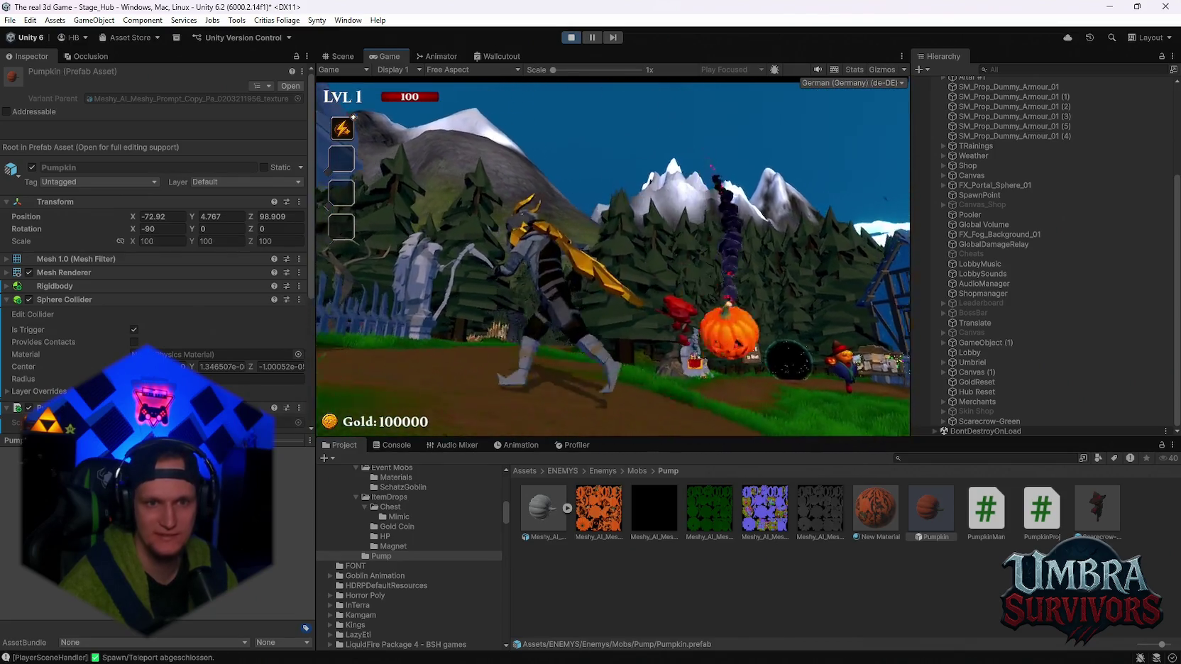
key(Escape)
click(570, 37)
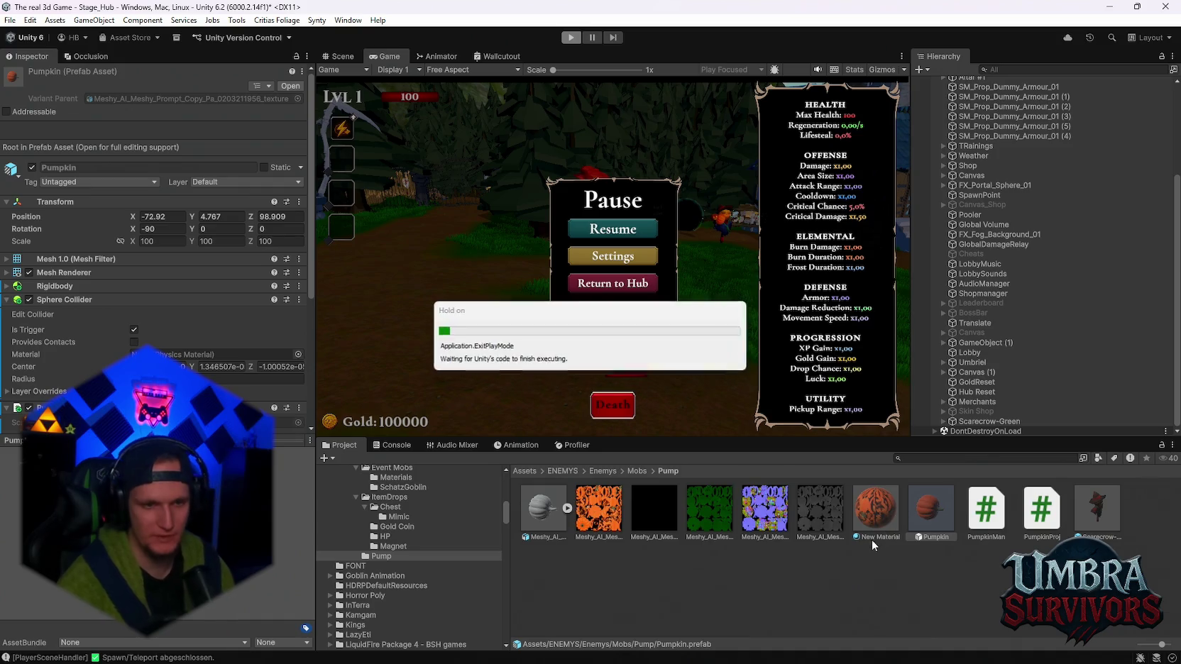
click(921, 459)
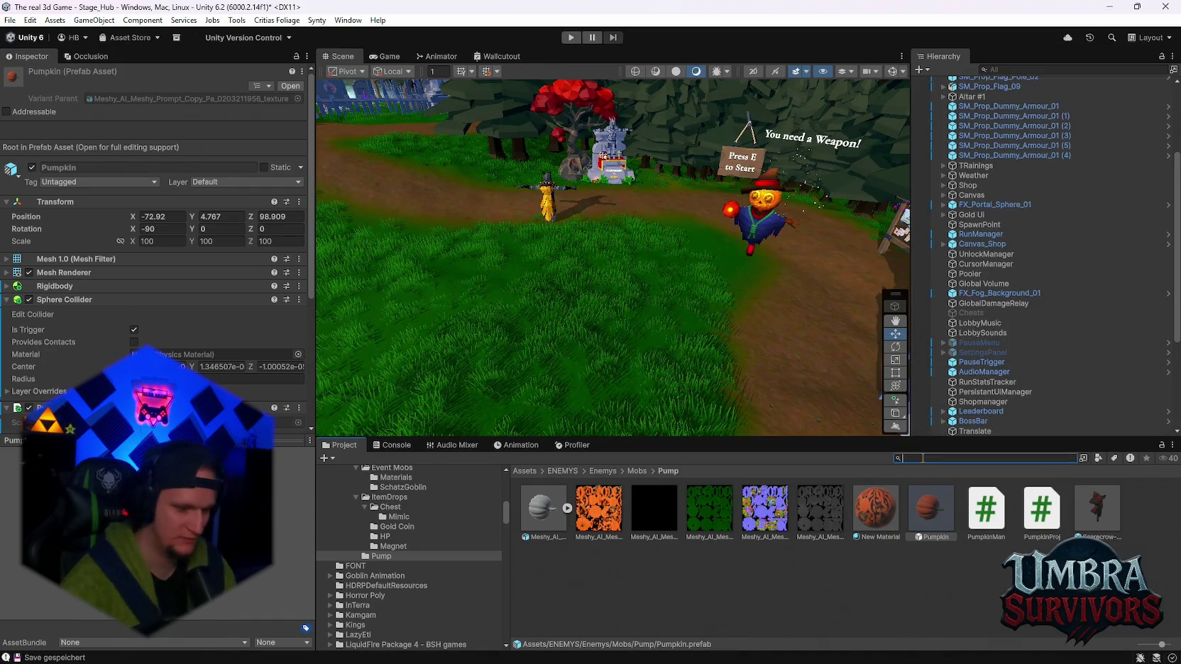
Filter assets by 'flame' and preview CFX_DoubleFlameA, CFX_FlameA Looped, FlamethrowerPointyPurple and FlamethrowerSprayYellow
text(flame)
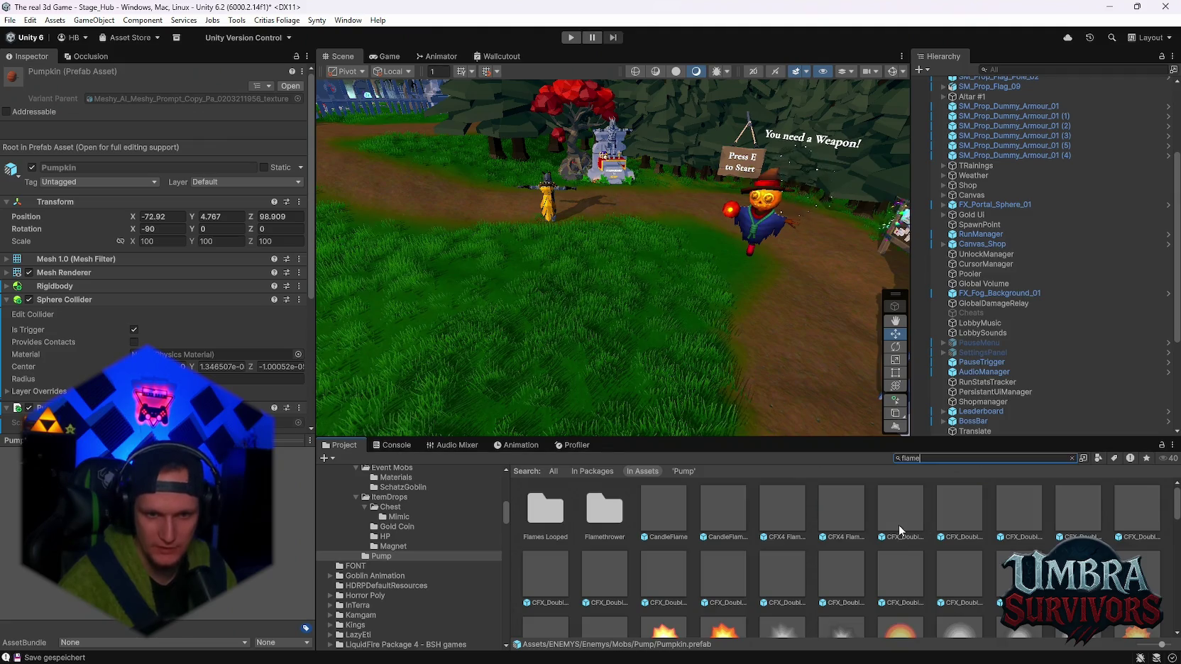
double_click(846, 525)
click(904, 513)
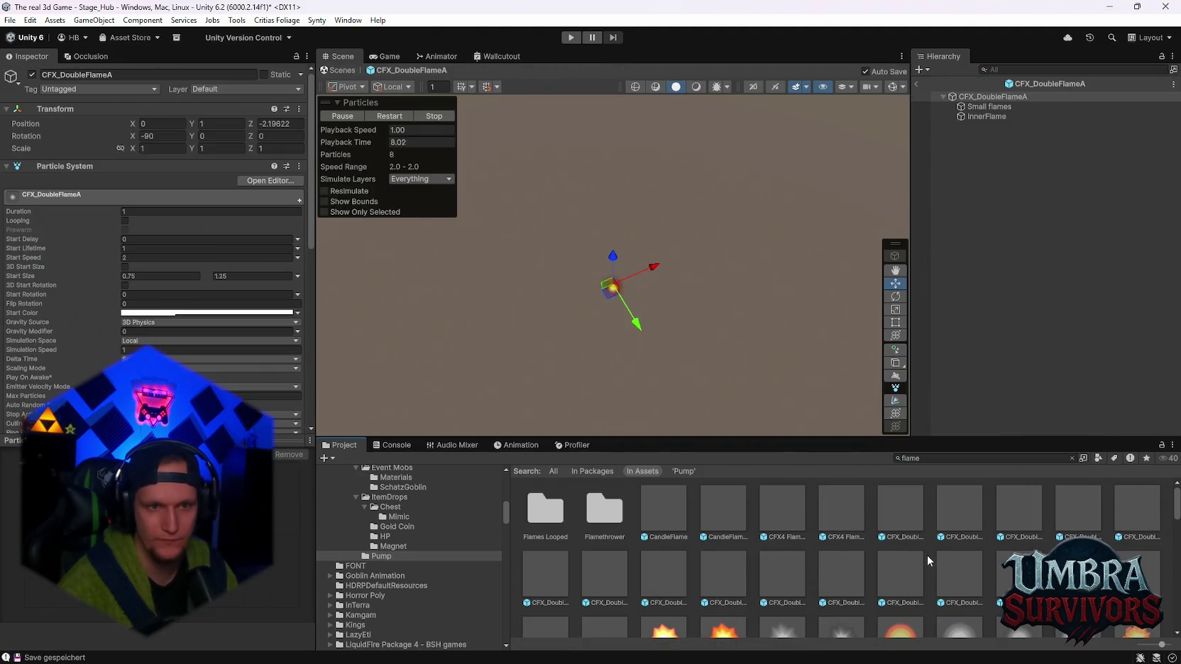
scroll(927, 556, down, 3)
double_click(964, 528)
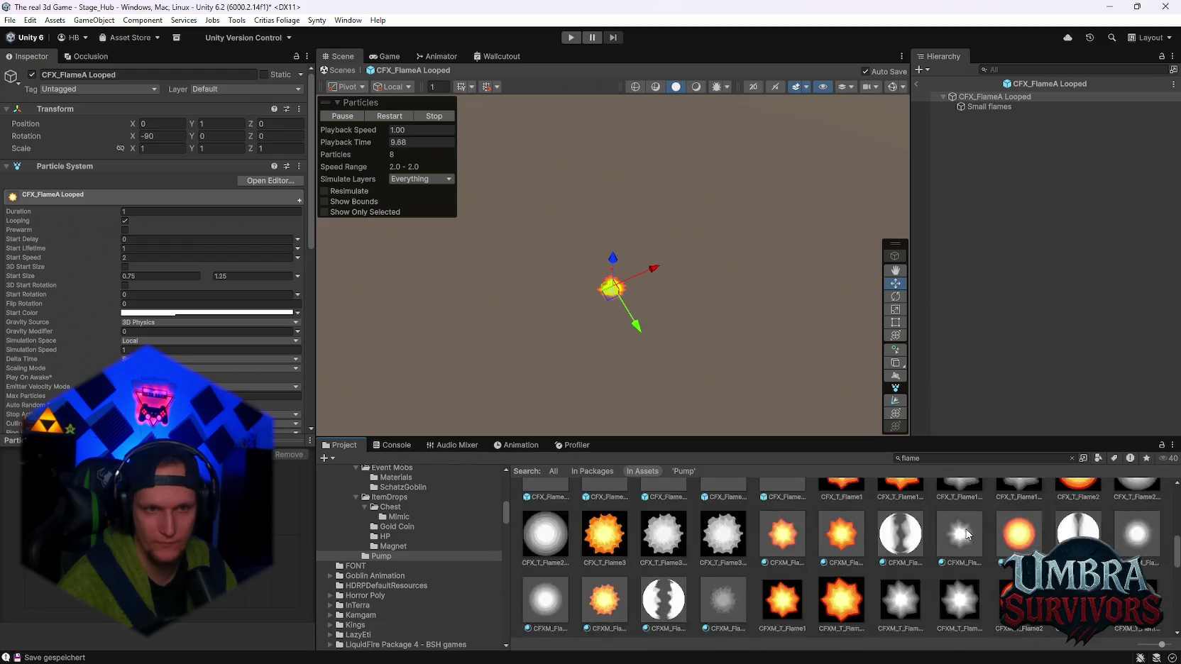
scroll(959, 532, down, 4)
double_click(954, 543)
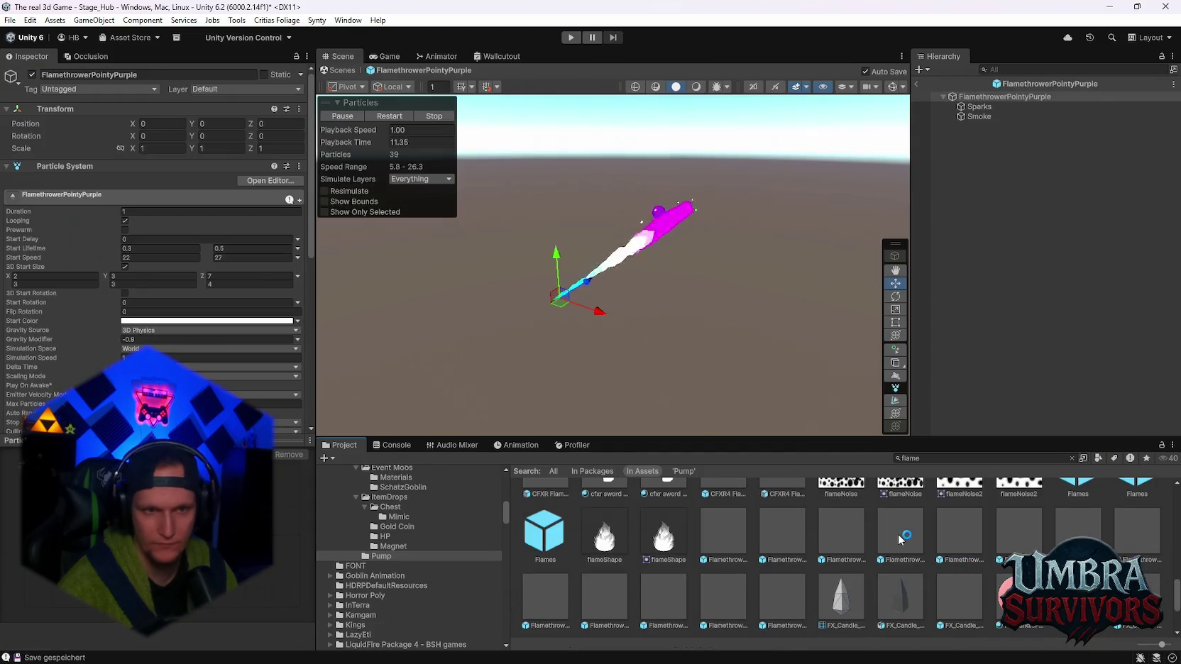
scroll(773, 533, down, 1)
click(764, 526)
double_click(764, 526)
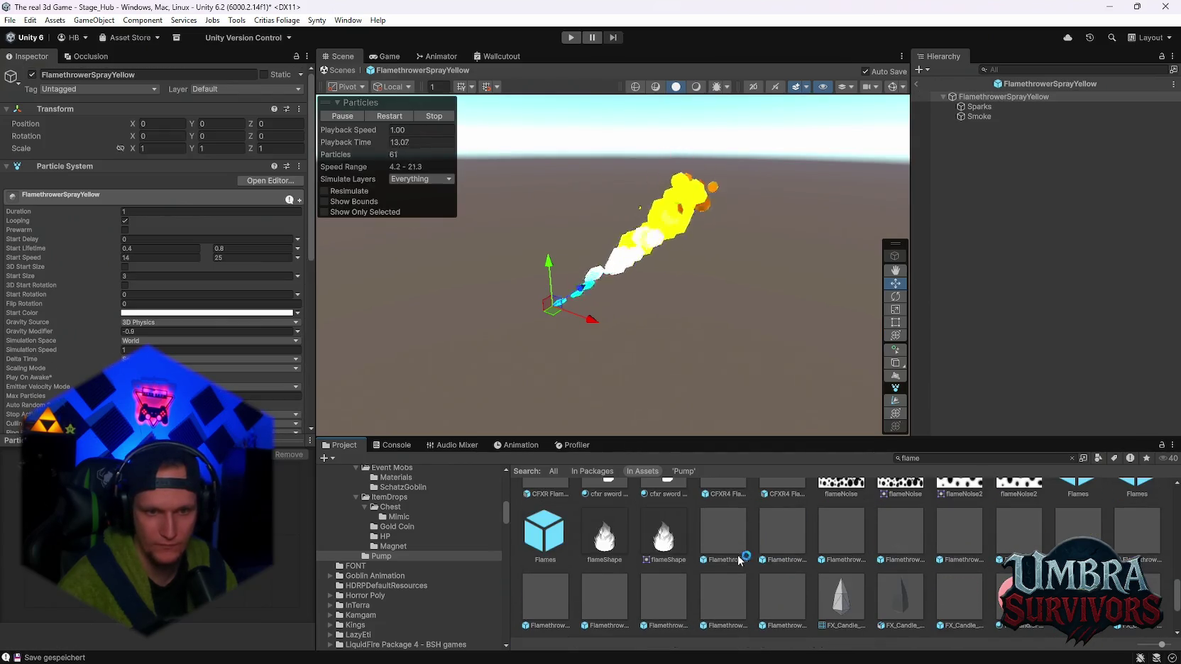
Preview FX_CandleFlame_Single 1, FX_Trap_FlameHead_Fire, FX_FlameThrower_02, FlamethrowerSprayBlue and CFXR Flame Plain (unstable, fine)
double_click(738, 529)
scroll(741, 530, down, 1)
double_click(599, 533)
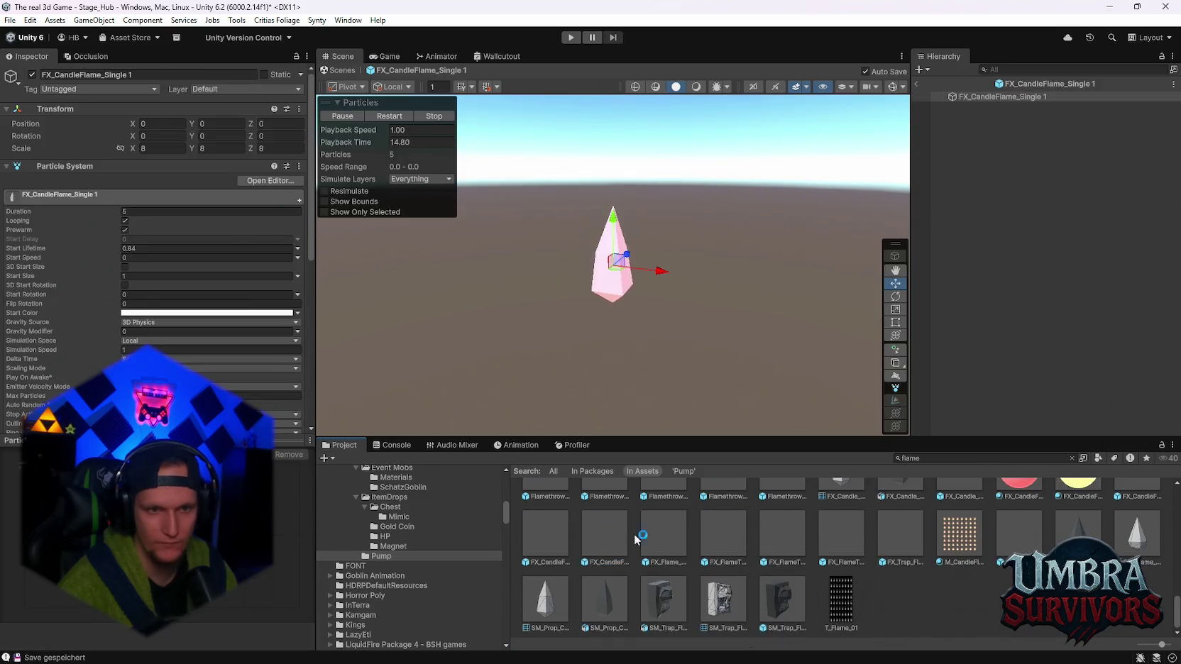
double_click(674, 536)
click(899, 539)
double_click(899, 539)
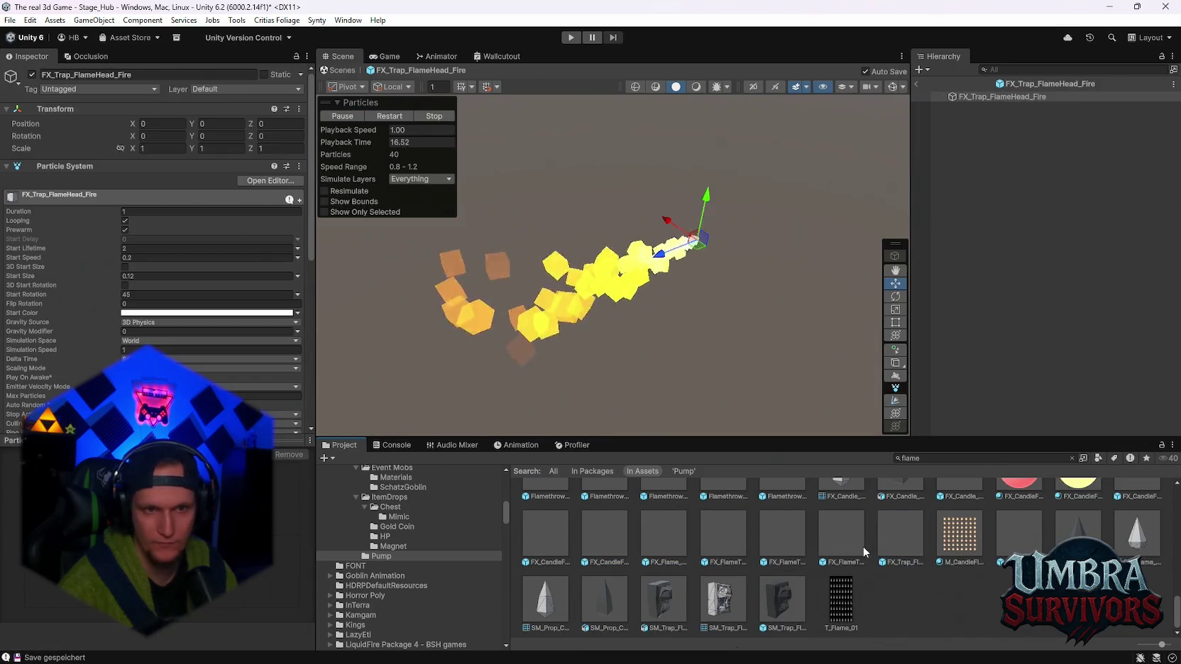
scroll(863, 546, up, 2)
double_click(783, 561)
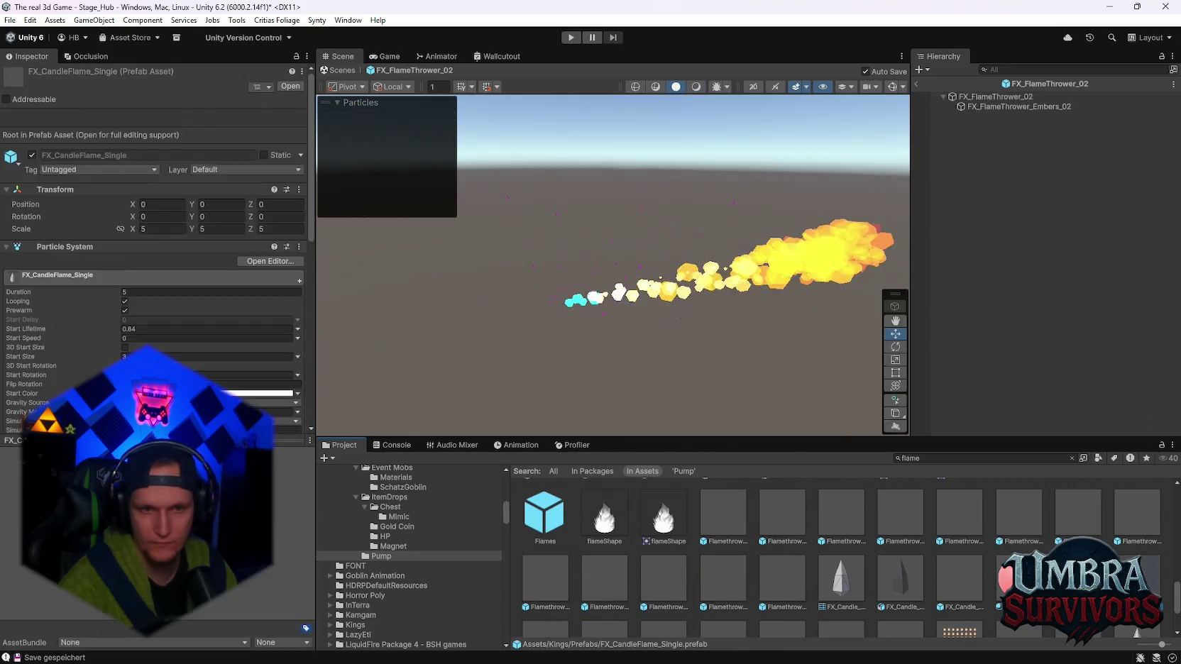
double_click(841, 578)
scroll(773, 560, up, 2)
double_click(774, 560)
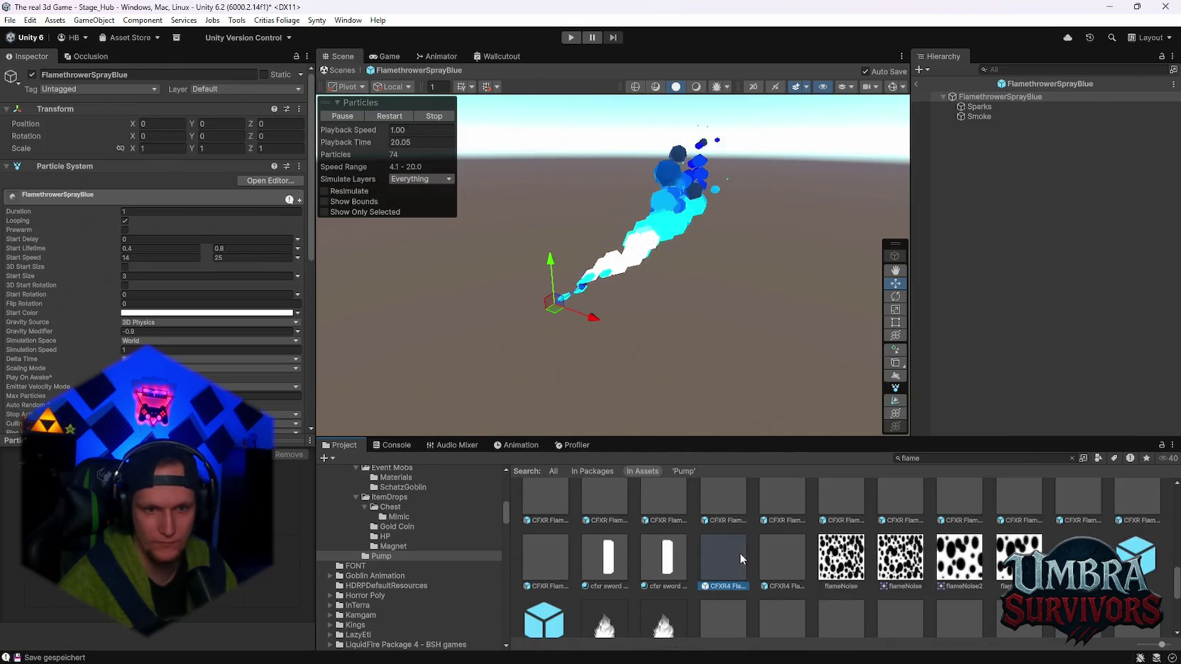
double_click(723, 557)
Preview CFXR Flame Crisp, its calm fine variant, CFXR Flame Plain and CFX_DoubleFlameC White Looped
scroll(582, 563, up, 1)
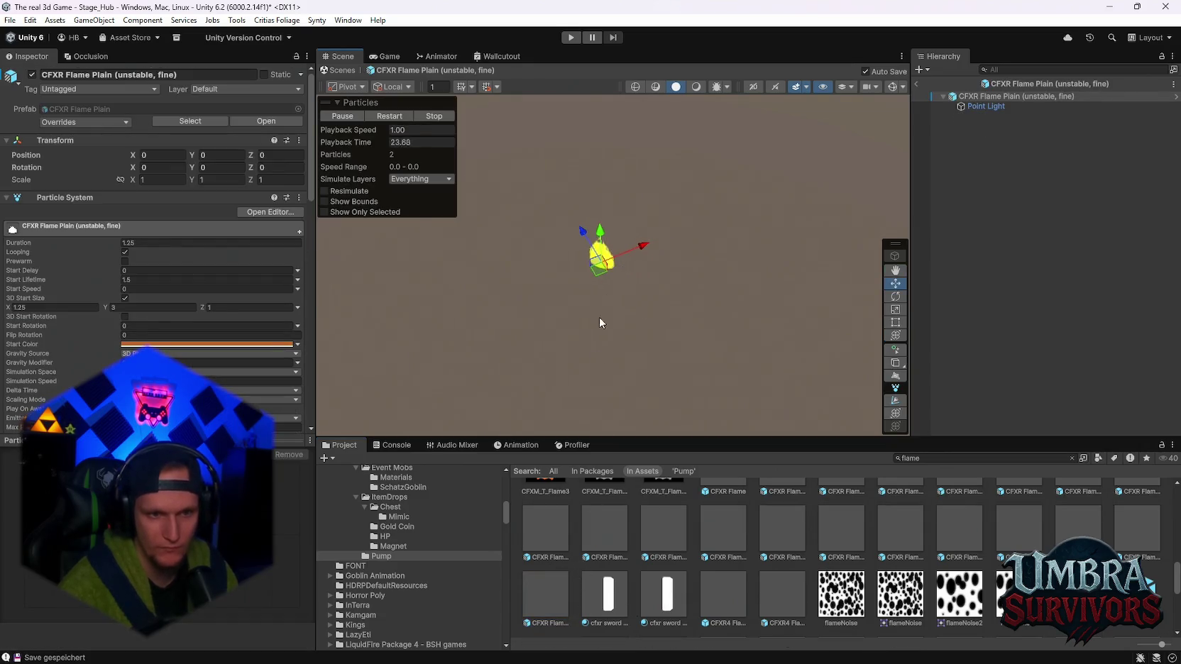
scroll(601, 497, down, 3)
scroll(552, 499, up, 2)
double_click(561, 510)
double_click(667, 528)
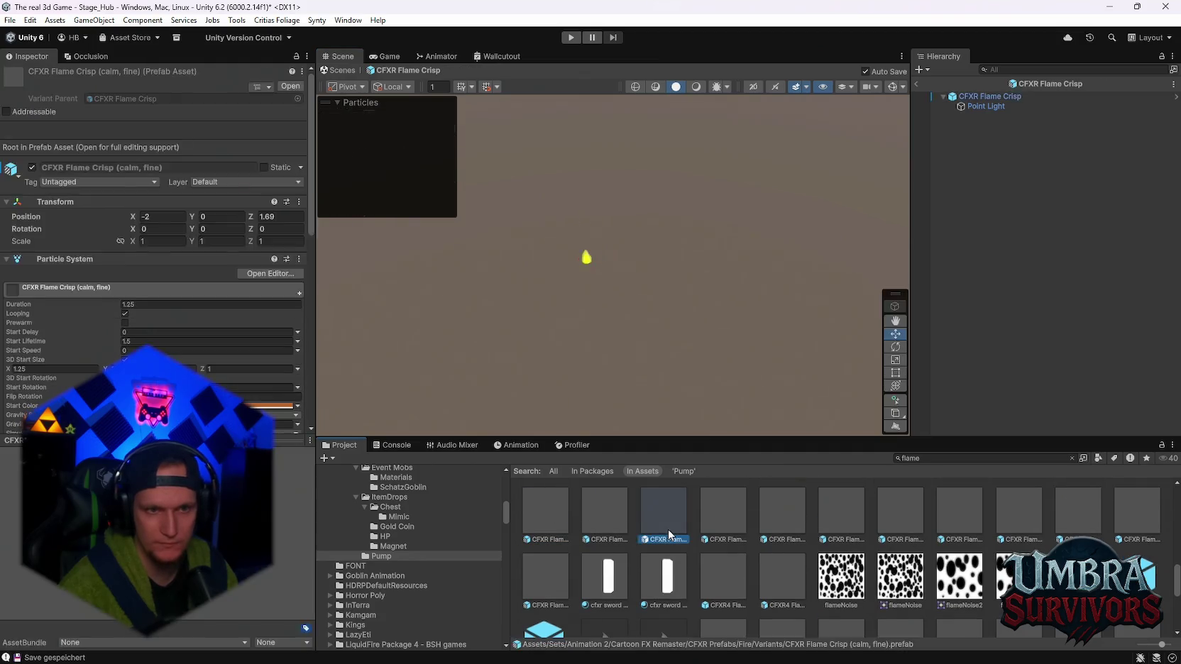
scroll(923, 525, up, 5)
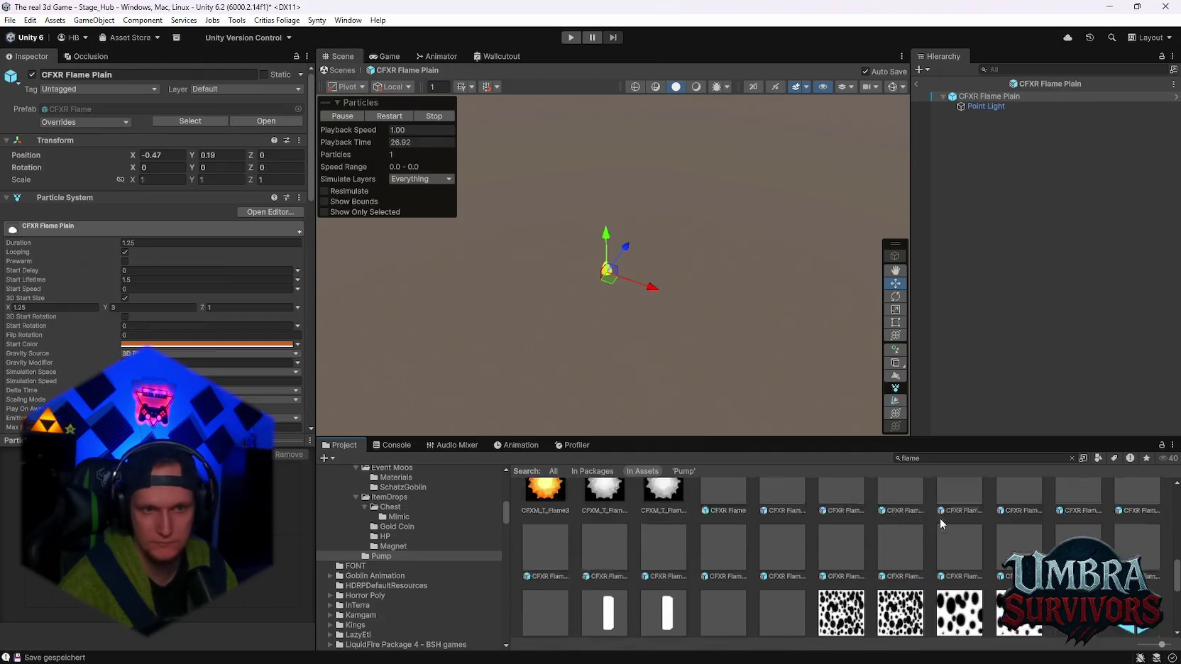
double_click(862, 529)
scroll(862, 532, up, 4)
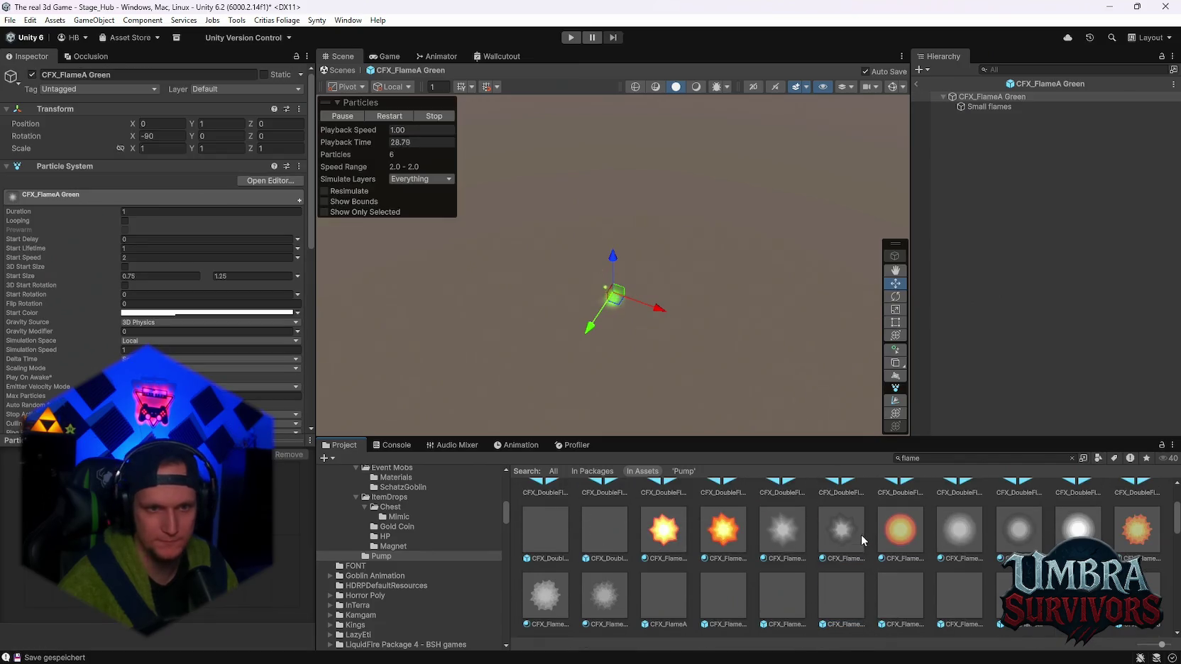
double_click(612, 589)
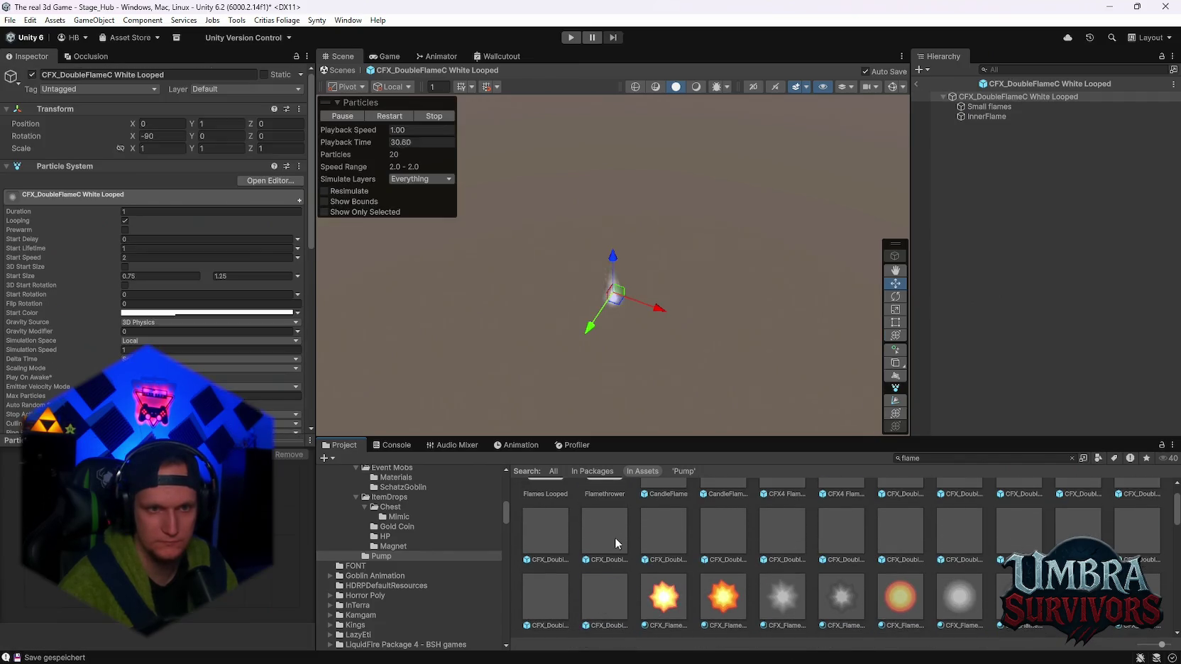
scroll(615, 537, up, 2)
Preview CandleFlame 1, CFX4 Flamethrower, CFX_DoubleFlameA Looped, CFX_FlameA Yellow Looped and CFXR Flame Candle
double_click(726, 532)
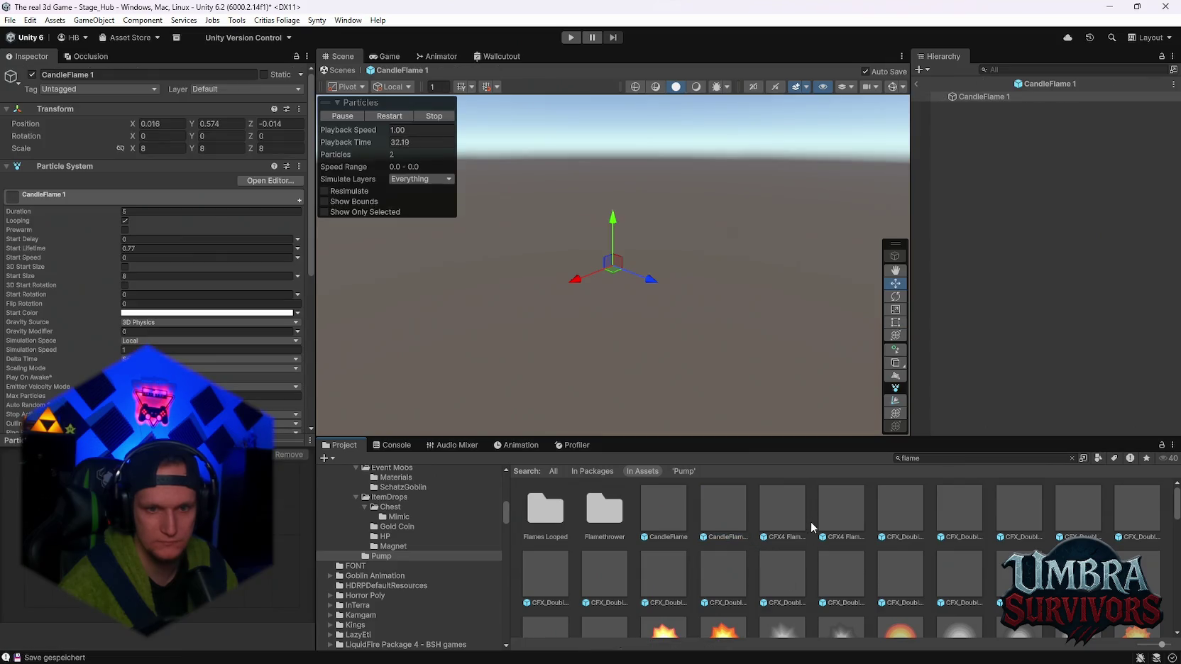
double_click(782, 505)
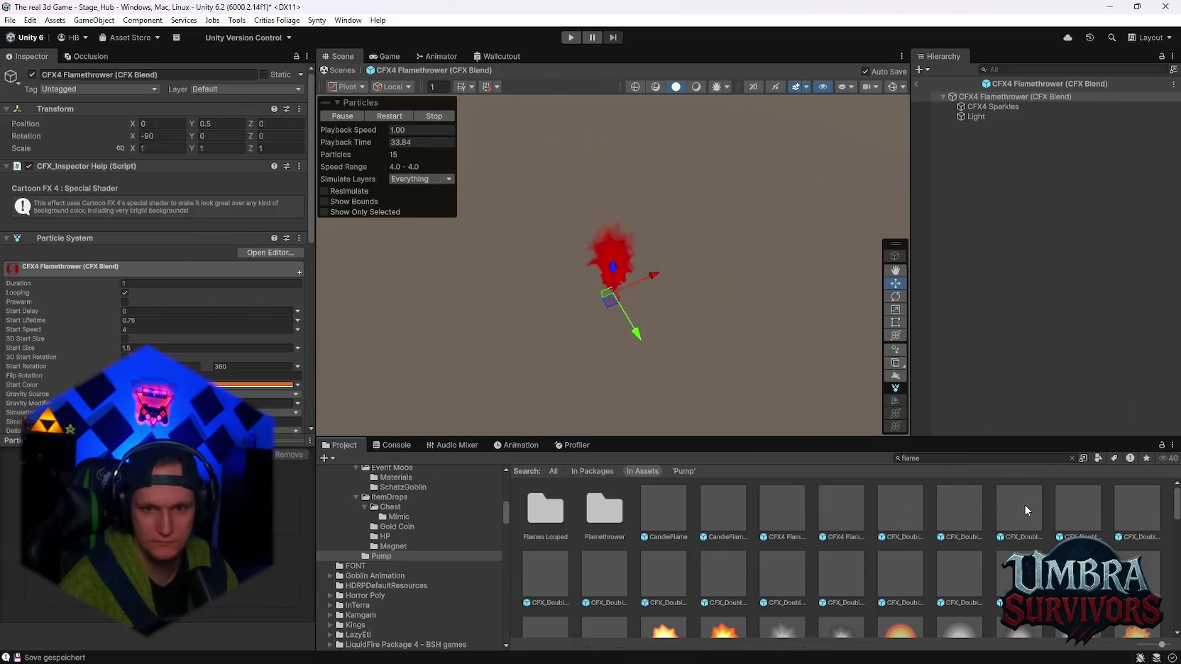
double_click(1033, 504)
double_click(1056, 501)
scroll(1021, 517, down, 4)
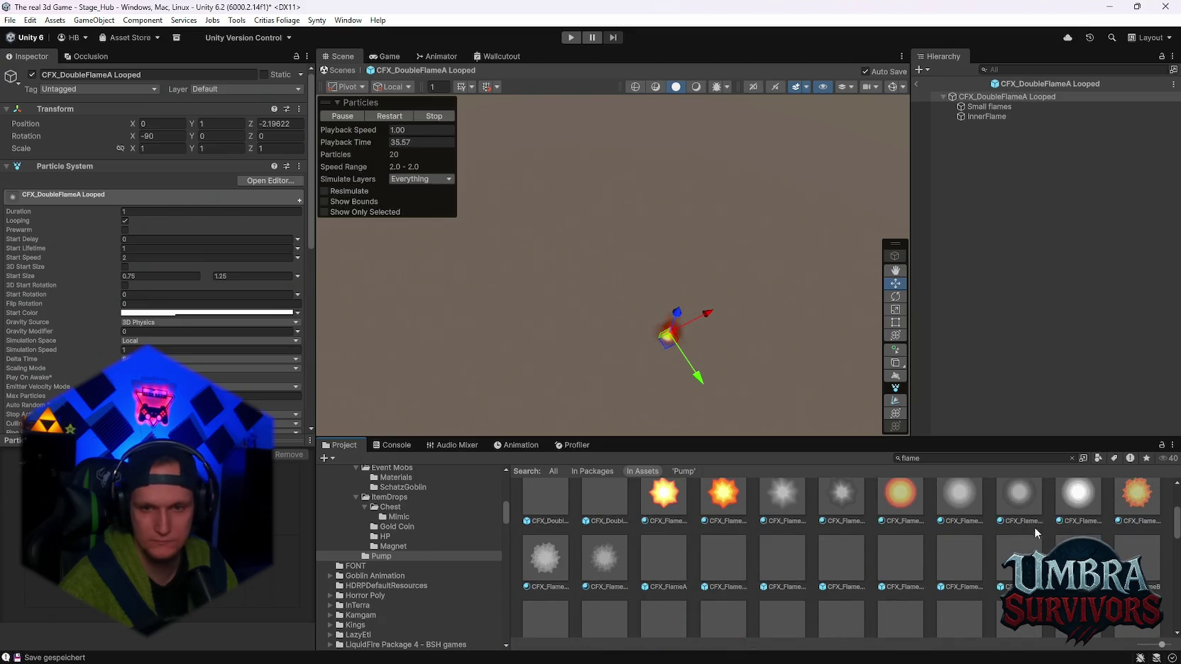
double_click(1030, 505)
scroll(1050, 532, down, 5)
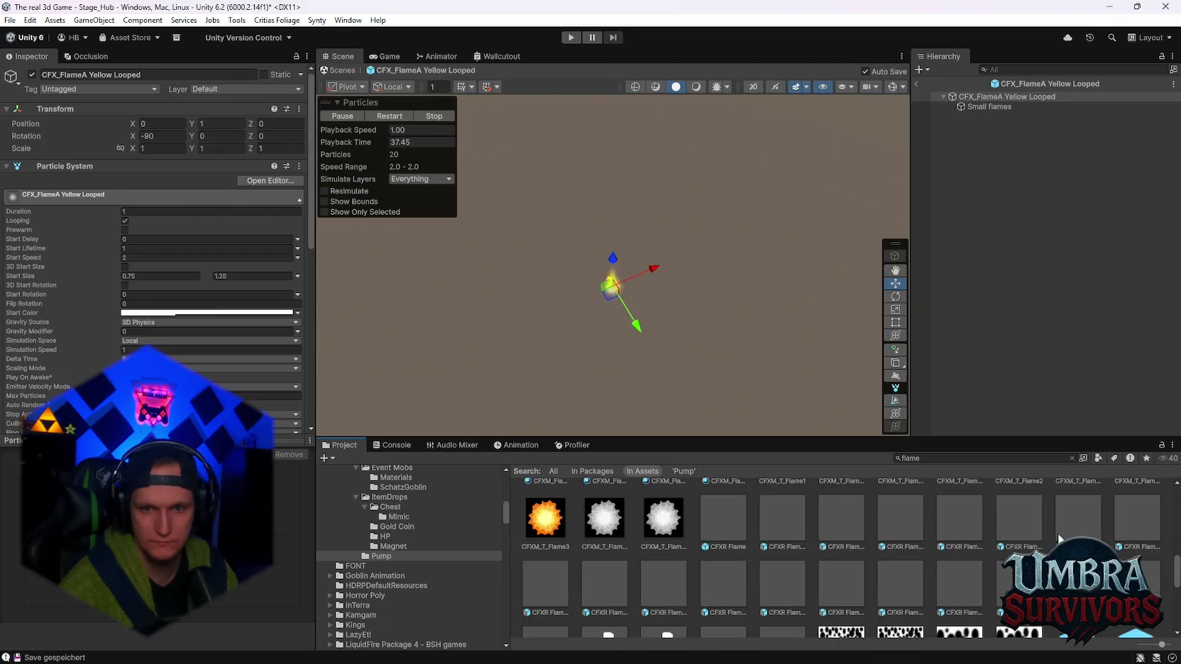
double_click(1069, 520)
click(944, 456)
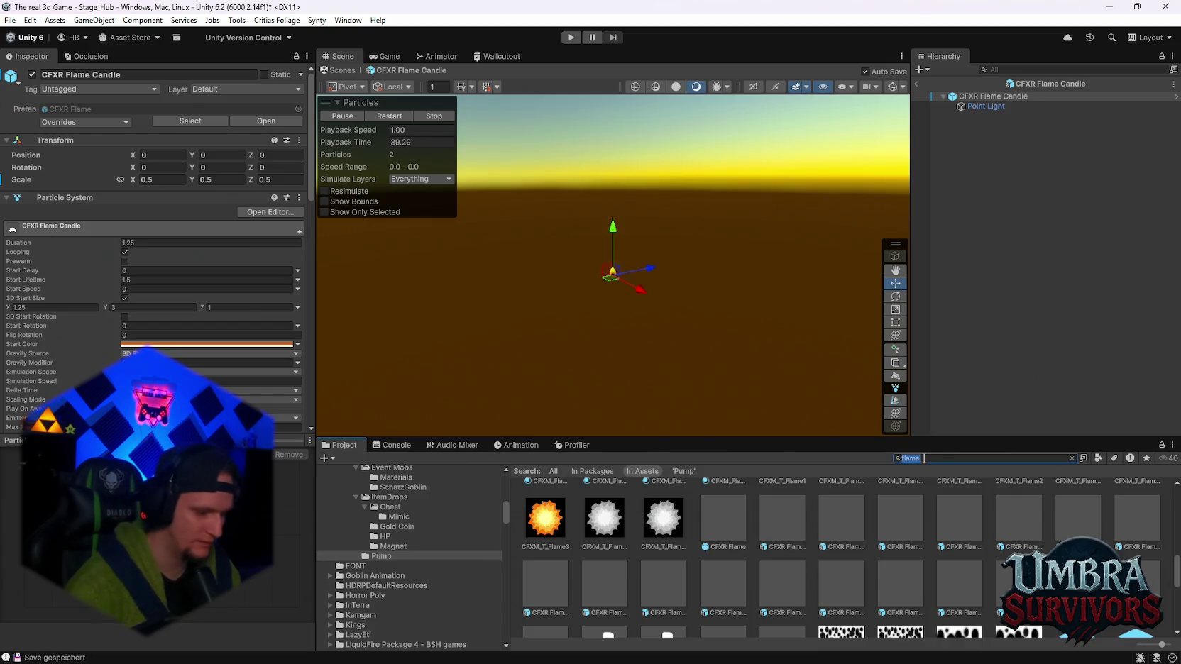
Search assets for 'fire' and preview CFXR Firework 2, CFXR2 Fireball (Blue) and Hit Fire A (Air)
text(fire)
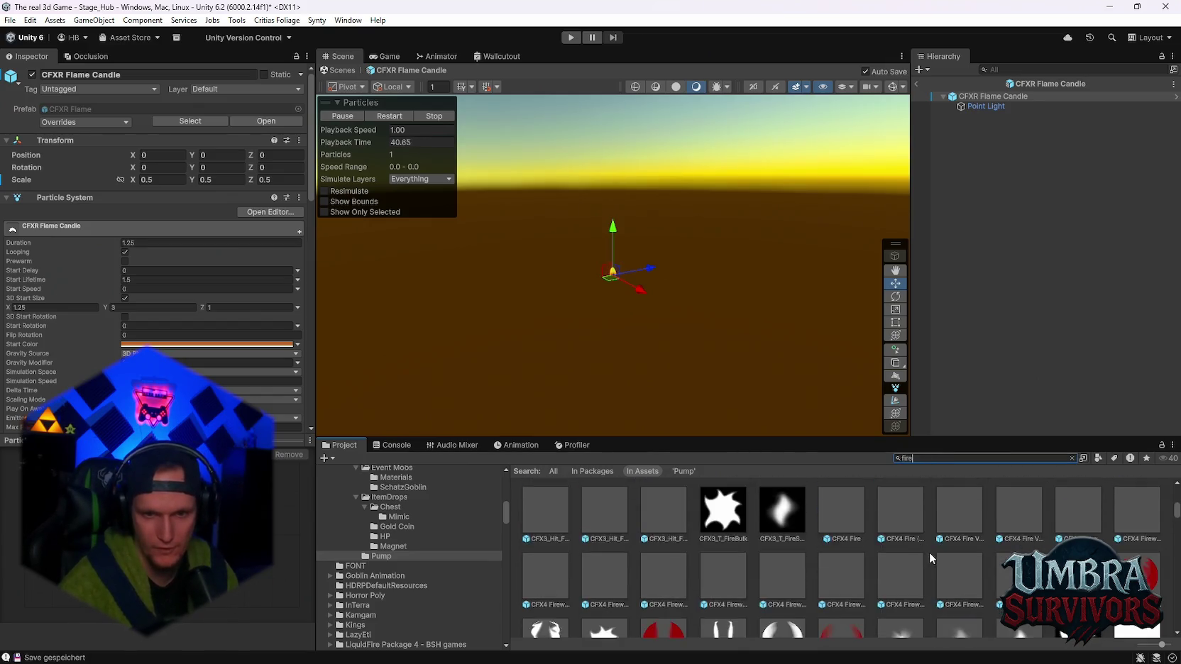
scroll(915, 550, down, 3)
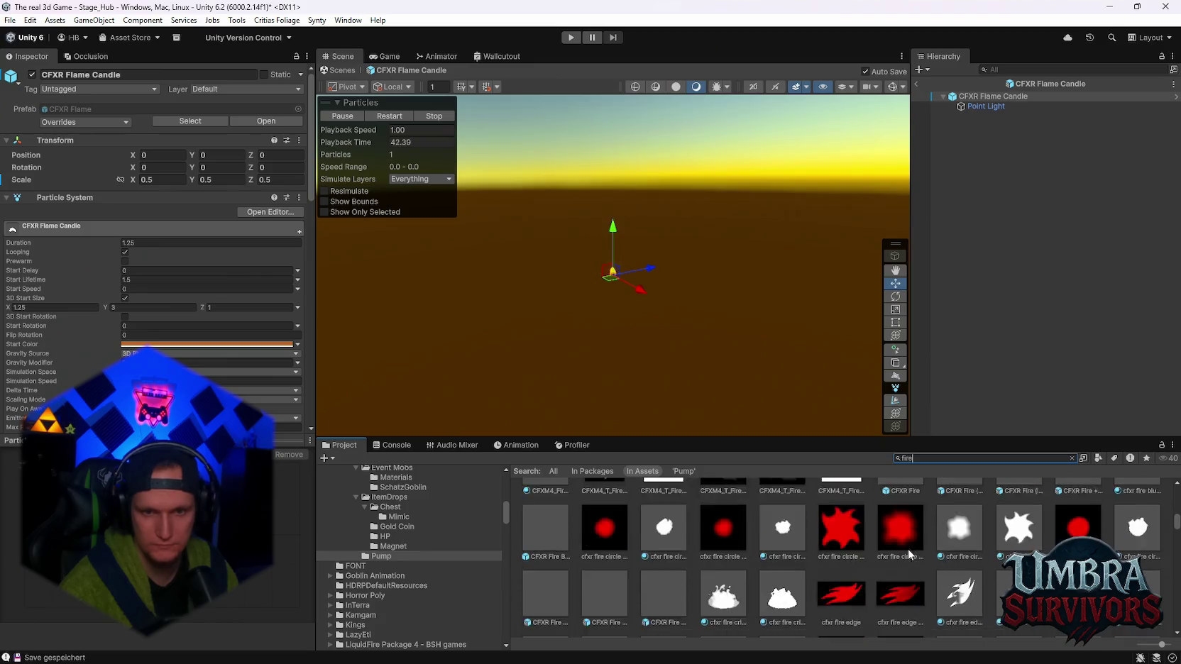
scroll(908, 549, down, 5)
double_click(841, 572)
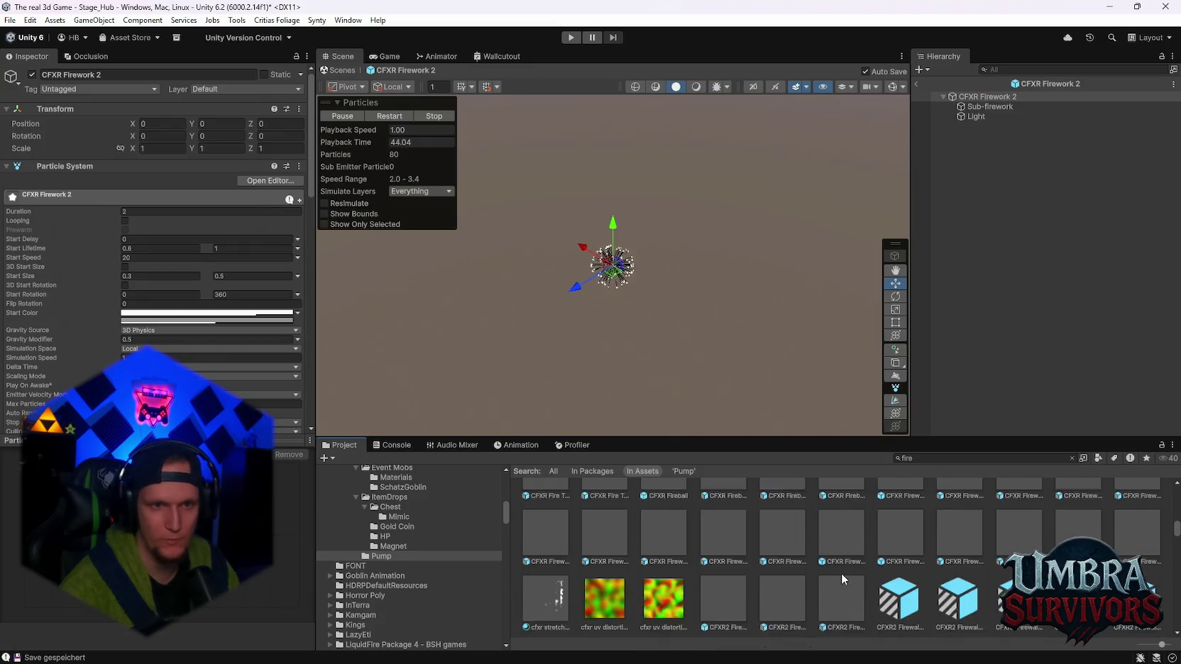
double_click(780, 558)
scroll(781, 558, down, 3)
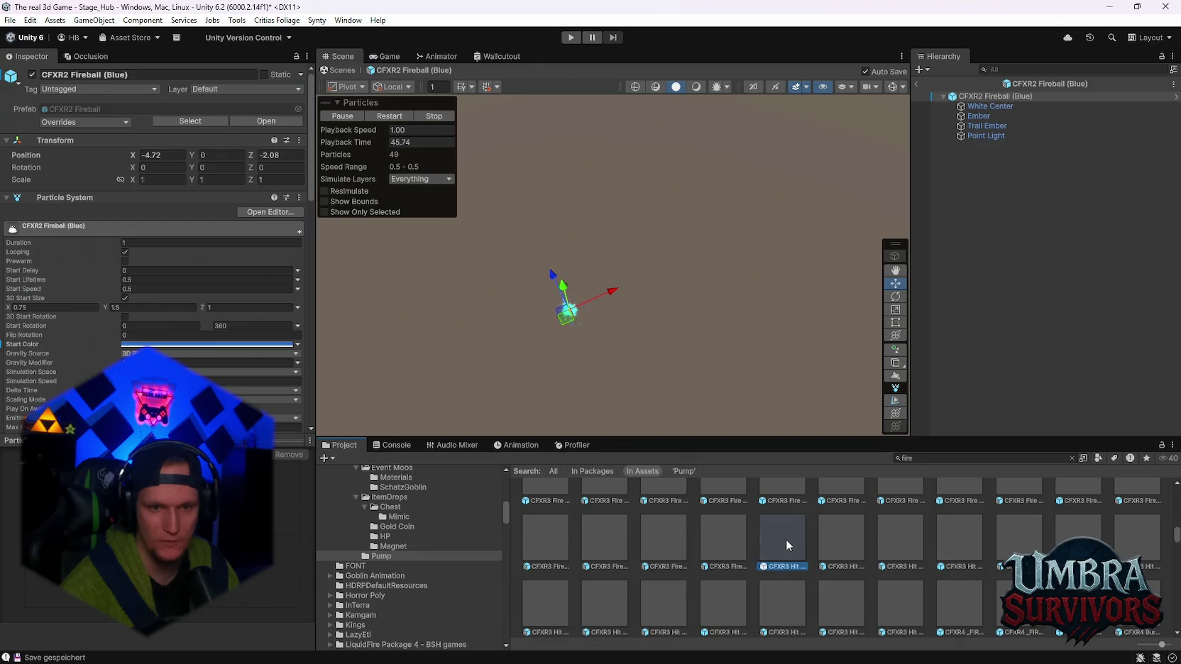
double_click(787, 541)
scroll(809, 546, down, 2)
scroll(816, 558, down, 3)
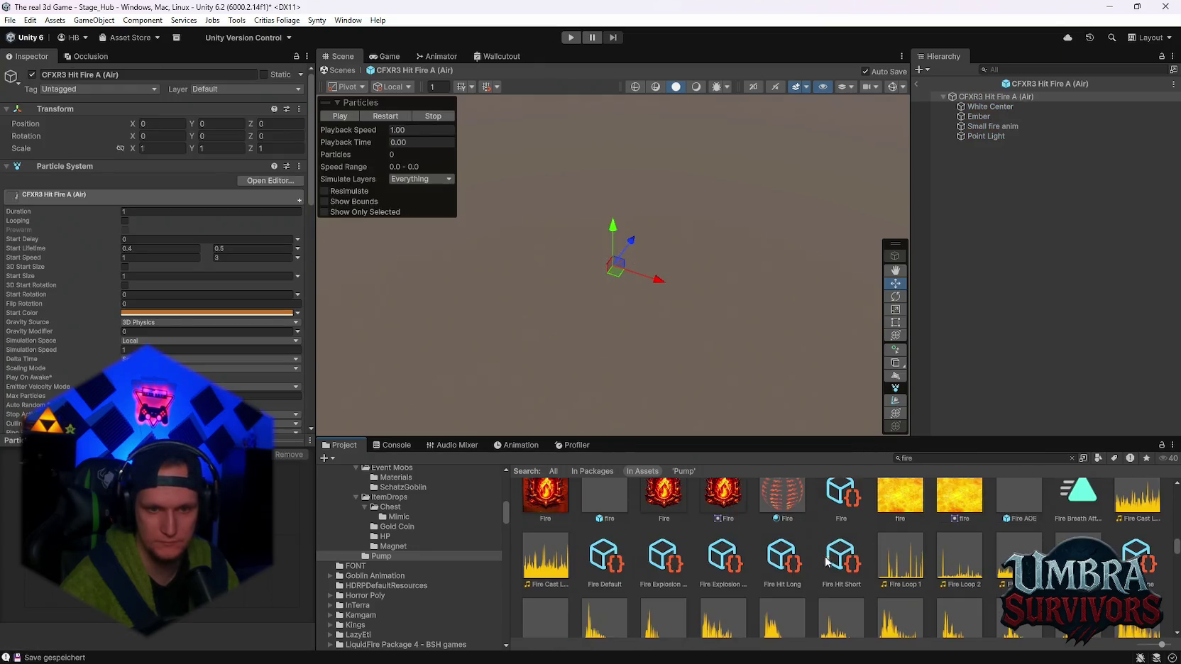
Preview the ElementalAuraFire, DamageAuraFire and DeathFire effects
double_click(778, 515)
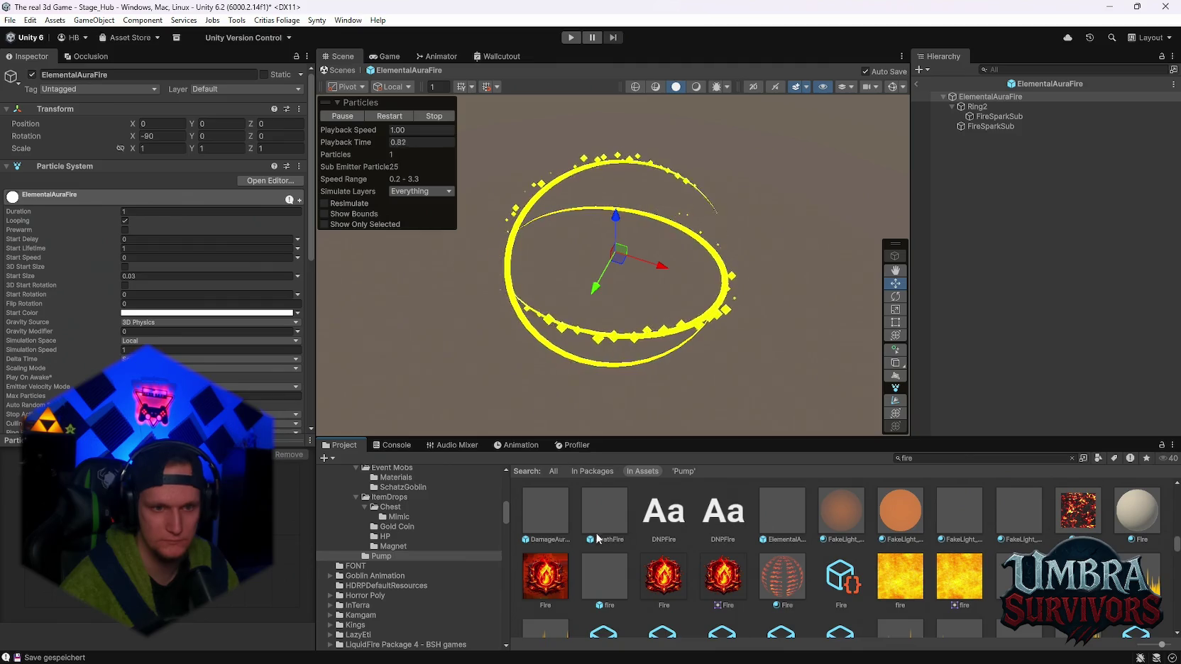
double_click(593, 518)
double_click(544, 511)
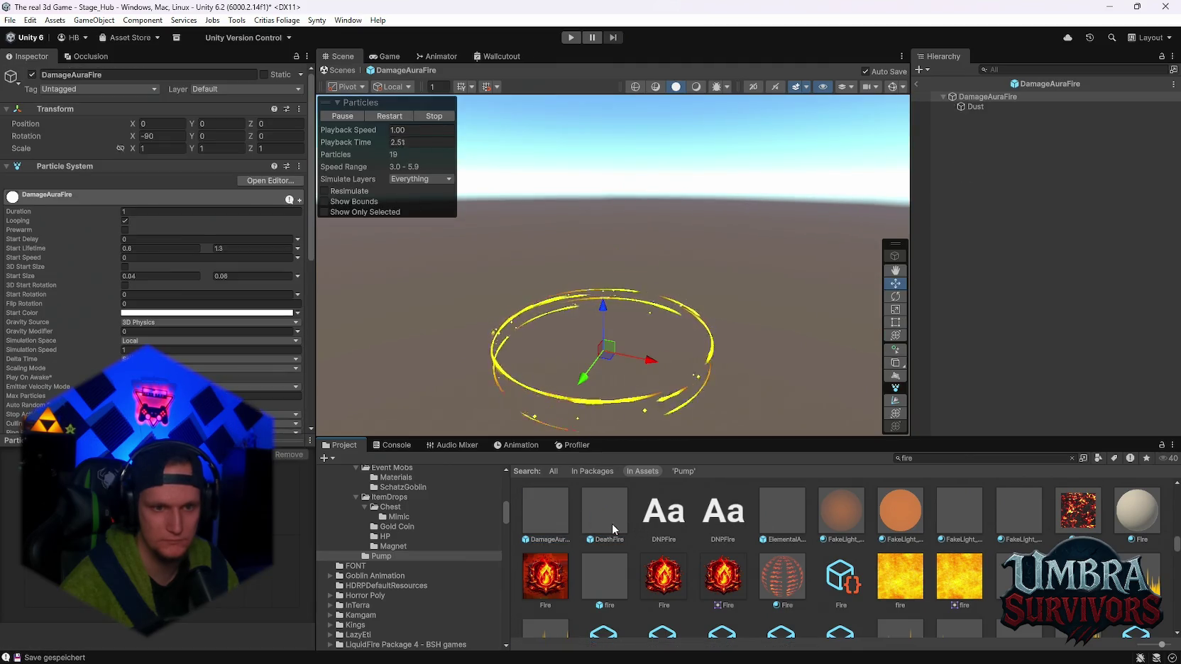
double_click(591, 525)
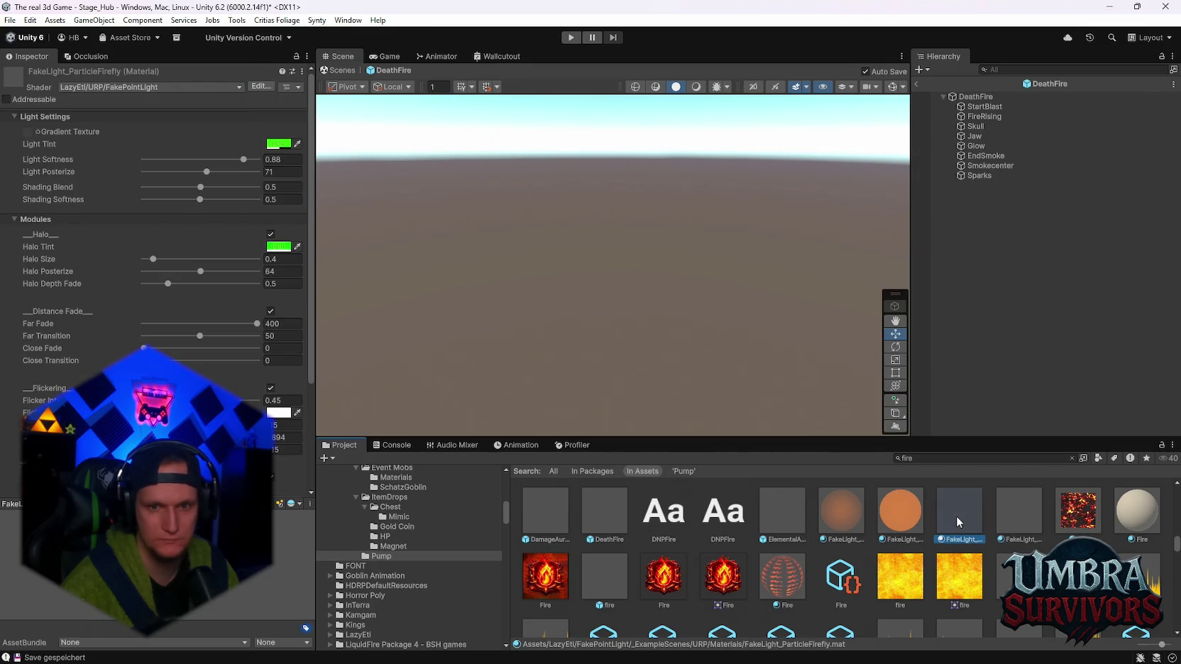
scroll(957, 521, down, 10)
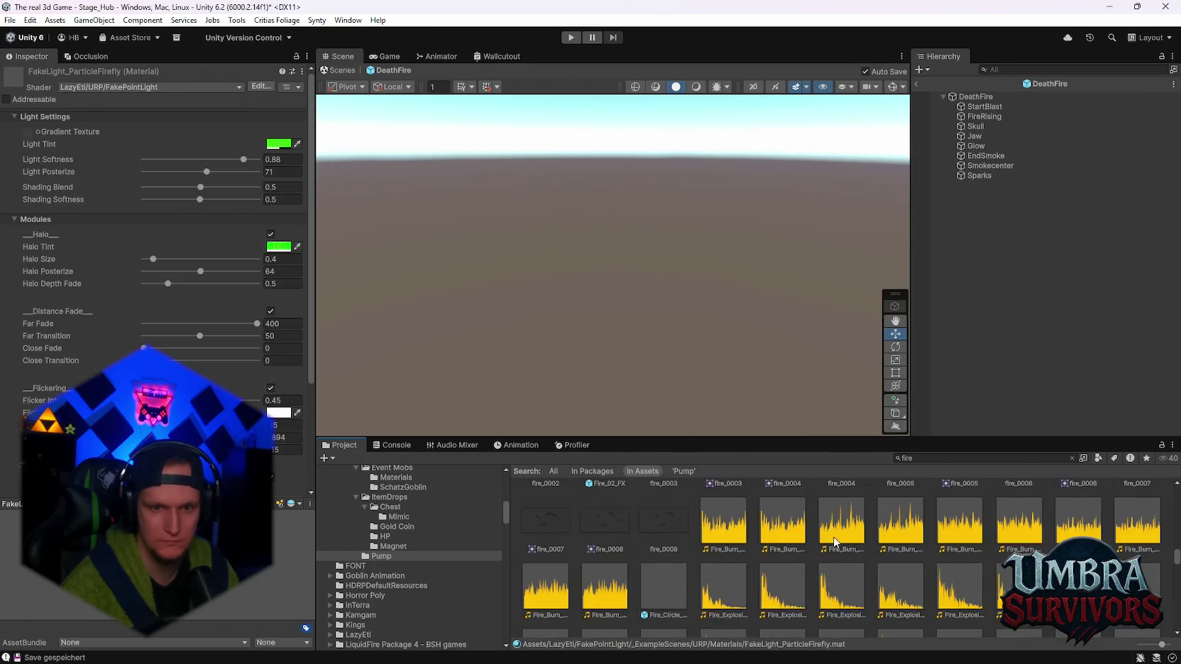
scroll(835, 543, up, 5)
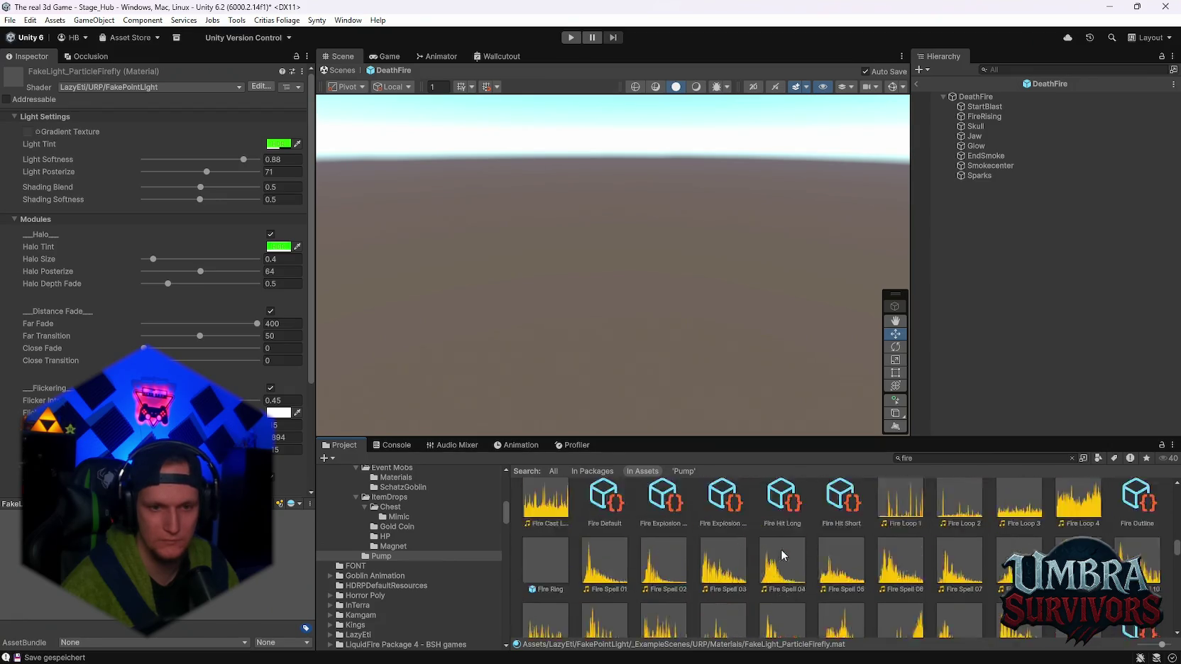
scroll(783, 555, up, 5)
Preview the green and multicolor Firework 1, Firework 2 Yellow-Purple and the CFXR4 burning fire
double_click(735, 533)
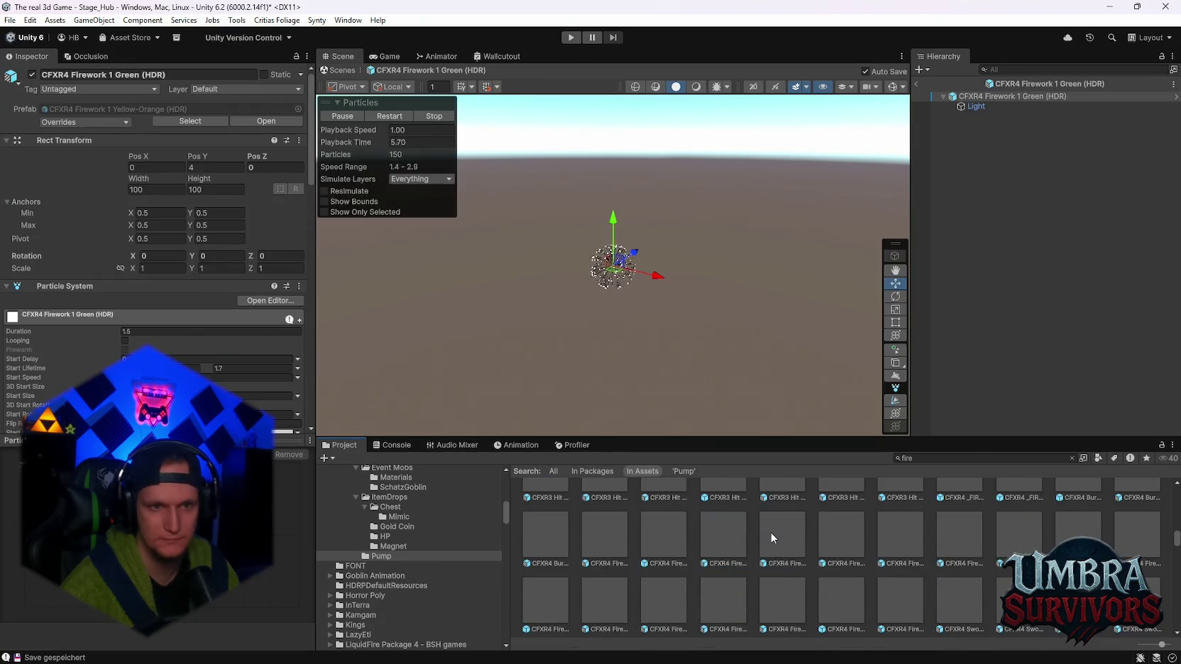
double_click(881, 555)
double_click(1000, 548)
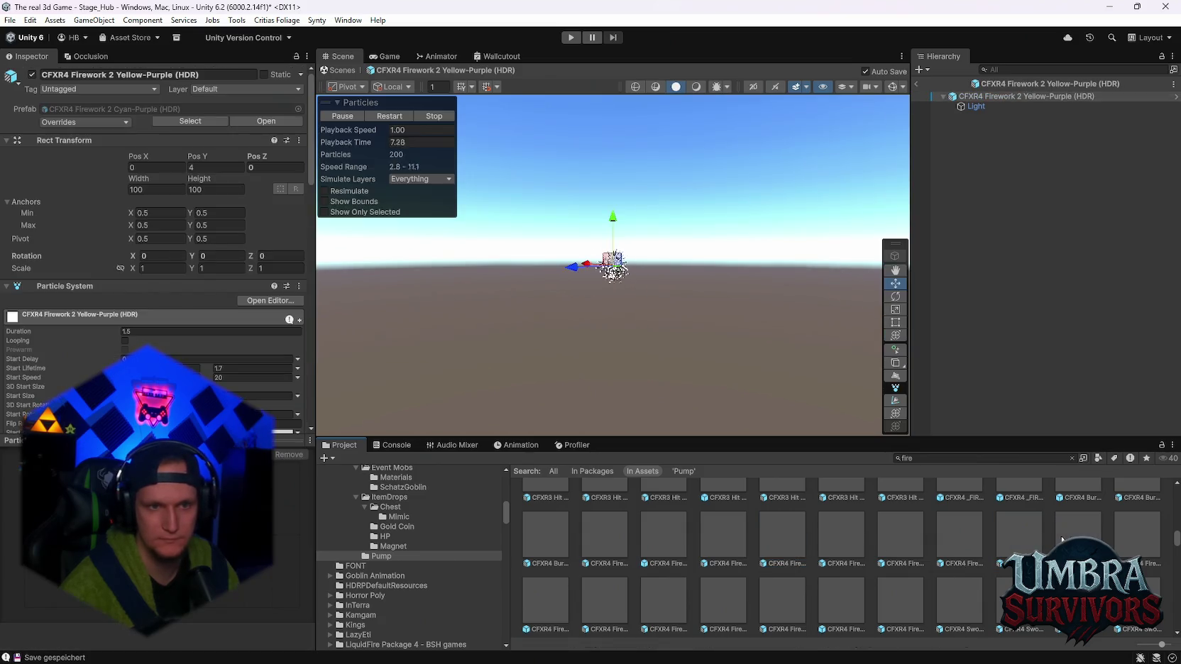
double_click(1128, 535)
scroll(1079, 539, up, 2)
double_click(1078, 536)
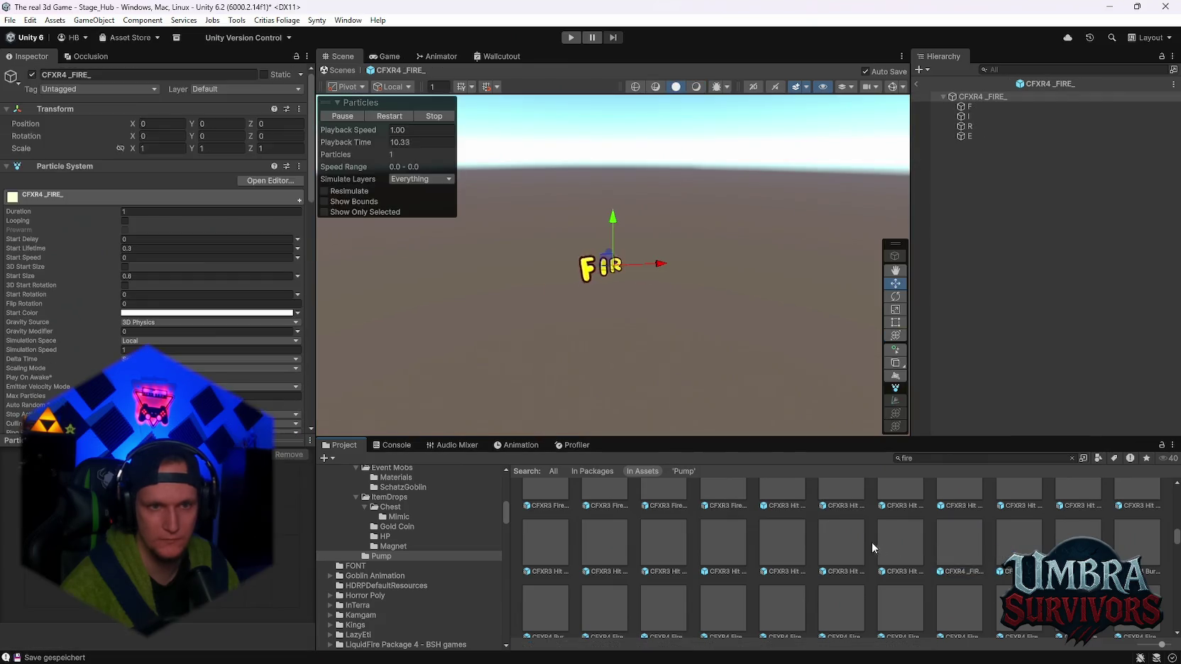
scroll(851, 547, up, 2)
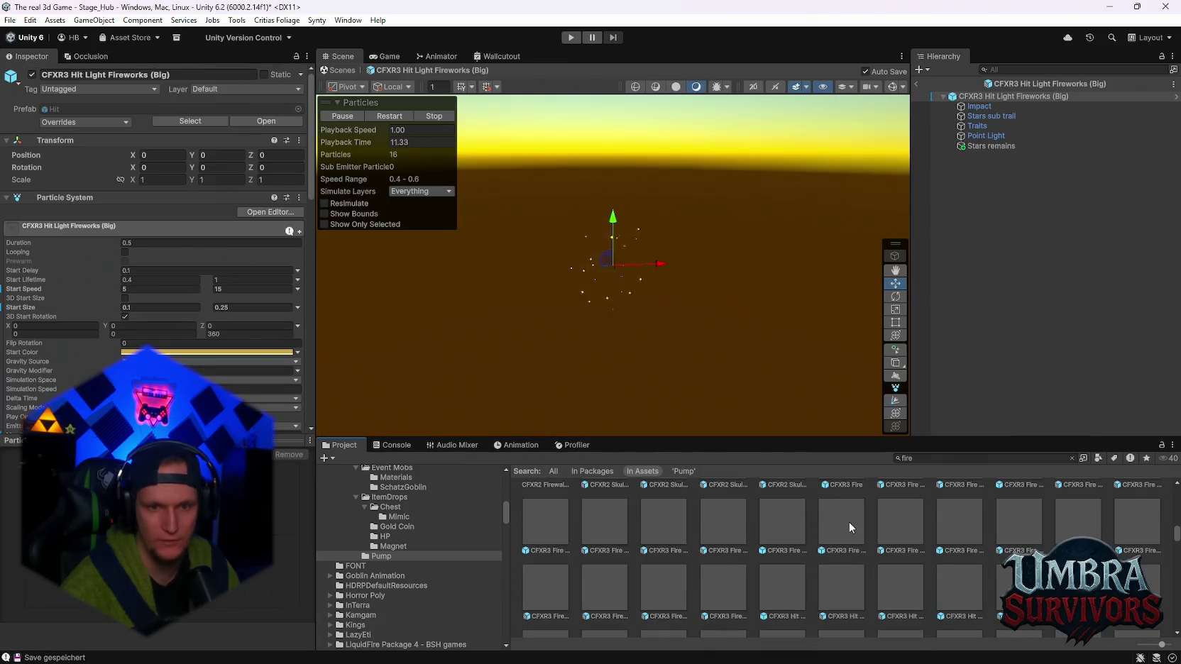
Preview CFXR3 Fire Shield B, BarrageNovaArrowFire, BigFireball and the CFX2 double fireballs, ending on the blue one
double_click(848, 521)
scroll(863, 539, up, 5)
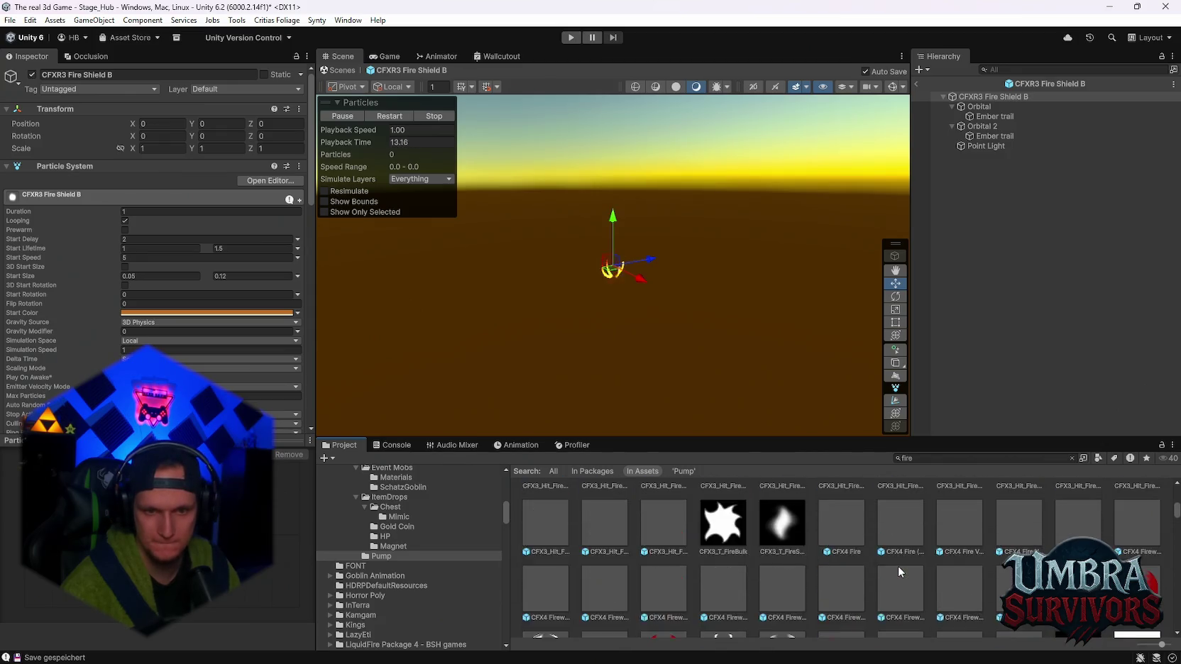
scroll(898, 566, up, 3)
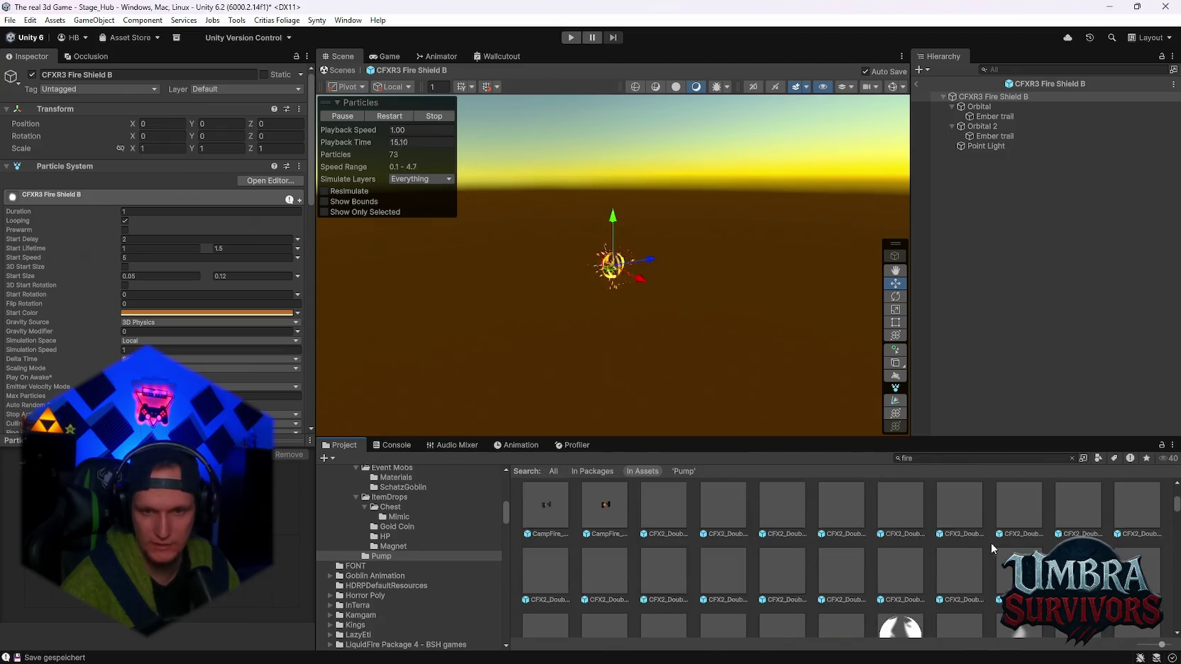
scroll(993, 539, up, 1)
double_click(1019, 525)
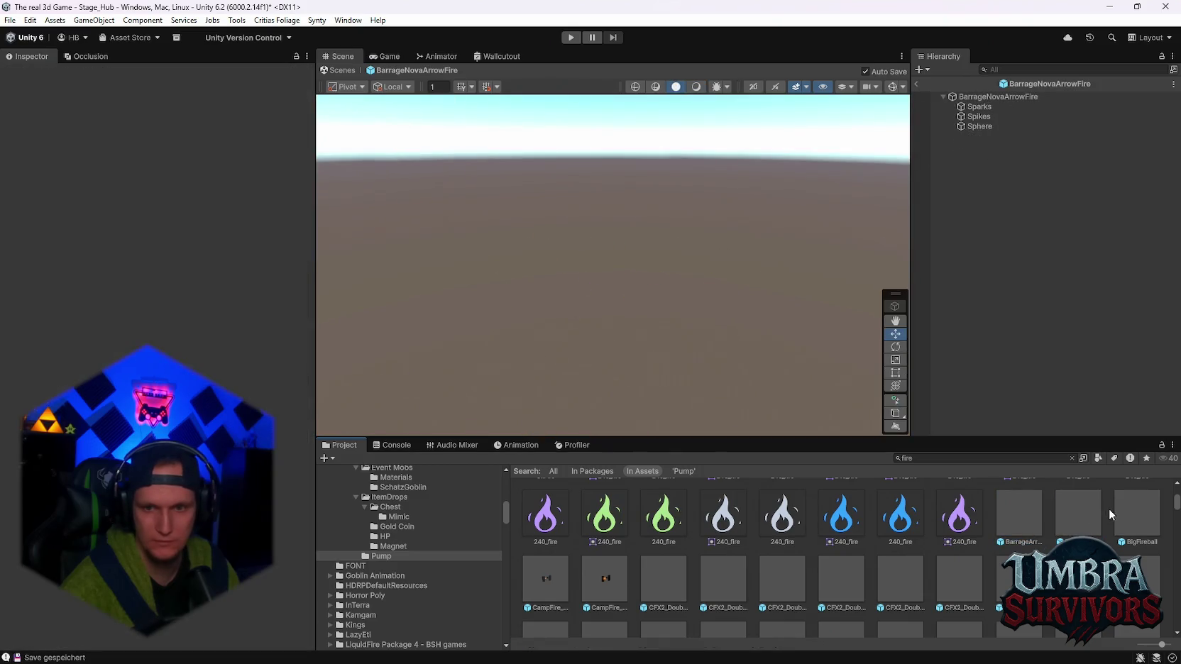
double_click(1128, 512)
double_click(660, 576)
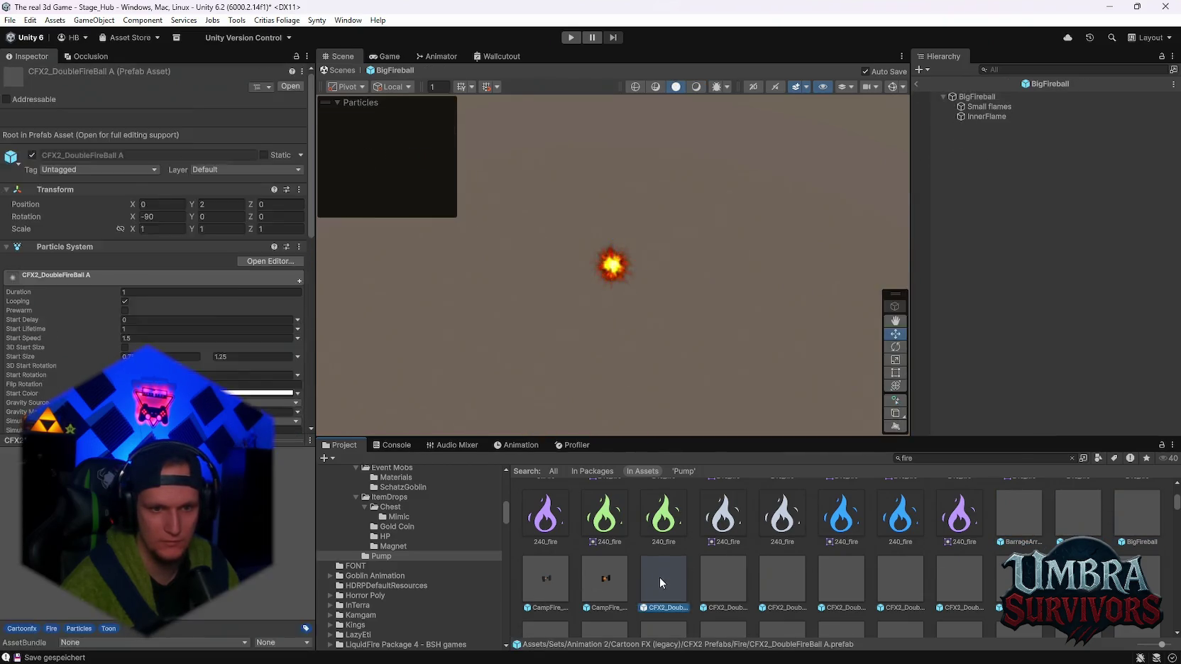
double_click(745, 586)
scroll(405, 550, down, 3)
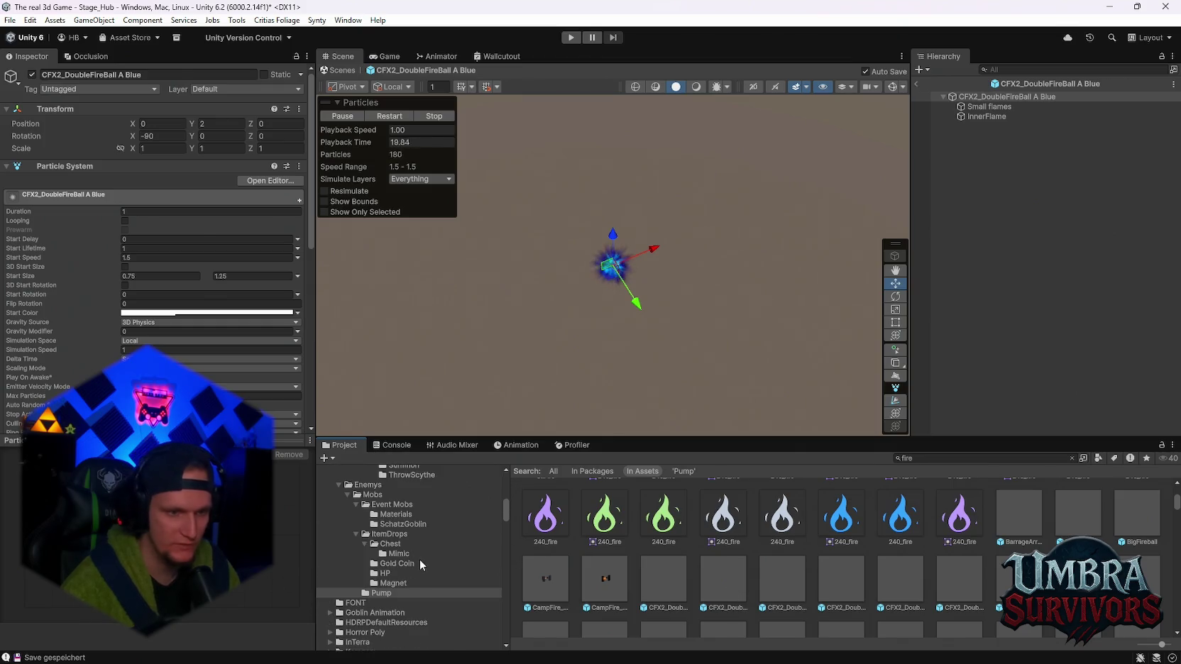
Browse the Polygon Arsenal Crystals and Missiles folders and preview the FireballBlue missile
scroll(366, 572, down, 4)
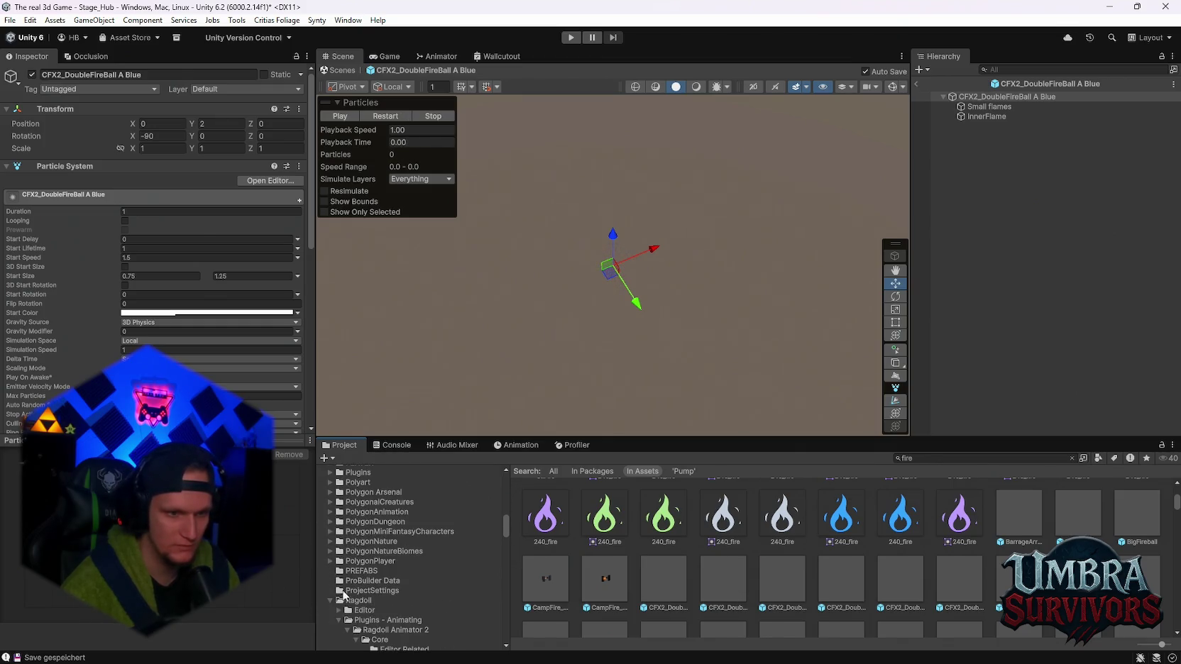
click(330, 492)
scroll(383, 551, down, 5)
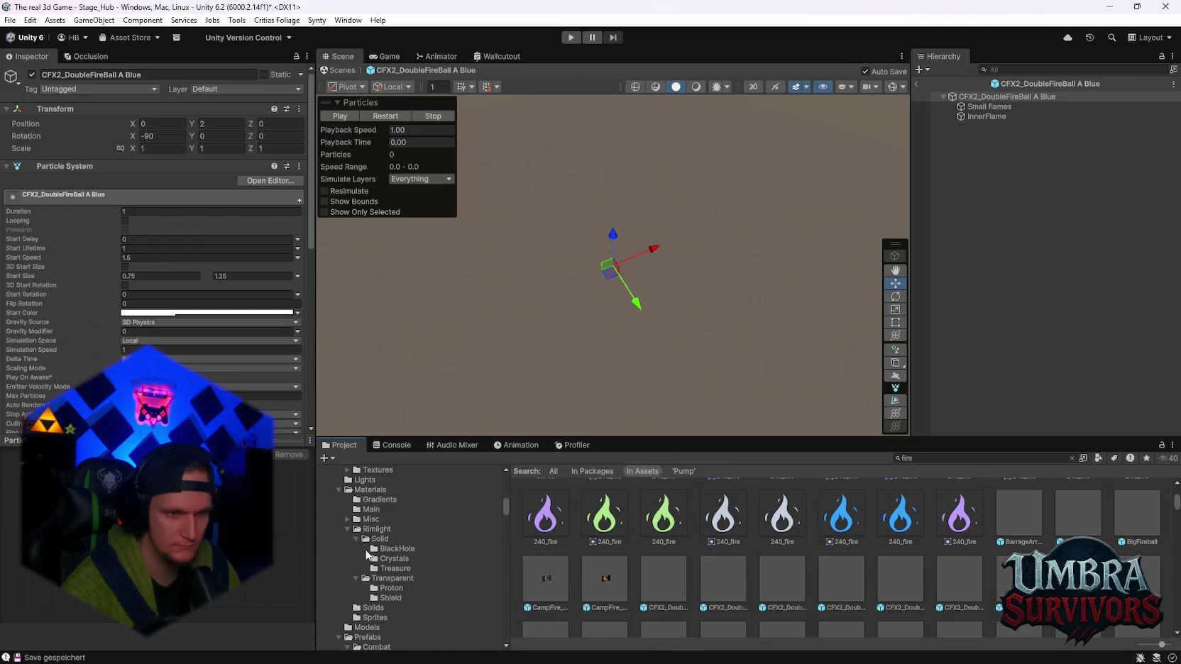
scroll(391, 565, down, 3)
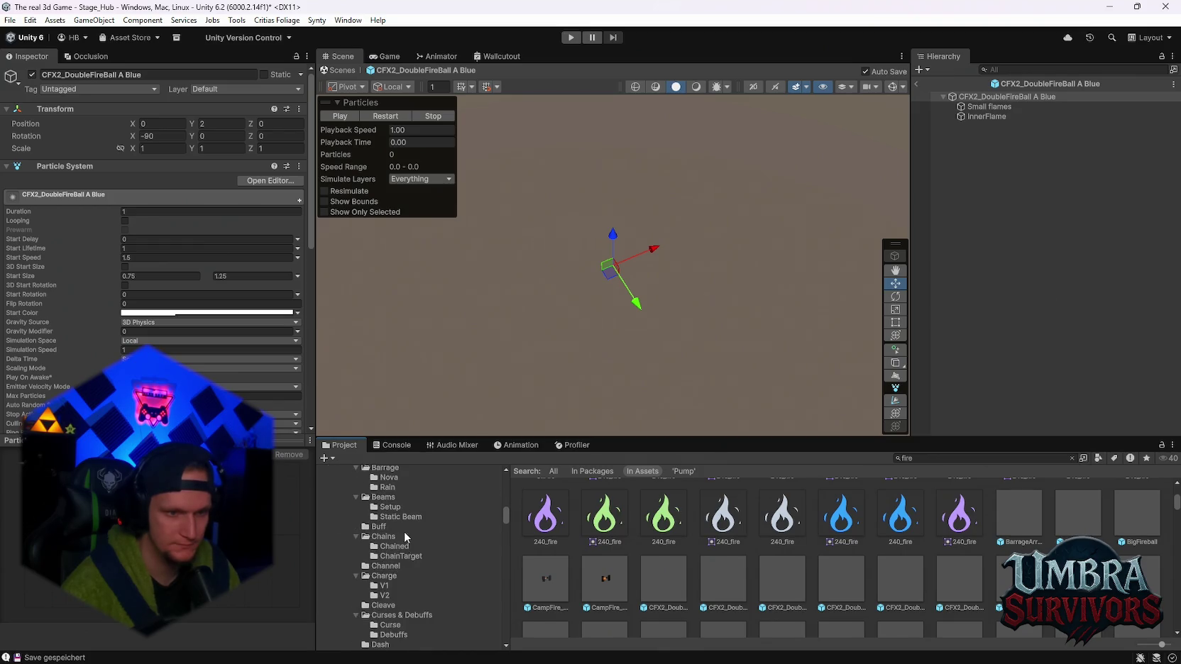
scroll(408, 557, down, 3)
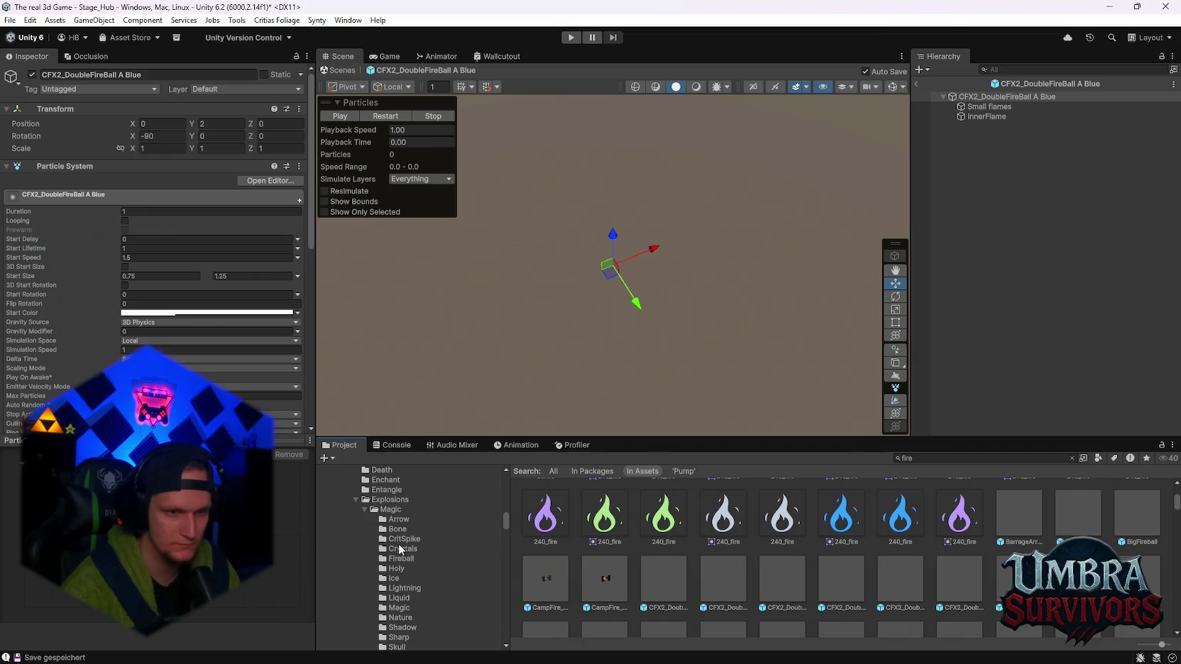
click(399, 545)
scroll(402, 554, down, 5)
scroll(411, 567, down, 8)
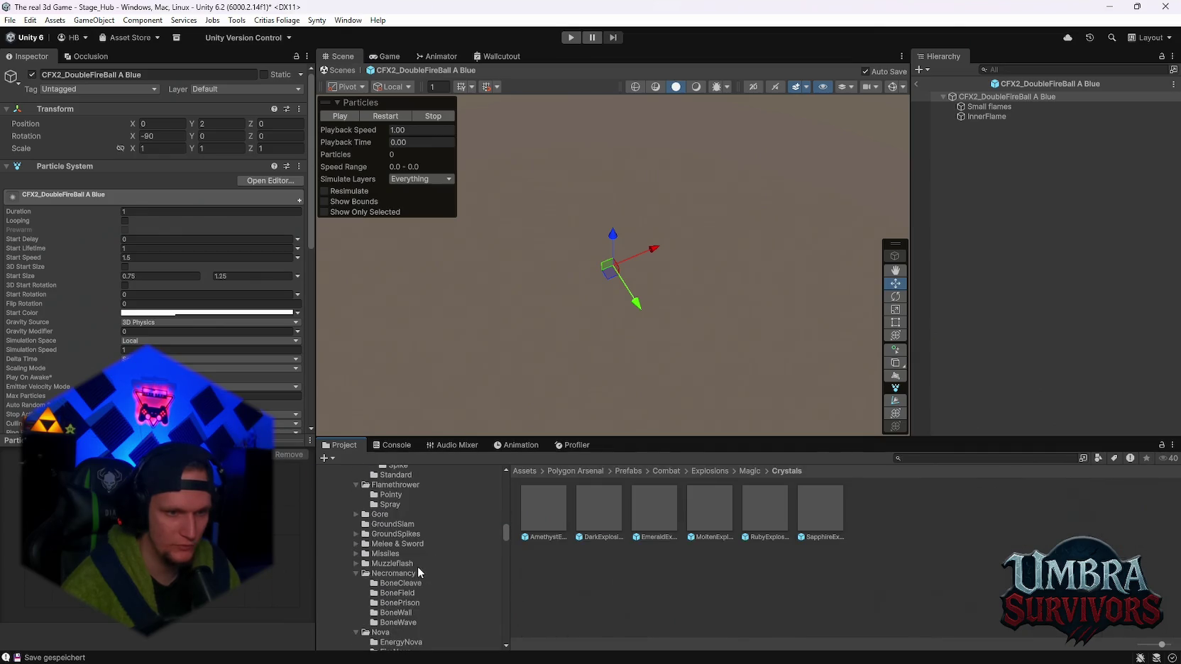
click(355, 554)
scroll(398, 550, down, 3)
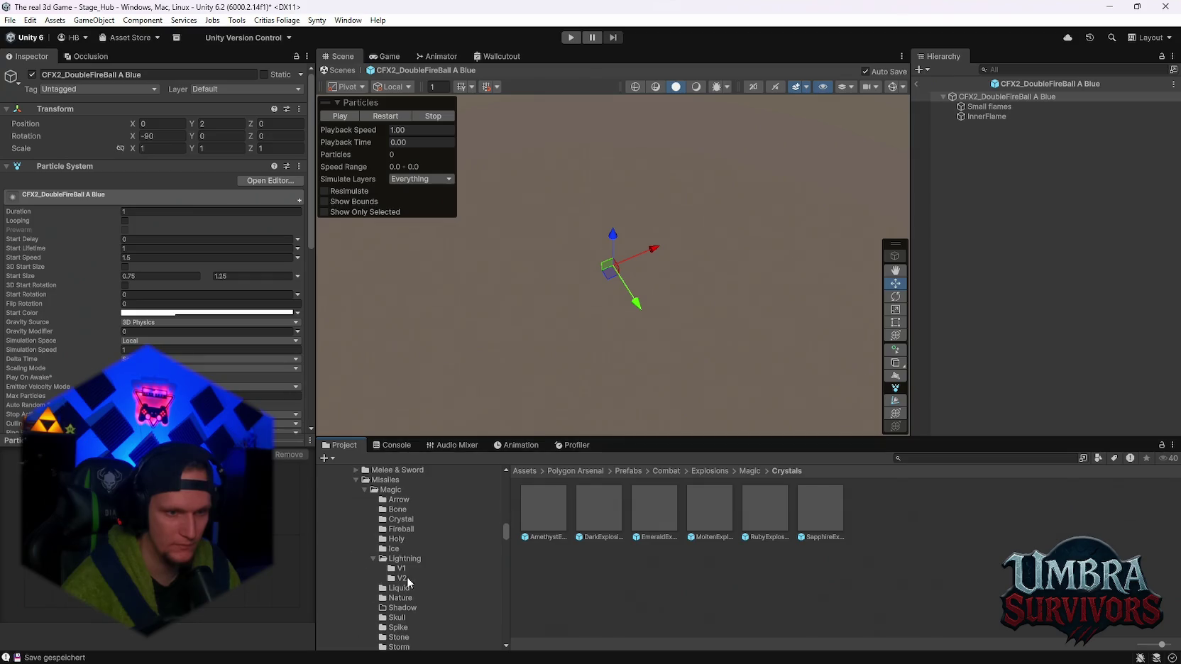
double_click(547, 510)
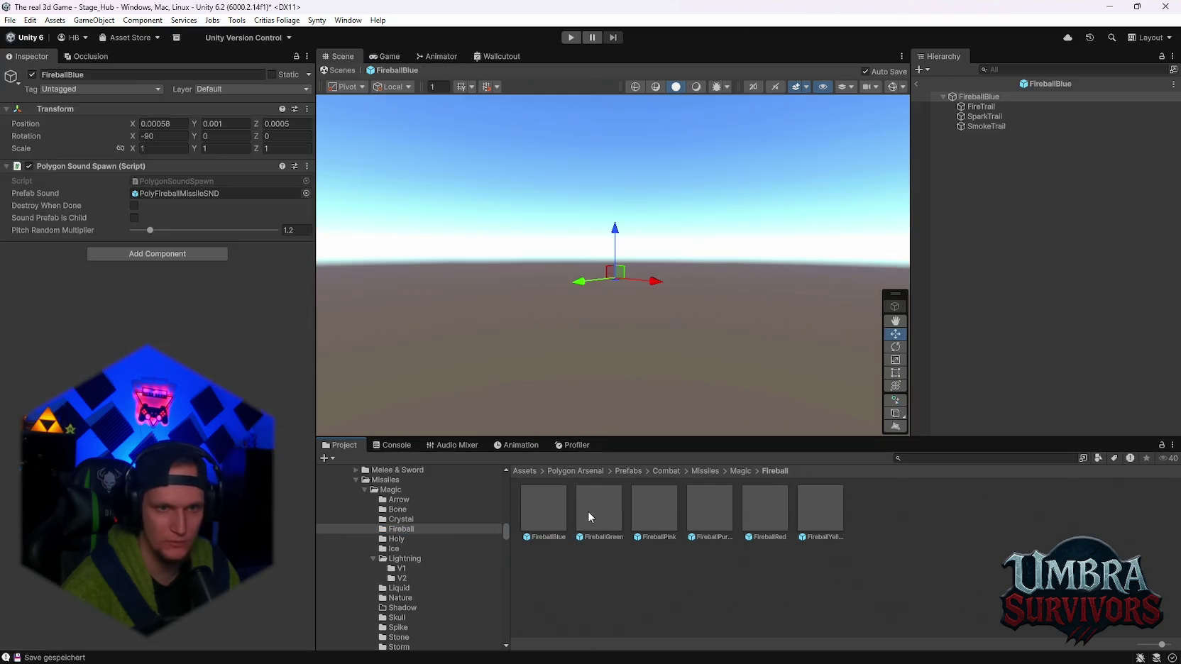
Open the Bubbles Explosion and Bubbles Surface folders and preview BubblesSurfaceLava
scroll(412, 556, down, 10)
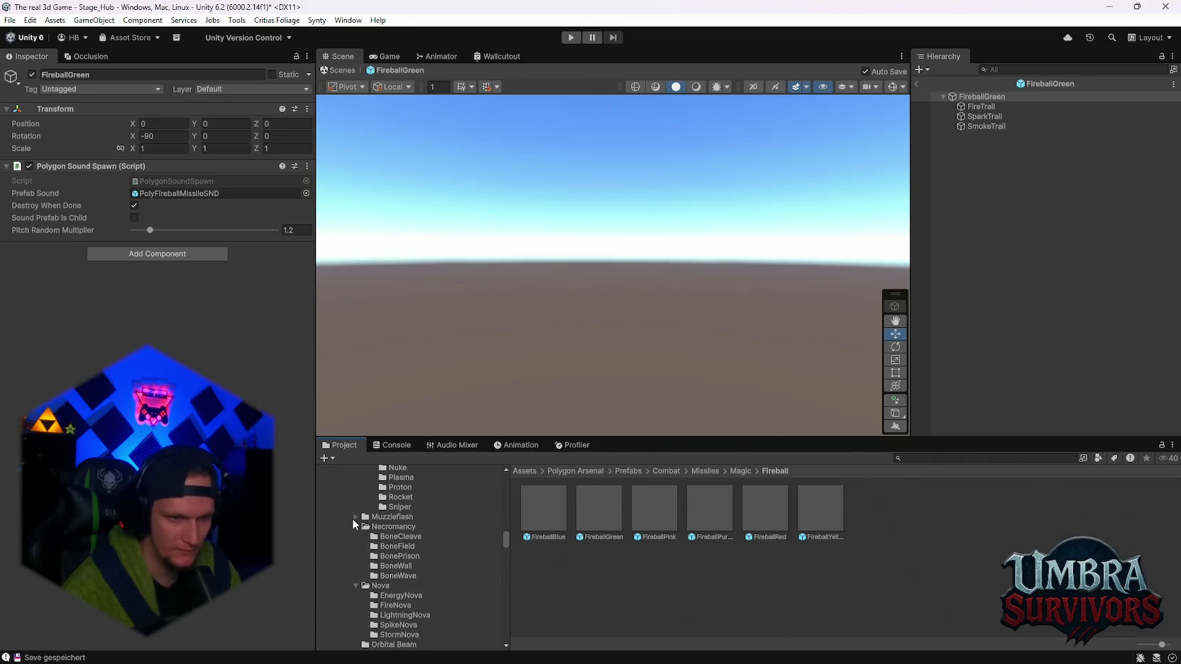
scroll(439, 552, down, 5)
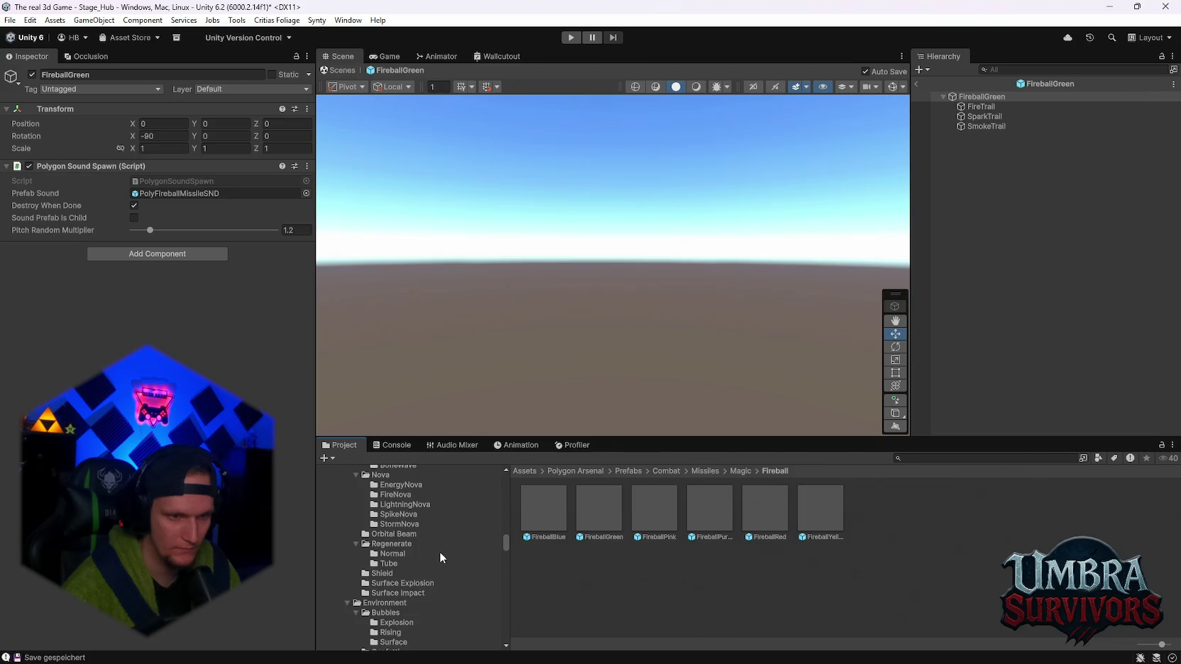
scroll(439, 552, down, 2)
click(402, 549)
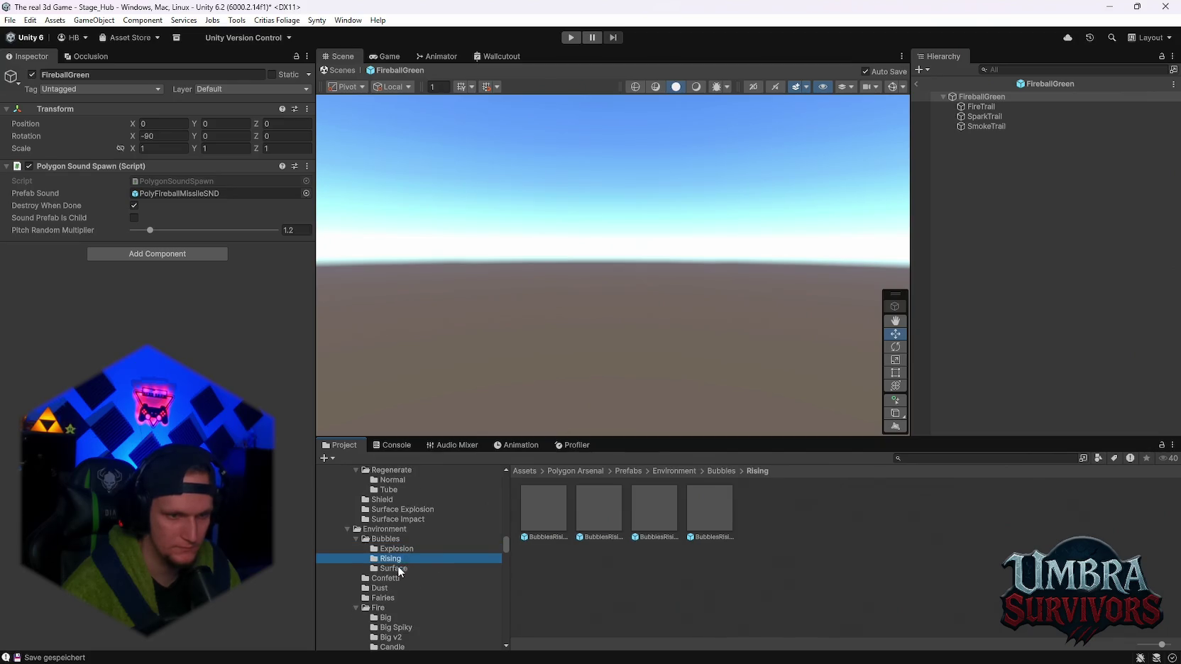
click(399, 567)
double_click(564, 502)
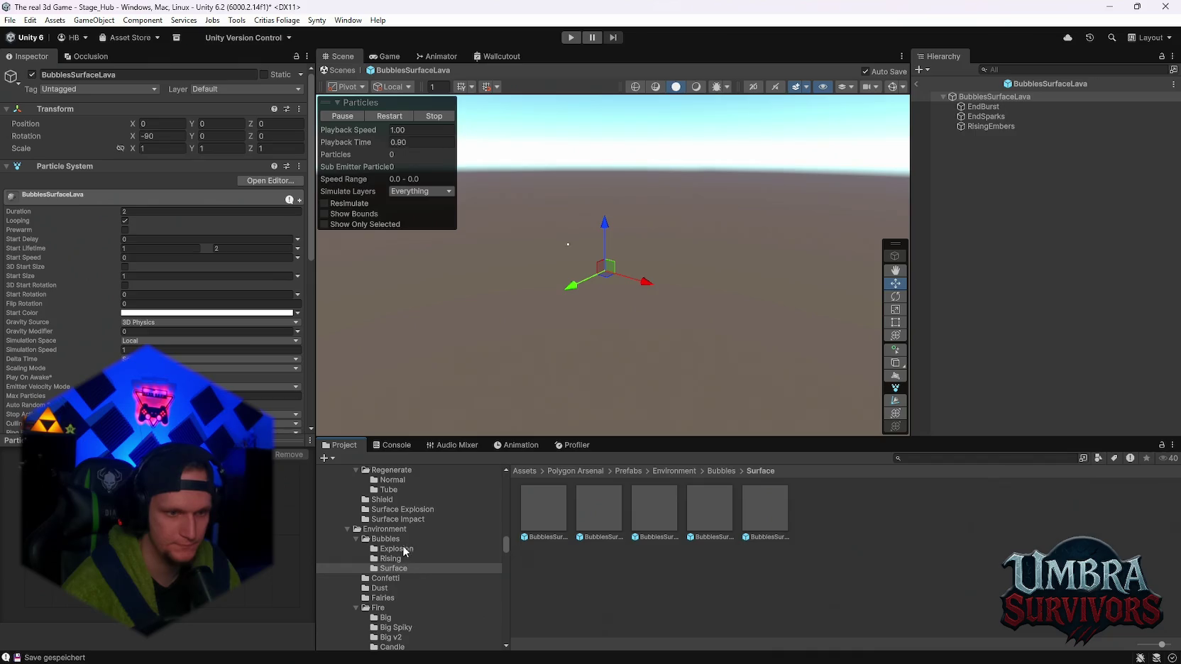
scroll(422, 566, down, 1)
In the Fire/Big folder, preview FireBigBlue, Green, Pink, Purple, Red and Yellow
click(385, 580)
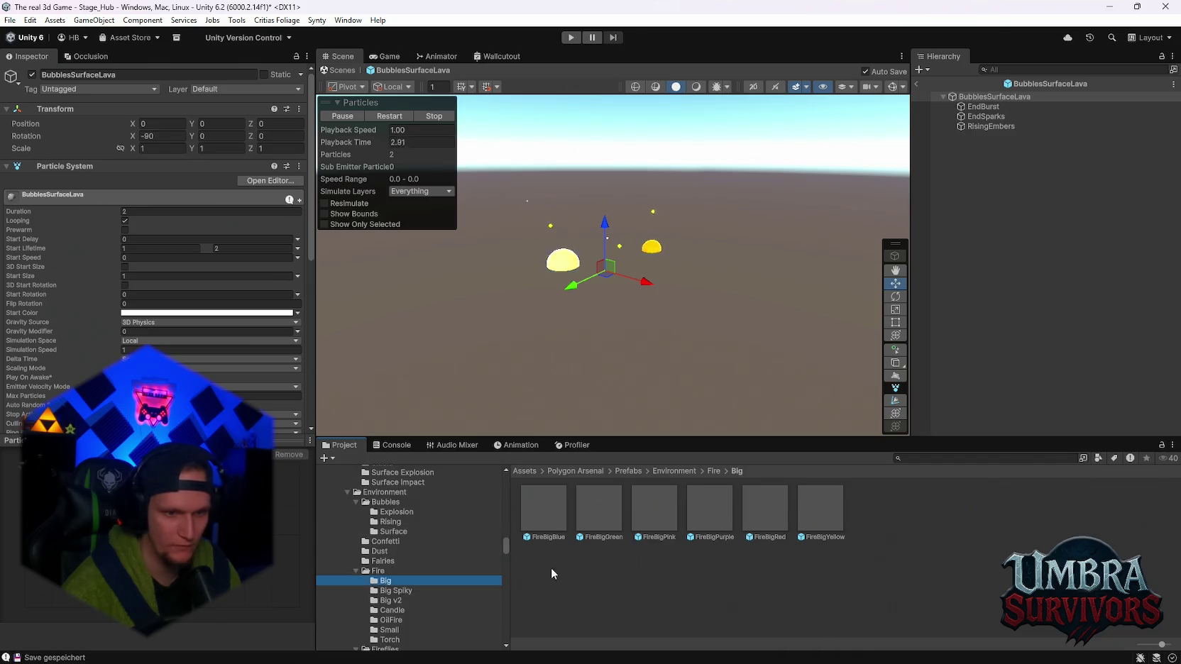
double_click(548, 509)
double_click(599, 502)
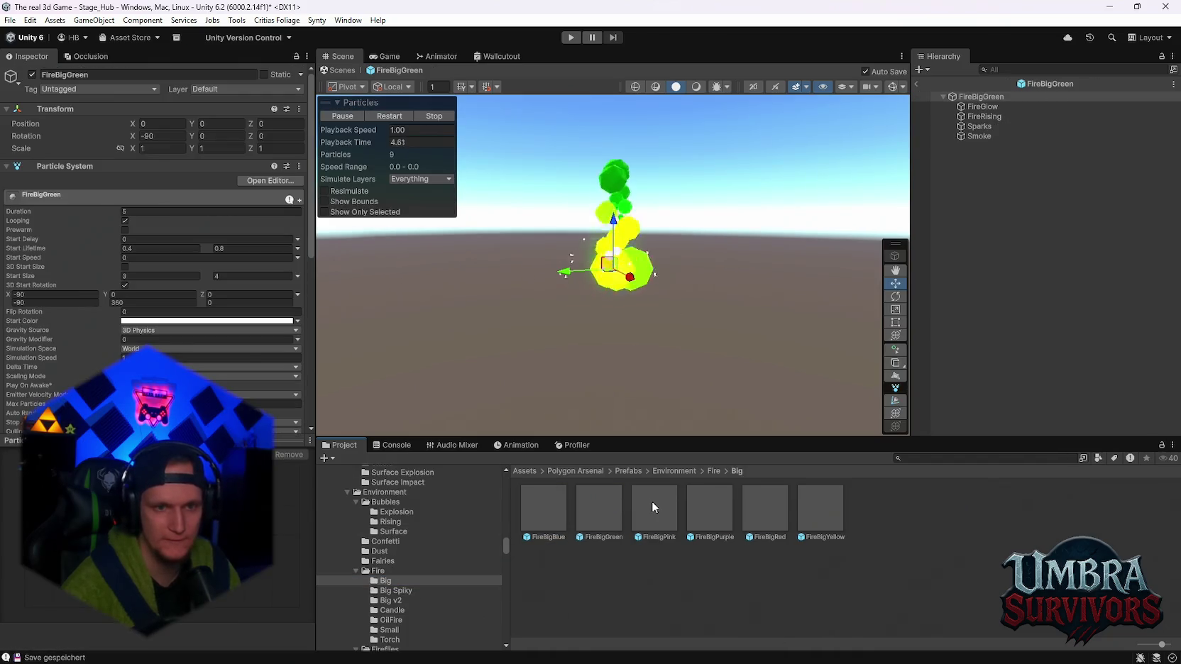
double_click(651, 501)
click(713, 502)
double_click(713, 502)
double_click(774, 505)
double_click(810, 512)
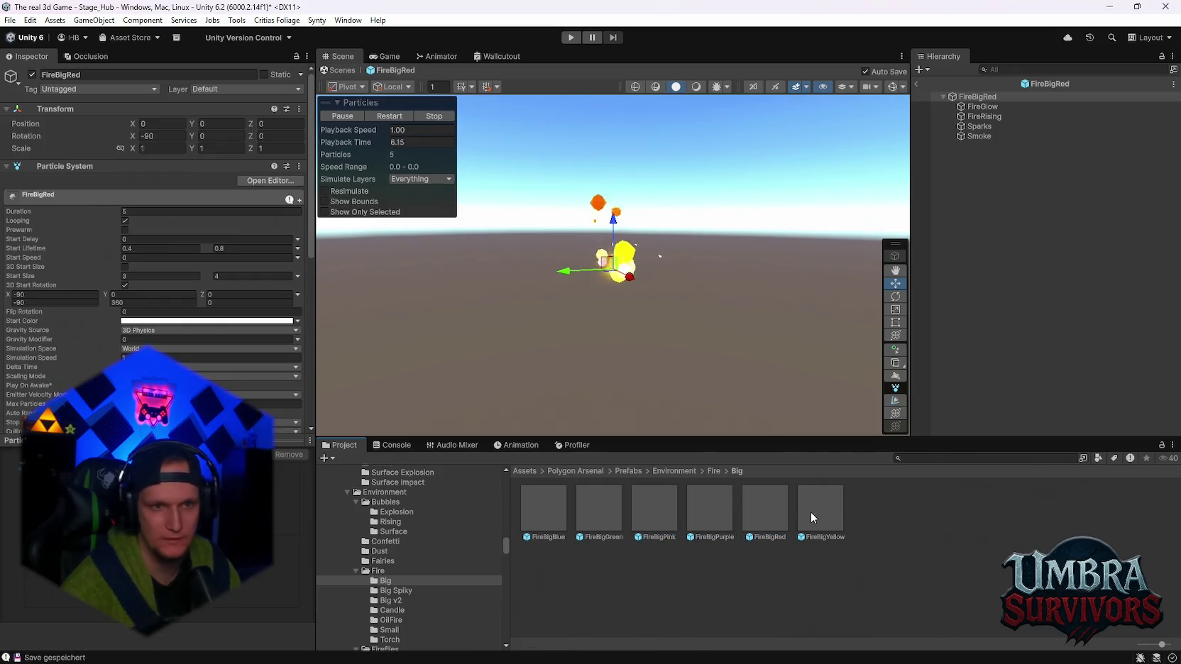
double_click(766, 515)
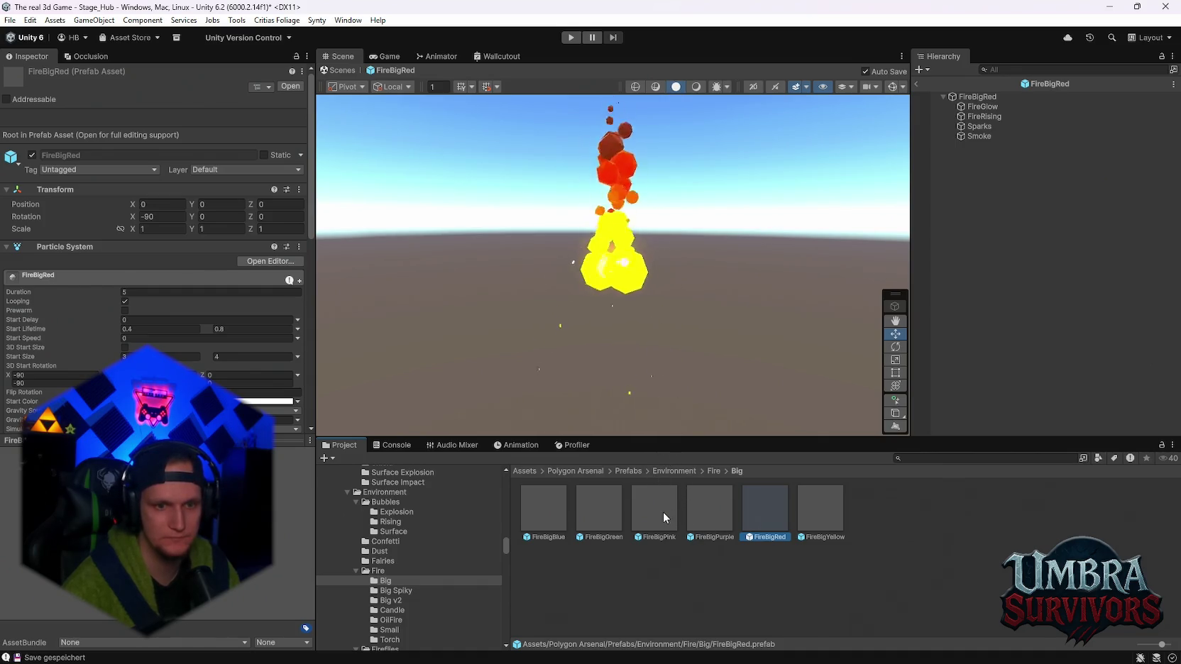
Compare FireBigPurple against FireBigPink again, select FireBigPurple and return to the hub scene
double_click(698, 517)
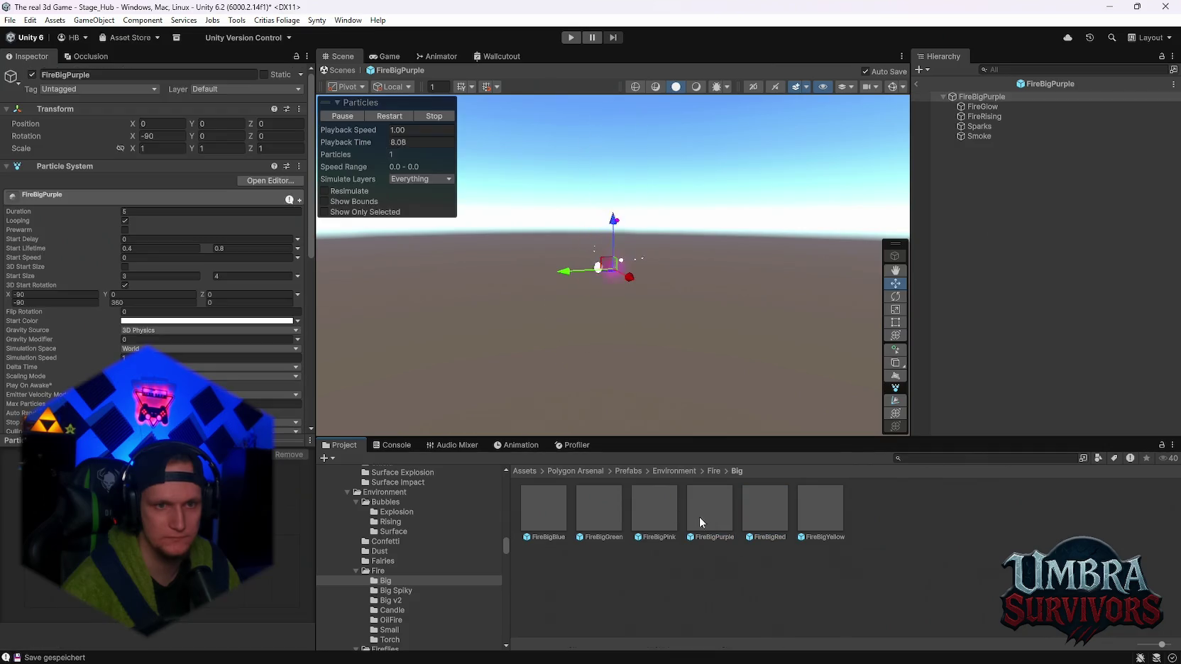
double_click(655, 520)
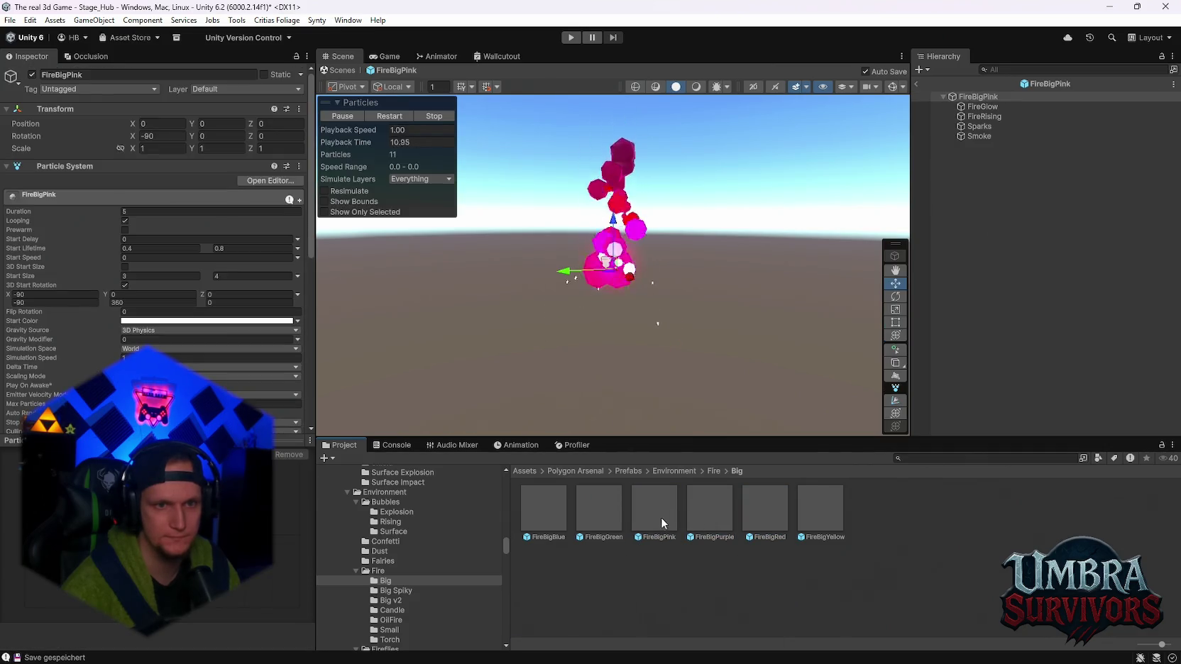
double_click(716, 523)
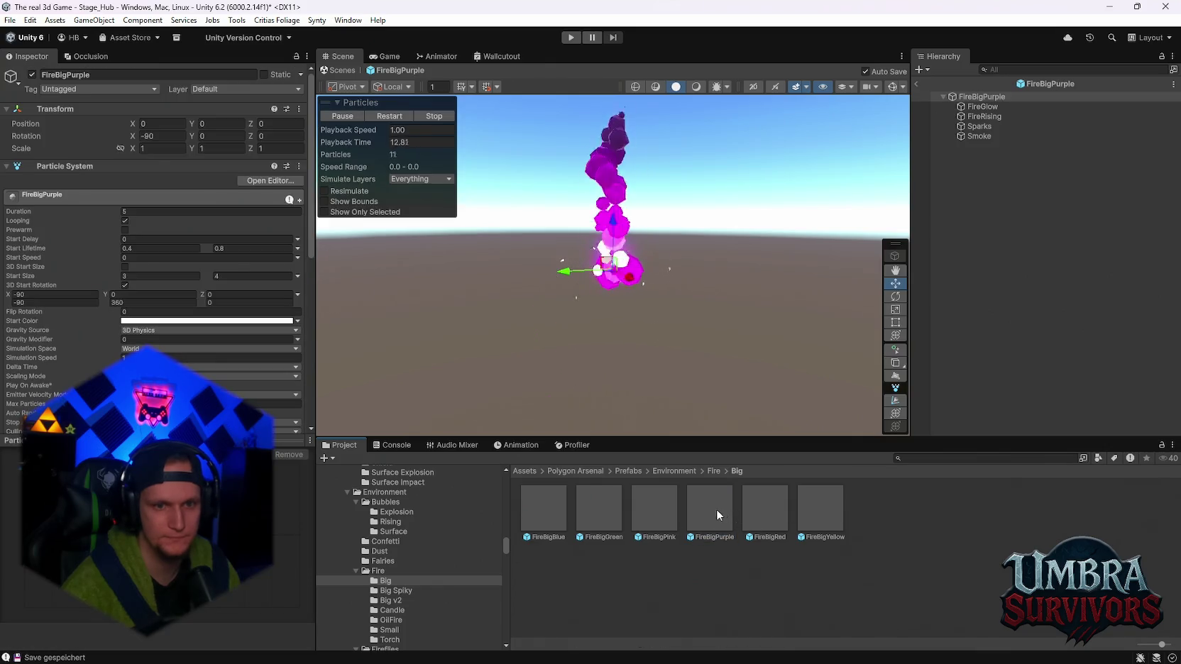
click(716, 510)
click(916, 83)
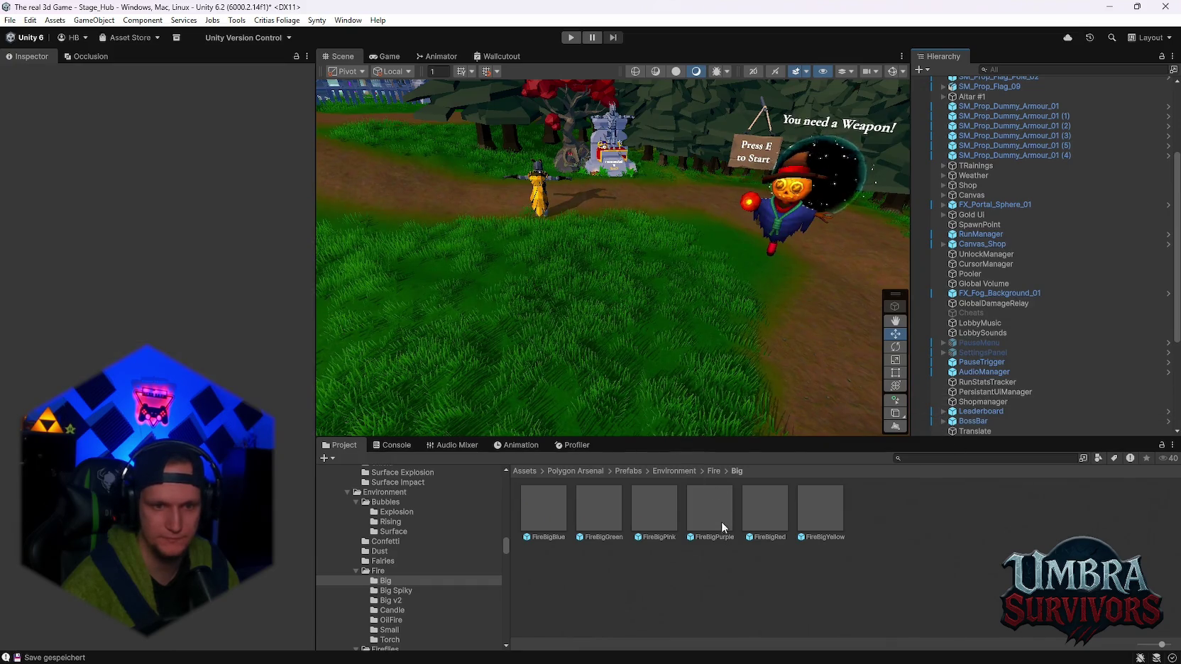
Open the Pumpkin prefab from the Pump folder and add FireBigPurple as its child
click(702, 527)
drag(505, 546, 502, 495)
click(378, 614)
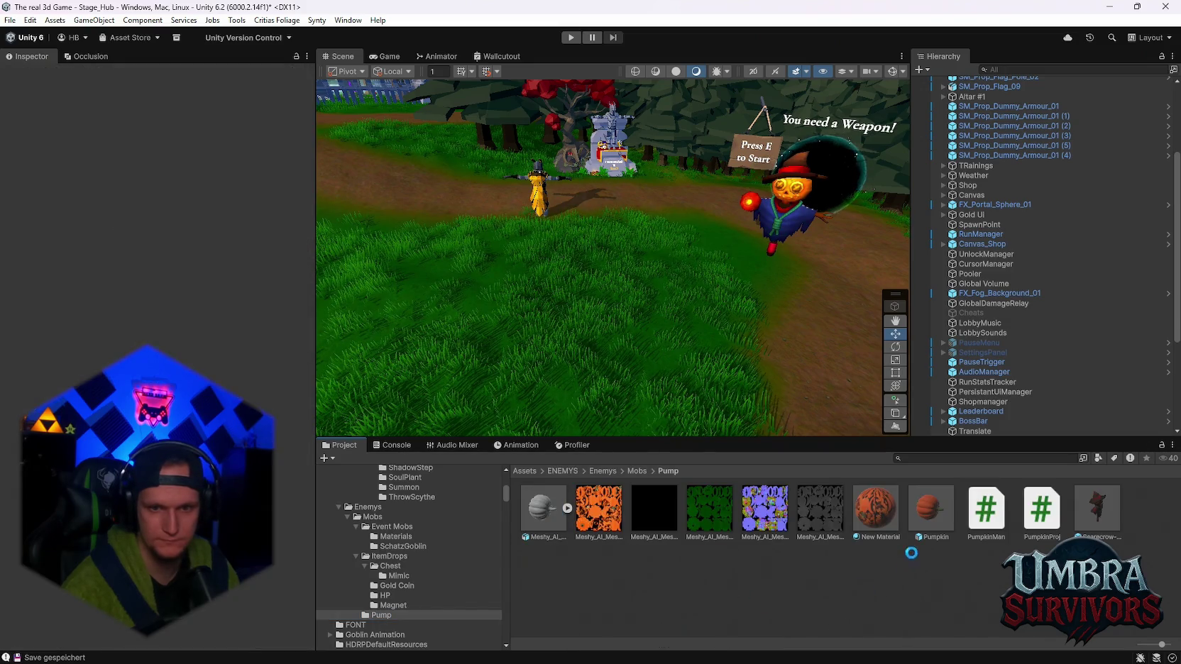
double_click(1019, 524)
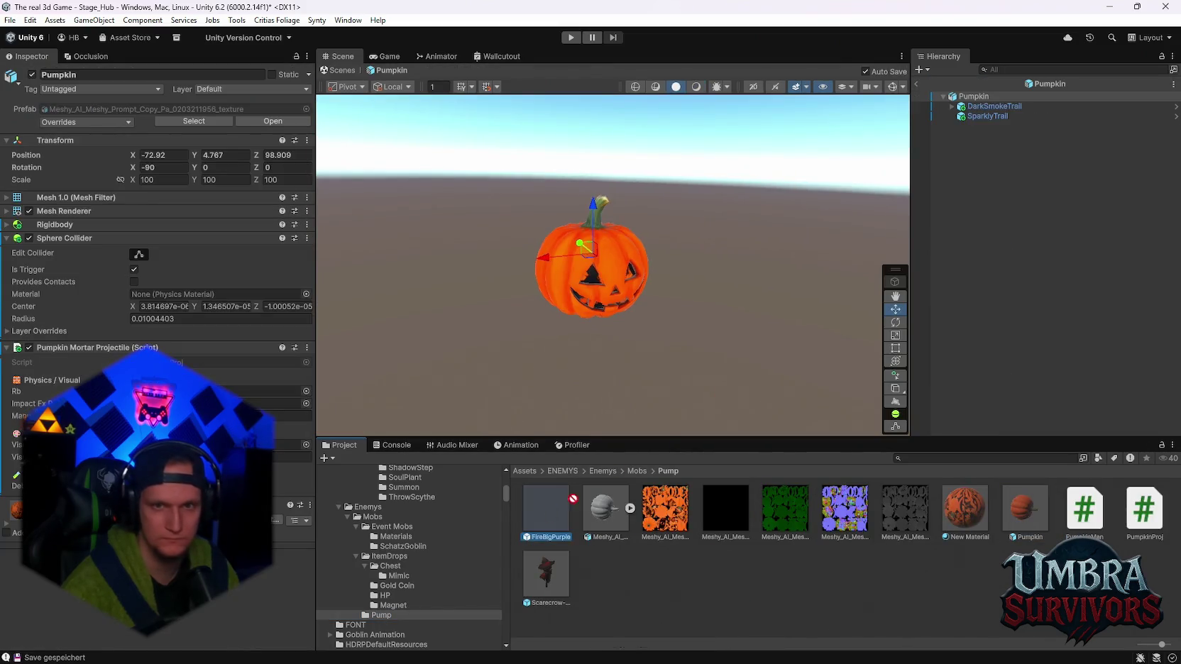
drag(970, 101, 971, 102)
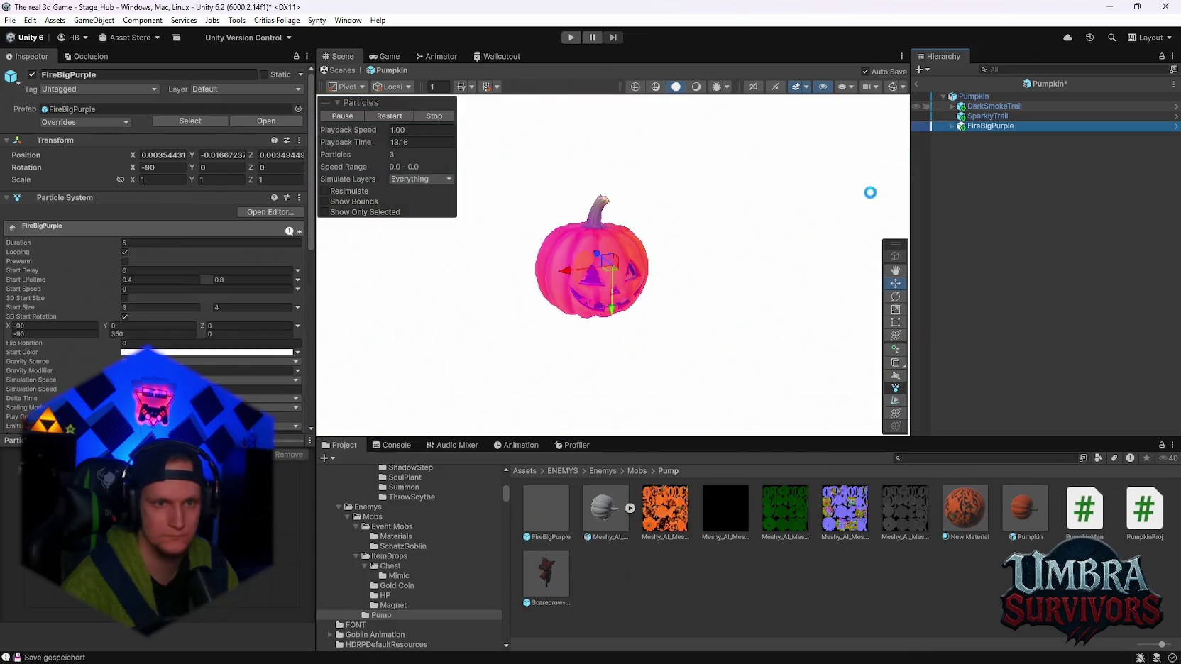
Set the fire effect's scale to 0.01 on X, Y and Z
text(0.01)
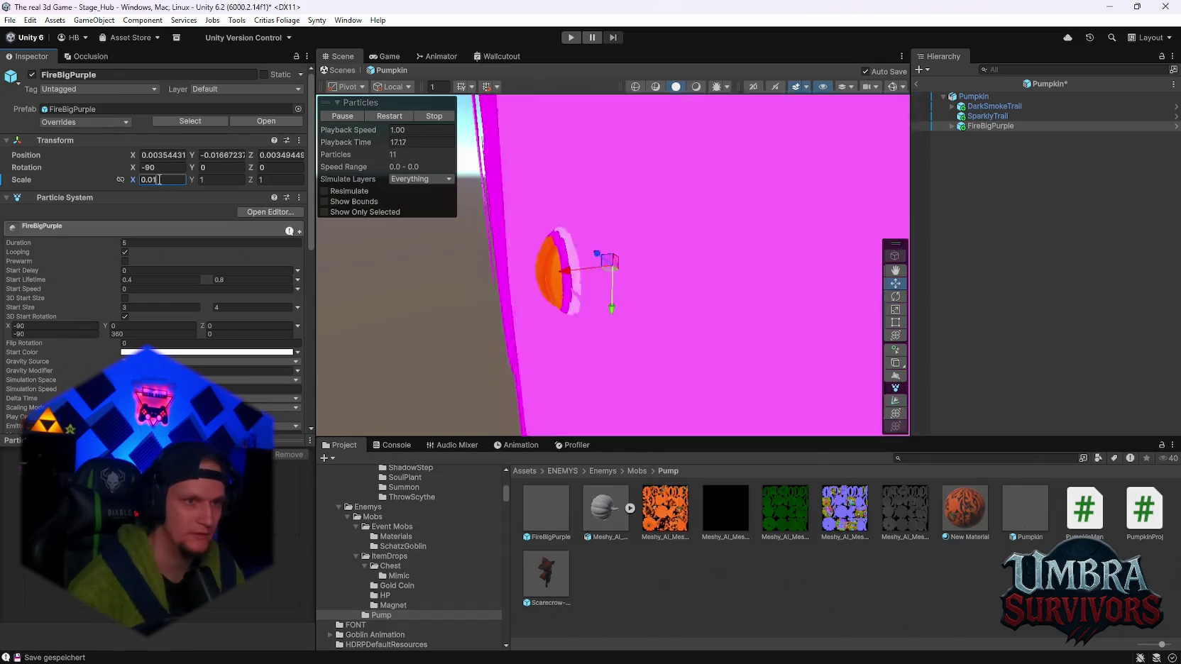
click(208, 180)
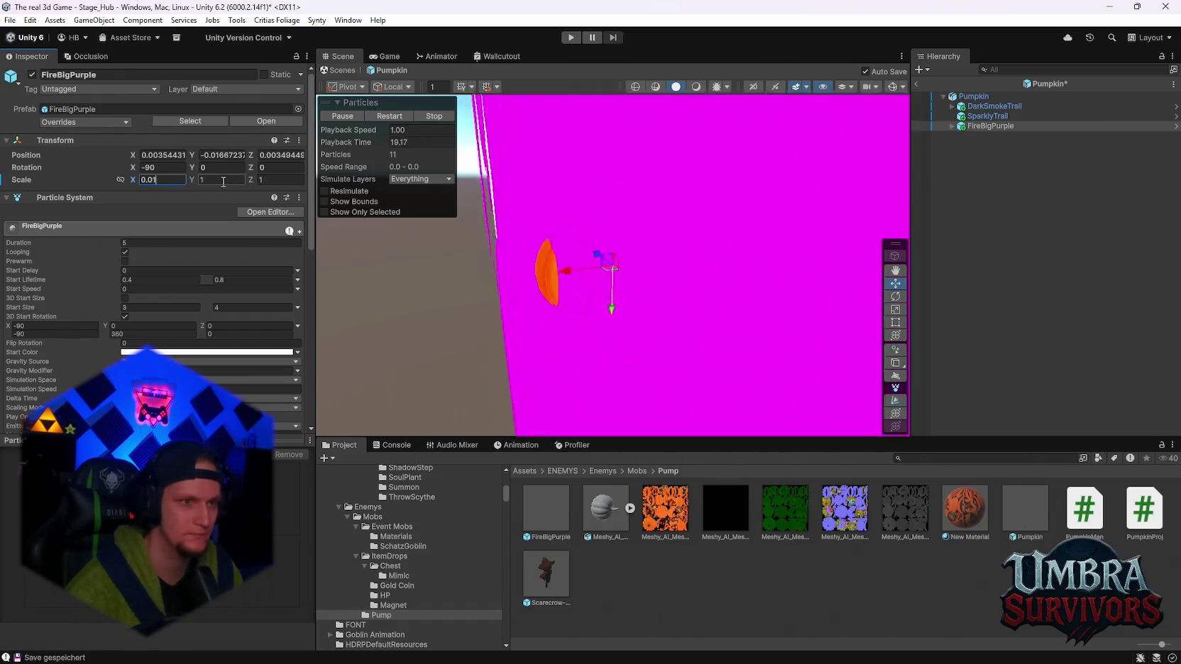
text(0.01)
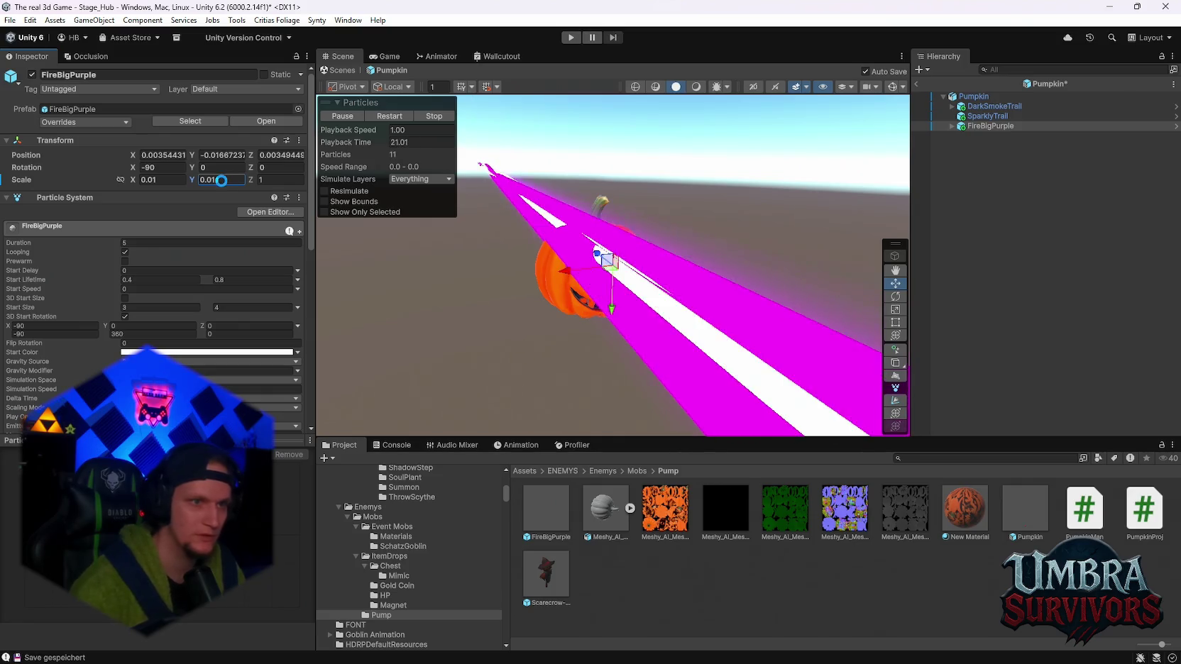
click(282, 180)
text(0.01)
key(Return)
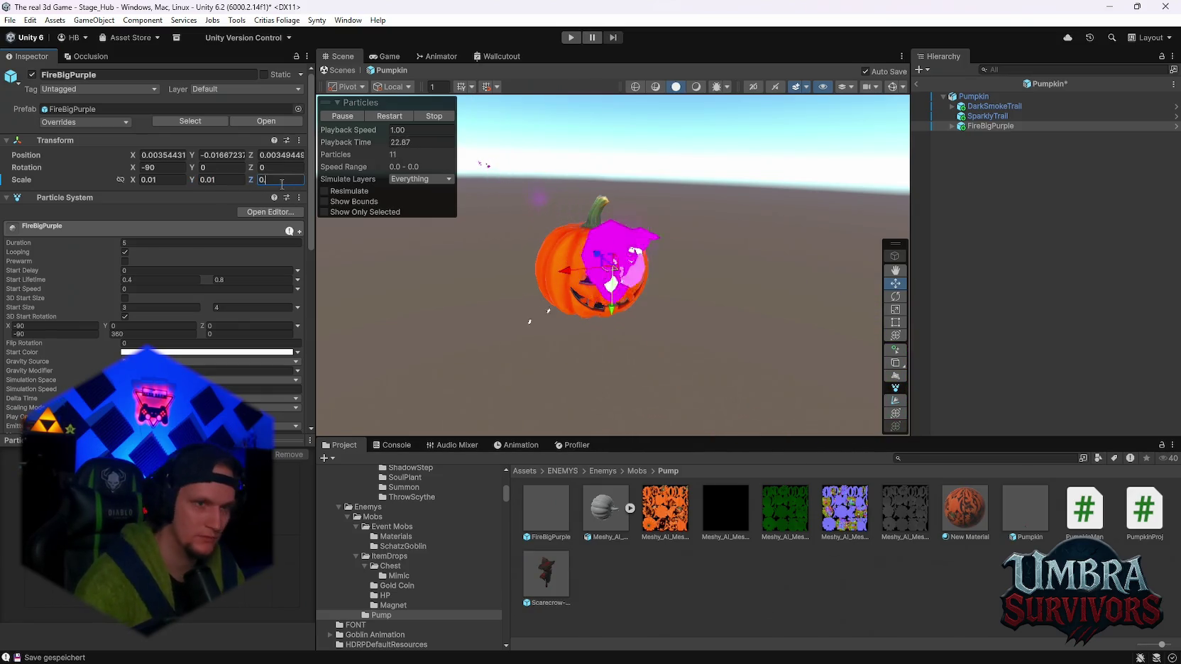
Centre the fire effect on the pumpkin at position 0, 0, 0
scroll(654, 287, up, 3)
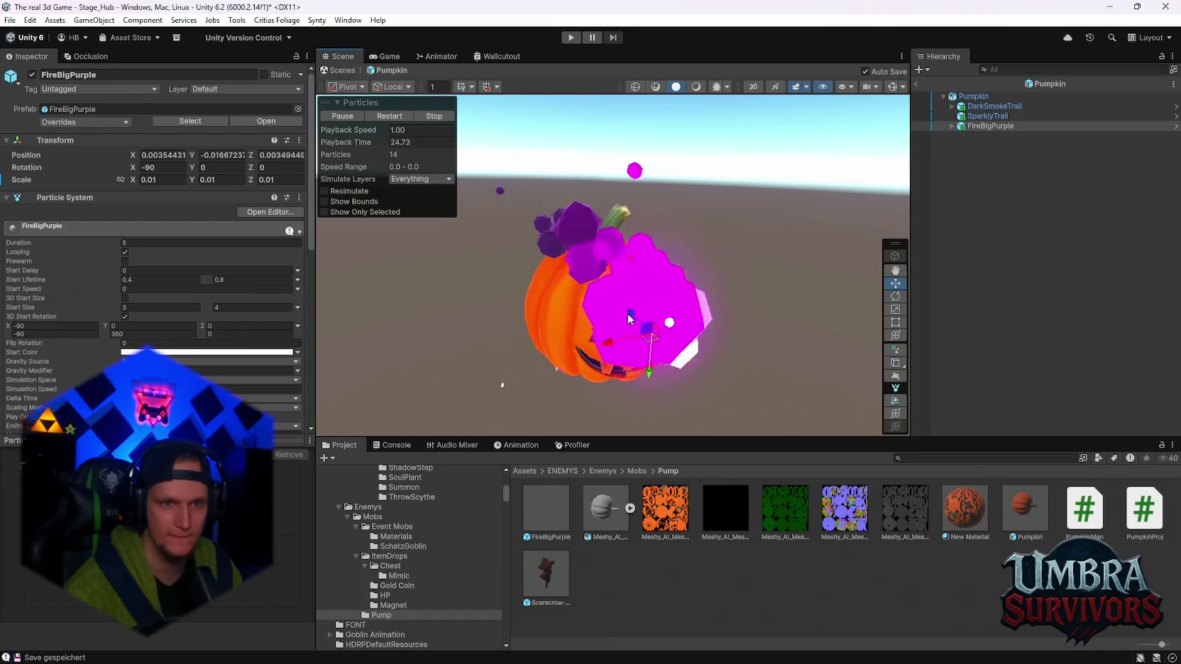
click(162, 155)
text(0)
key(Tab)
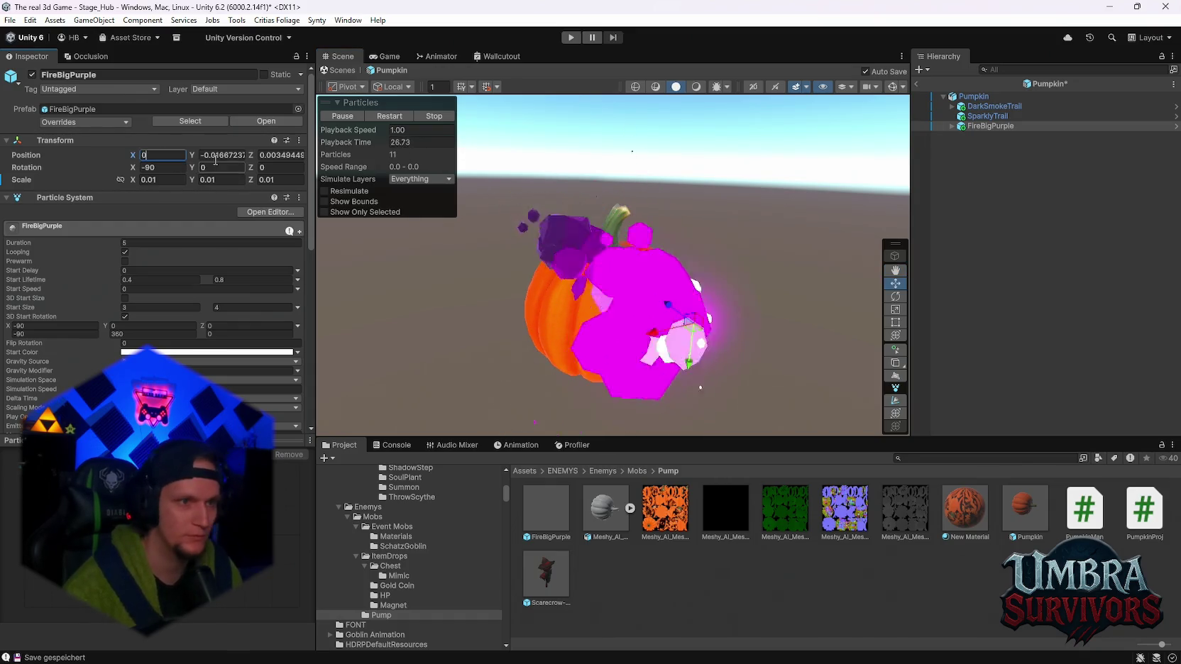
text(0)
key(Tab)
text(0)
Enlarge the fire effect uniformly with the scale gizmo to about 0.017 around the pumpkin
scroll(645, 305, up, 2)
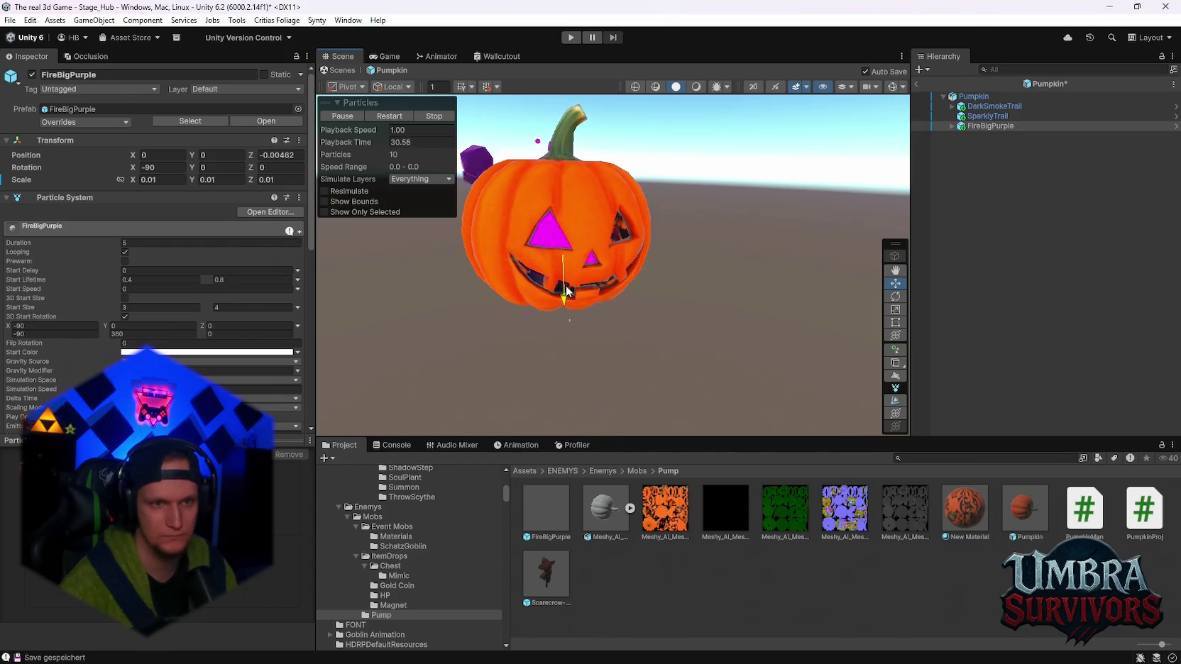
drag(568, 290, 569, 293)
scroll(667, 316, down, 2)
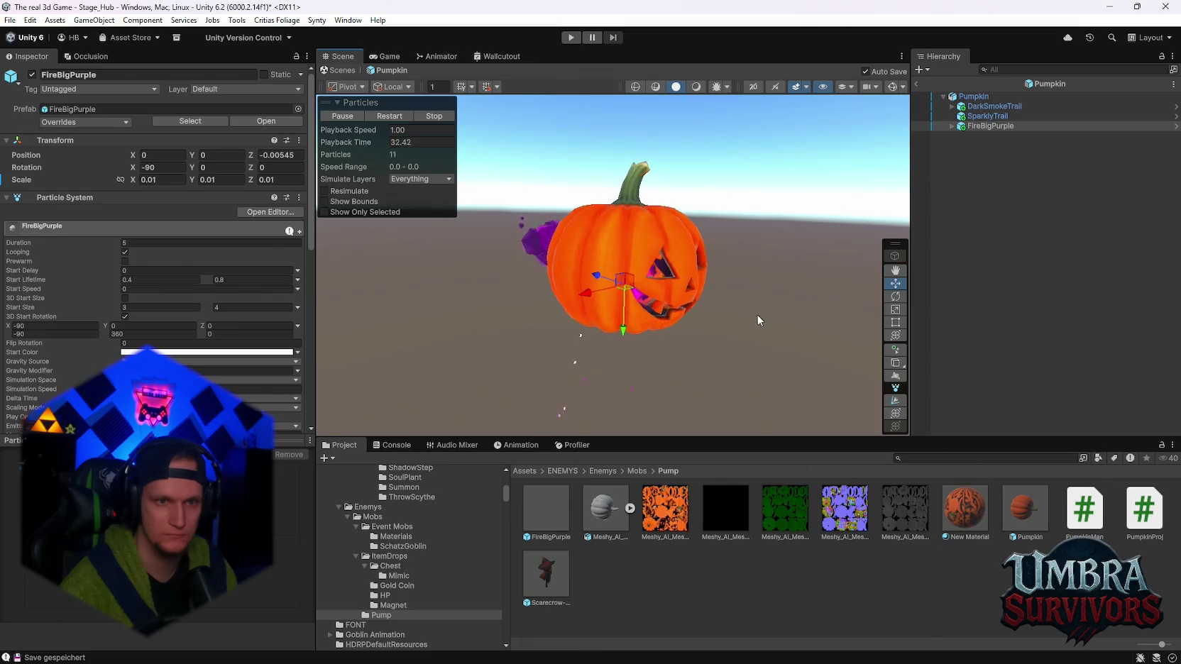
mouse_move(756, 314)
mouse_down()
mouse_move(648, 334)
mouse_move(679, 347)
mouse_move(591, 321)
mouse_move(579, 354)
mouse_move(602, 296)
mouse_up()
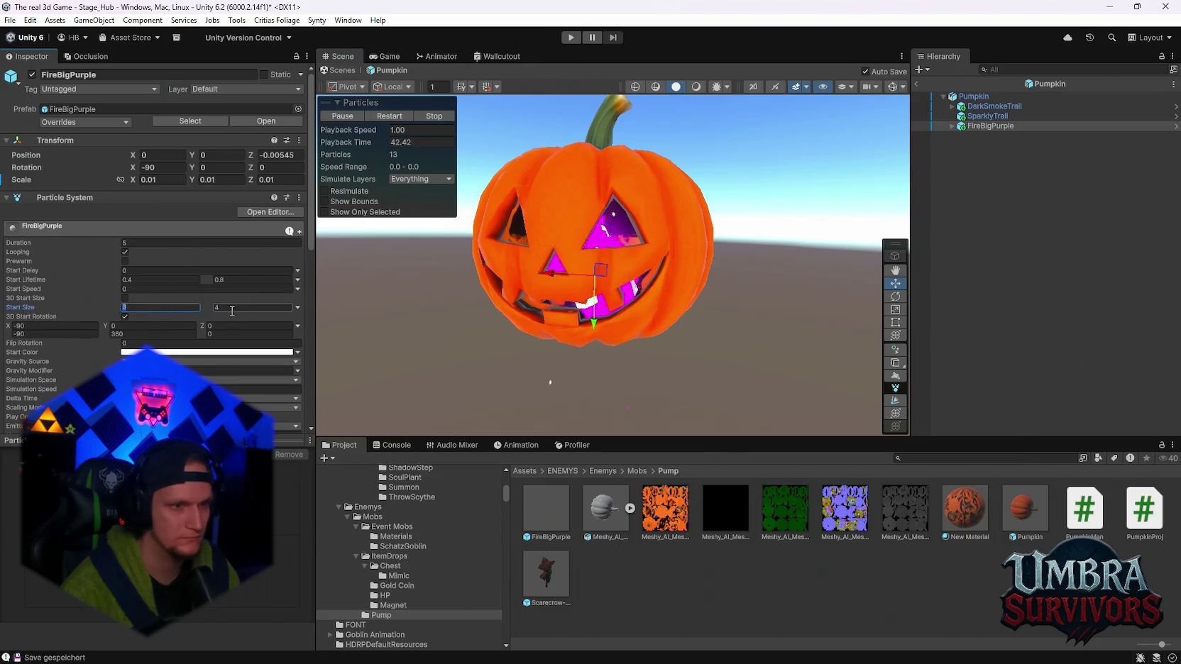
mouse_move(601, 329)
mouse_down()
mouse_move(640, 298)
mouse_move(684, 331)
mouse_move(681, 394)
mouse_move(690, 335)
mouse_up()
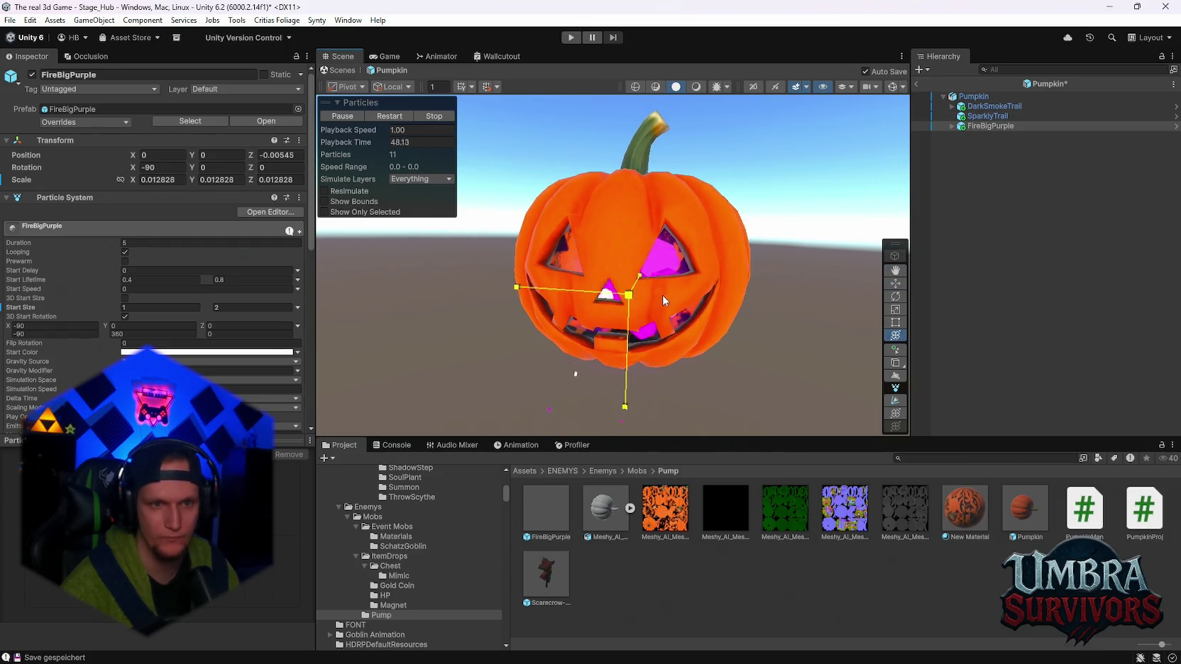
drag(662, 294, 706, 280)
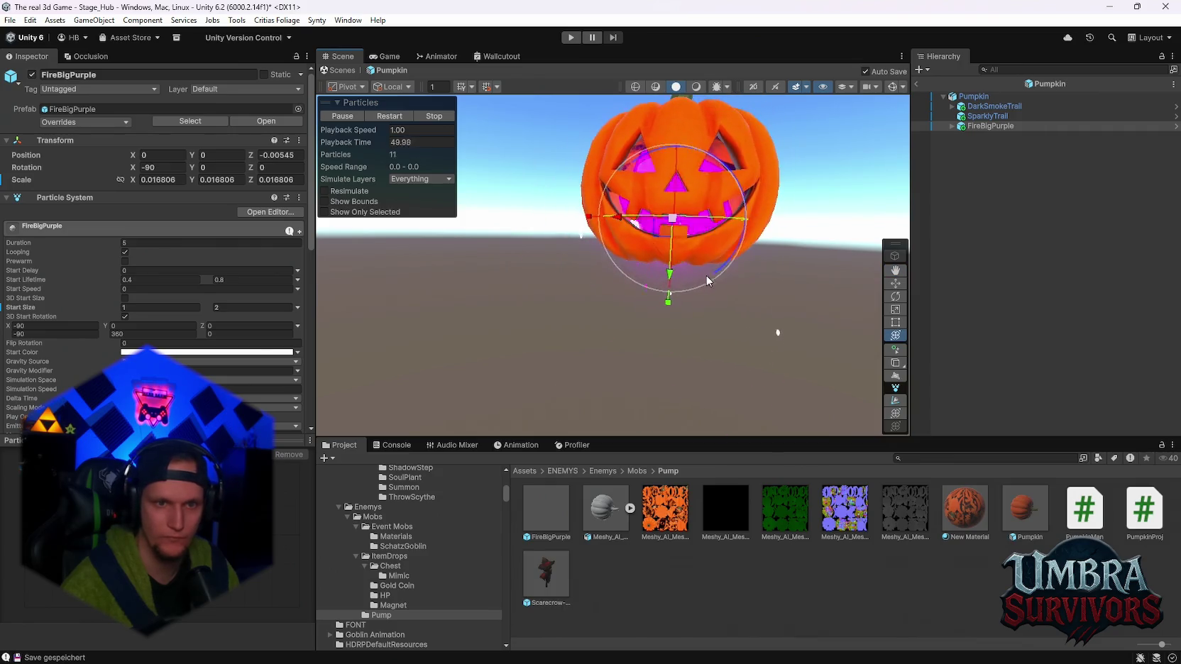
mouse_move(680, 244)
mouse_down()
mouse_move(683, 275)
mouse_move(710, 269)
mouse_move(651, 288)
mouse_up()
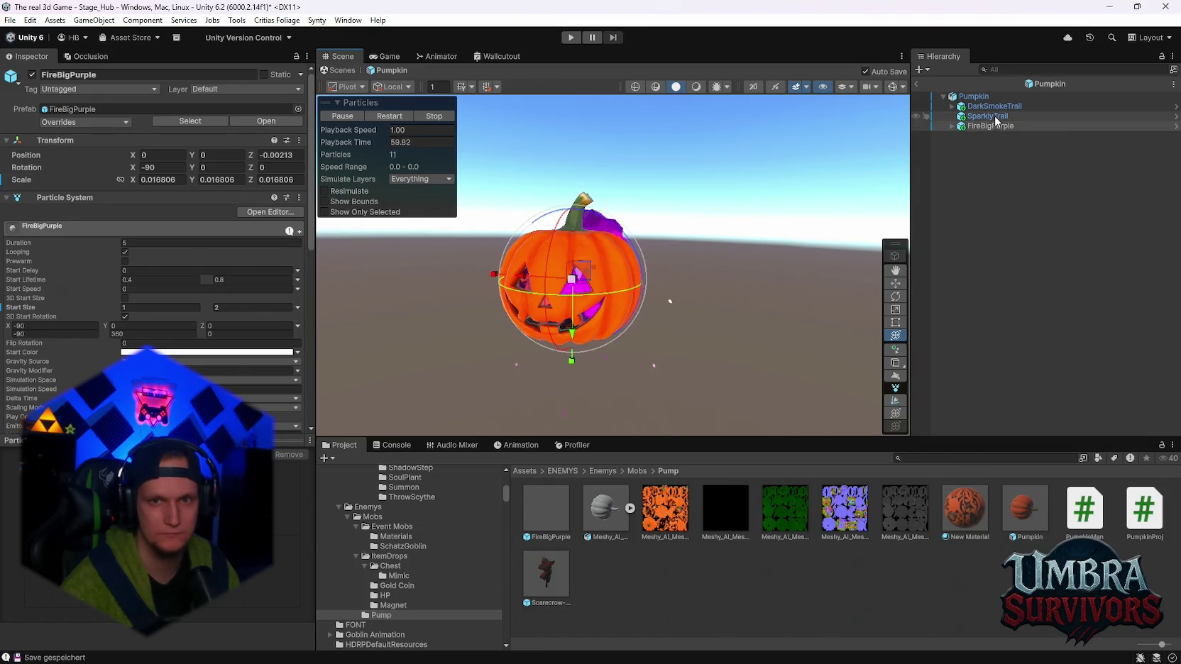
Inspect the colour over lifetime gradients of the DarkSmokeTrail and FireBigPurple effects
click(994, 106)
scroll(44, 307, down, 6)
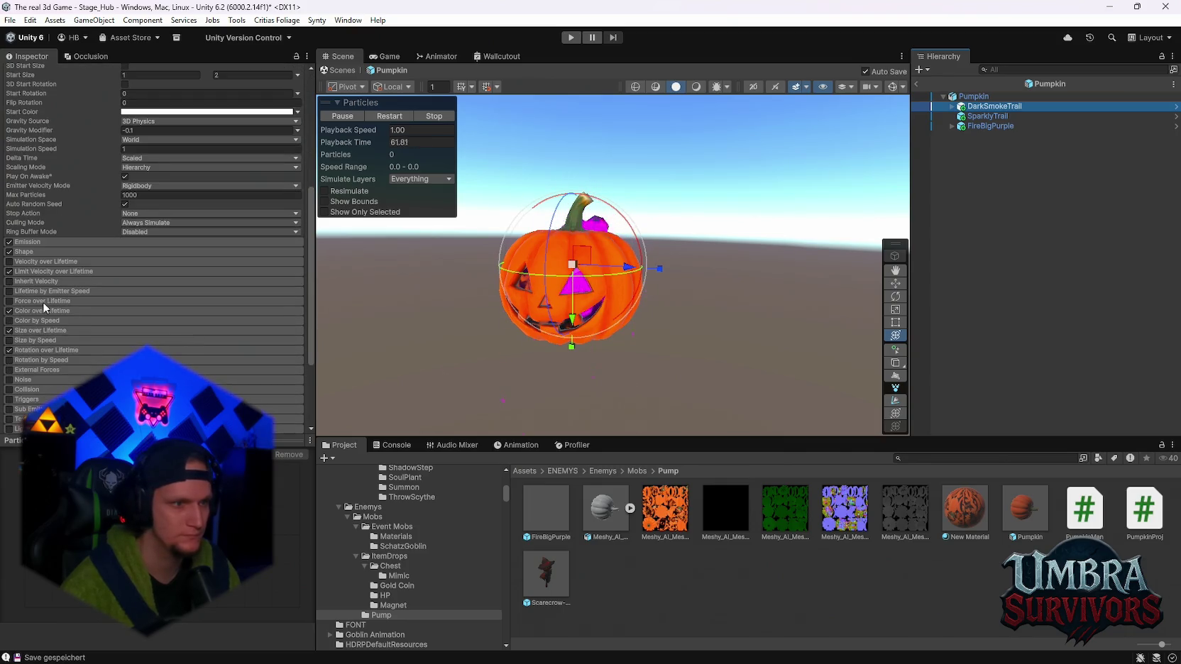
click(51, 312)
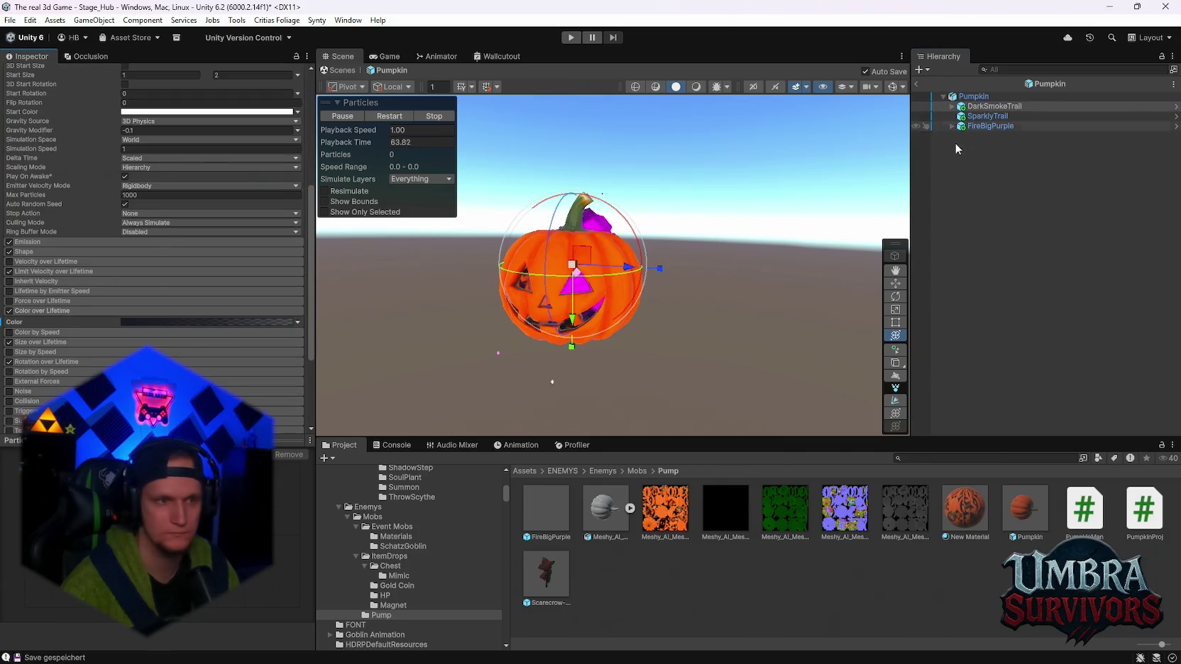
click(992, 127)
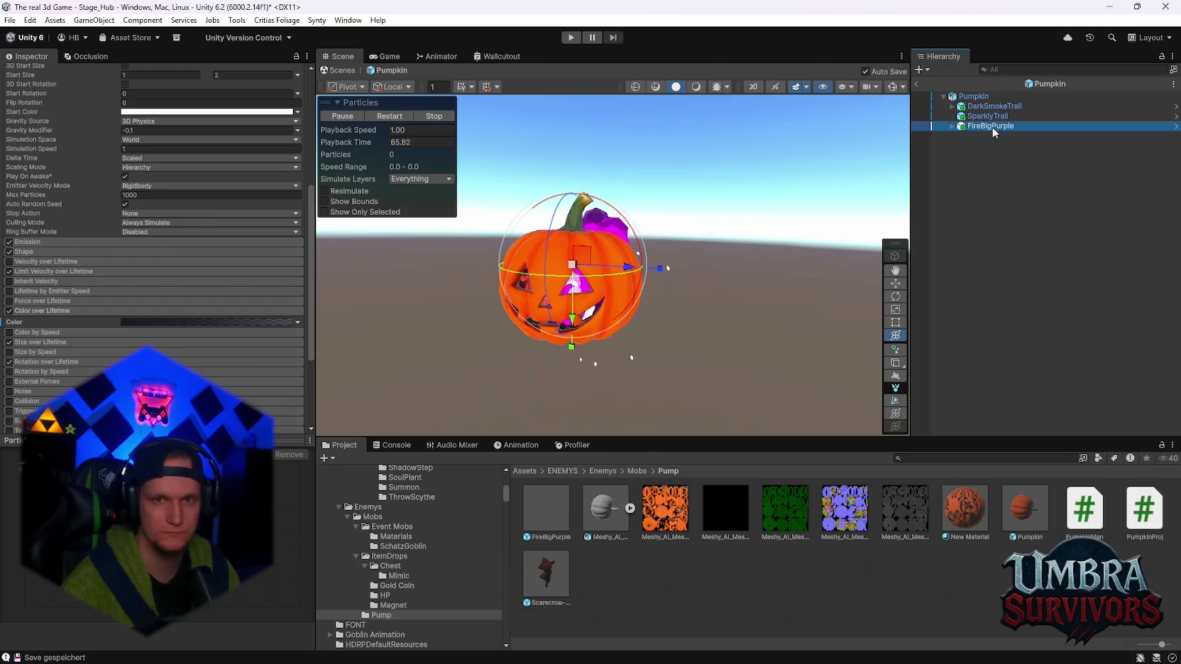
click(44, 320)
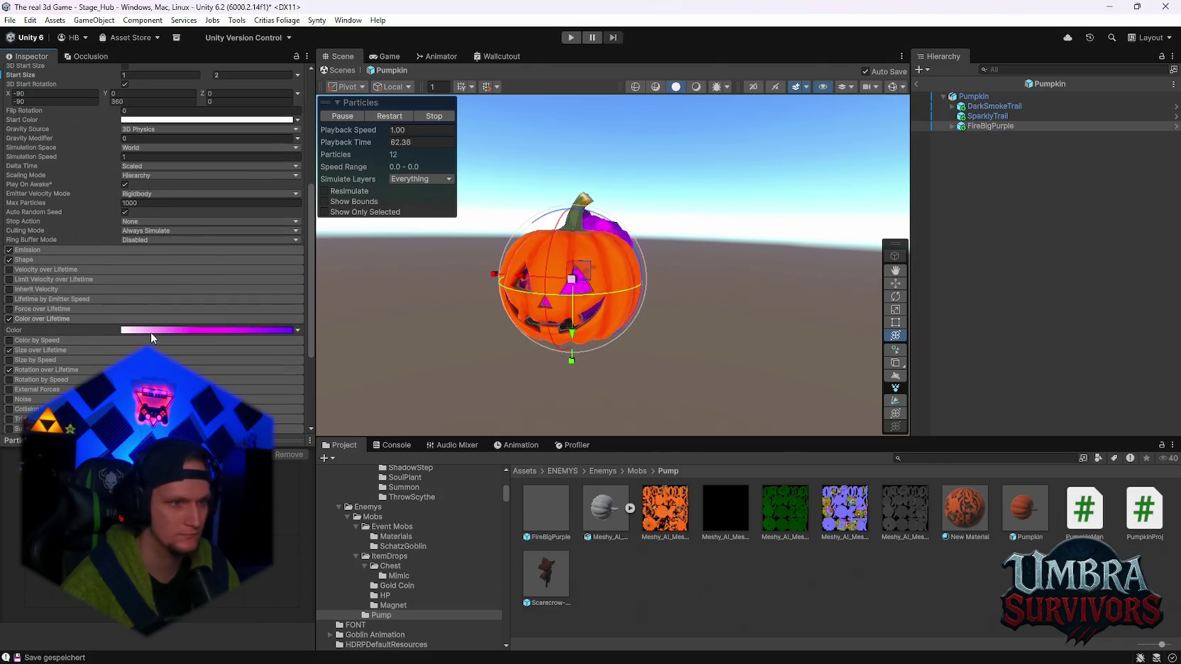
click(151, 332)
click(198, 281)
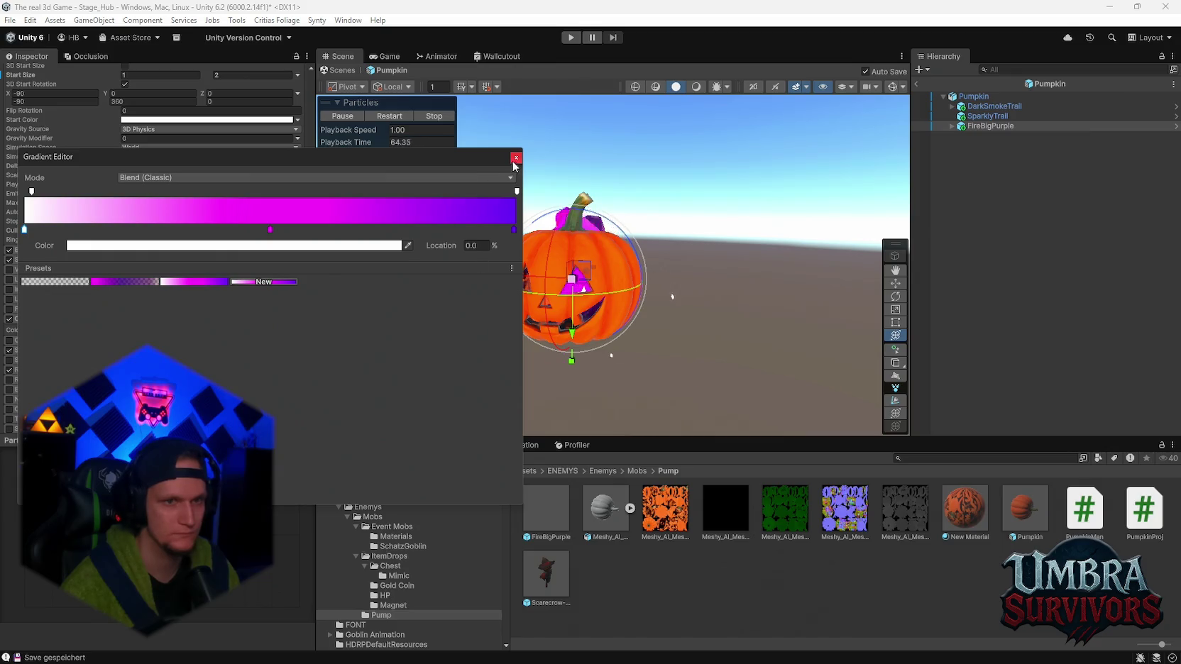
click(516, 158)
Apply the white-to-purple gradient preset to DarkSmokeTrail and drag the pumpkin to preview it
click(993, 106)
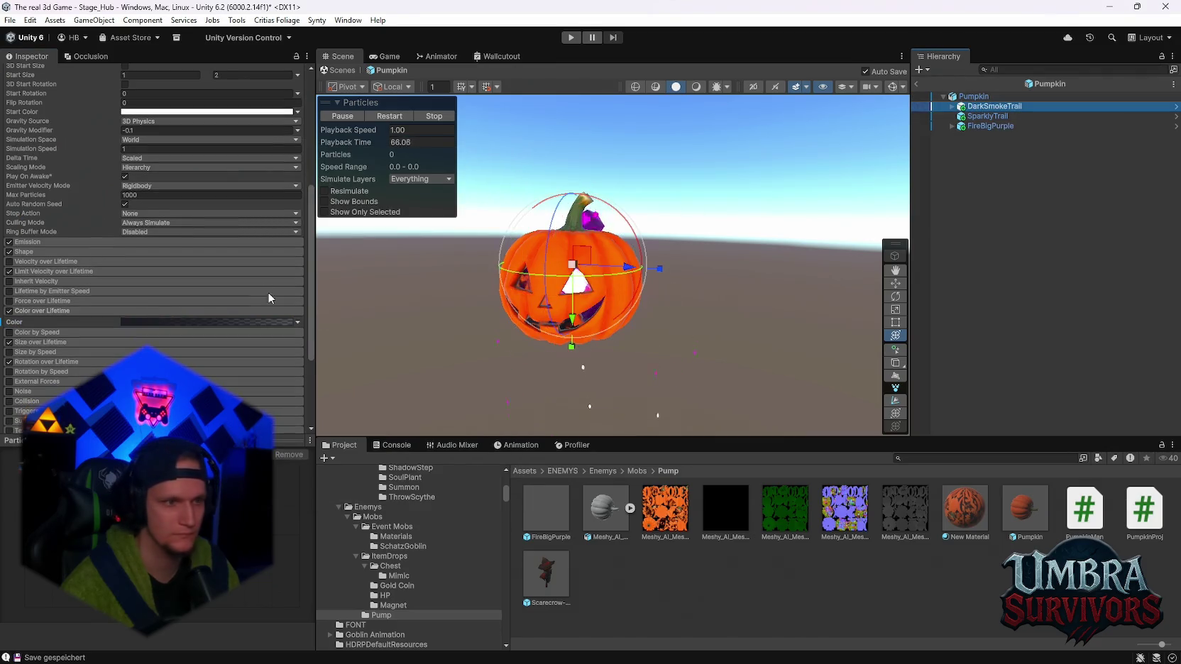
click(147, 321)
click(199, 282)
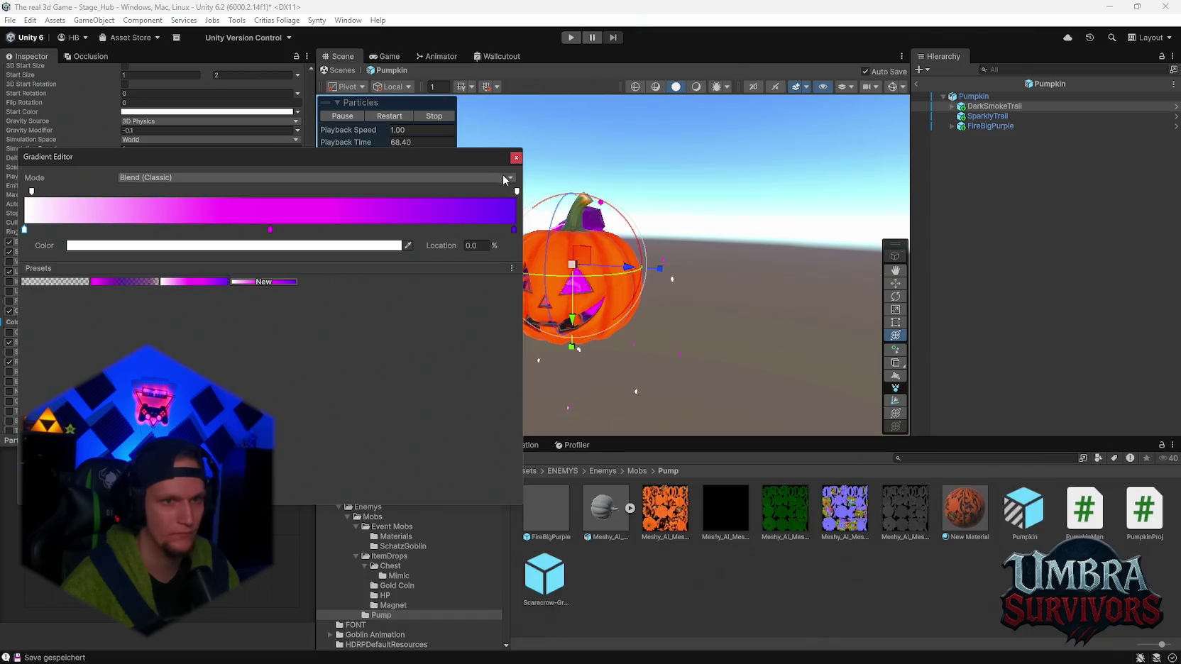
click(515, 157)
click(978, 97)
mouse_move(572, 264)
mouse_down()
mouse_move(540, 334)
mouse_move(778, 206)
mouse_move(408, 266)
mouse_move(830, 277)
mouse_move(489, 227)
mouse_move(395, 239)
mouse_move(844, 251)
mouse_move(395, 185)
mouse_move(523, 231)
mouse_move(745, 284)
mouse_move(511, 334)
mouse_move(525, 263)
mouse_up()
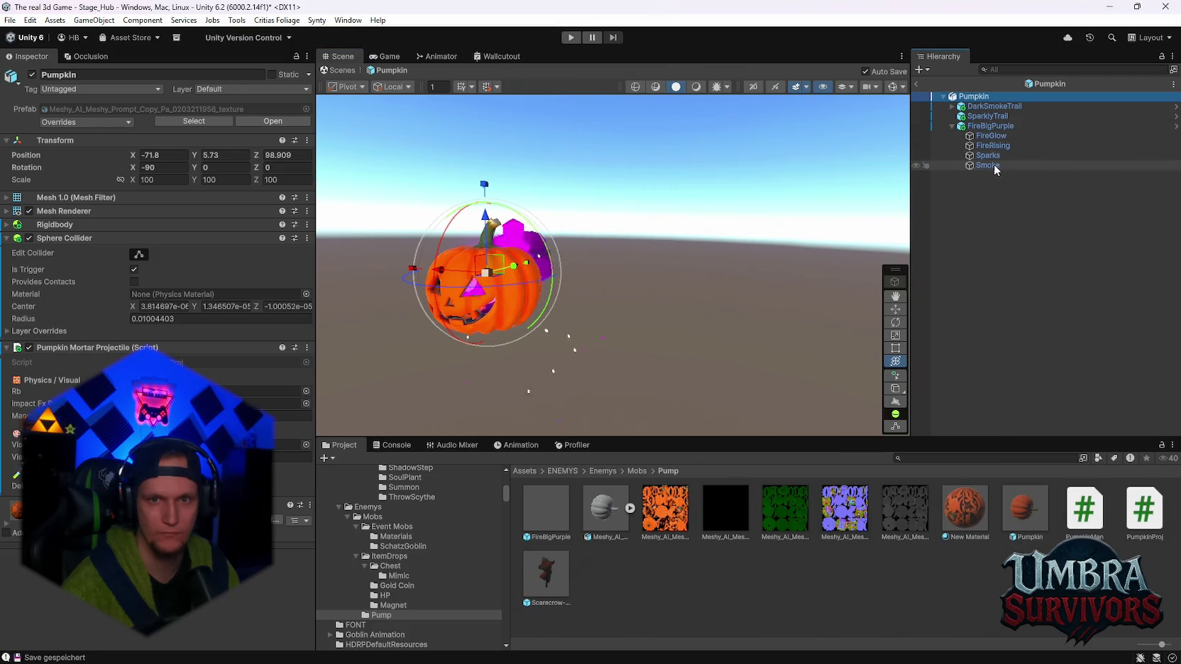
Review the FireRising, Sparks and Smoke particle layers of the pumpkin
click(991, 145)
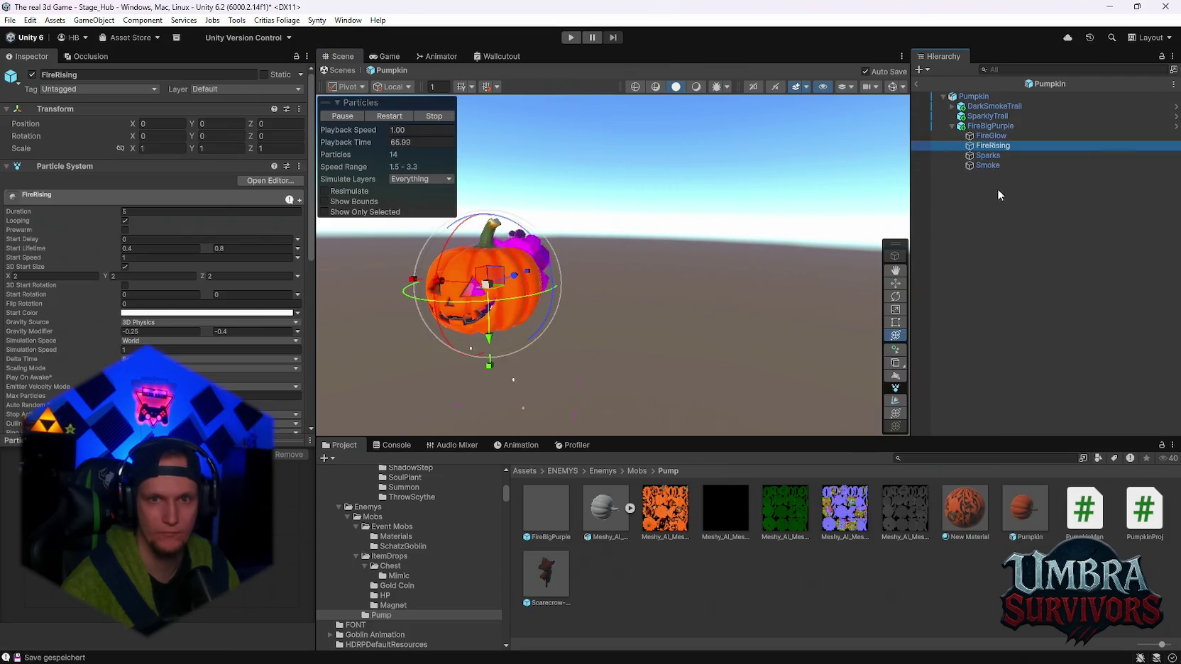
scroll(284, 341, down, 5)
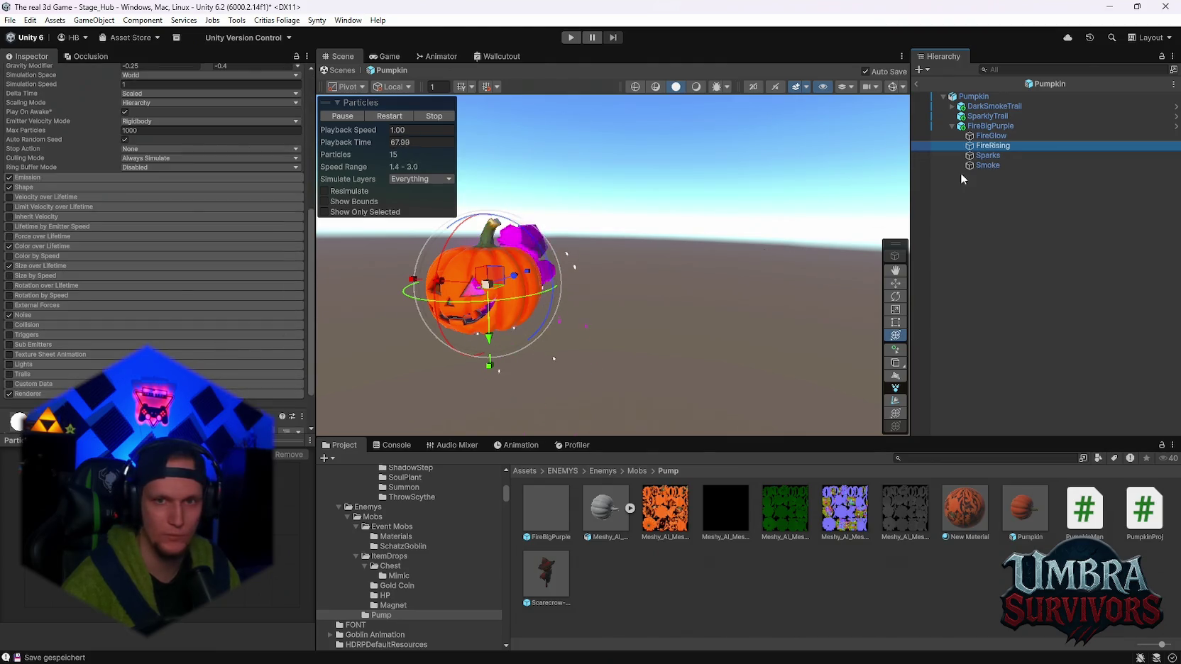
key(Down)
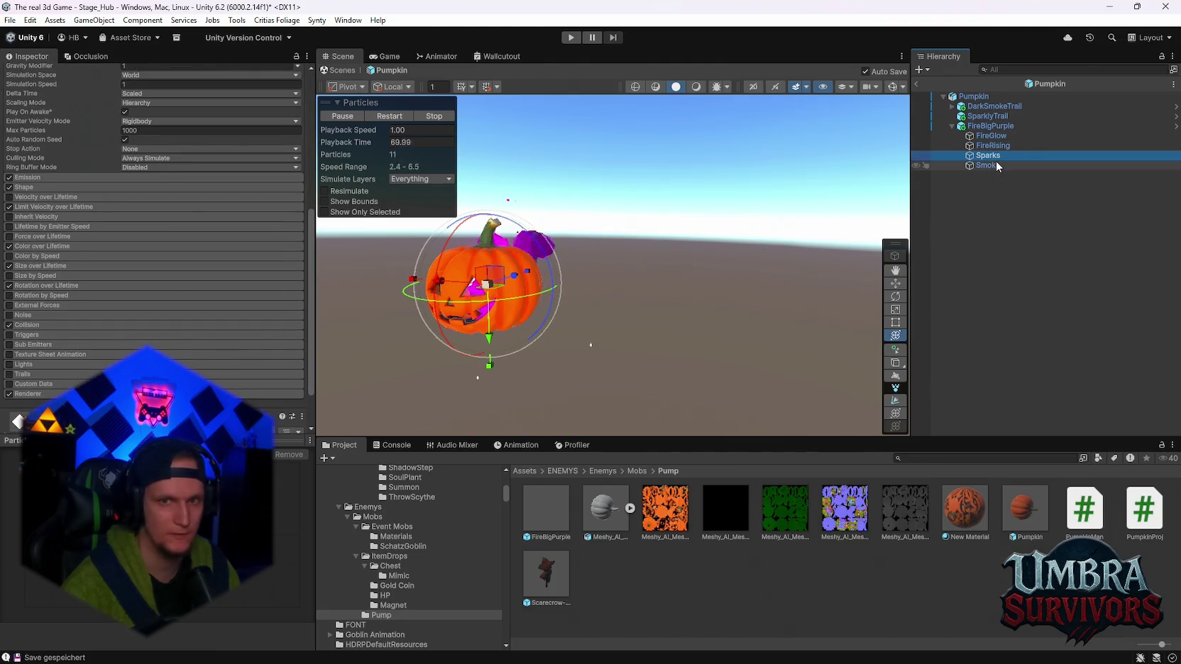
click(995, 165)
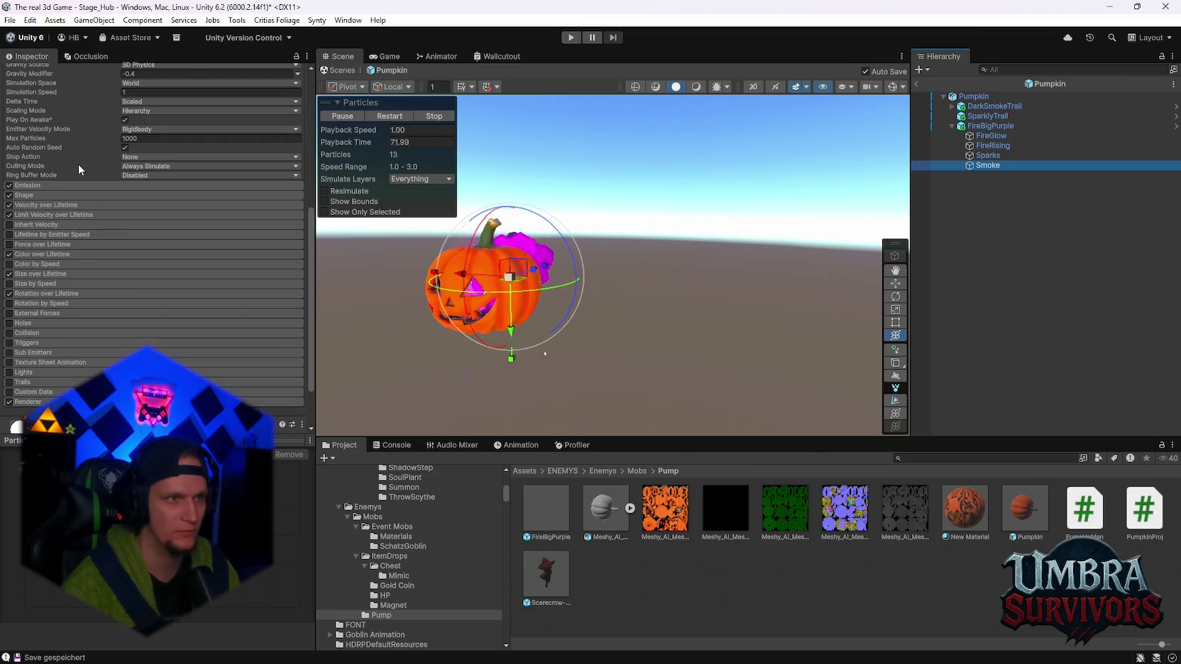
scroll(74, 145, up, 5)
Drag the Pumpkin around the prefab scene to watch its purple fire trail, then frame it
click(978, 97)
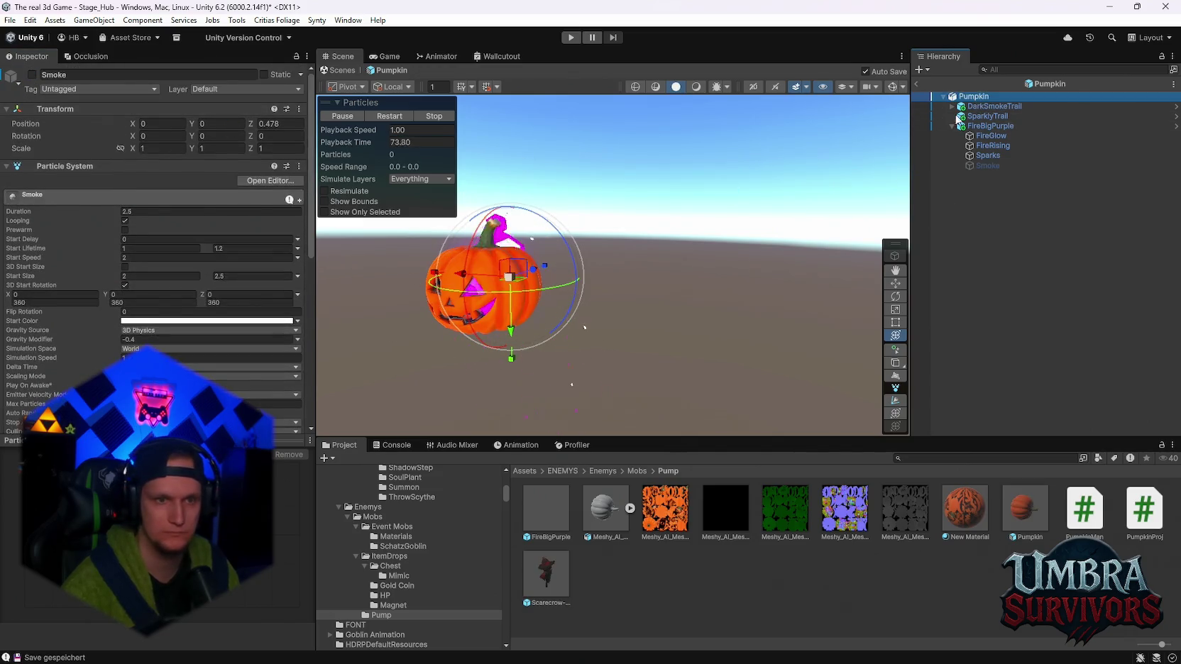
mouse_move(525, 253)
mouse_down()
mouse_move(753, 285)
mouse_move(450, 269)
mouse_move(832, 344)
mouse_move(555, 115)
mouse_move(647, 354)
mouse_move(436, 231)
mouse_move(671, 212)
mouse_move(660, 290)
mouse_move(471, 252)
mouse_up()
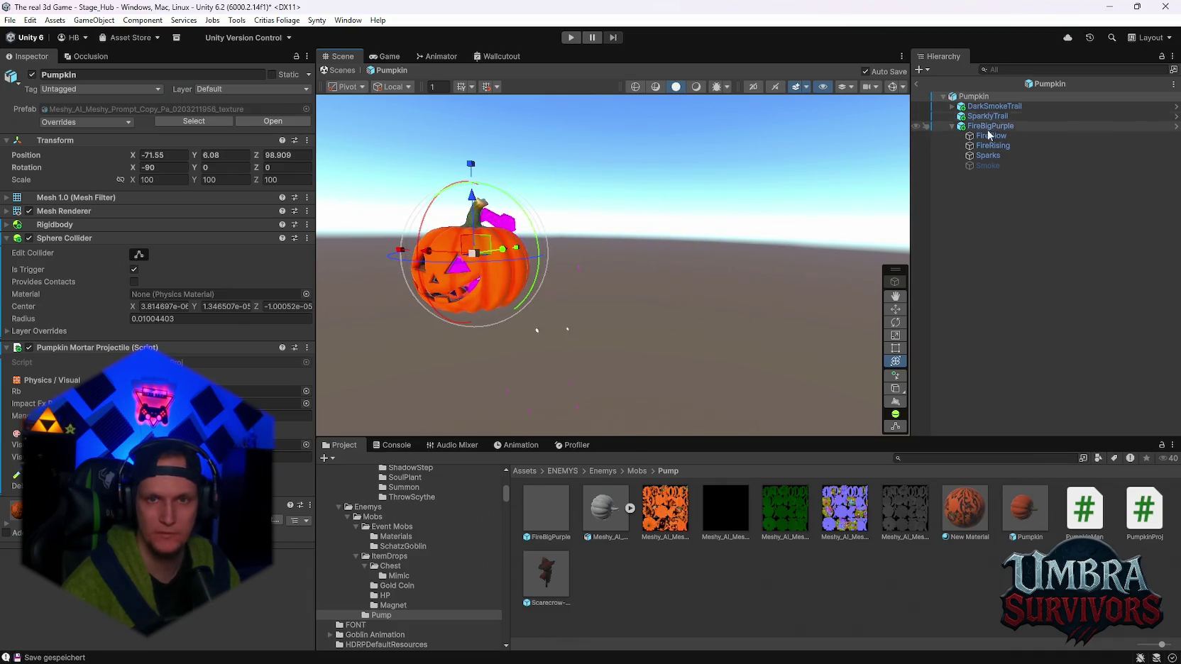
click(987, 106)
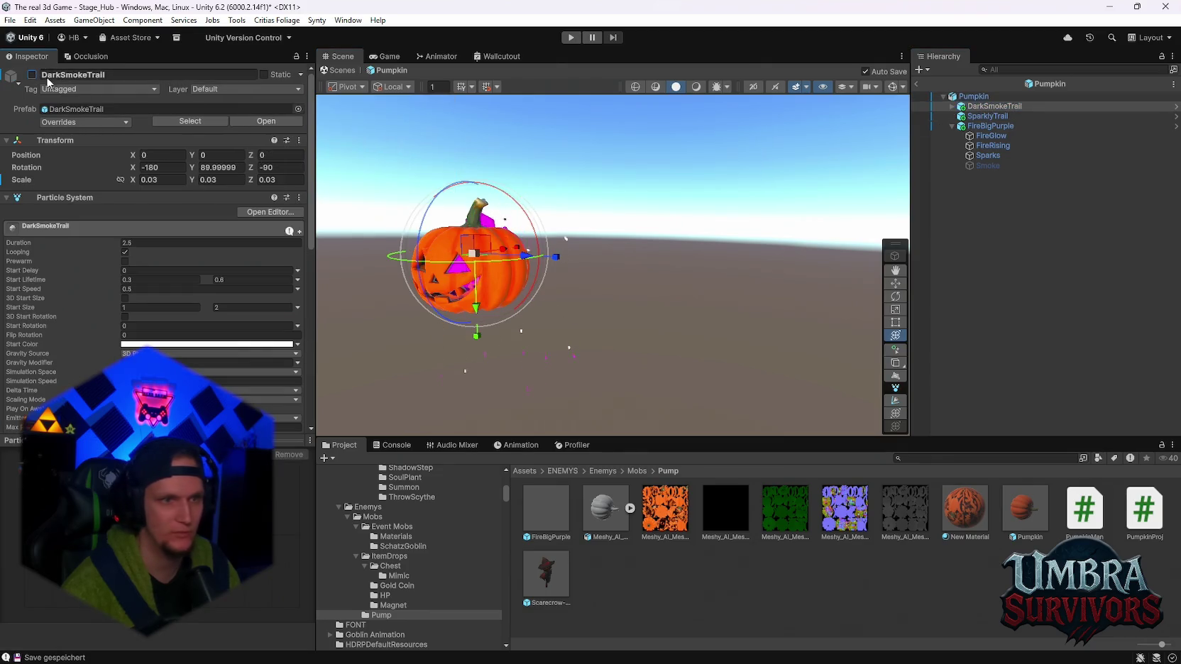
click(1001, 96)
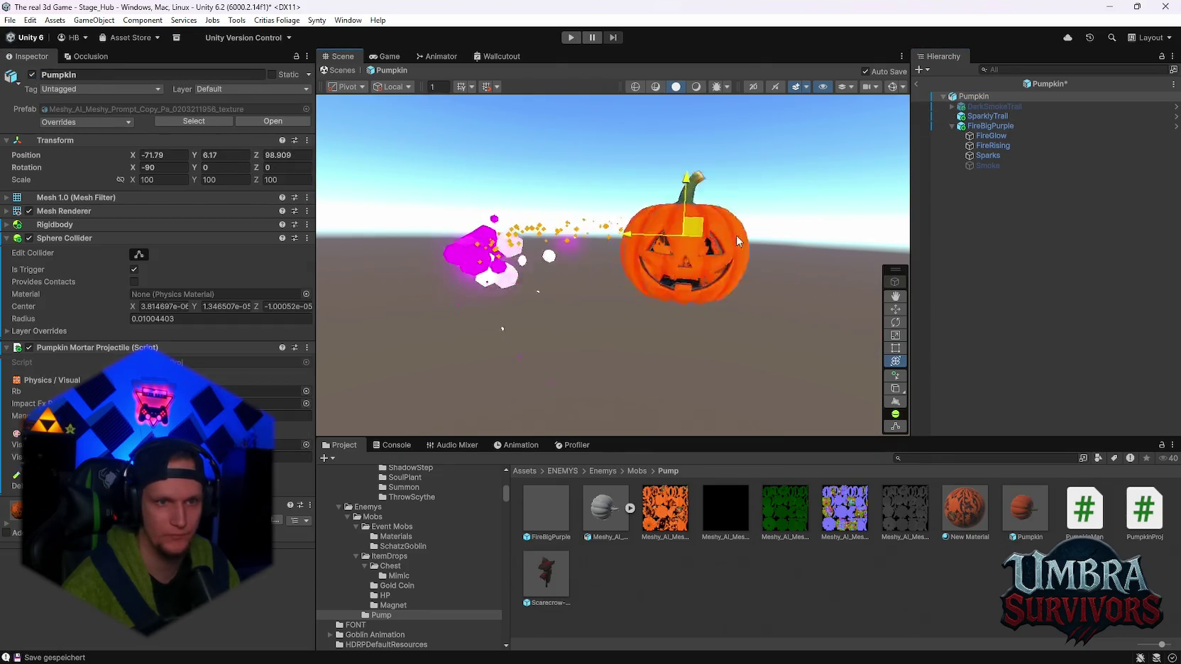
mouse_move(738, 241)
mouse_down()
mouse_move(617, 252)
mouse_move(624, 301)
mouse_move(808, 216)
mouse_move(446, 210)
mouse_move(643, 310)
mouse_move(674, 250)
mouse_up()
click(987, 165)
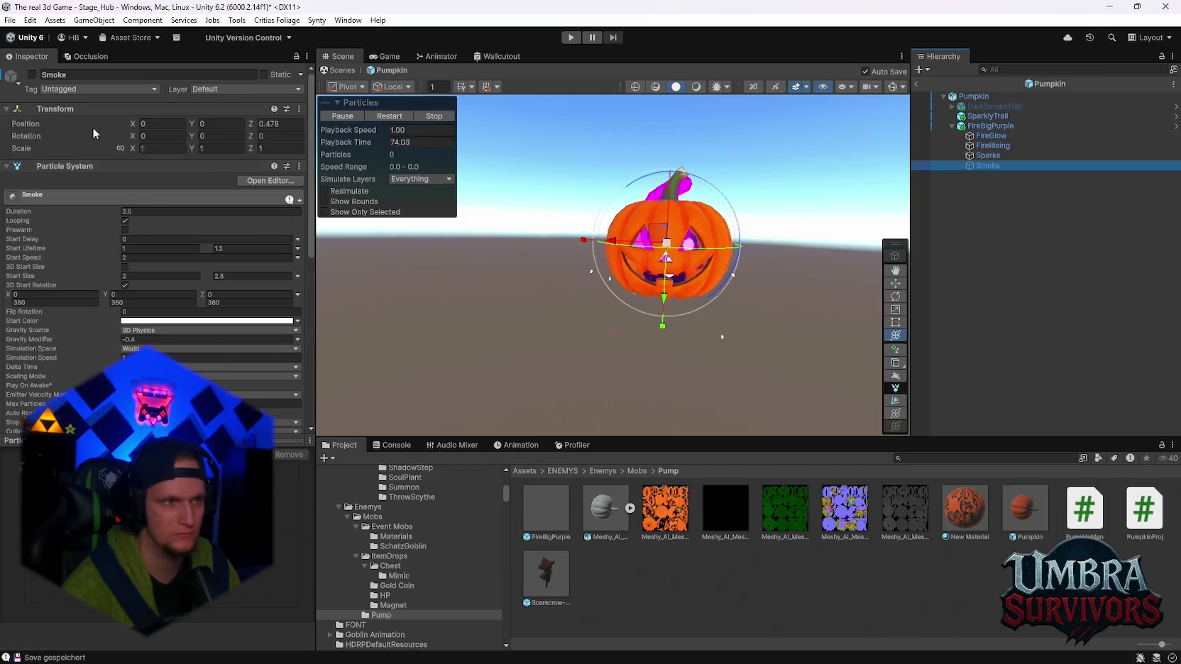
click(667, 242)
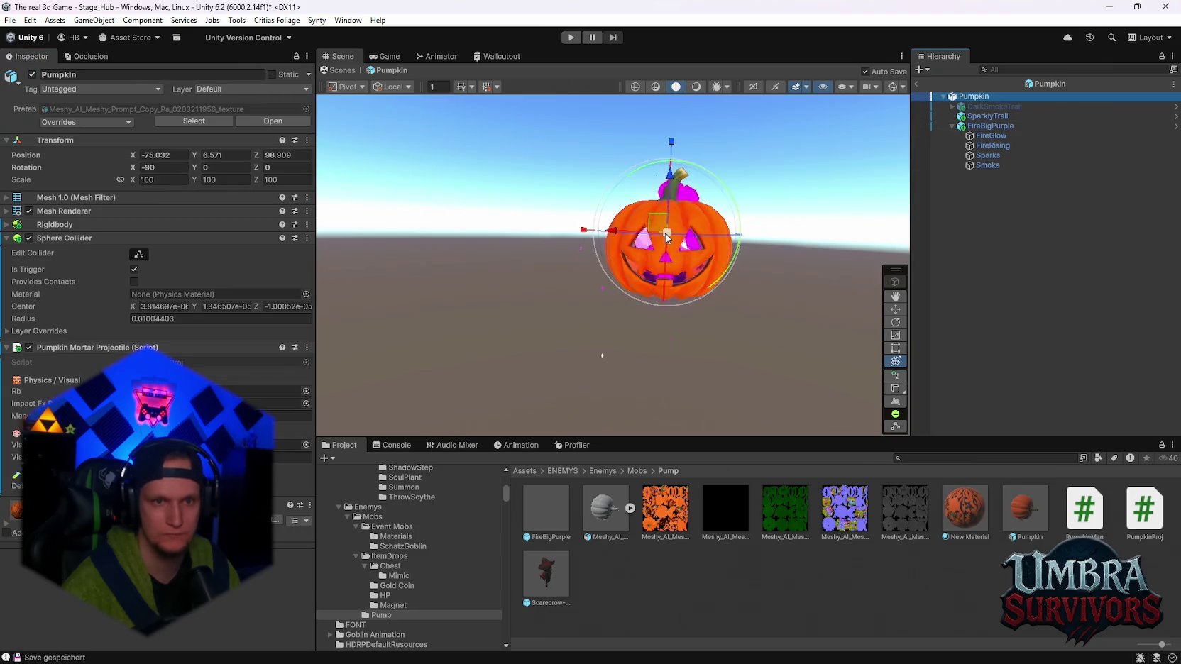
mouse_move(649, 216)
mouse_down()
mouse_move(516, 210)
mouse_move(397, 274)
mouse_move(760, 247)
mouse_move(486, 194)
mouse_move(370, 186)
mouse_move(416, 204)
mouse_move(780, 244)
mouse_move(417, 218)
mouse_move(696, 236)
mouse_move(630, 232)
mouse_move(642, 319)
mouse_up()
scroll(630, 232, down, 3)
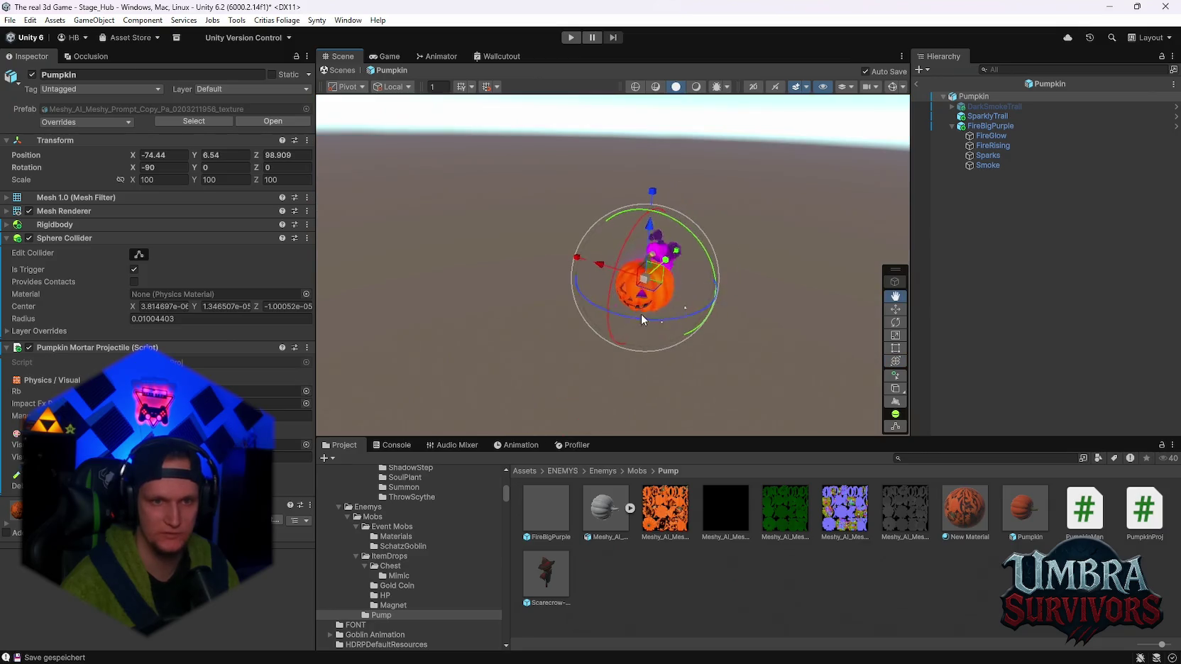
mouse_move(669, 261)
mouse_down()
mouse_move(502, 394)
mouse_move(750, 247)
mouse_move(760, 226)
mouse_move(594, 341)
mouse_up()
key(f)
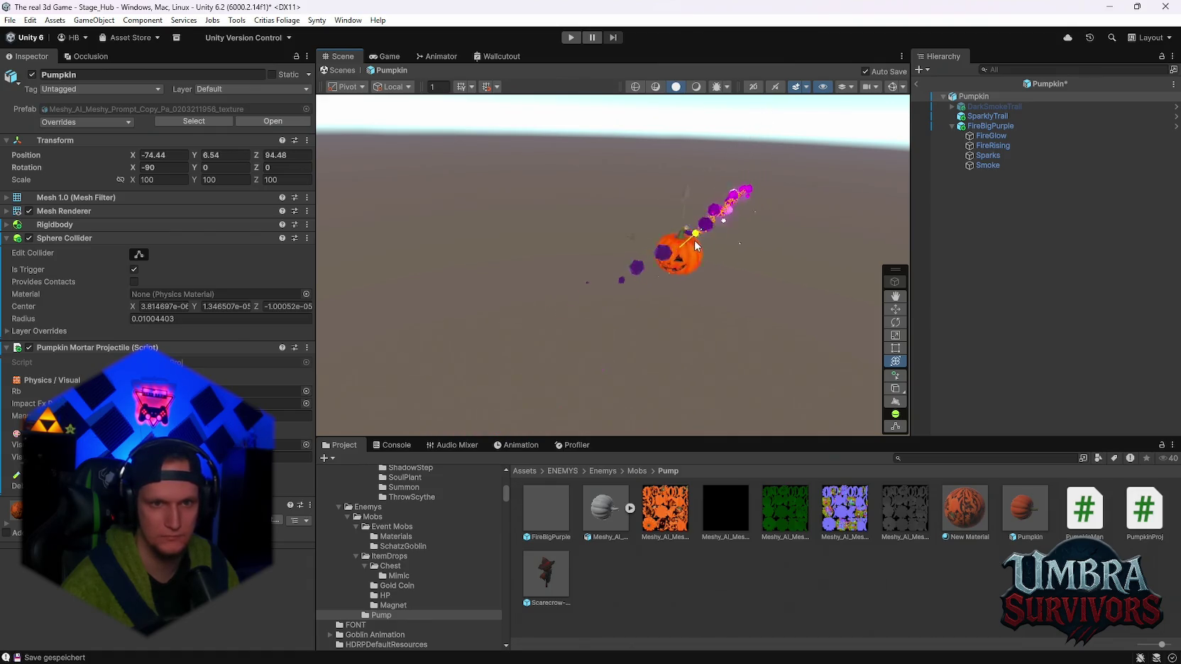
Set SparklyTrail's Start Color to the magenta sampled from the fire particles
click(987, 116)
click(142, 344)
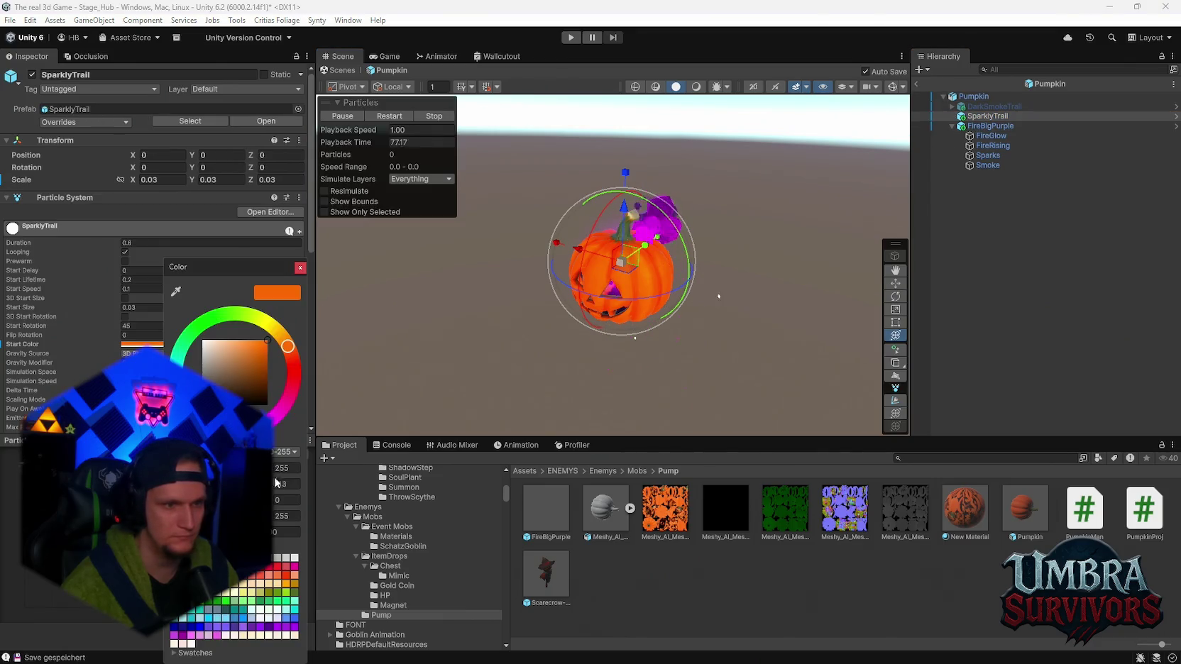
click(176, 291)
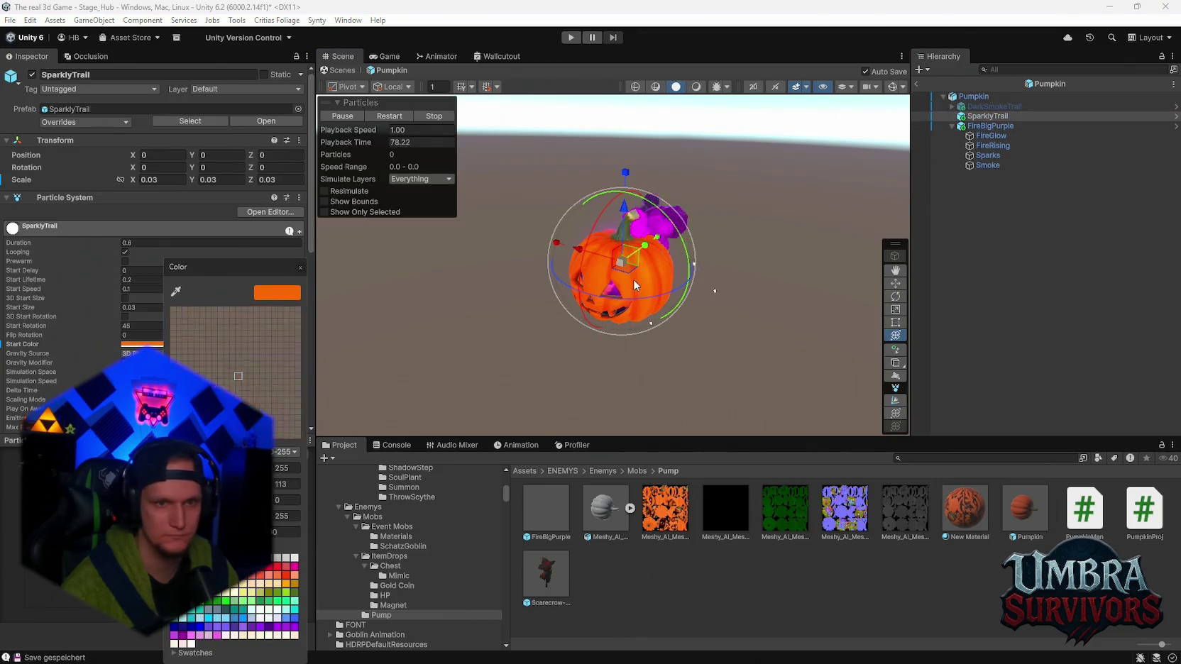
click(644, 230)
key(Return)
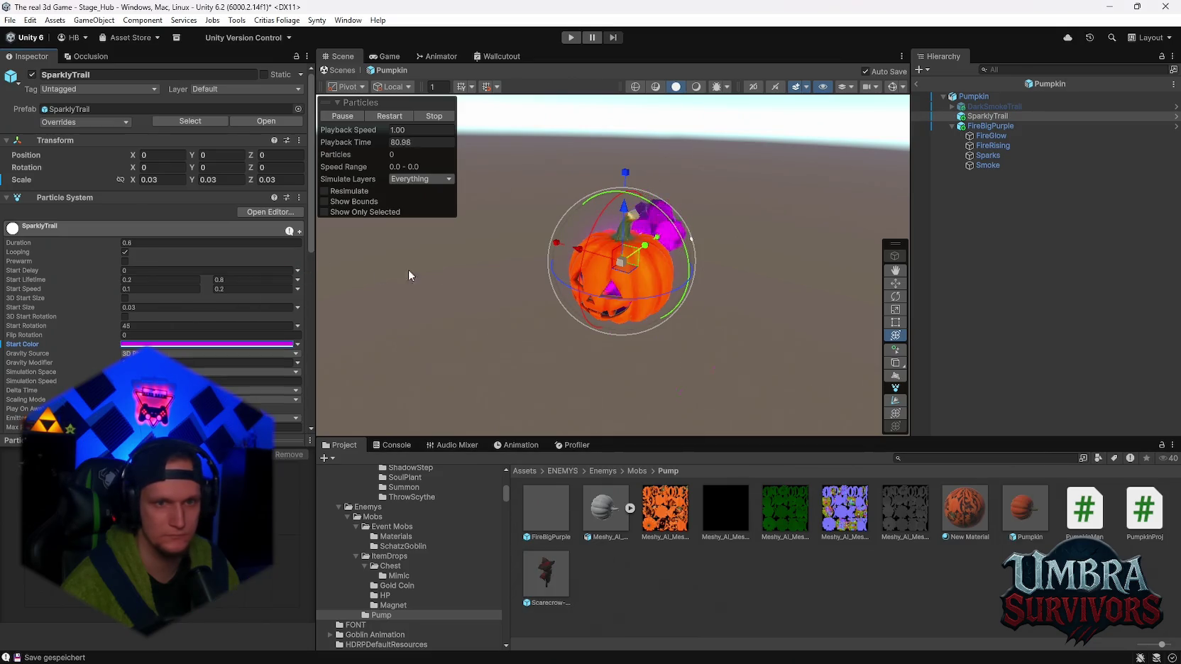
Preview the recoloured trail, check the Game view and overrides, then return to Stage_Hub
click(661, 281)
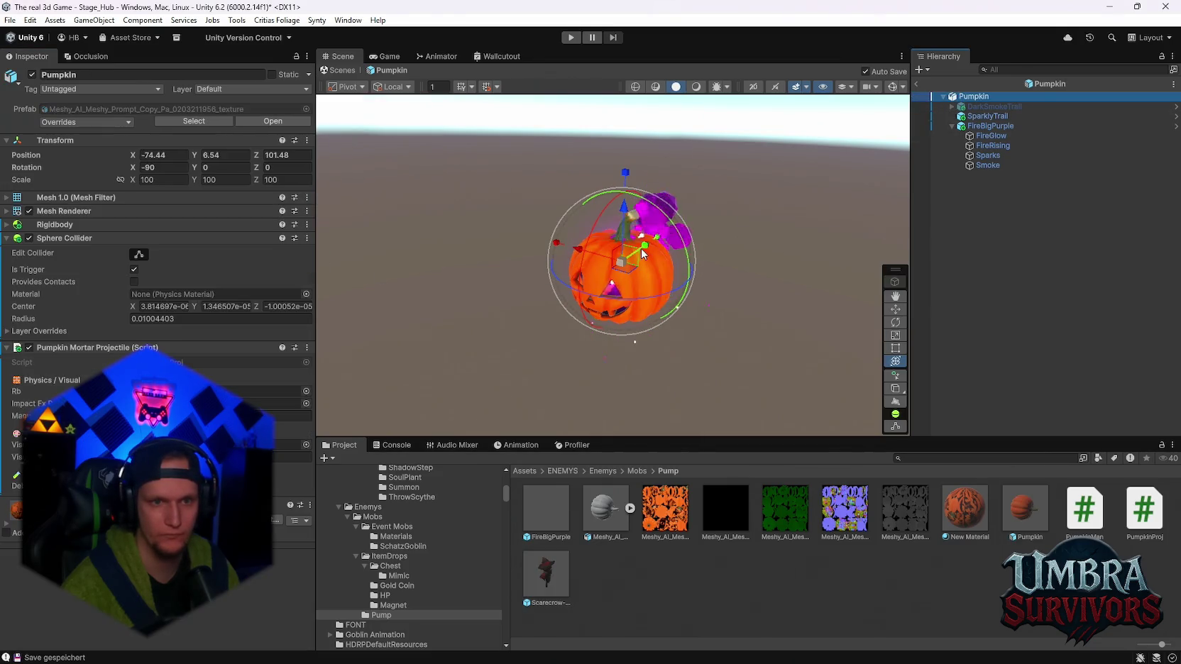
scroll(533, 314, up, 3)
mouse_move(533, 314)
mouse_down()
mouse_move(805, 191)
mouse_move(568, 323)
mouse_move(681, 234)
mouse_move(740, 270)
mouse_up()
click(400, 57)
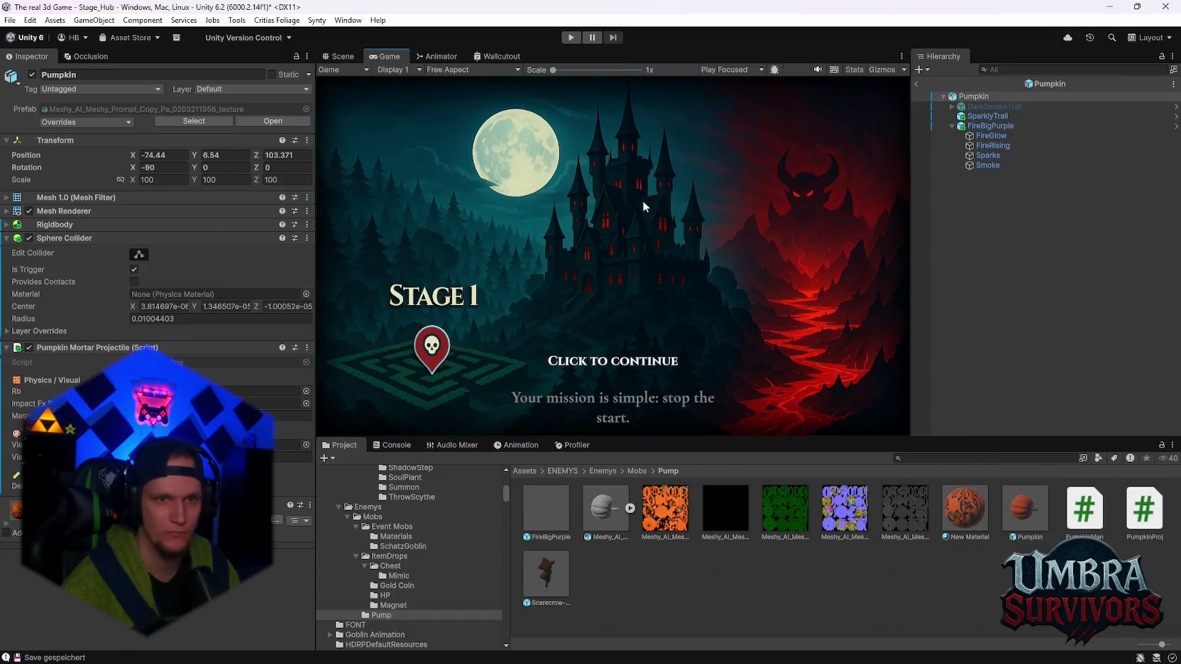
click(342, 57)
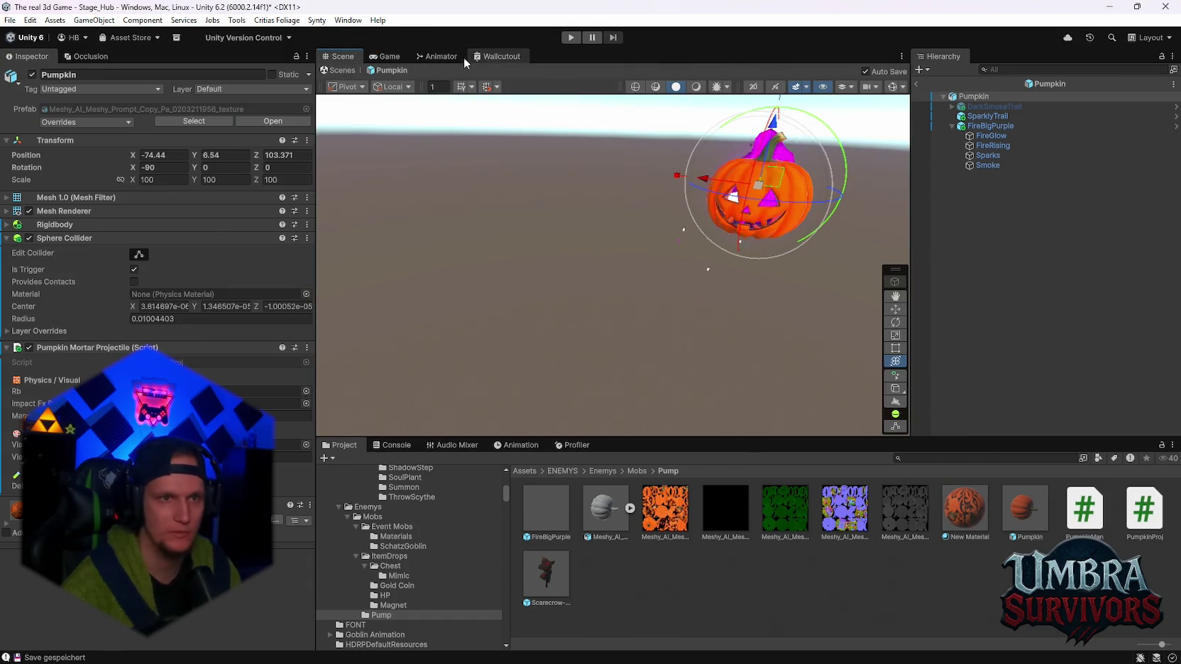
click(98, 121)
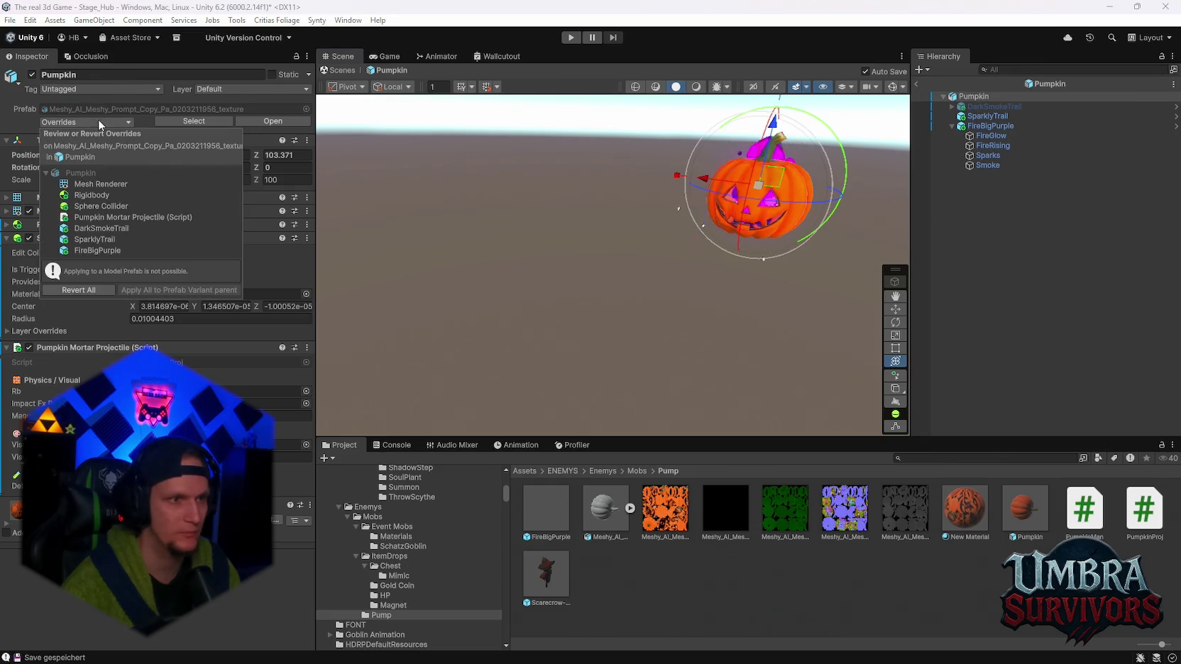
click(164, 97)
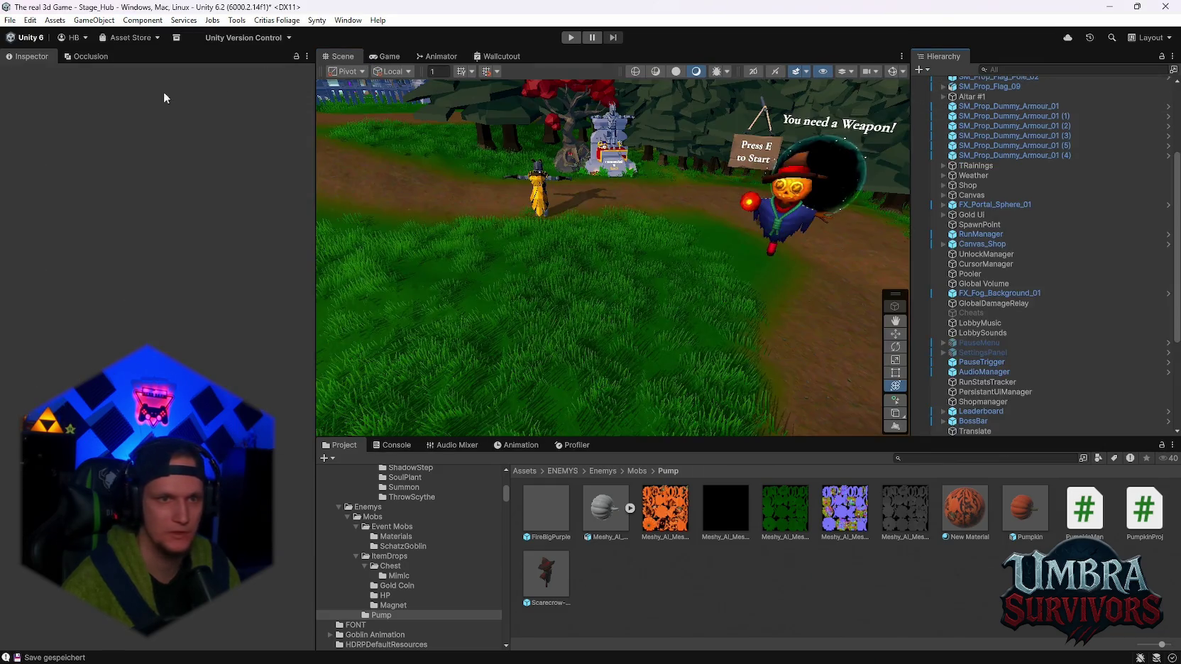
Save the hub scene and open the recent Stage_Forest scene
click(10, 19)
mouse_move(38, 64)
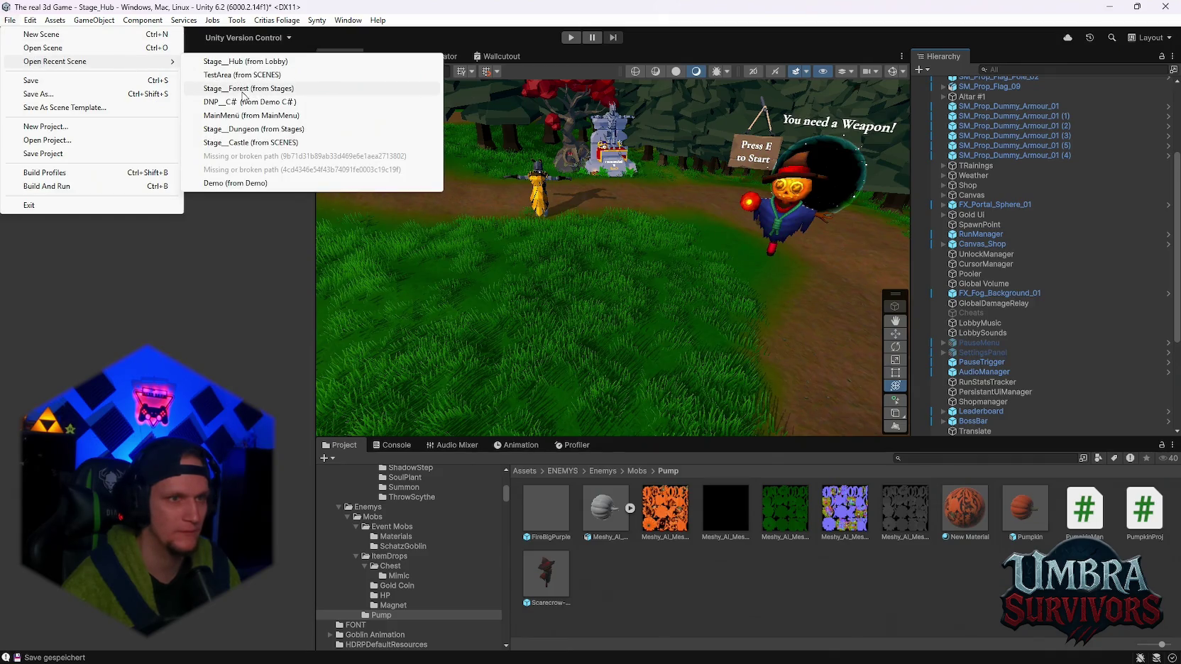
click(240, 93)
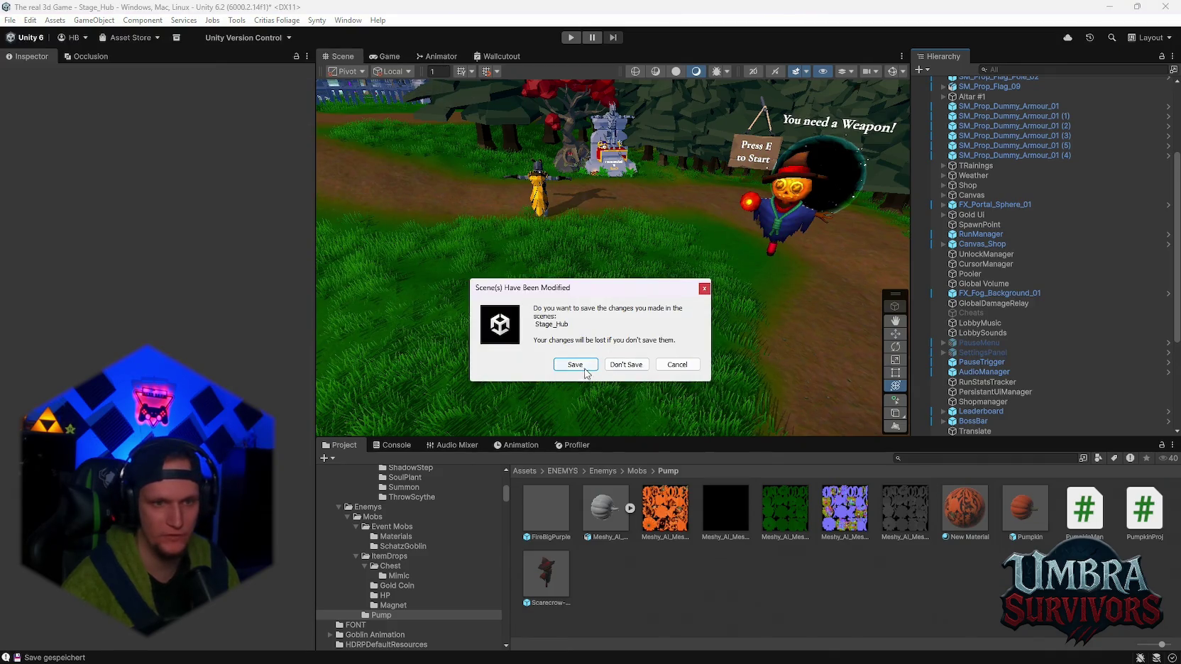
click(562, 366)
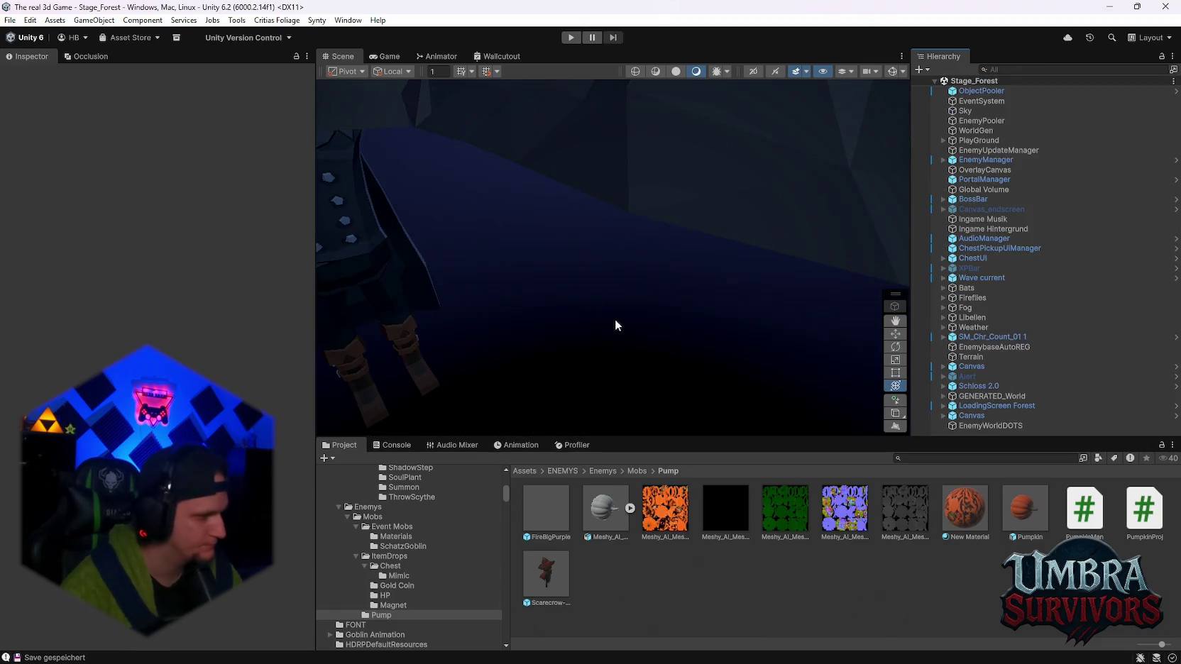
Place a Pumpkin prefab in the forest and move it to check its magenta trail
double_click(982, 91)
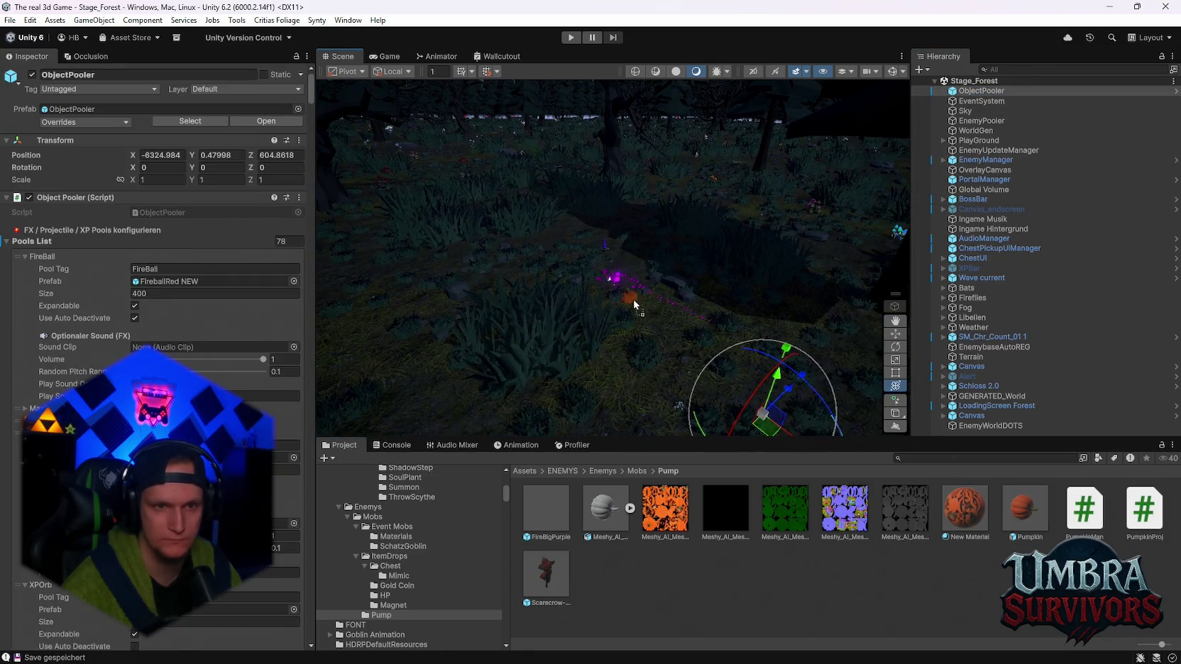
mouse_move(634, 304)
mouse_down()
mouse_move(648, 297)
mouse_move(639, 177)
mouse_up()
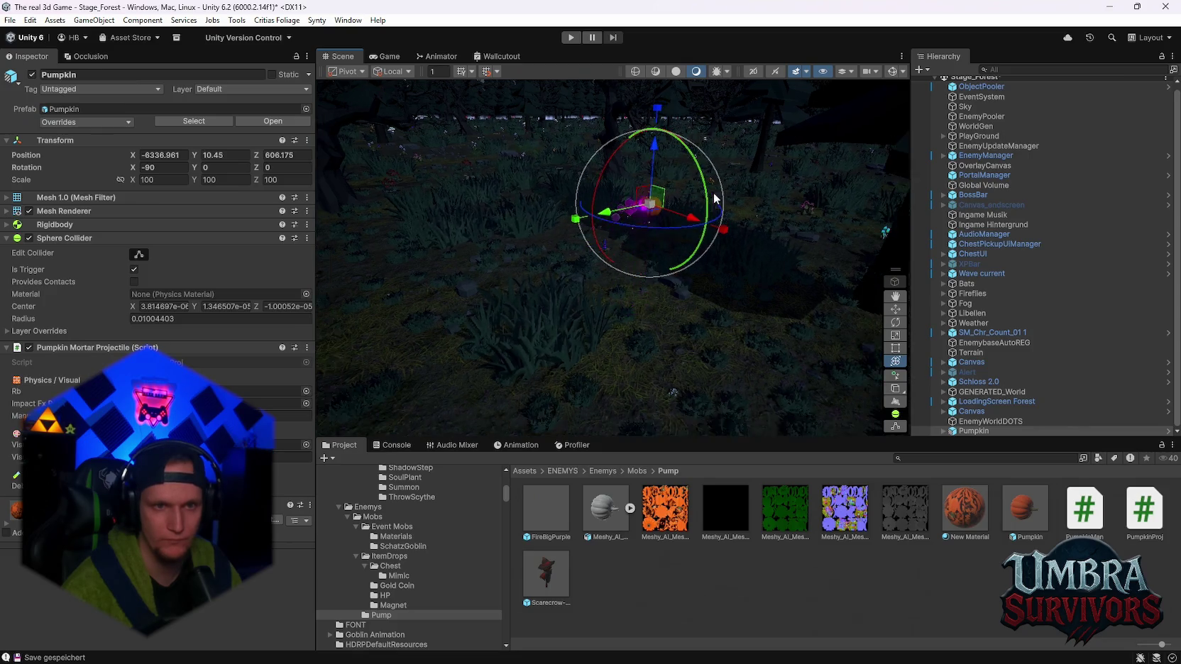
mouse_move(637, 286)
mouse_down()
mouse_move(741, 304)
mouse_move(752, 291)
mouse_move(688, 206)
mouse_move(742, 201)
mouse_move(483, 274)
mouse_move(724, 295)
mouse_move(697, 298)
mouse_move(685, 266)
mouse_move(768, 283)
mouse_up()
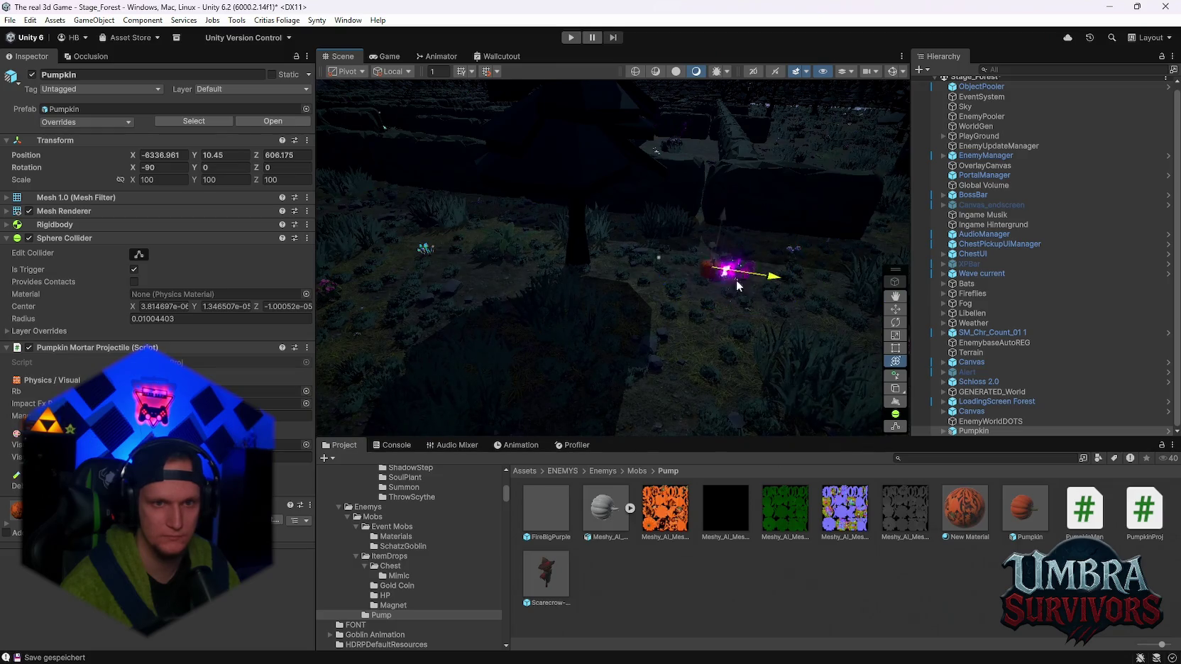
key(f)
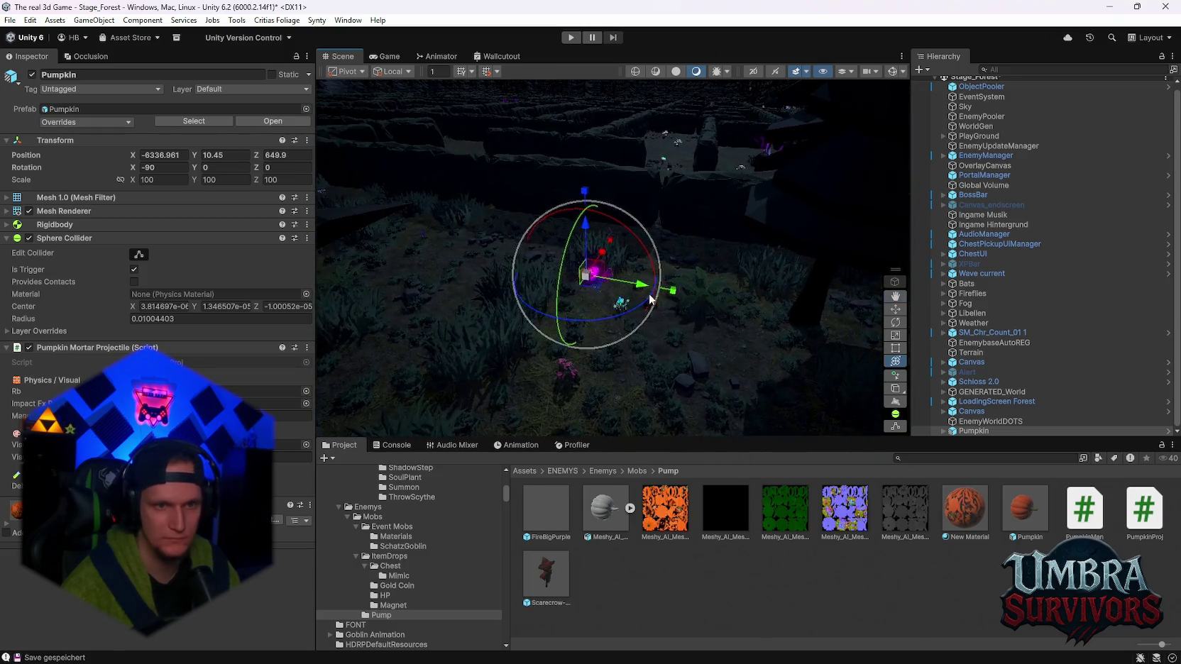
drag(710, 217, 715, 121)
key(f)
mouse_move(701, 238)
mouse_down()
mouse_move(559, 133)
mouse_move(446, 215)
mouse_move(368, 357)
mouse_move(561, 202)
mouse_move(699, 363)
mouse_move(693, 233)
mouse_move(583, 220)
mouse_move(506, 323)
mouse_move(638, 302)
mouse_move(823, 231)
mouse_move(783, 332)
mouse_move(693, 255)
mouse_move(623, 169)
mouse_move(558, 179)
mouse_move(506, 243)
mouse_move(445, 355)
mouse_up()
right_click(712, 591)
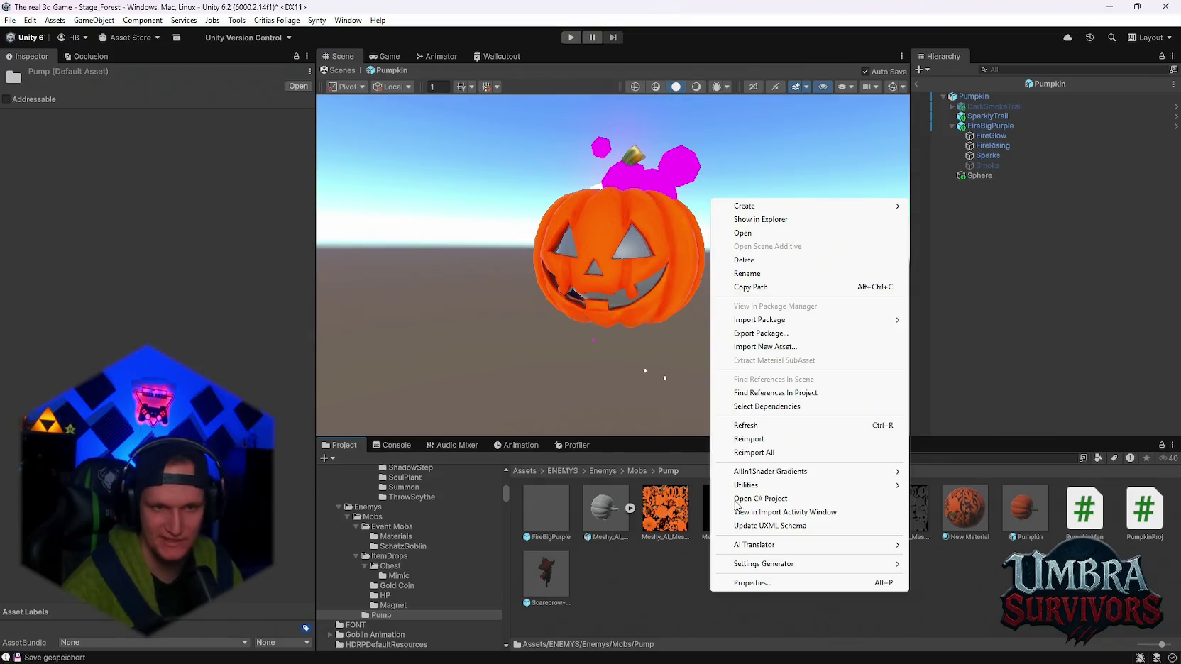
Create a material named New Material 1 in the Pump folder
mouse_move(752, 205)
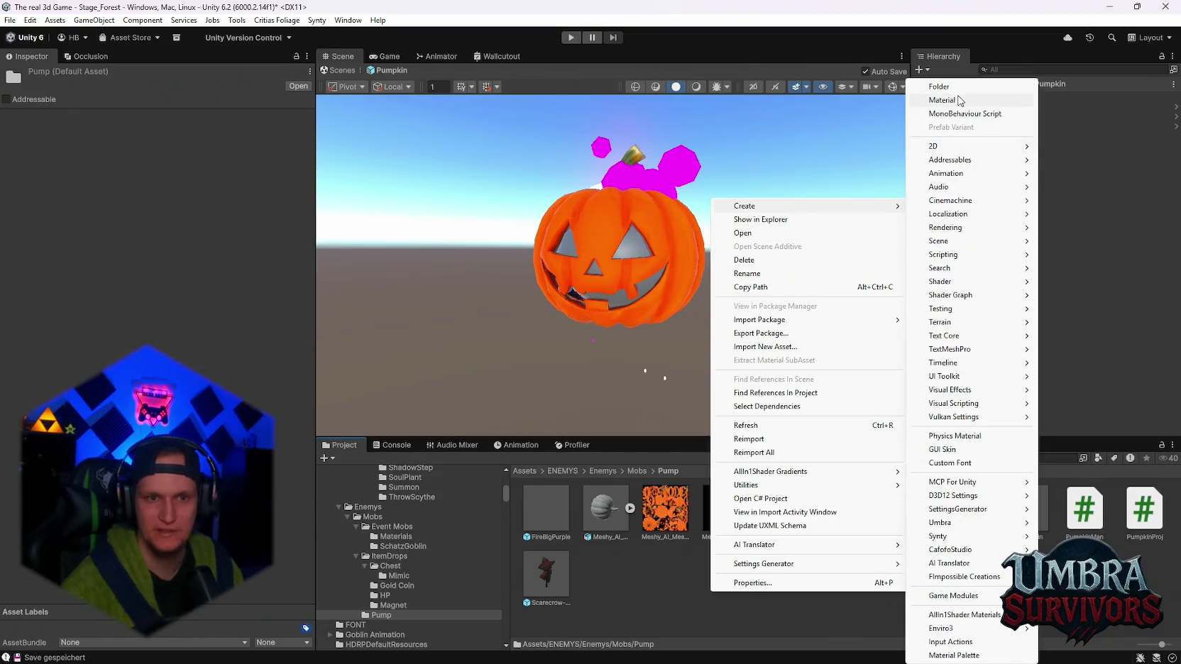
click(961, 100)
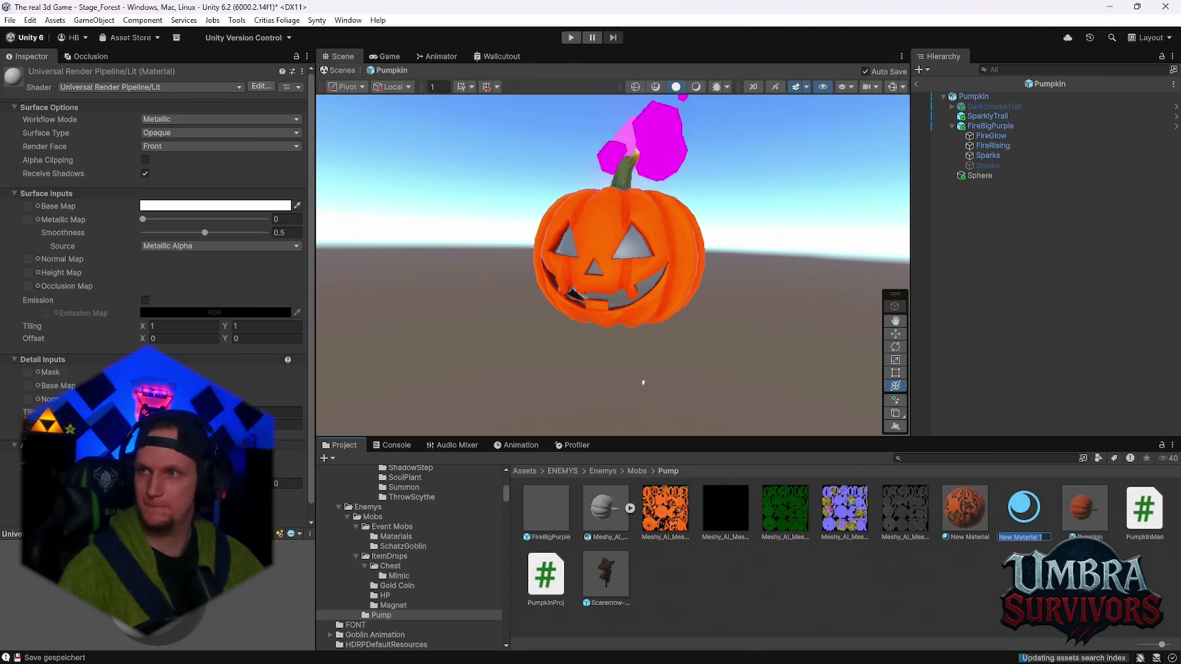
key(Return)
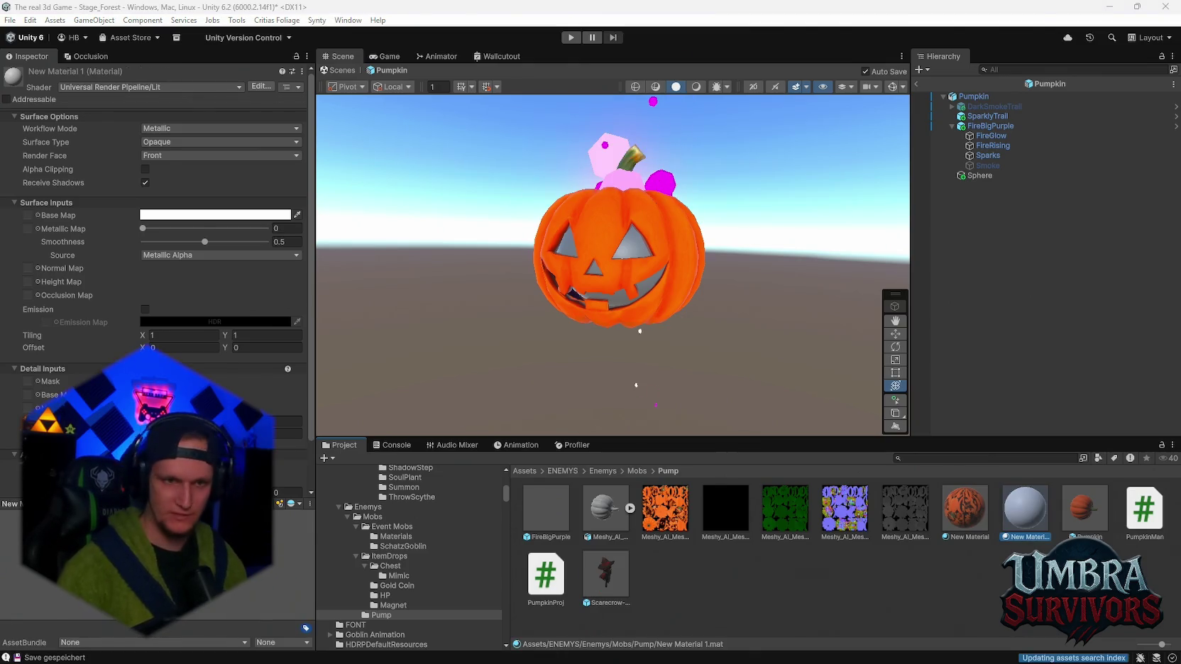
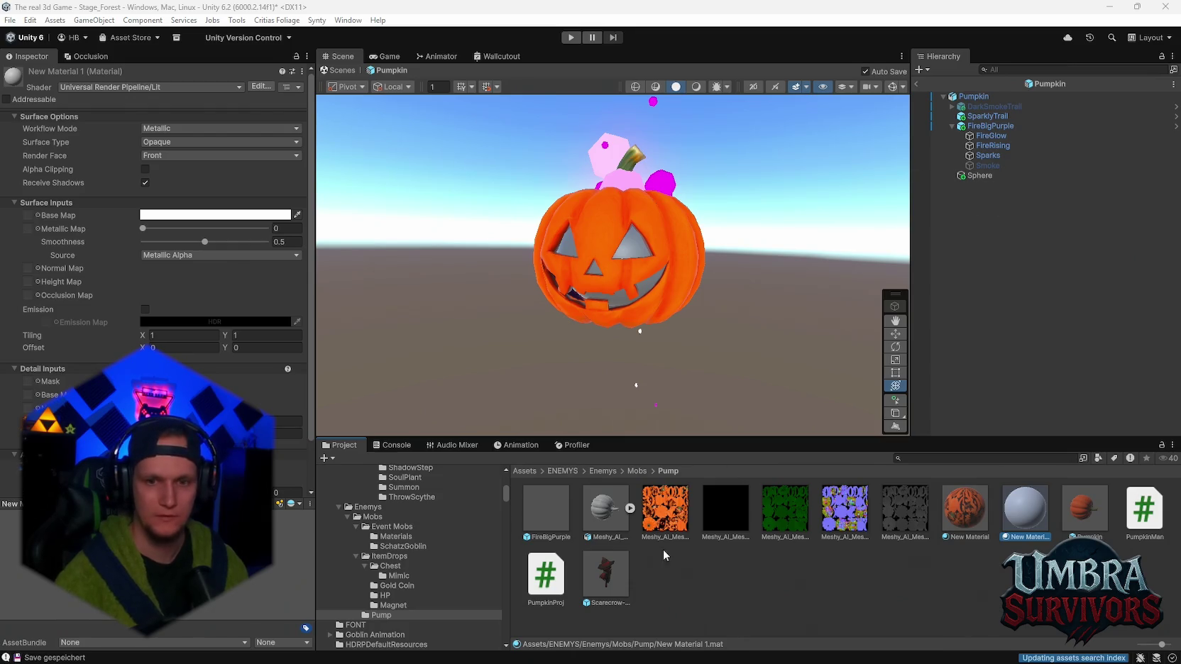
Set New Material 1's base colour to orange, hex FF7A00
click(162, 216)
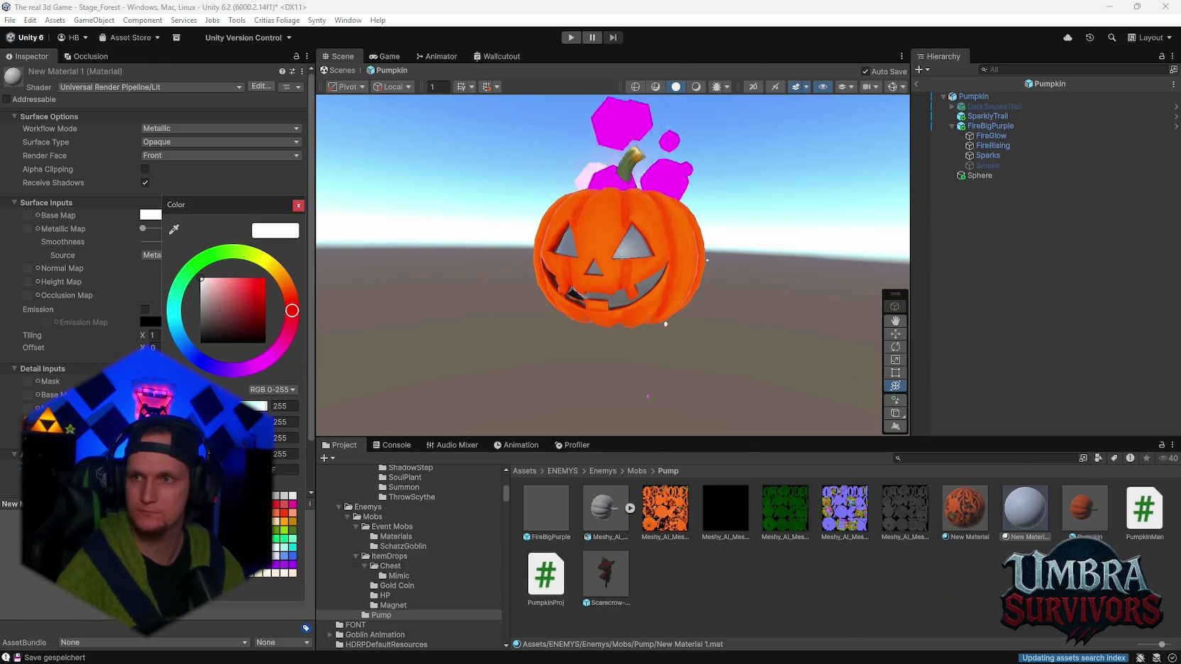
key(Escape)
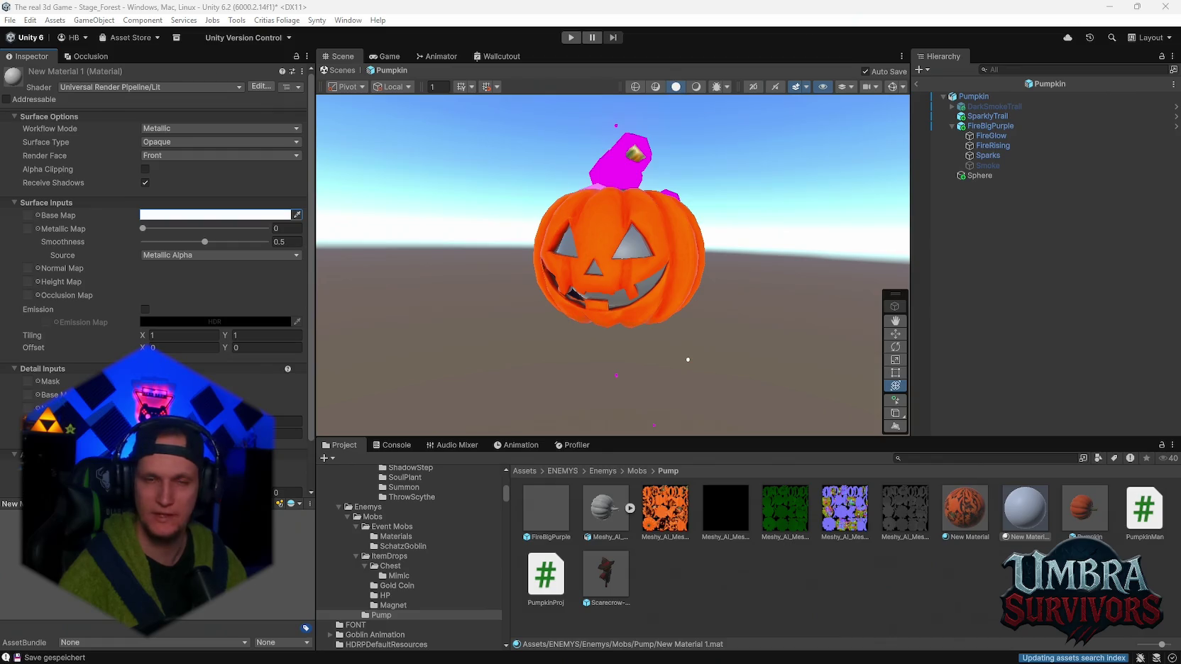
click(171, 216)
click(287, 467)
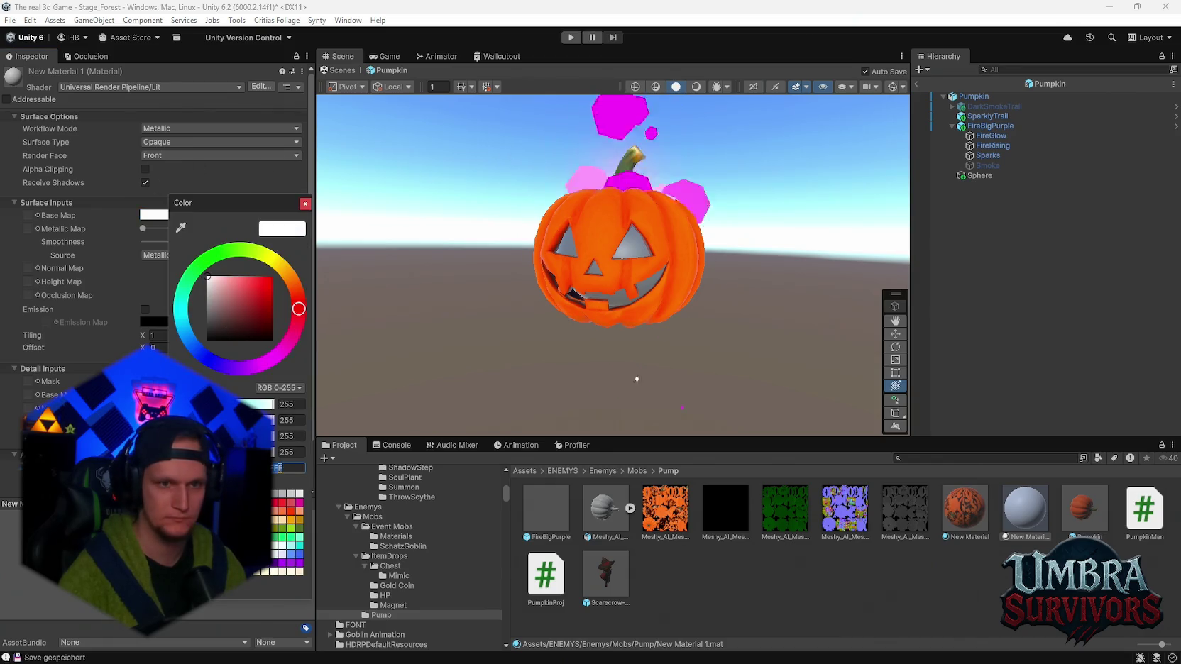
key(ctrl+v)
click(1038, 532)
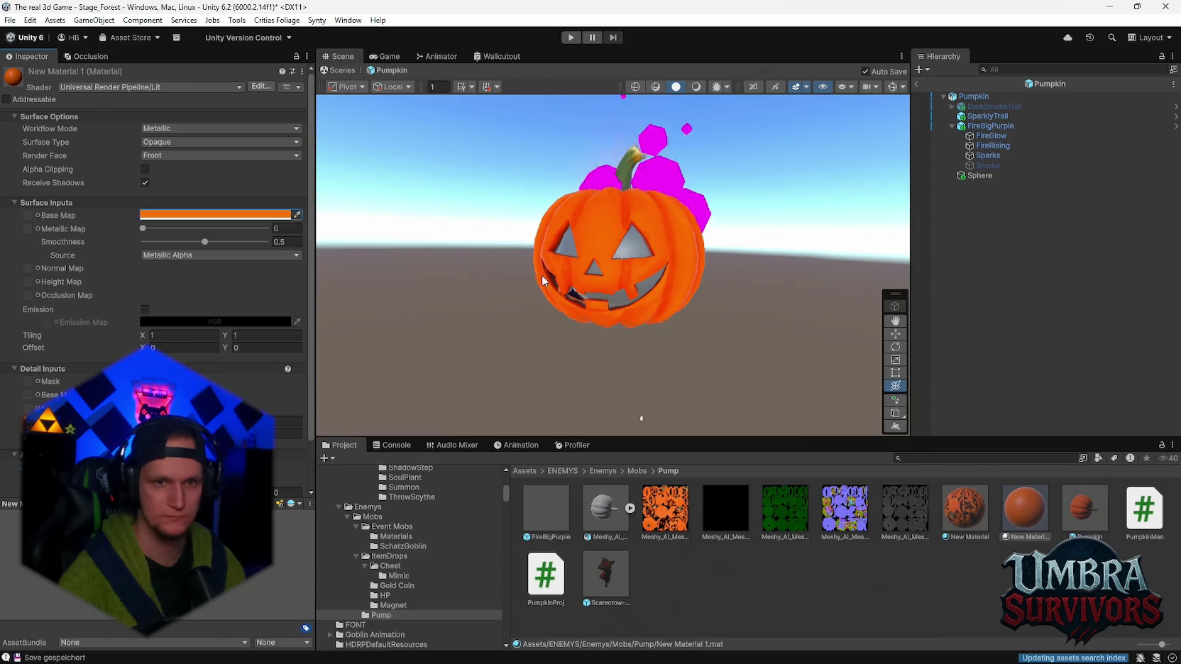
Apply New Material 1 to the pumpkin model and enable its emission
drag(1038, 532, 624, 242)
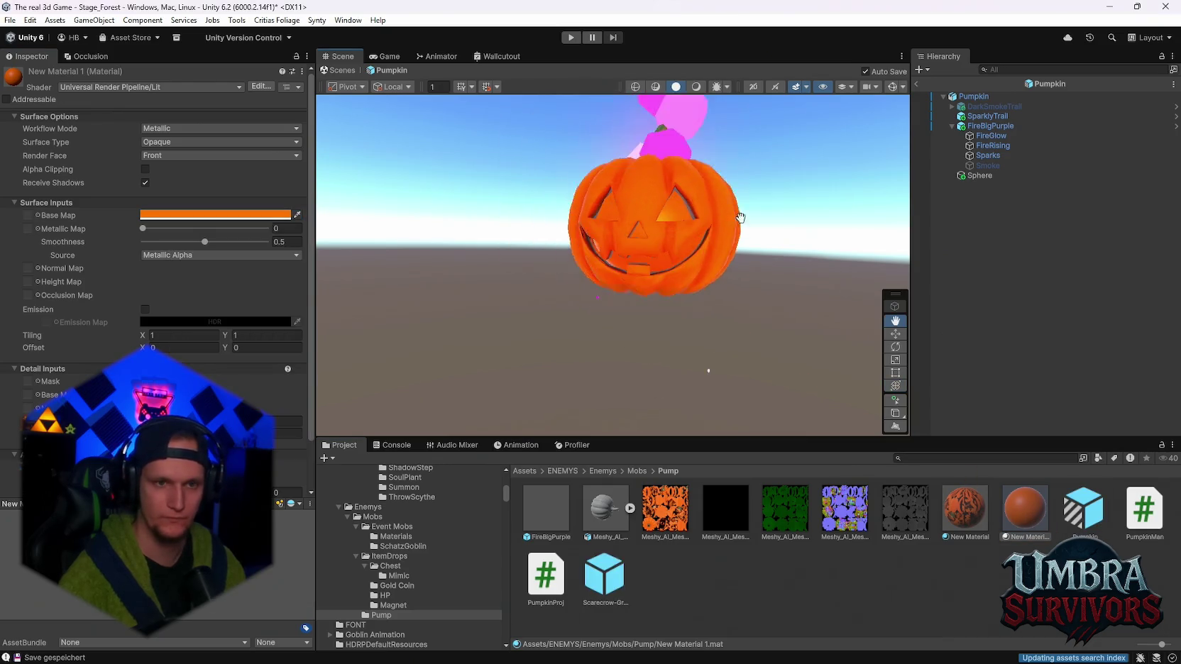
mouse_move(752, 256)
mouse_down()
mouse_move(770, 227)
mouse_move(766, 239)
mouse_up()
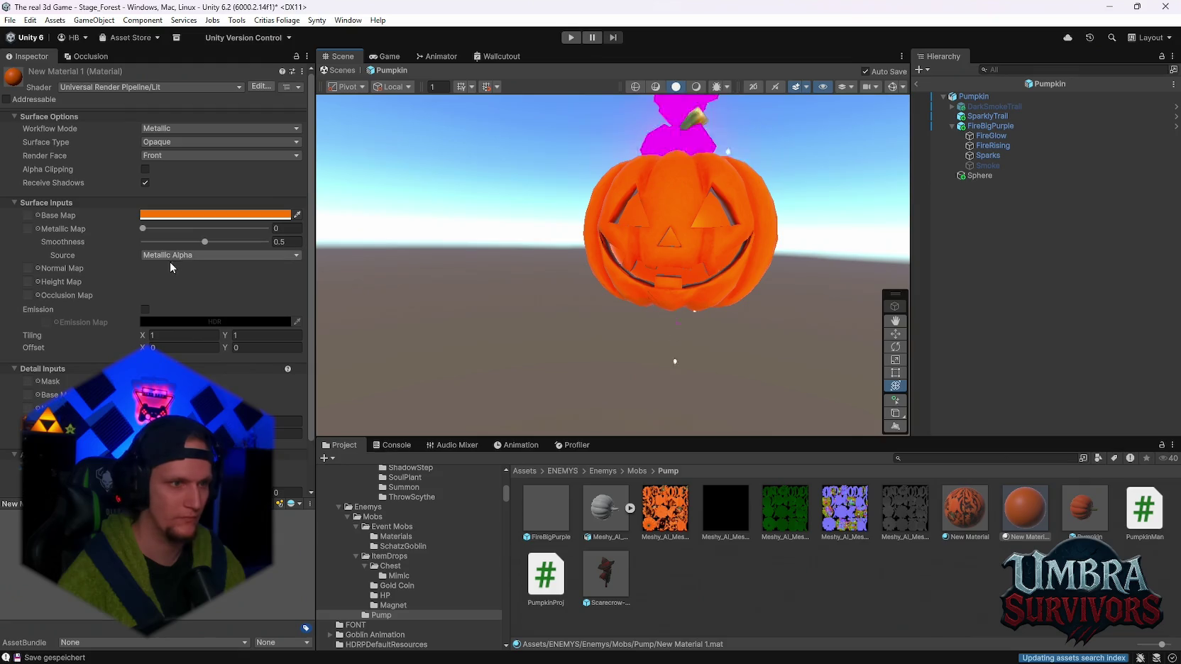
click(145, 309)
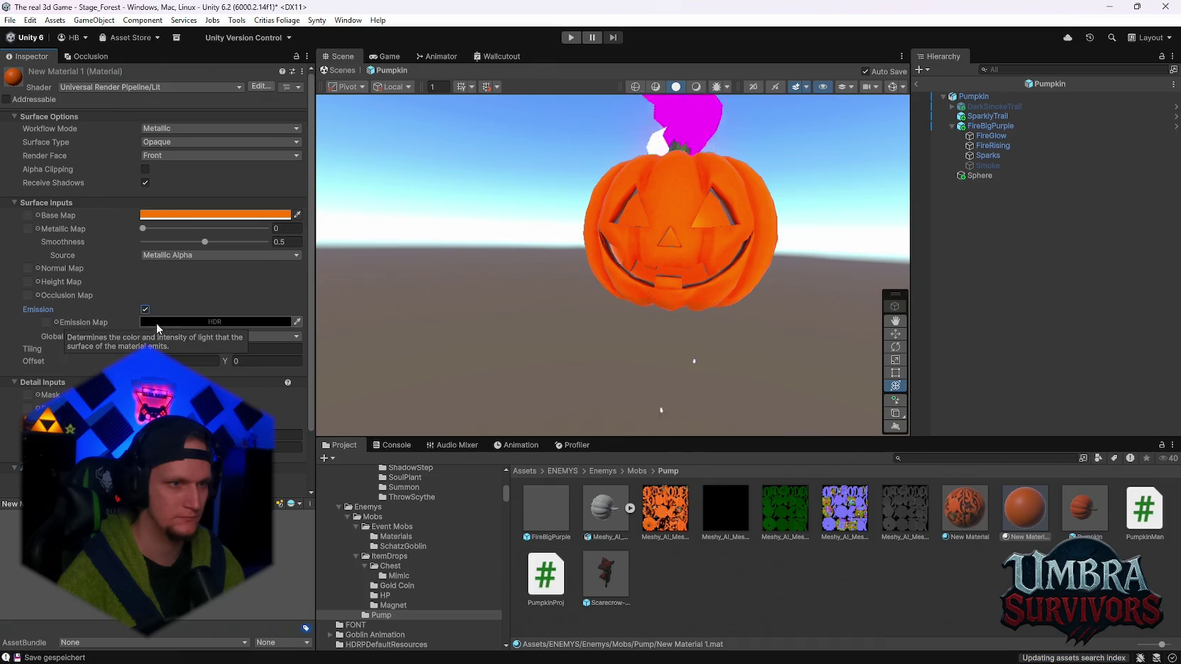
Make the emission colour bright orange, then exit the Pumpkin prefab back to the forest scene
click(147, 227)
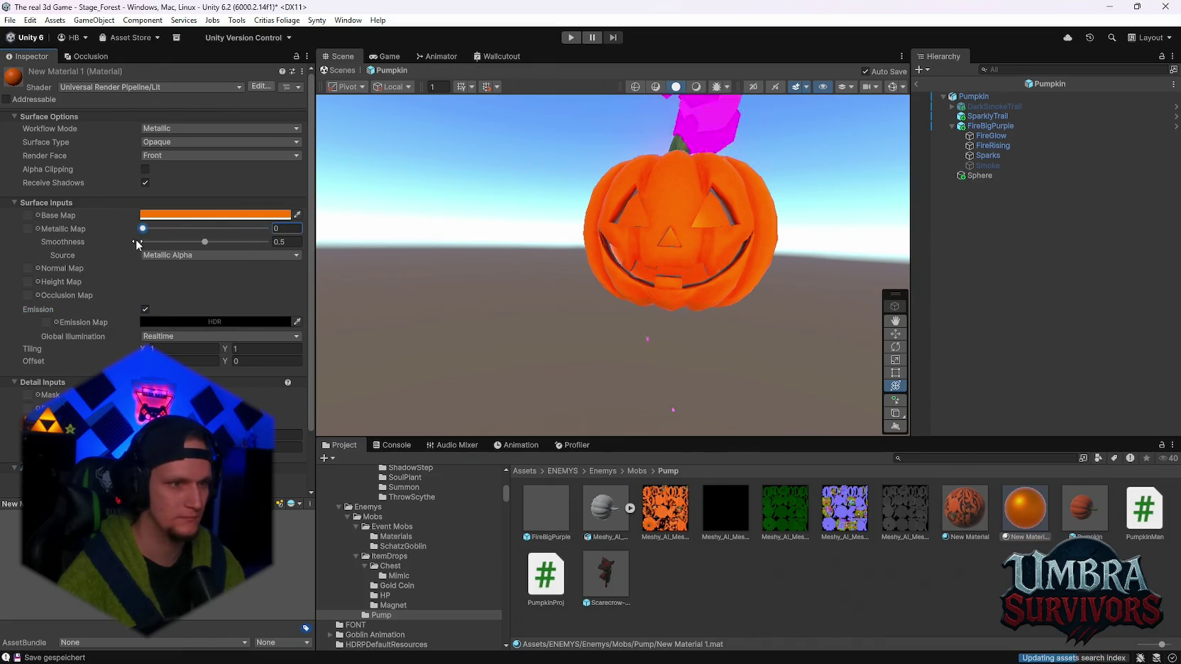
click(152, 323)
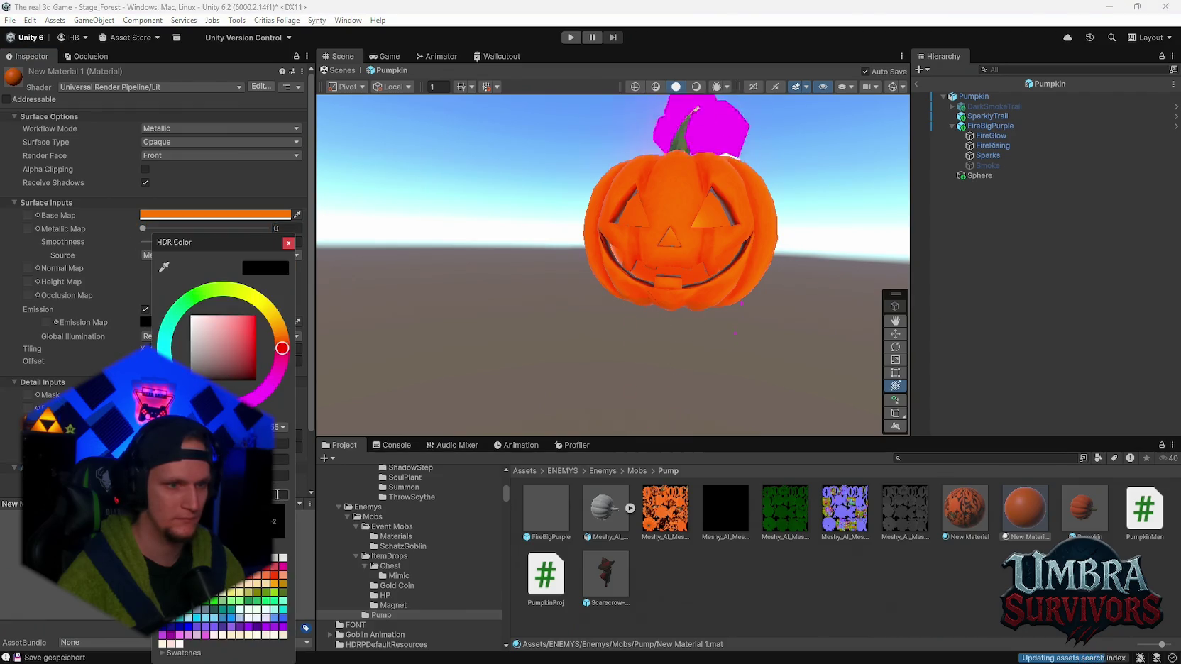
mouse_move(282, 348)
mouse_down()
mouse_move(286, 293)
mouse_move(292, 336)
mouse_up()
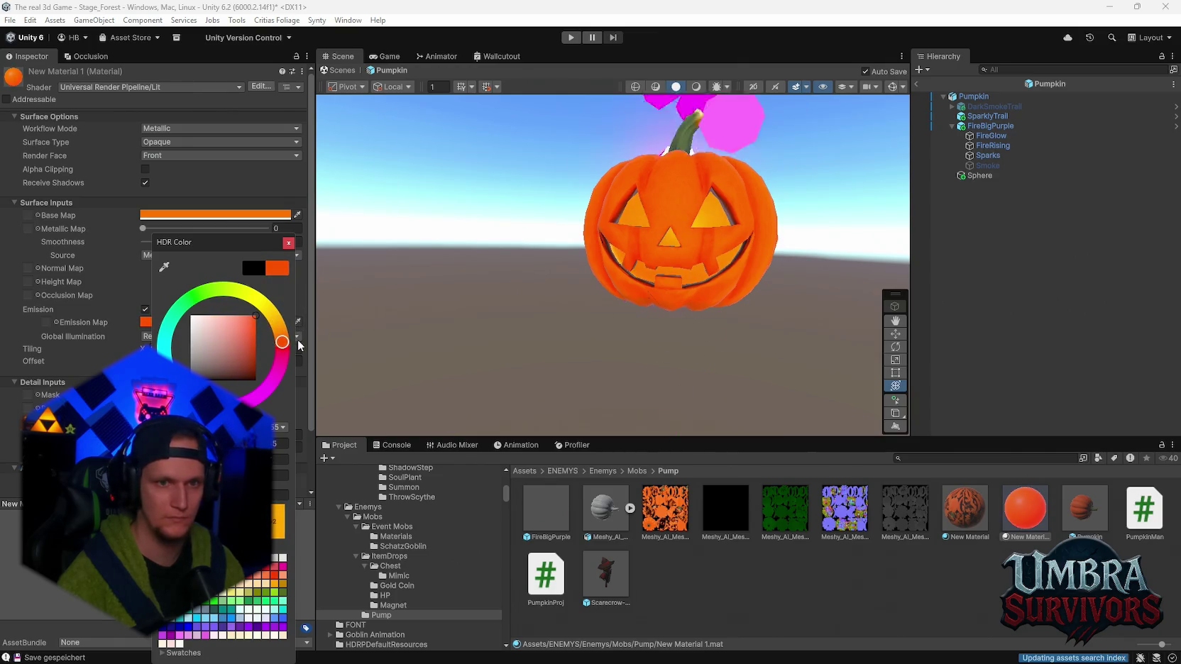
drag(624, 252, 642, 276)
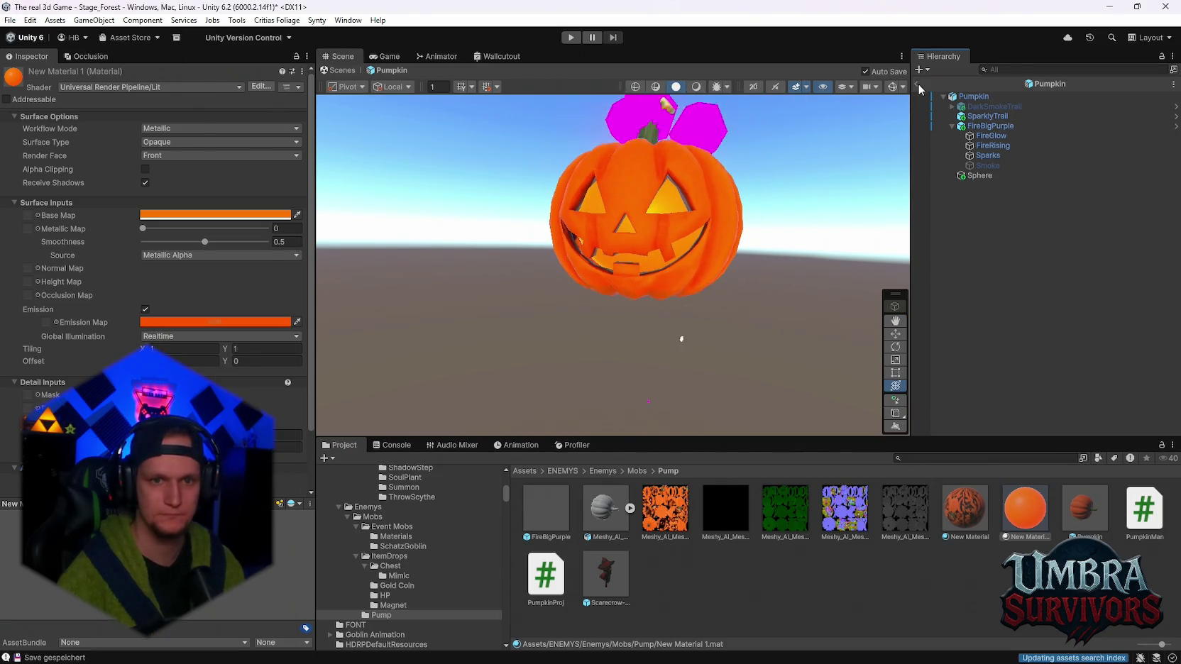
click(341, 69)
mouse_move(579, 263)
mouse_down()
mouse_move(769, 225)
mouse_move(816, 245)
mouse_move(777, 234)
mouse_up()
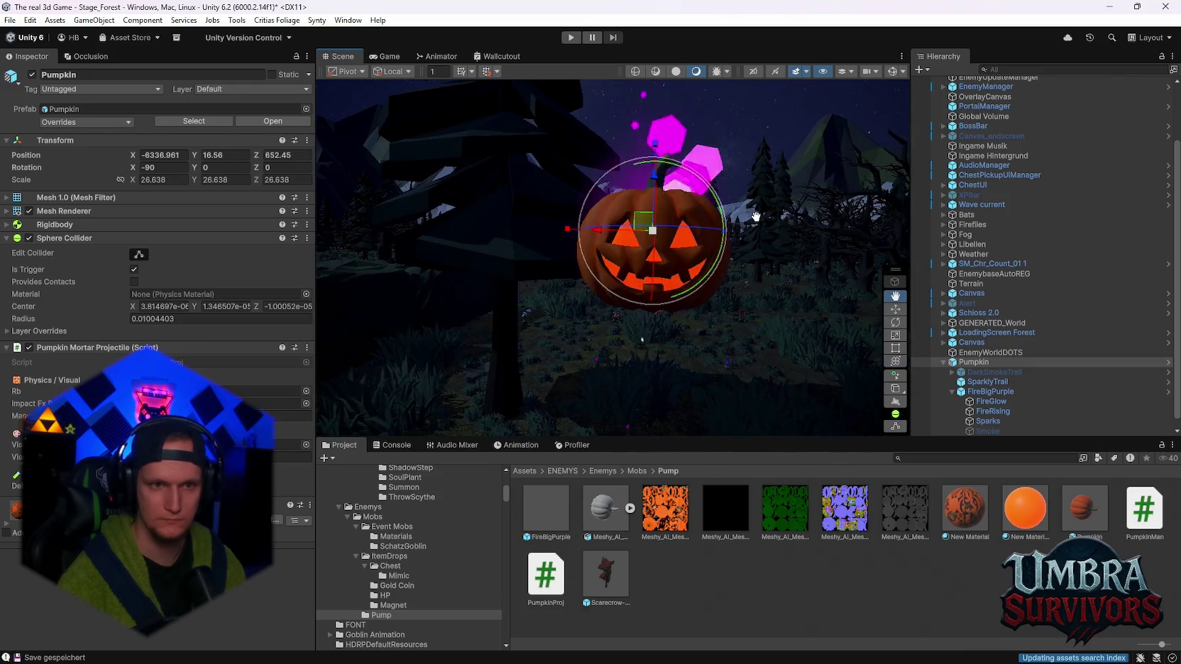
Set New Material 1's emission intensity to 10 with a yellow-orange hue
scroll(1026, 426, down, 1)
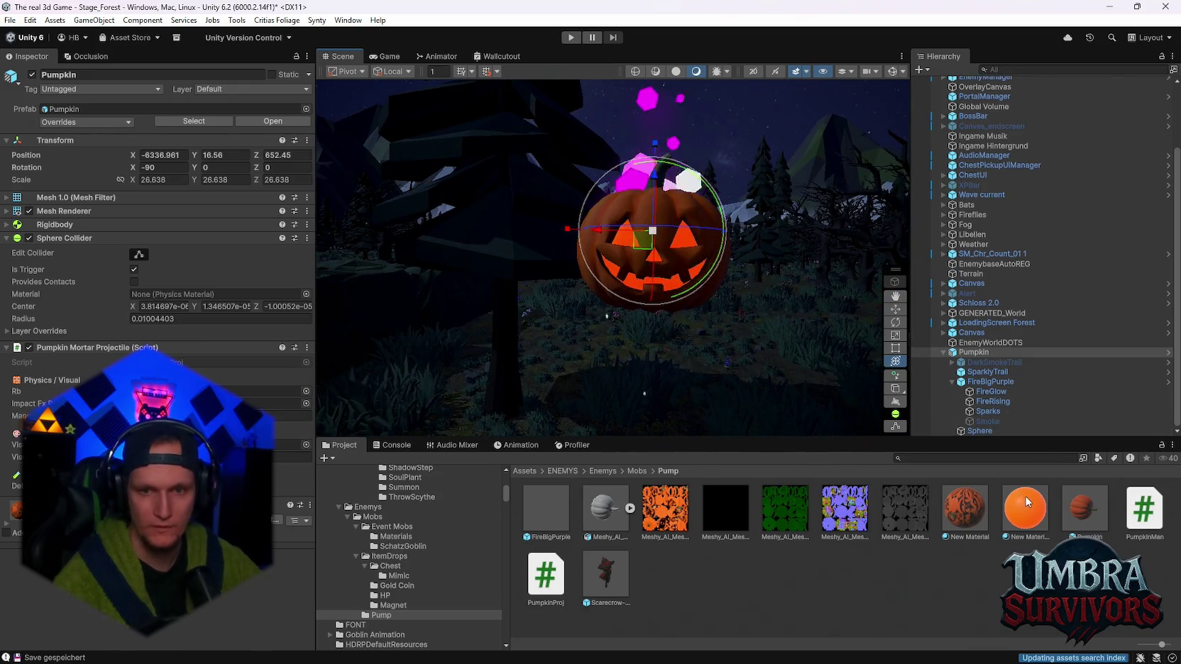
click(1024, 508)
click(212, 321)
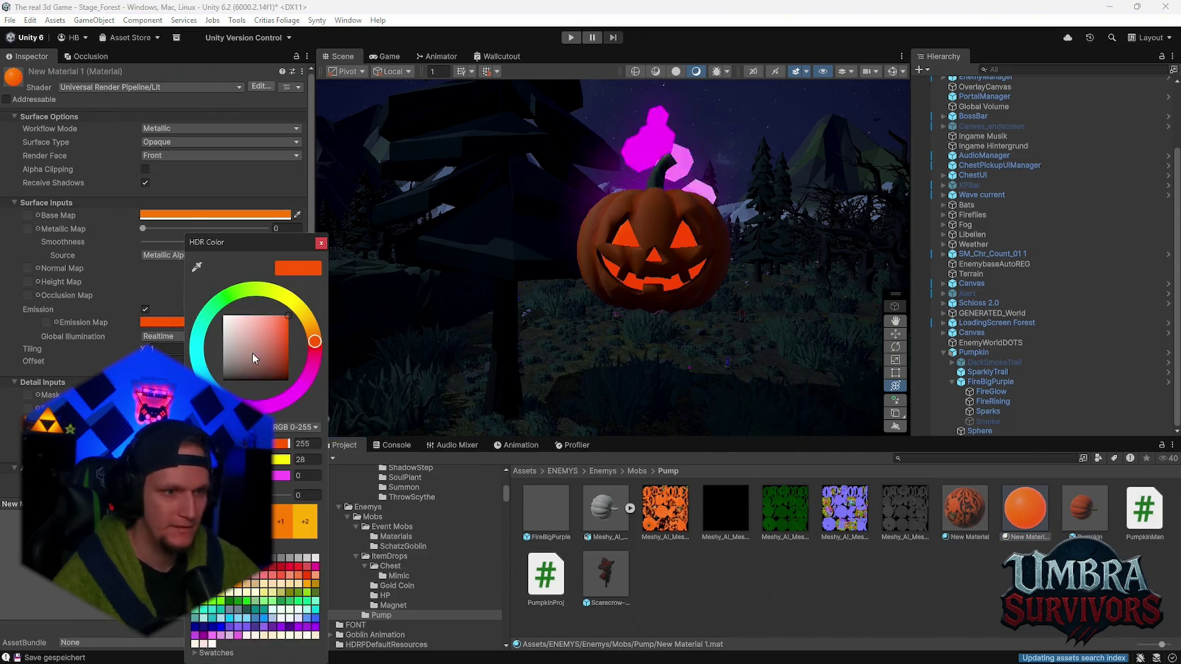
text(10)
key(Return)
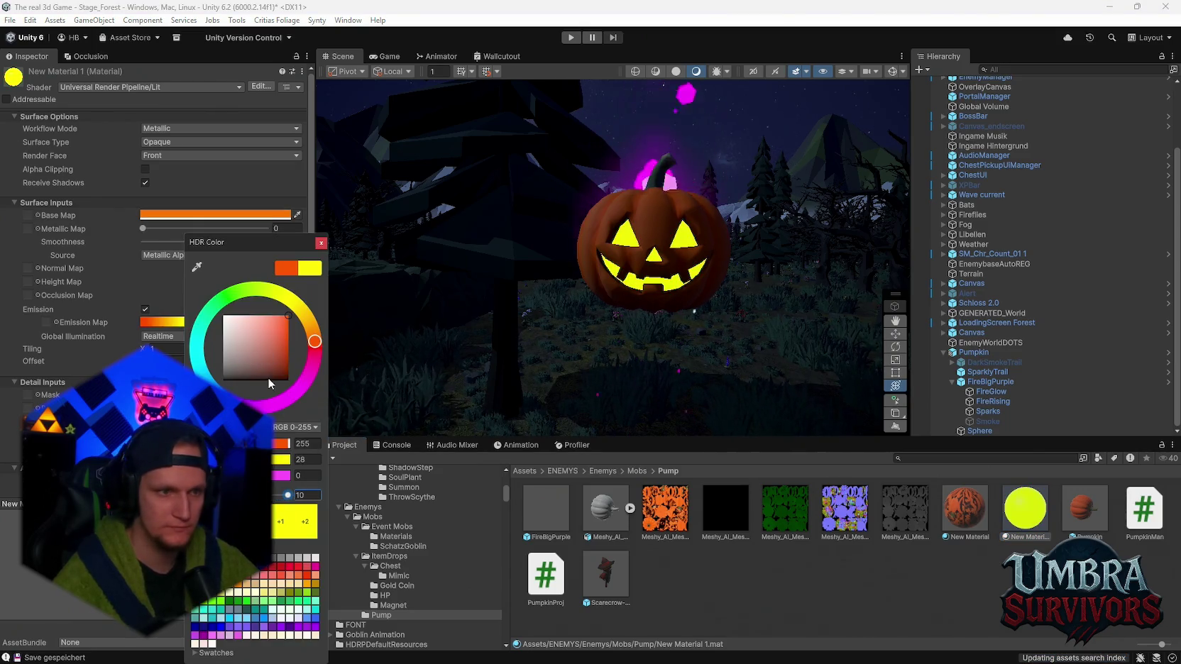
click(306, 316)
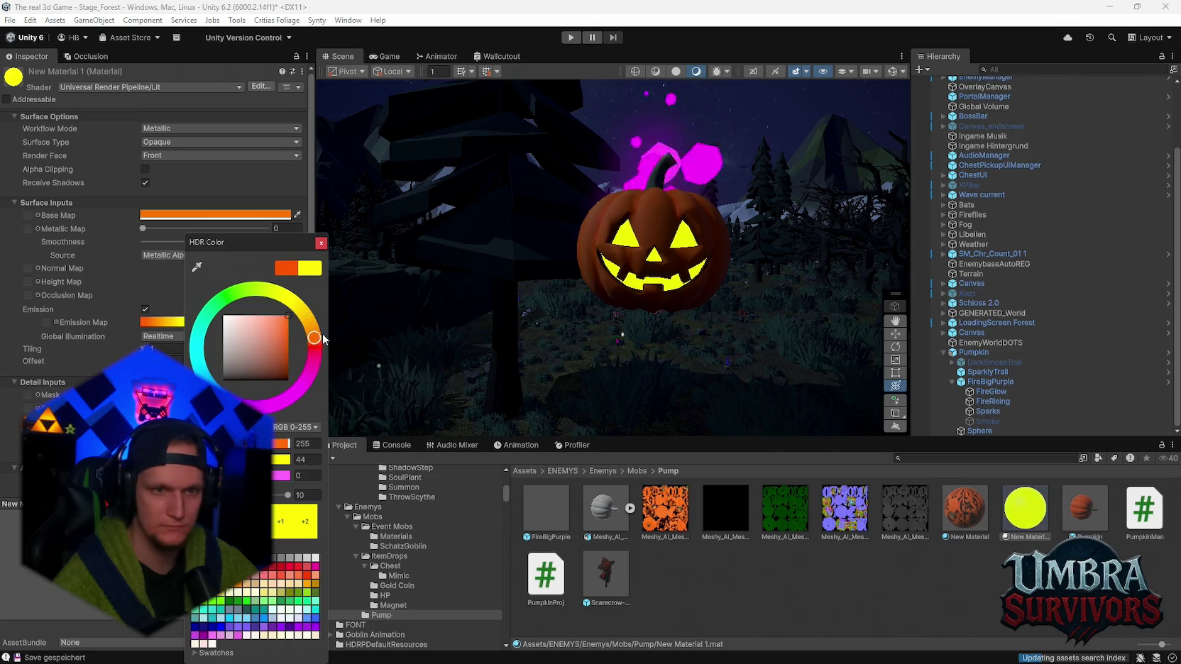
drag(316, 310, 311, 338)
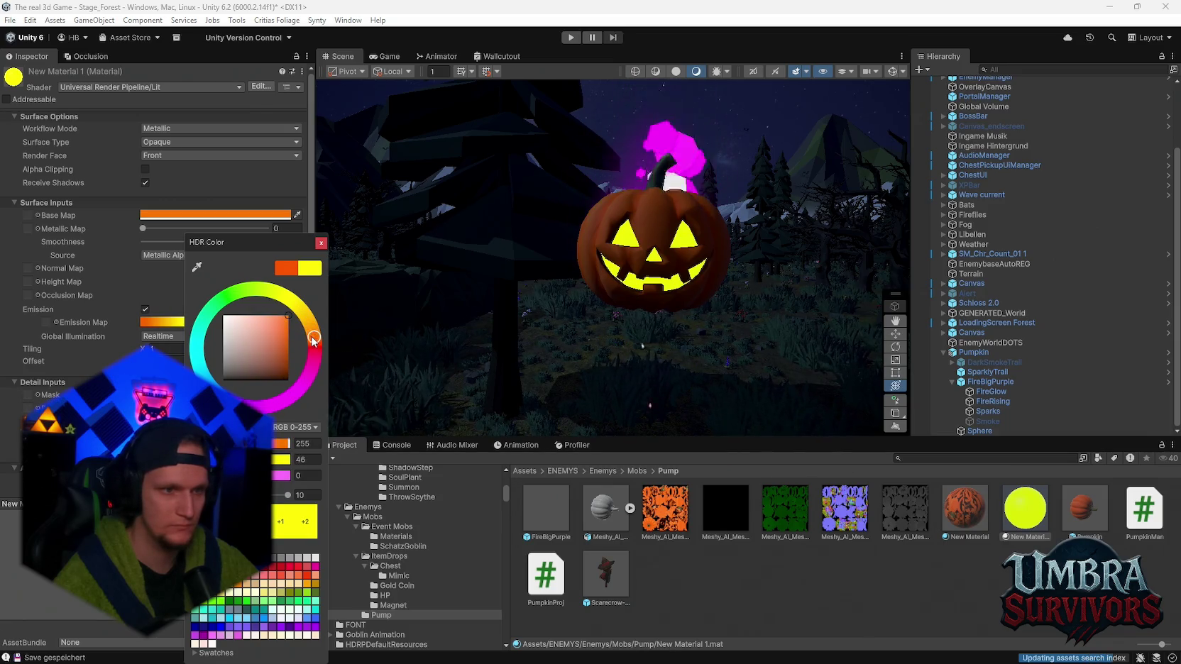
Change the material's base colour to pure white
click(320, 243)
click(212, 214)
drag(271, 286, 234, 248)
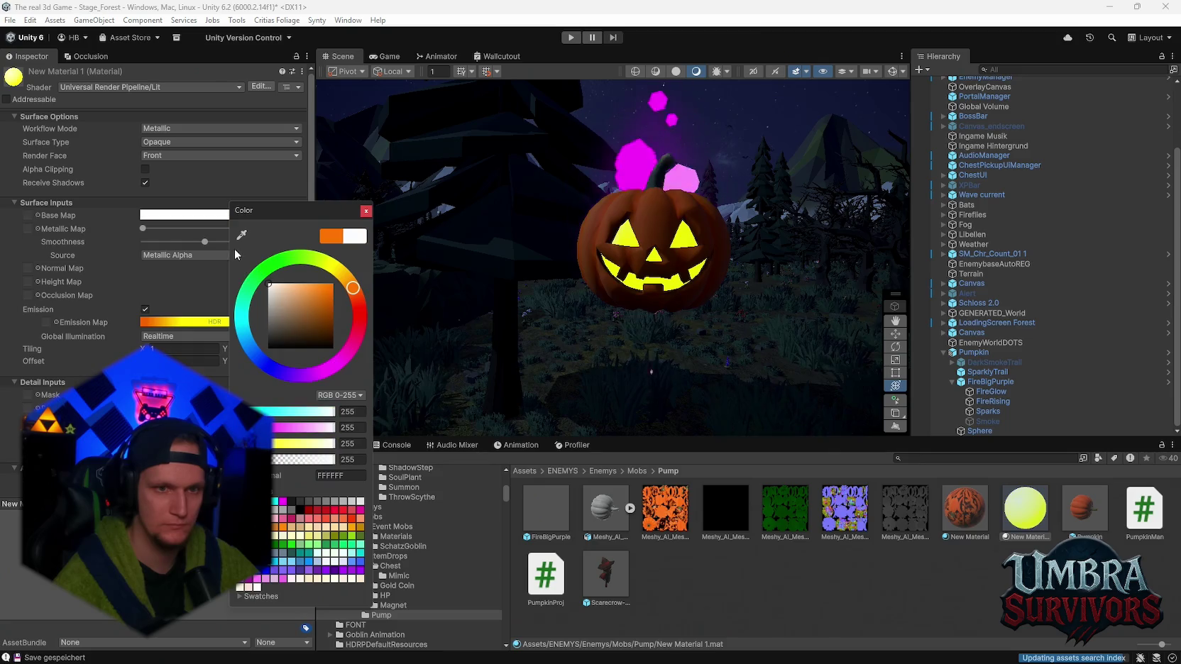
click(366, 211)
Shift the emission colour to a strong, fully bright yellow
click(192, 322)
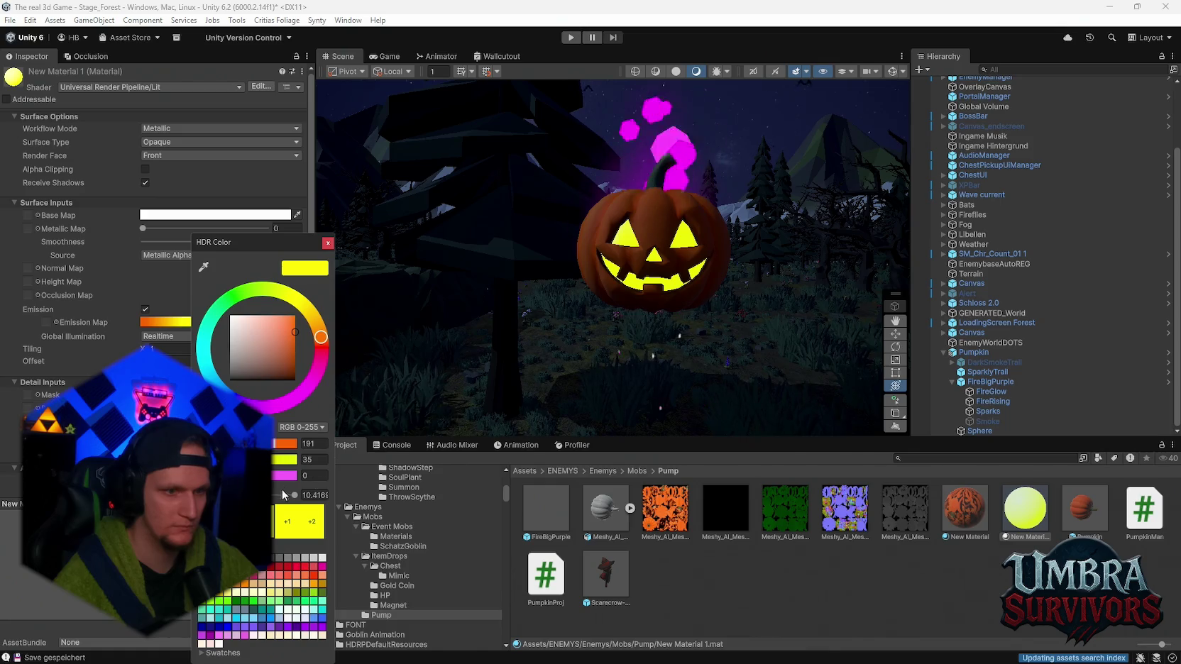
click(312, 459)
text(0)
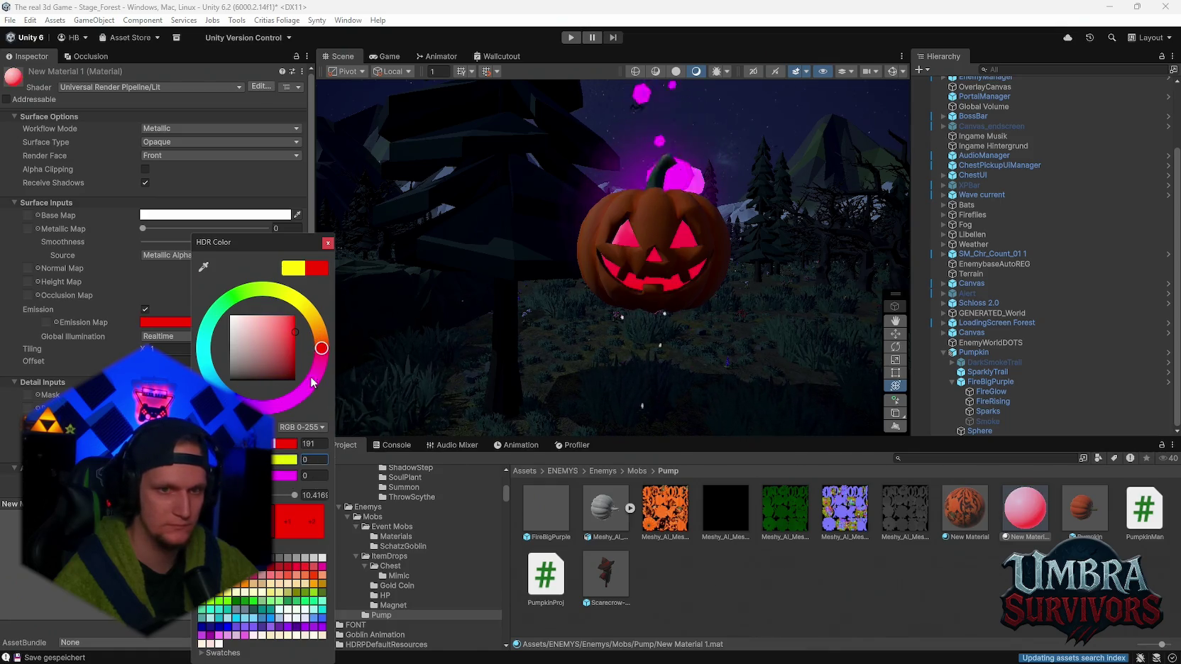
drag(289, 346, 305, 312)
mouse_move(321, 351)
mouse_down()
mouse_move(315, 303)
mouse_move(207, 323)
mouse_move(313, 302)
mouse_move(335, 334)
mouse_move(335, 321)
mouse_up()
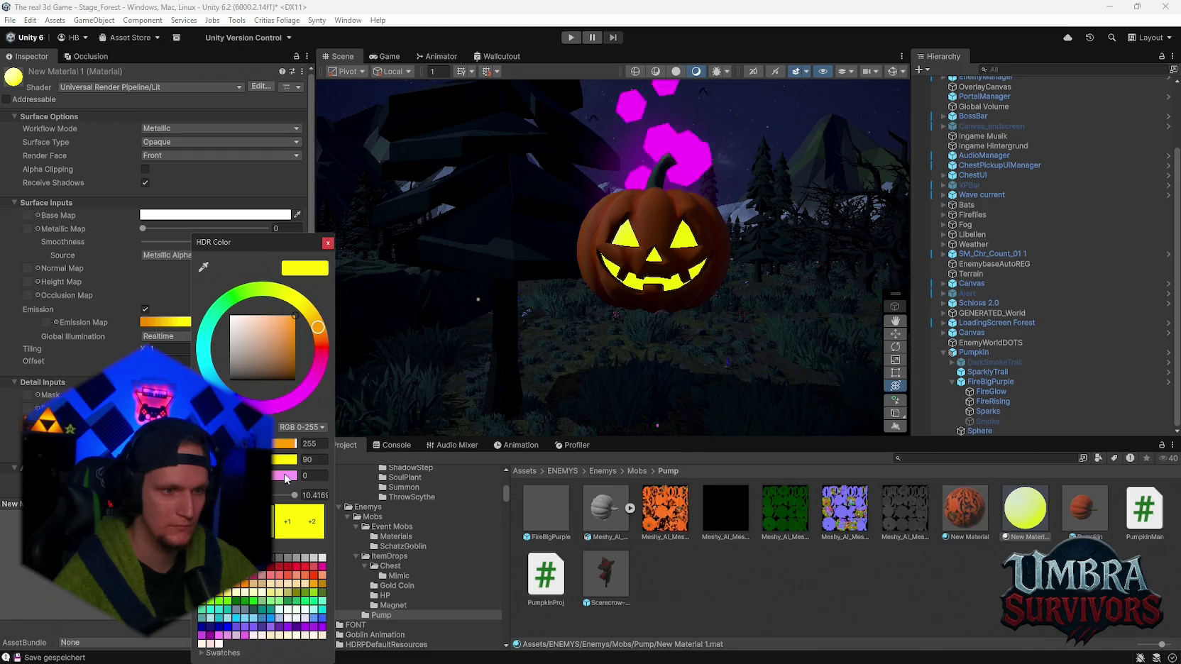
mouse_move(295, 495)
mouse_down()
mouse_move(249, 495)
mouse_move(289, 495)
mouse_up()
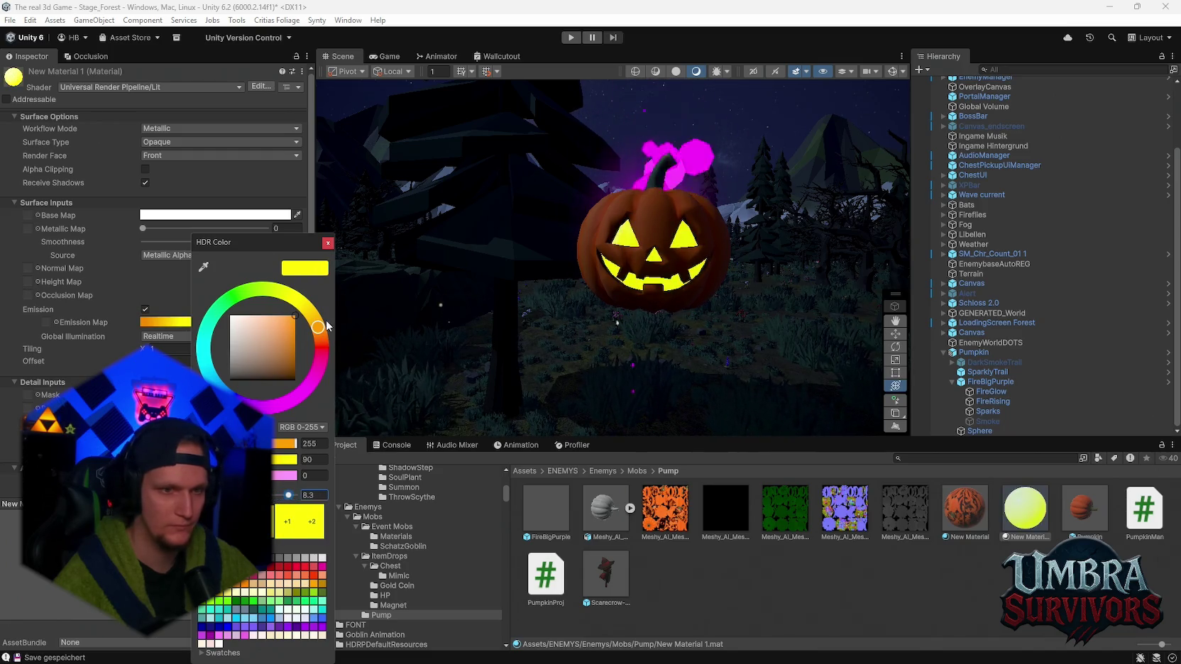
mouse_move(672, 300)
mouse_down()
mouse_move(708, 297)
mouse_move(641, 314)
mouse_move(750, 317)
mouse_move(632, 338)
mouse_move(643, 336)
mouse_move(623, 324)
mouse_move(611, 345)
mouse_move(603, 264)
mouse_move(596, 292)
mouse_move(624, 319)
mouse_up()
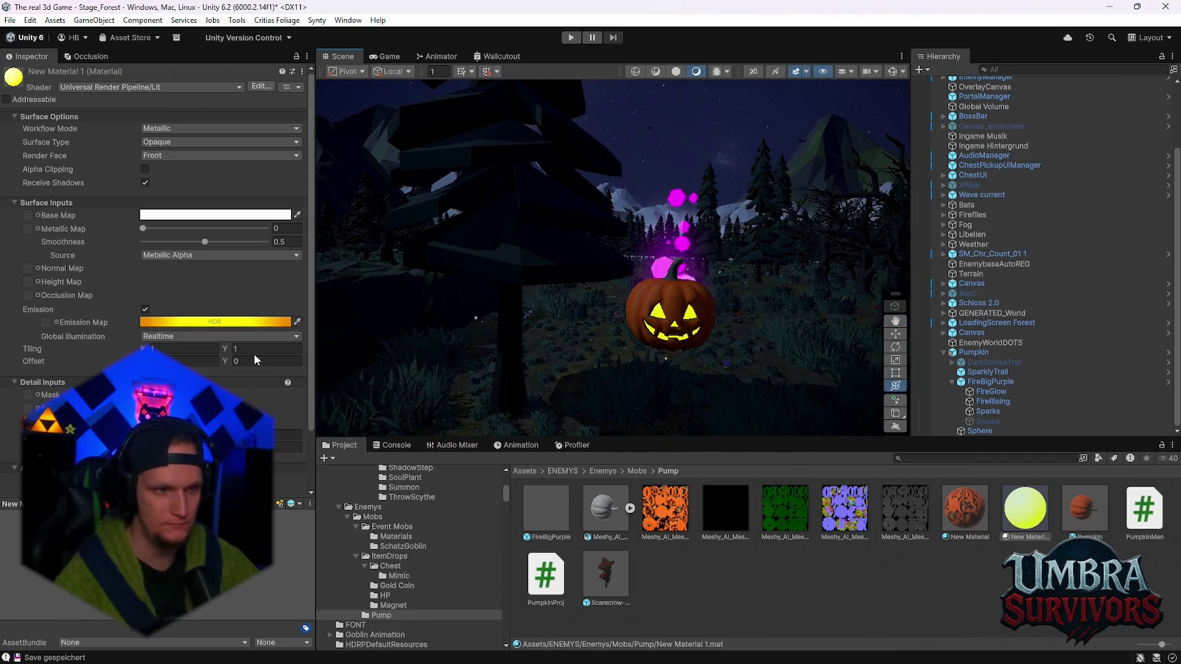
Try magenta, then yellow-orange with green 125, for the emission colour
click(204, 328)
drag(284, 333, 324, 383)
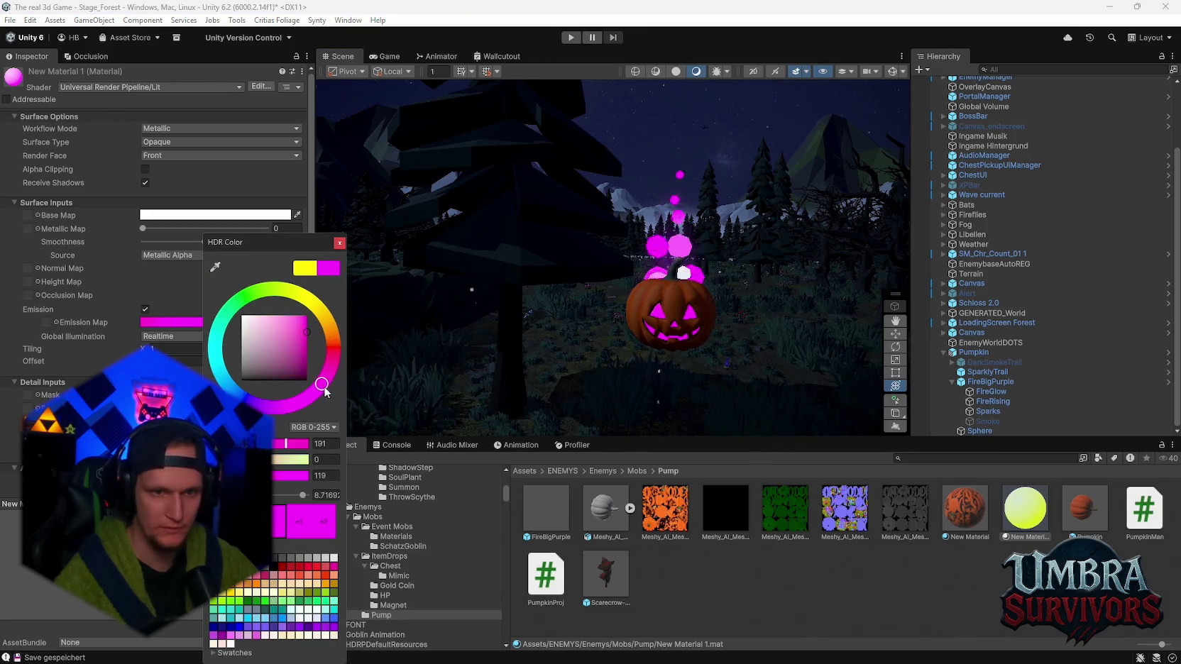
mouse_move(624, 327)
mouse_down()
mouse_move(634, 320)
mouse_move(554, 317)
mouse_move(577, 306)
mouse_move(540, 316)
mouse_move(570, 321)
mouse_up()
click(196, 322)
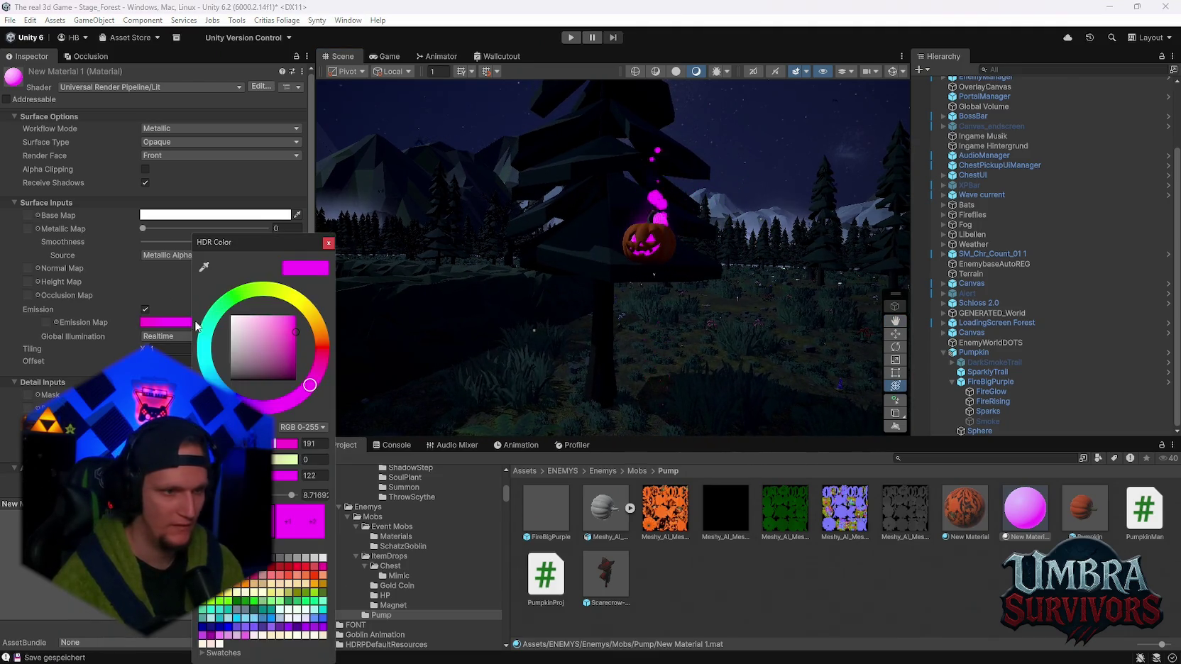
drag(329, 352, 305, 313)
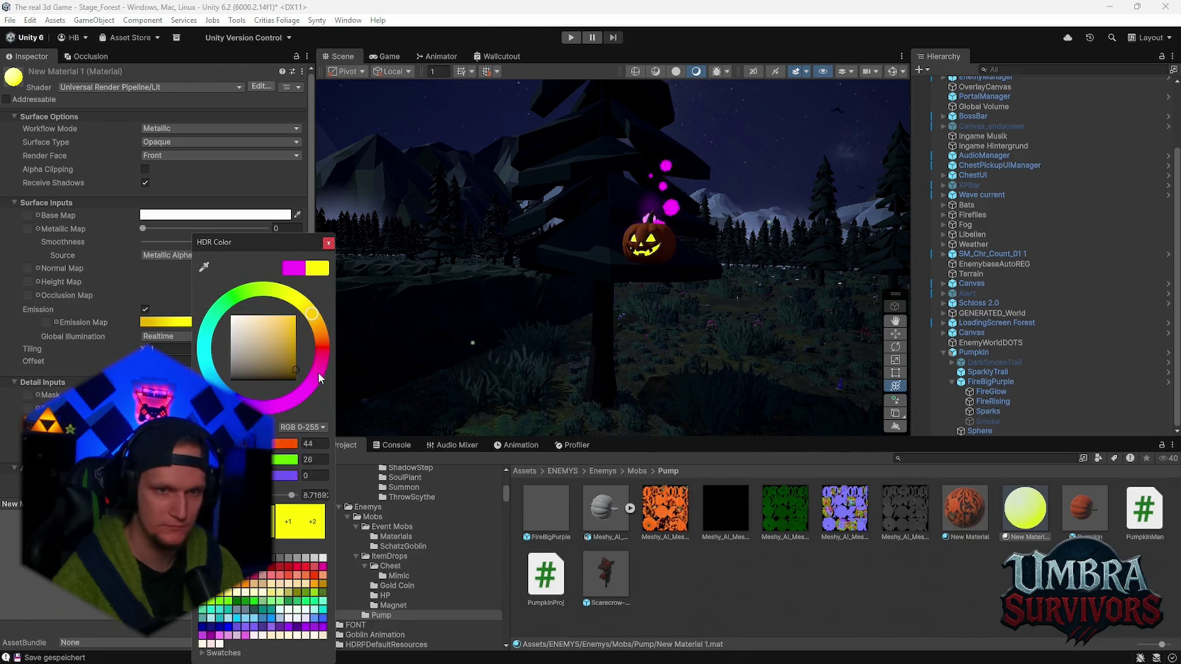
click(314, 459)
text(125)
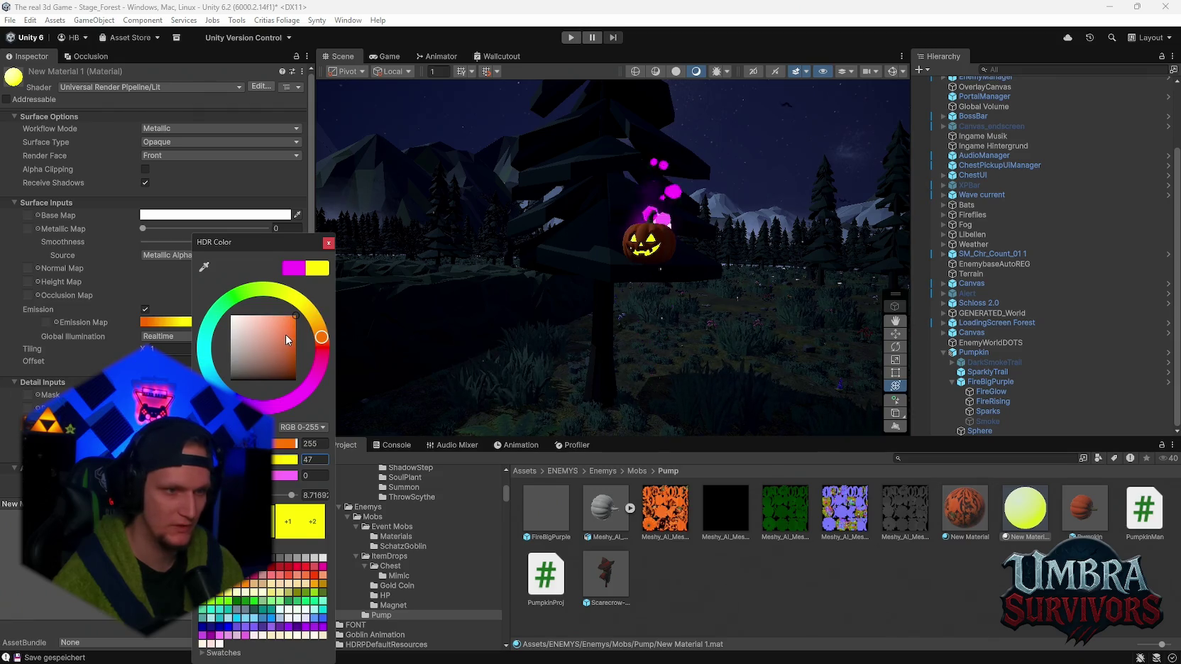
Settle the emission on a fully saturated magenta
drag(288, 339, 230, 381)
click(204, 267)
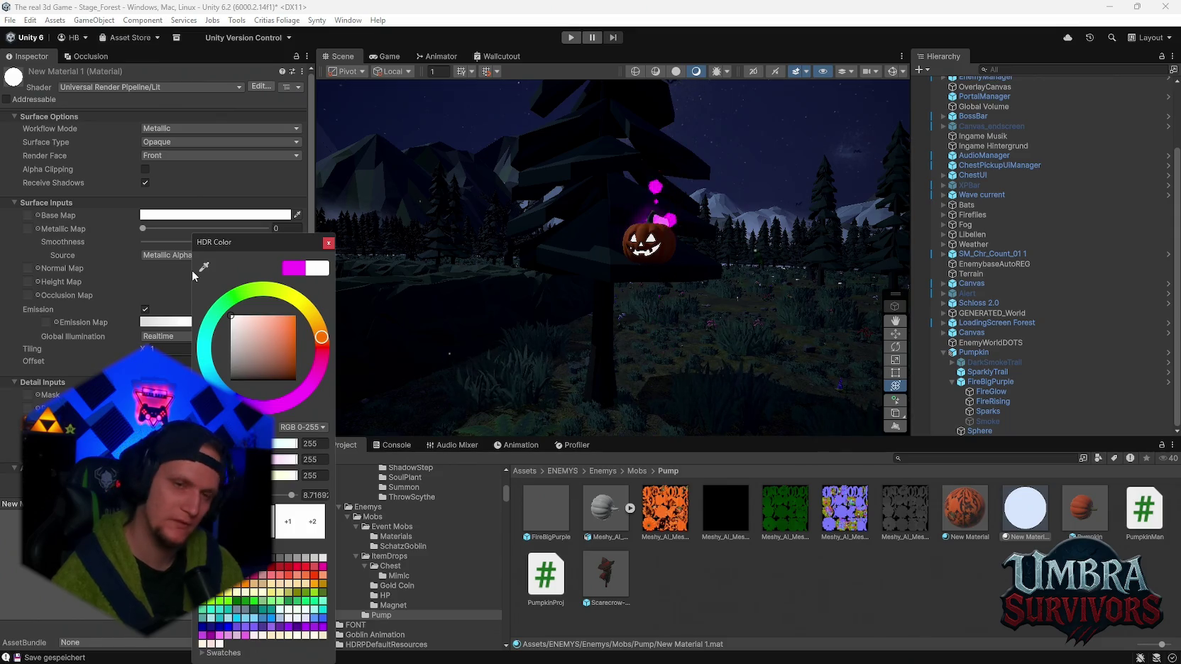
click(309, 387)
mouse_move(309, 386)
mouse_down()
mouse_move(263, 408)
mouse_move(237, 398)
mouse_move(206, 365)
mouse_move(220, 310)
mouse_move(240, 292)
mouse_move(312, 312)
mouse_move(326, 321)
mouse_move(318, 370)
mouse_up()
click(296, 316)
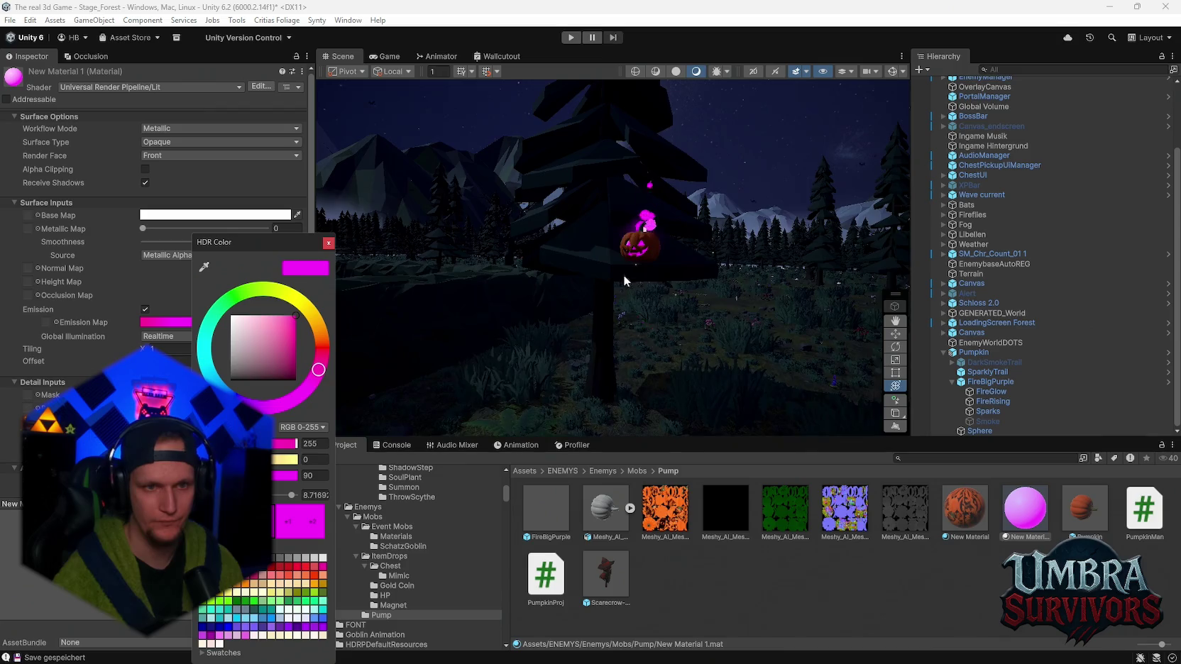
scroll(623, 274, up, 3)
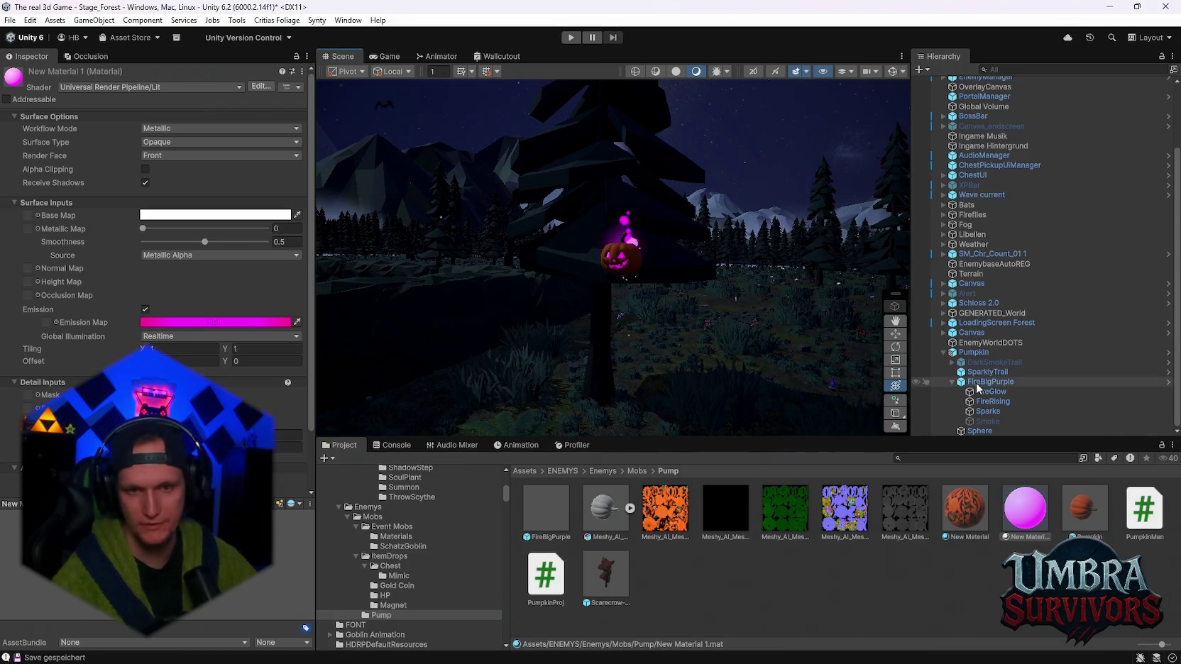
Remove the Sphere Collider from the pumpkin's inner Sphere child
click(973, 352)
click(104, 122)
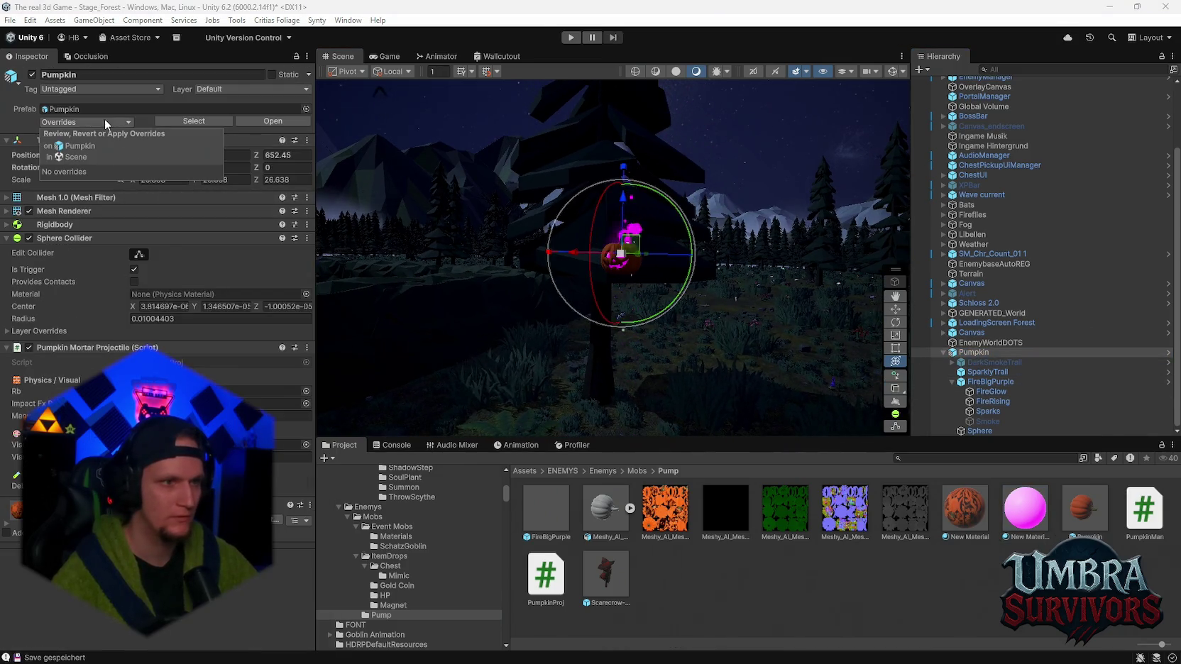
click(104, 119)
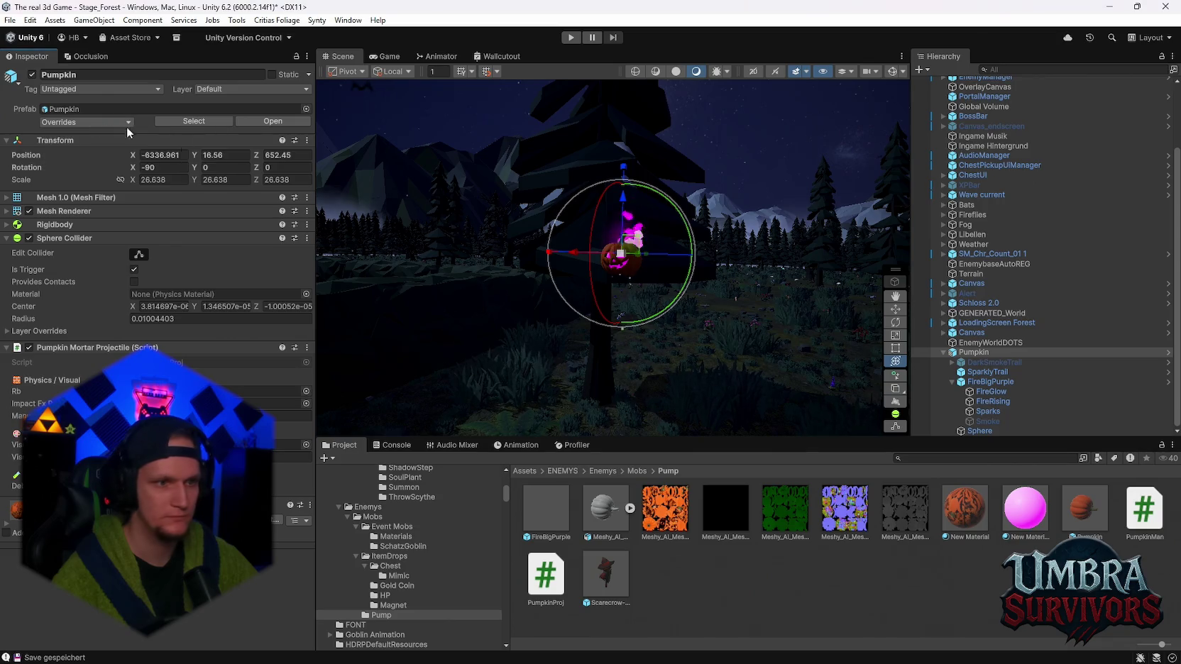
click(979, 431)
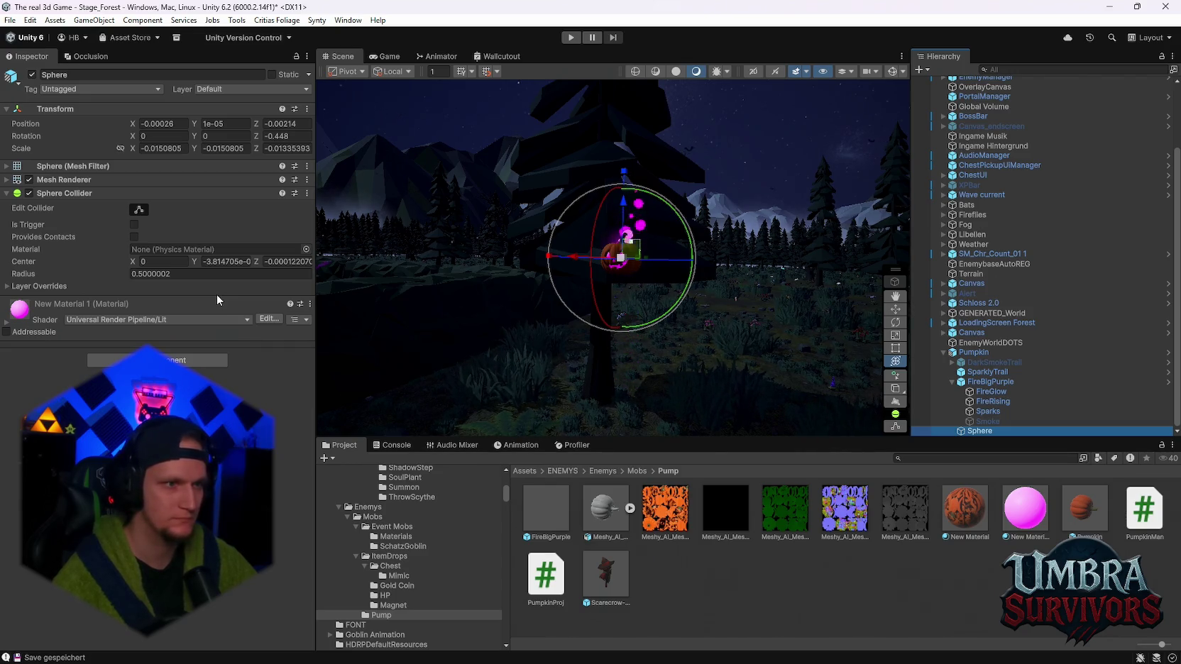
click(29, 194)
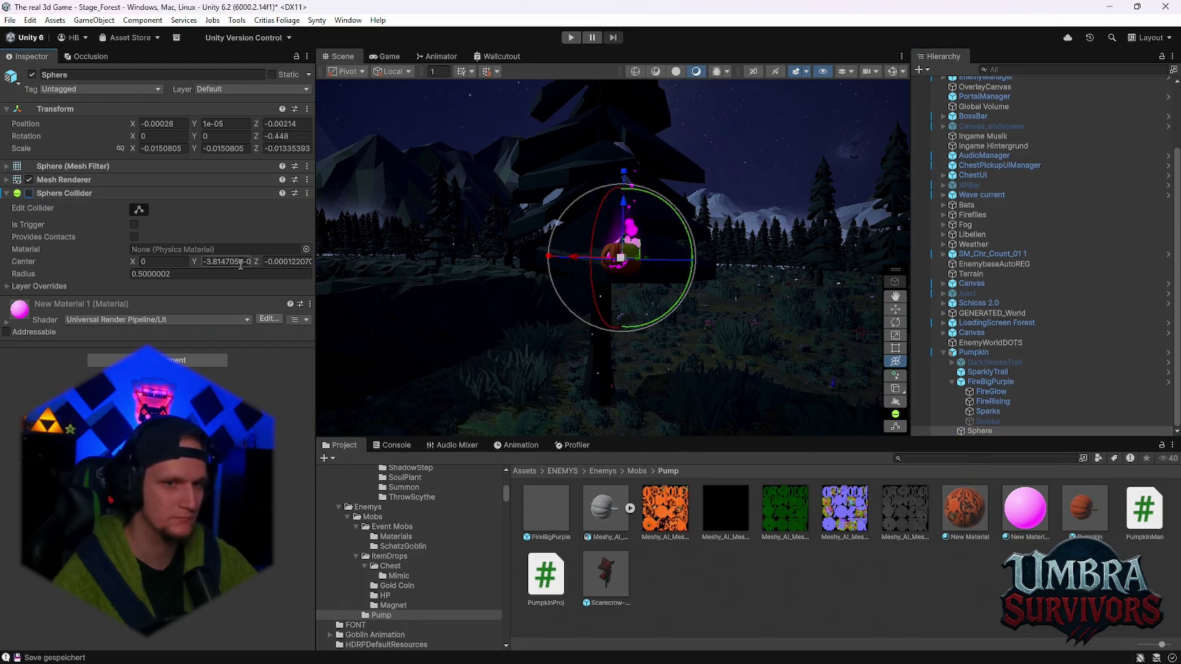
right_click(67, 197)
click(117, 262)
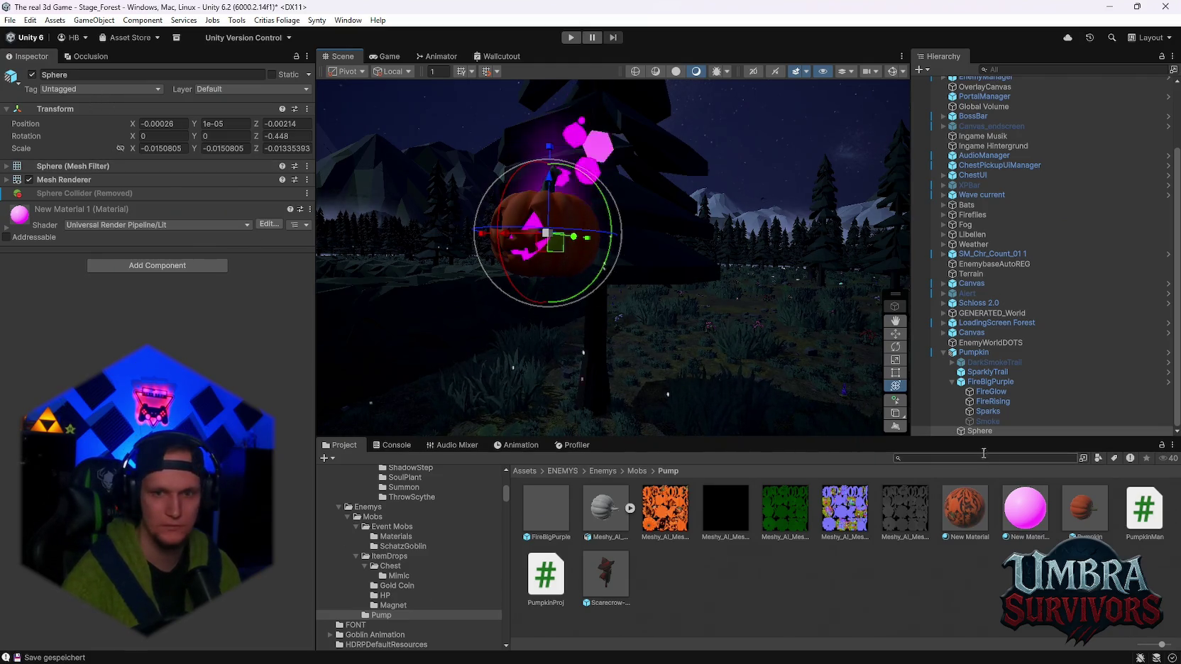
Apply all overrides to the Pumpkin prefab and delete the pumpkin from the scene
click(973, 352)
click(85, 122)
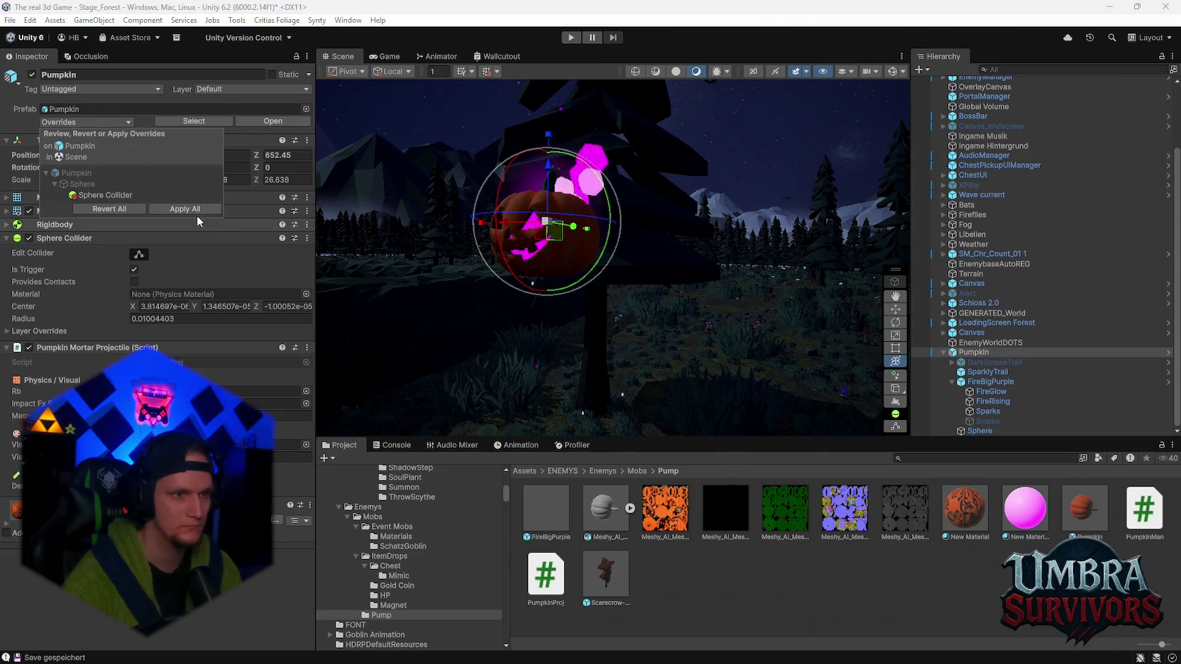
click(190, 210)
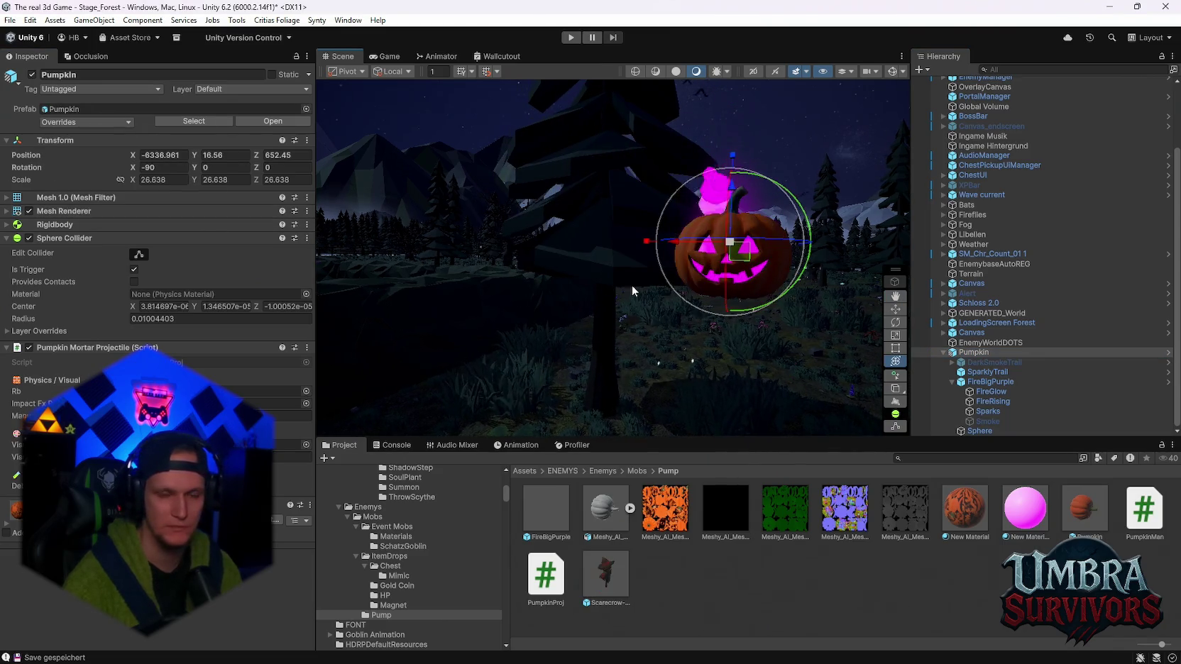
scroll(633, 291, down, 3)
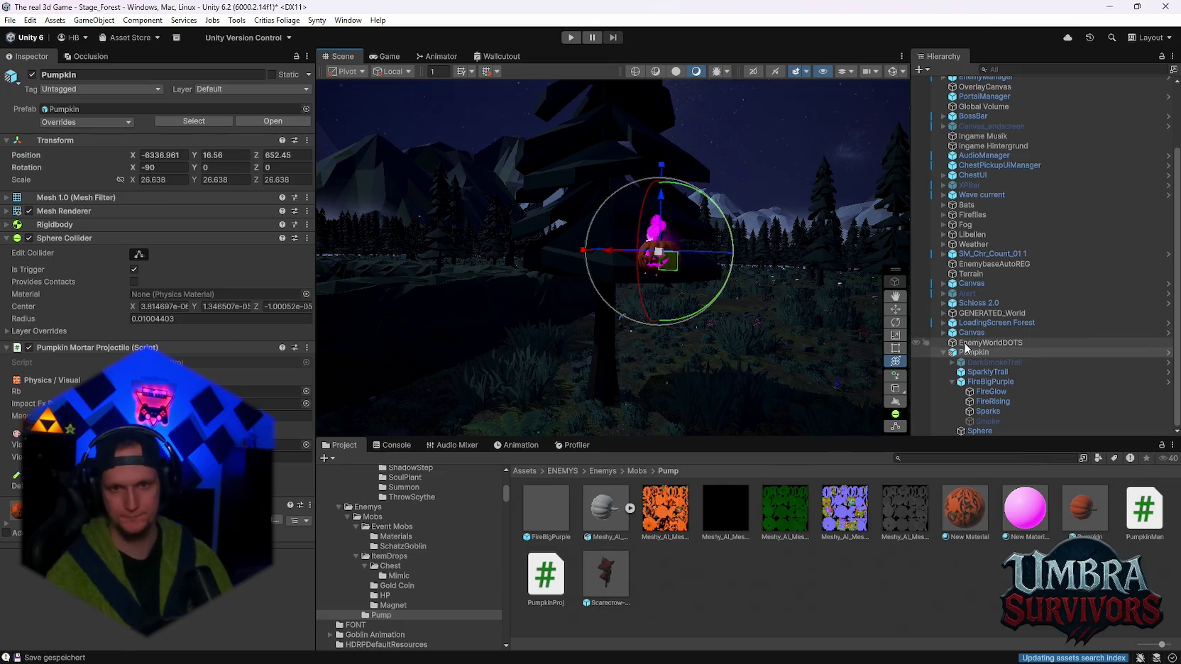
key(Delete)
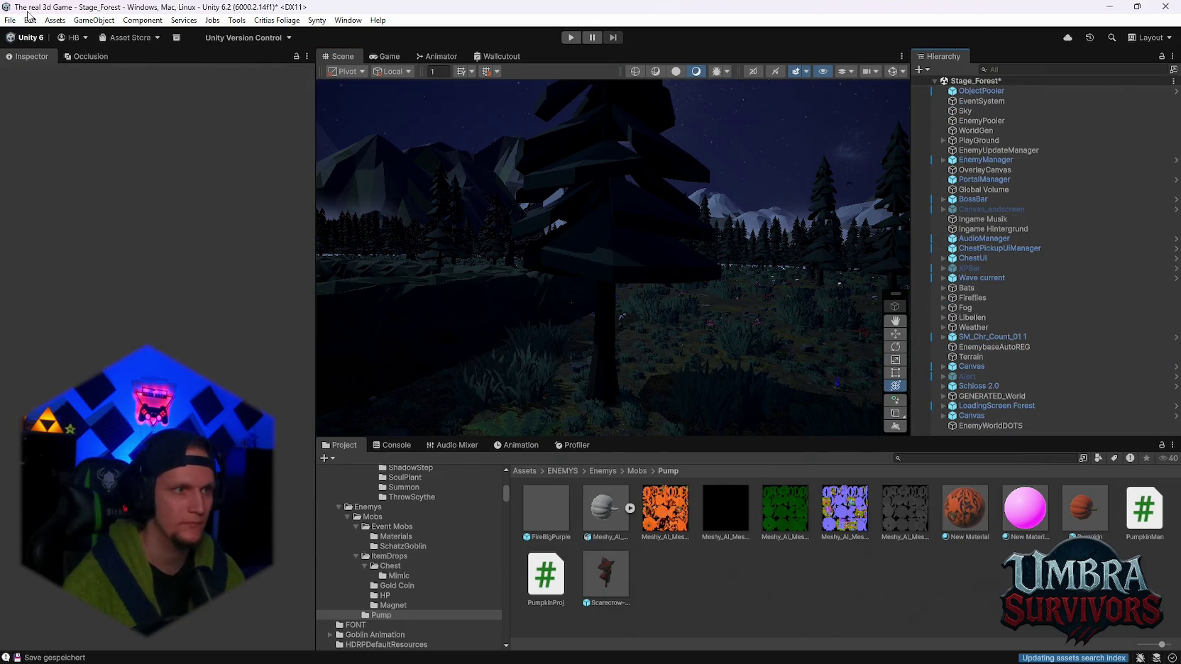
Open the recent Stage_Hub scene, saving the forest scene, and enter Play mode
click(10, 20)
mouse_move(51, 62)
click(242, 77)
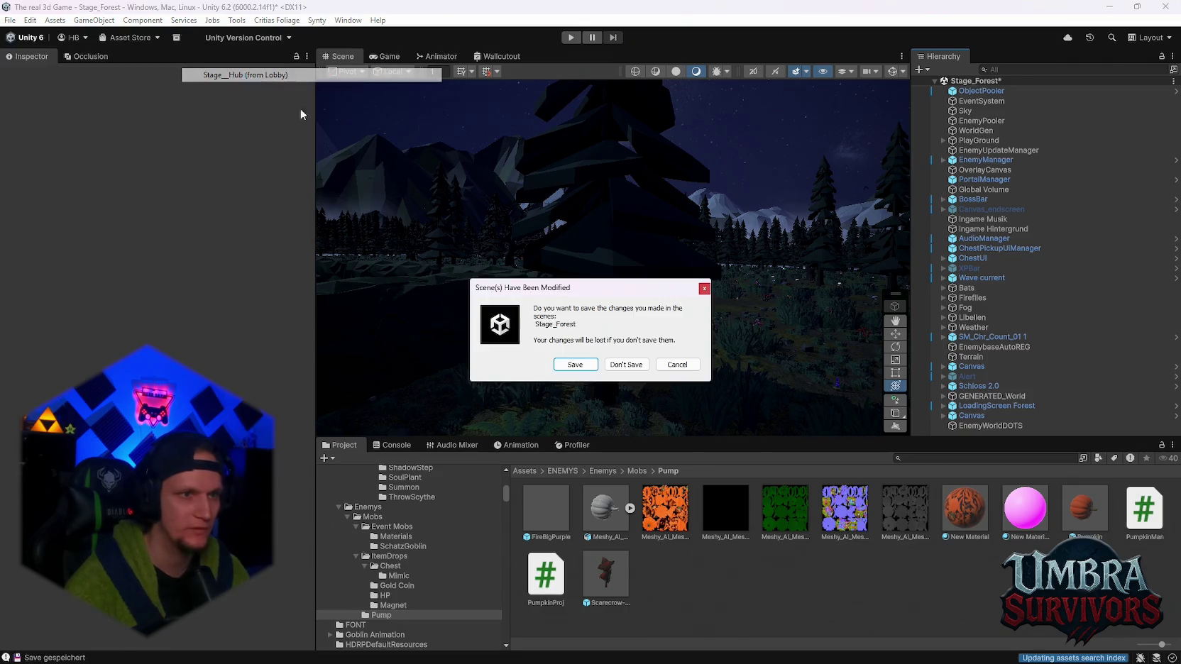
click(569, 365)
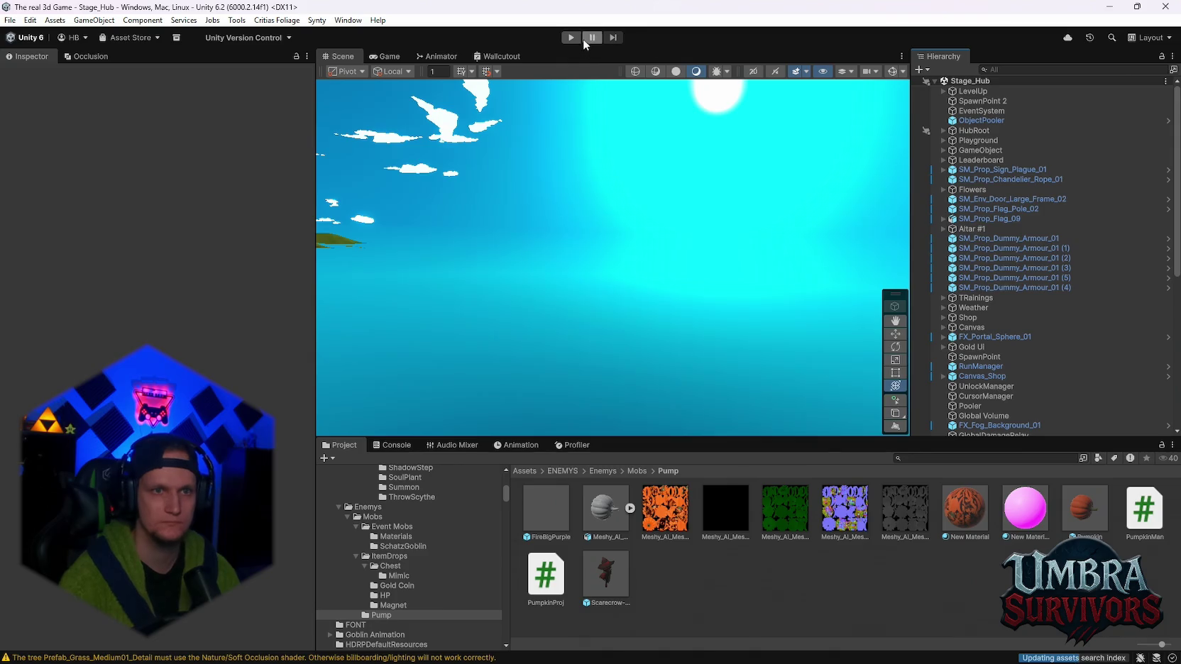
click(571, 39)
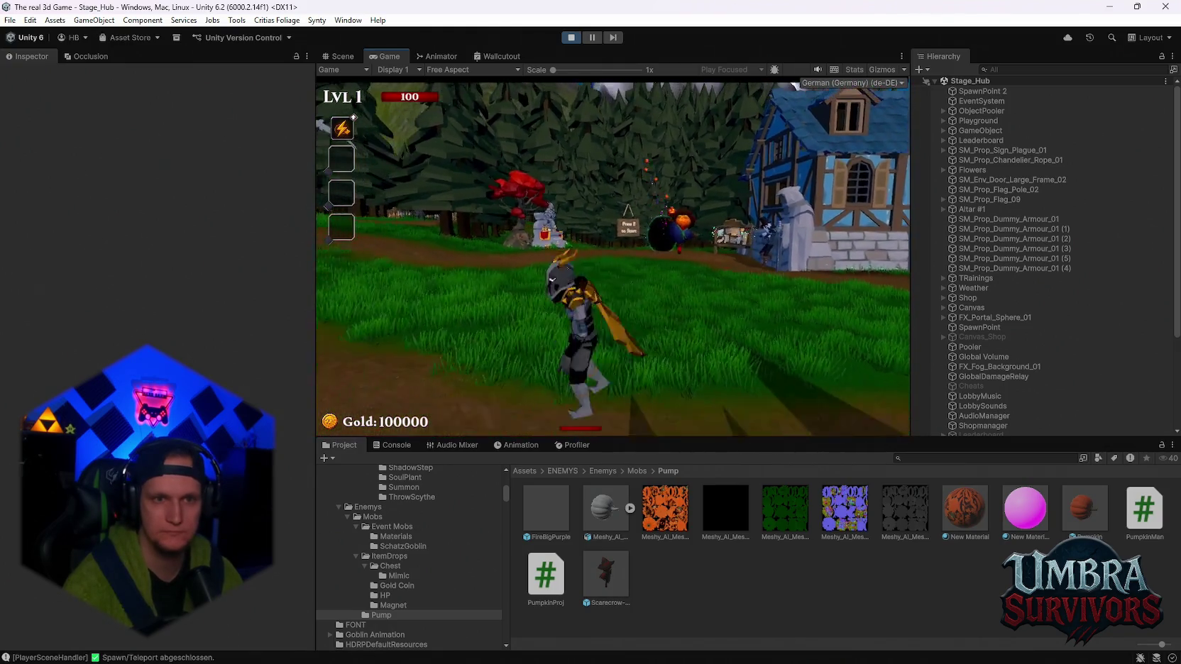
Move around firing pumpkin shots, pause, select the Pumpkin prefab, and stop playing
key(w)
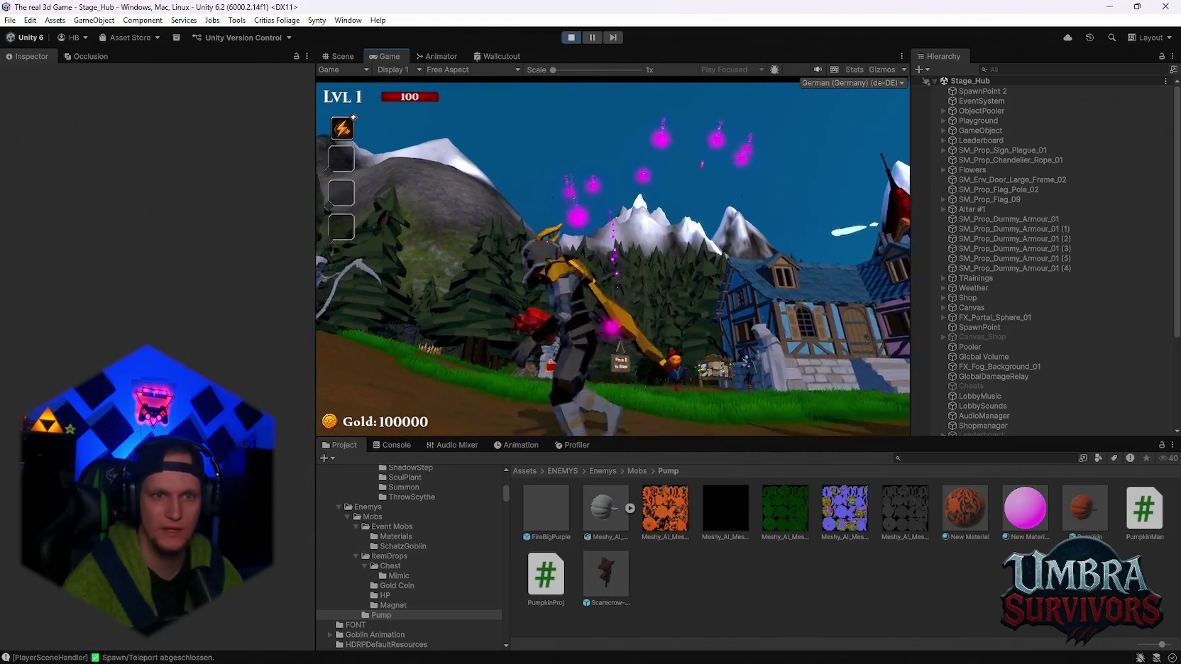
key(s)
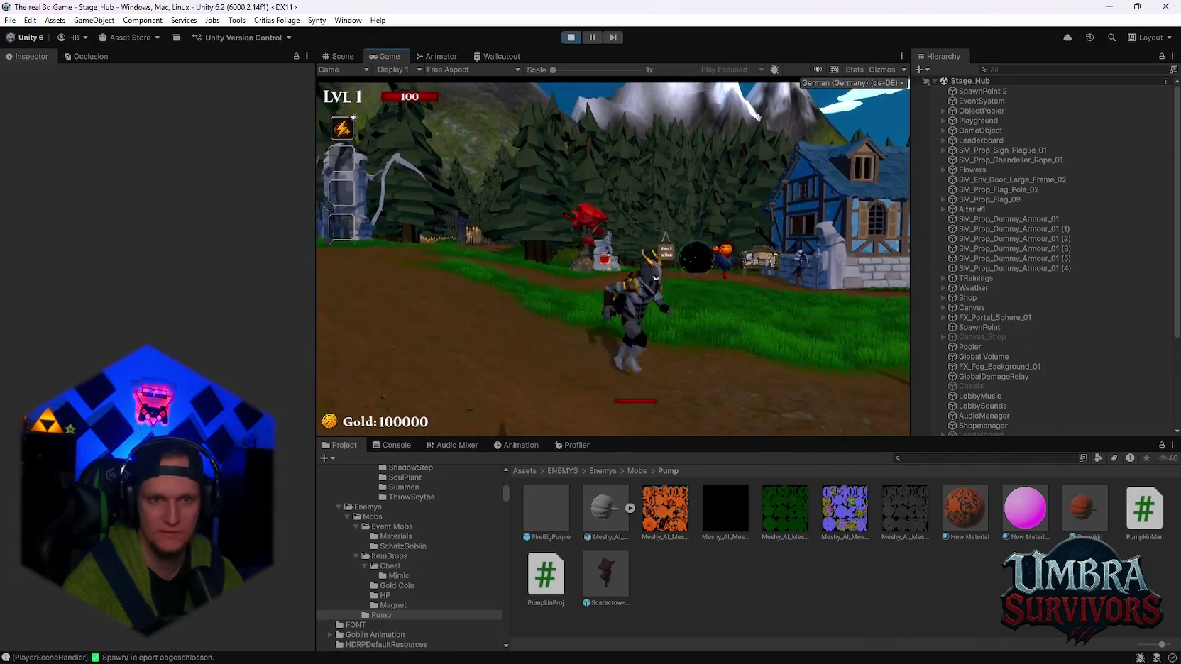
key(Escape)
click(835, 474)
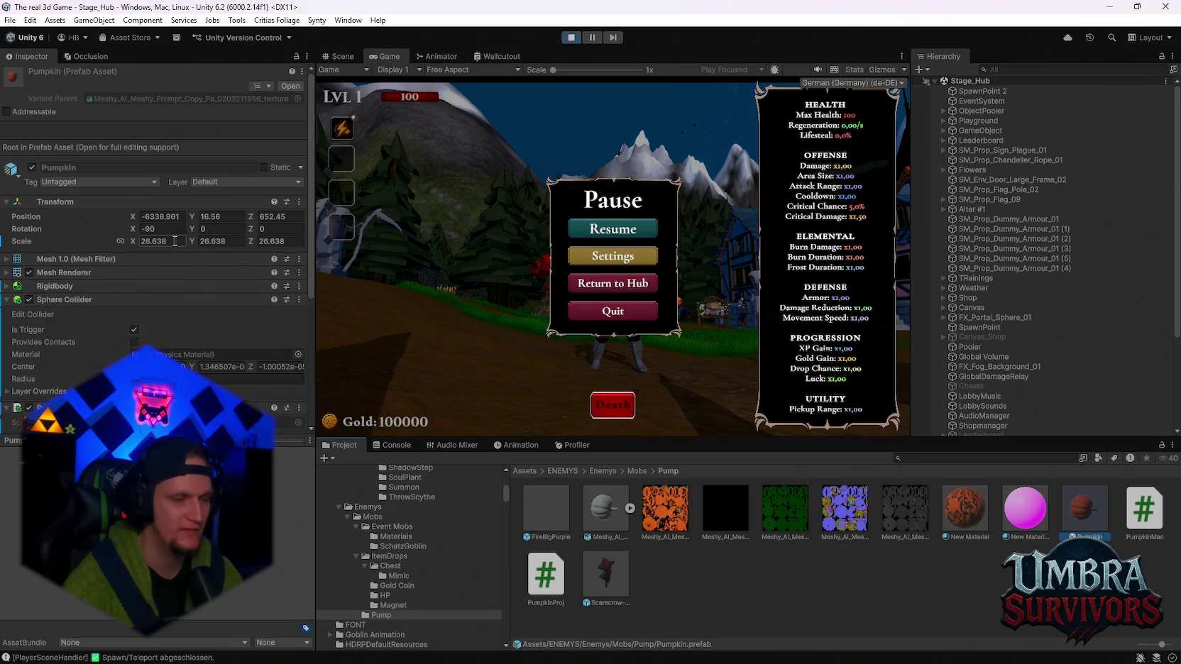
key(ctrl+p)
text(100)
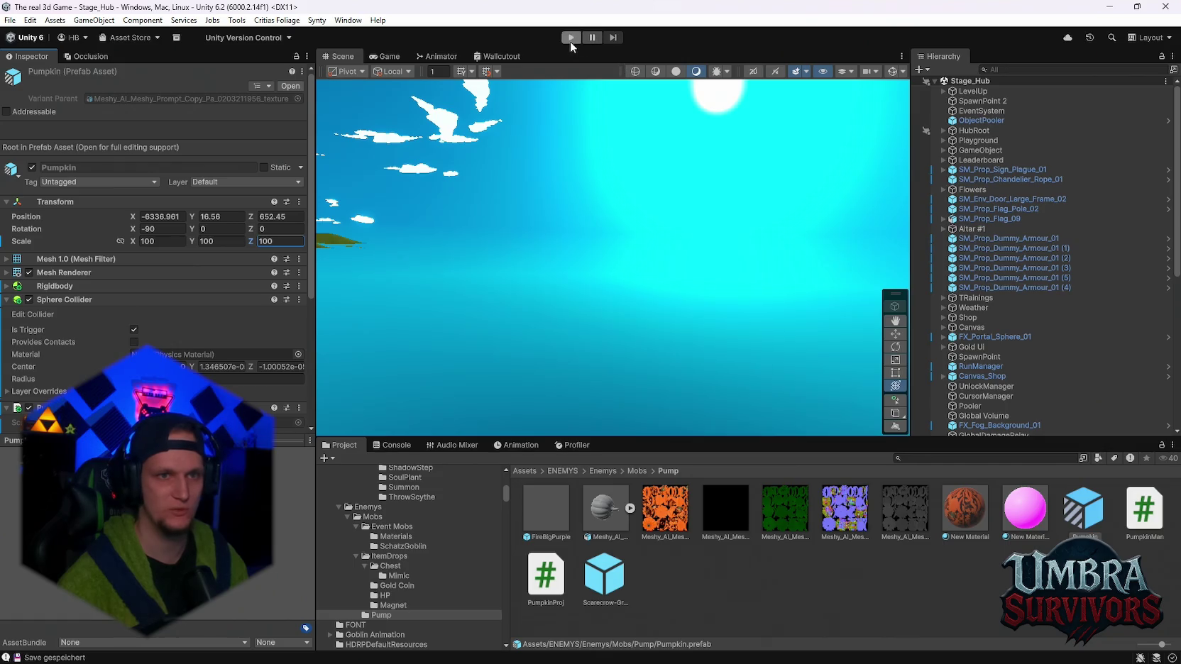
Enter Play mode again to test the Pumpkin prefab at scale 100
click(570, 37)
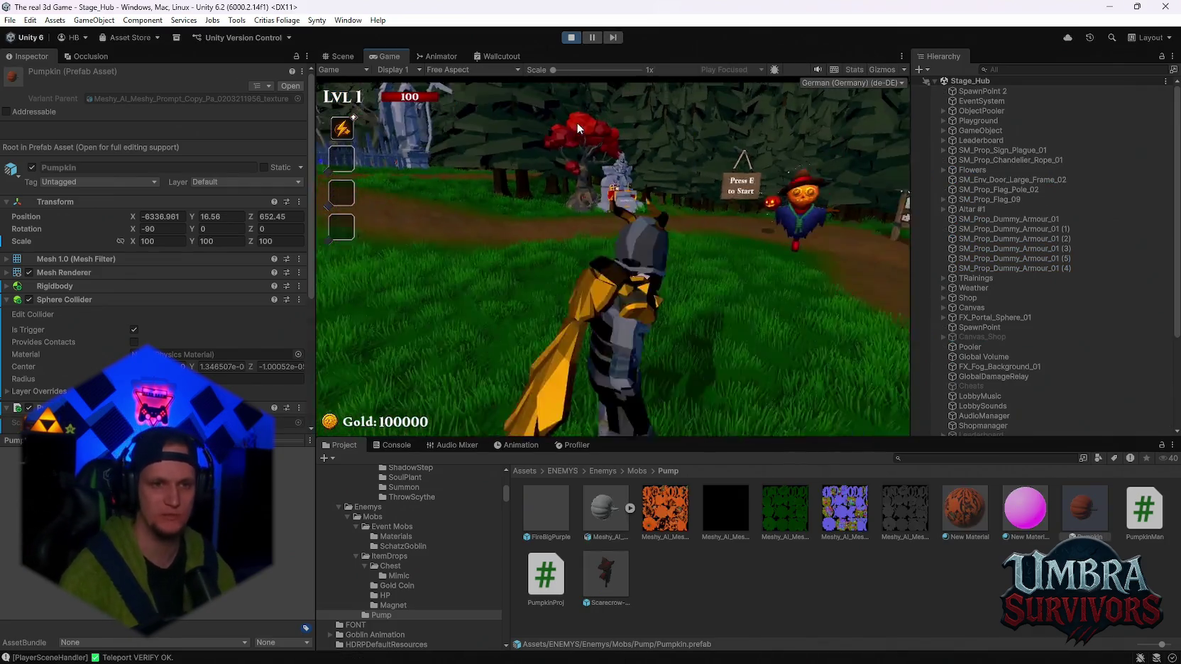
Run around the hub with WASD firing purple-fire pumpkin shots, then open the Pause menu
click(576, 125)
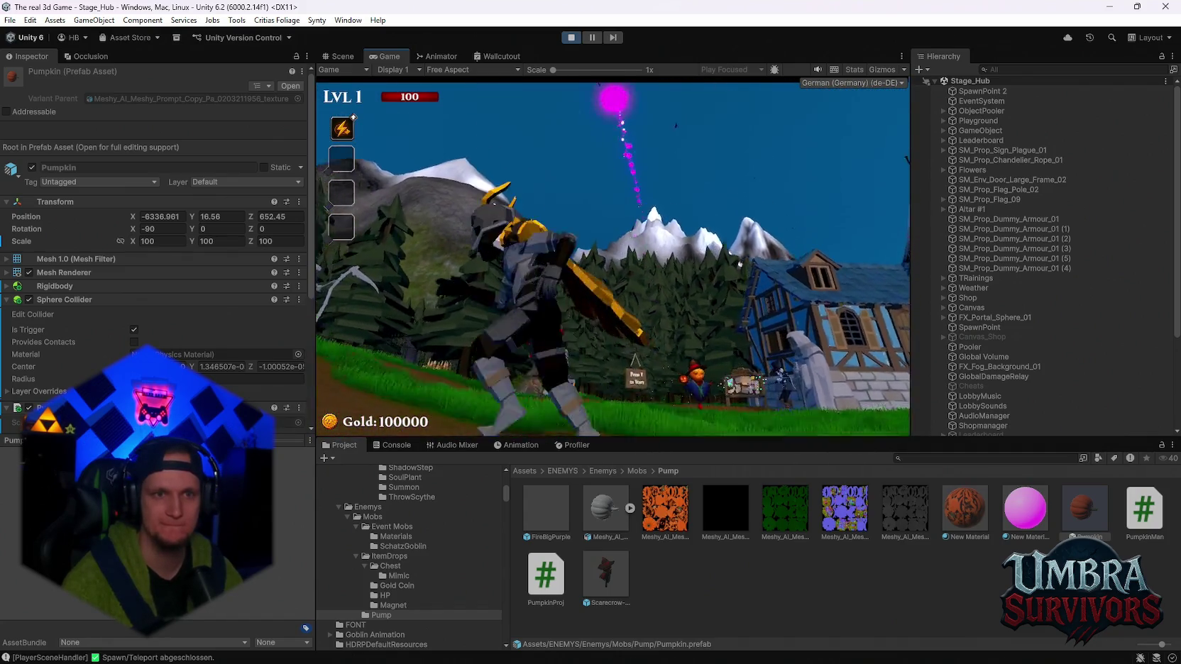
key(w)
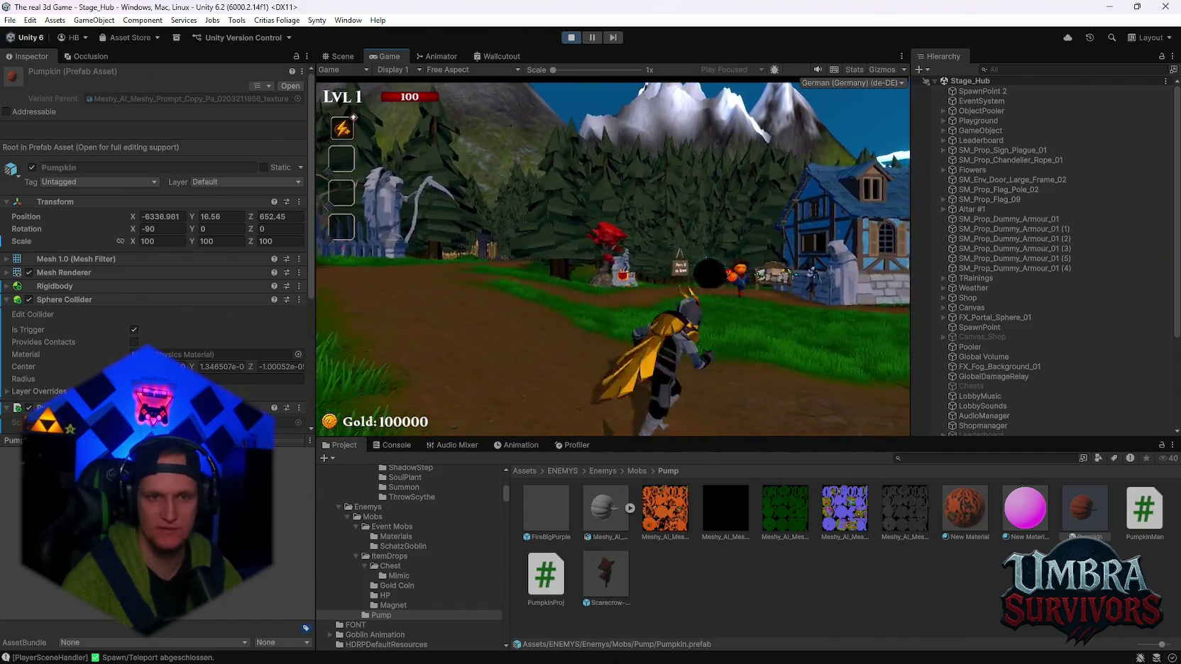
key(s)
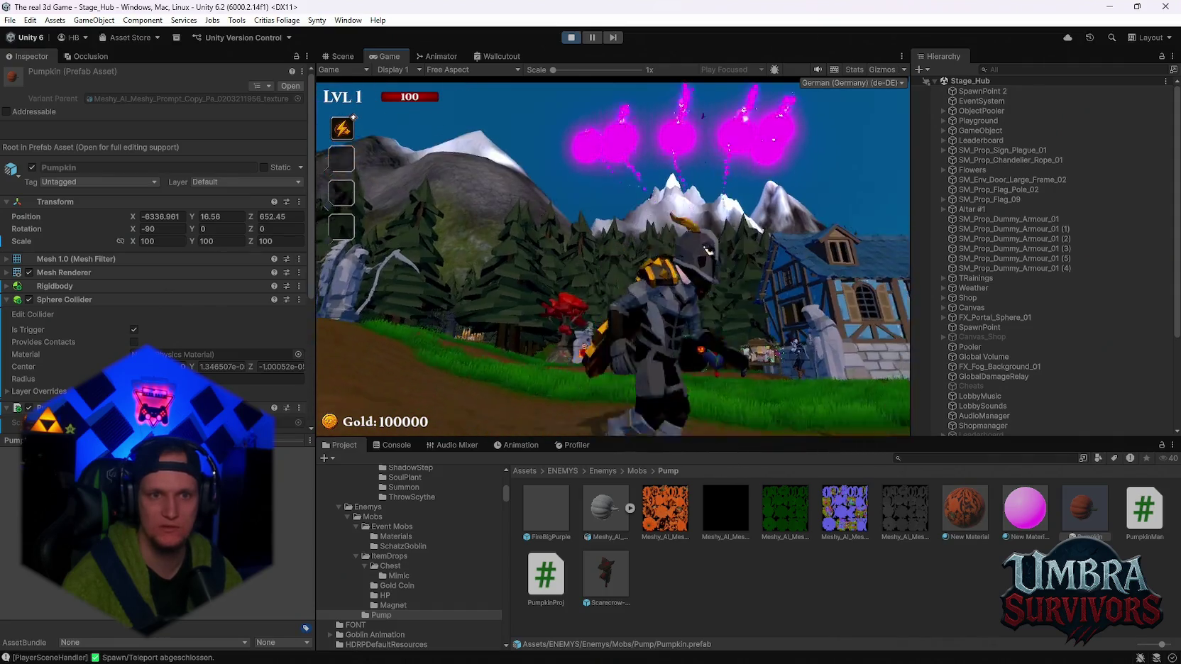
key(w)
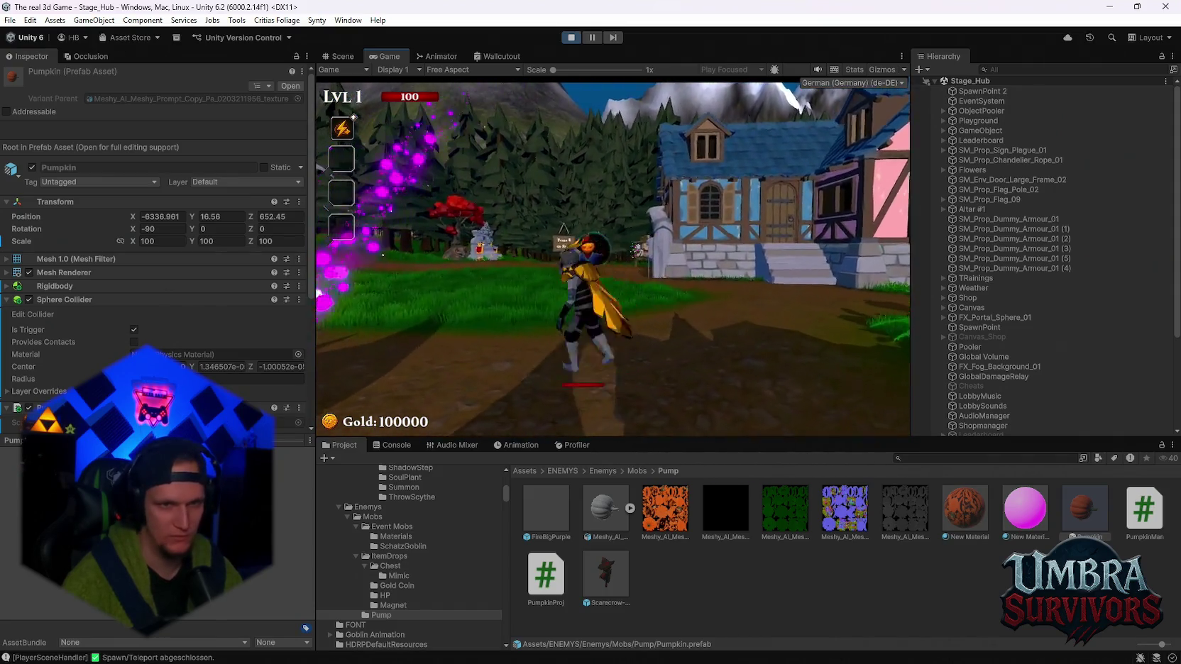
key(a)
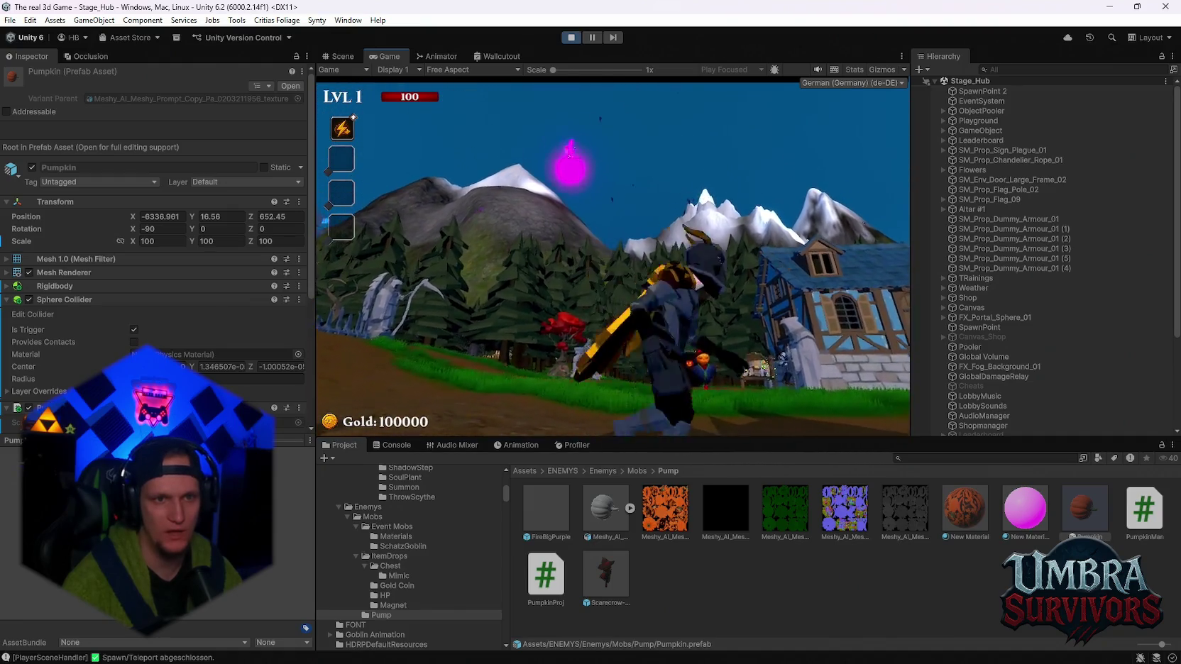
key(w)
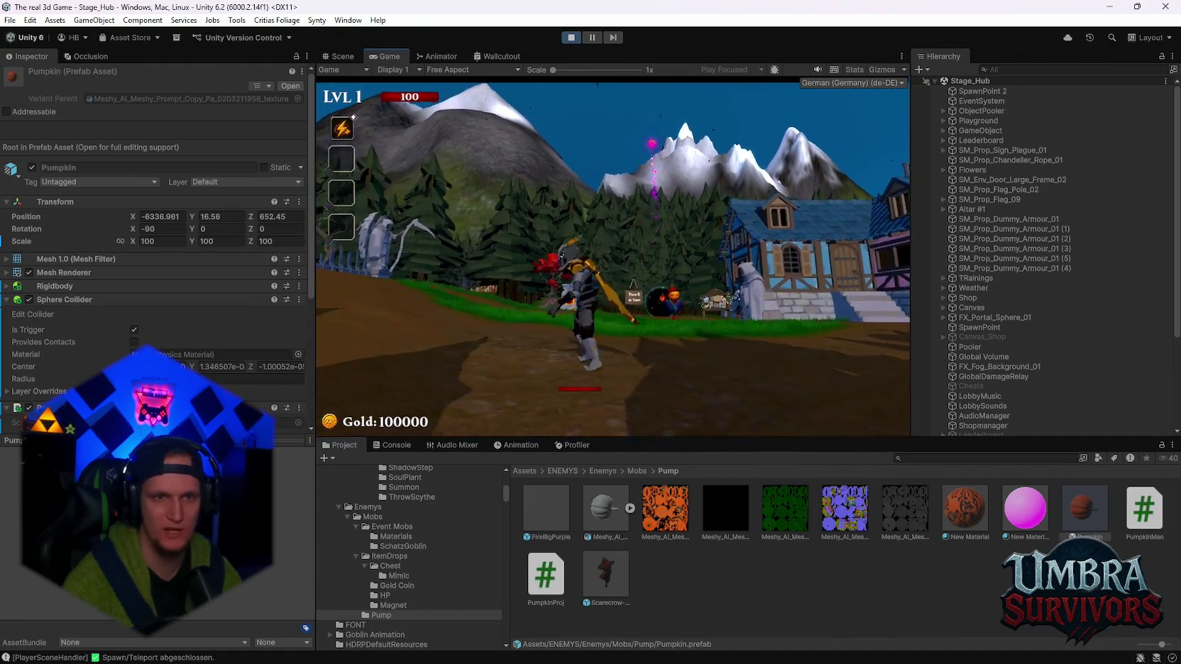
key(Escape)
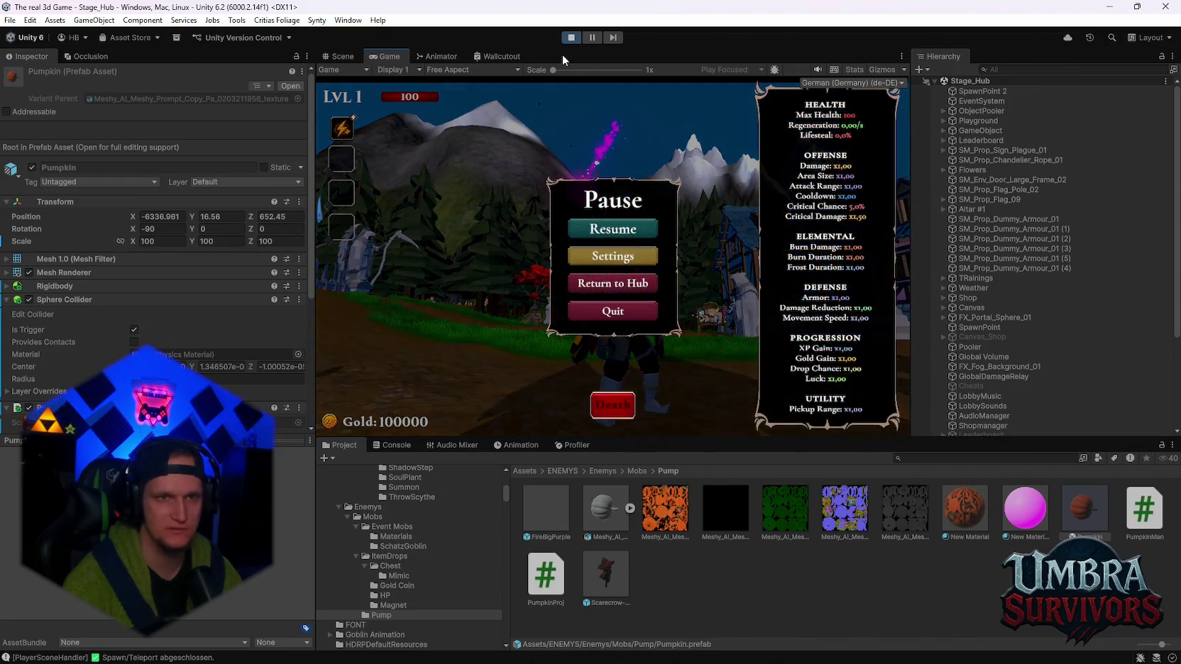
Stop playing and lift the hub pumpkin to height 6.6
click(570, 39)
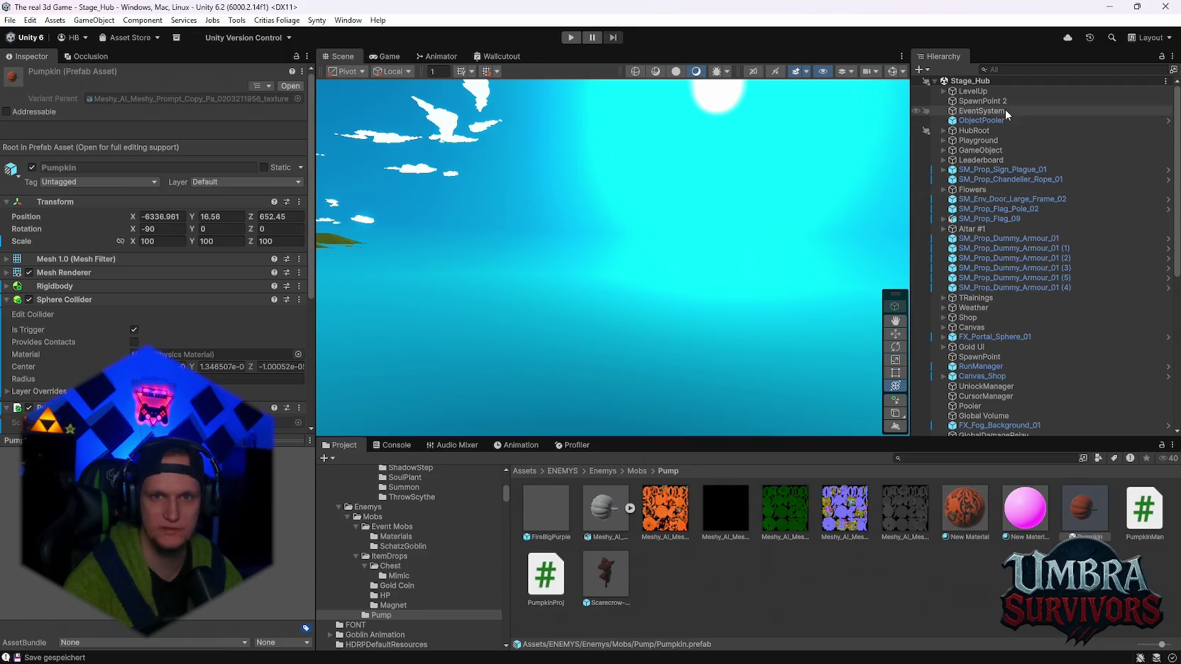
click(979, 91)
key(f)
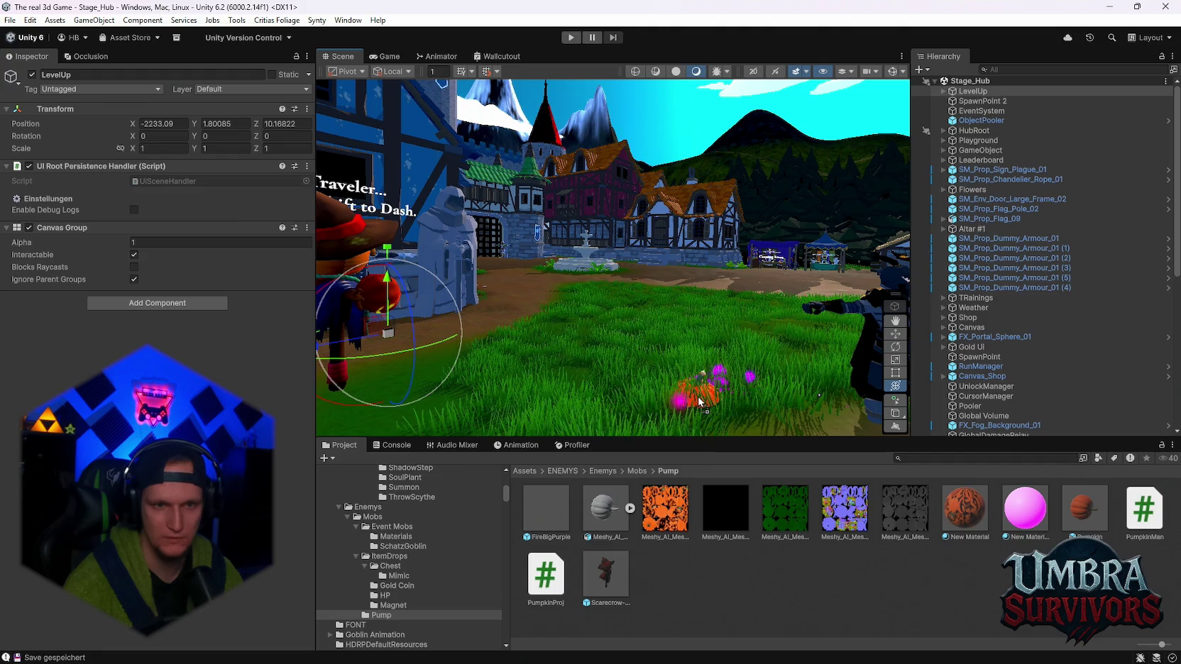
click(699, 401)
mouse_move(699, 353)
mouse_down()
mouse_move(699, 263)
mouse_move(619, 311)
mouse_move(407, 292)
mouse_move(709, 278)
mouse_move(780, 251)
mouse_move(706, 255)
mouse_up()
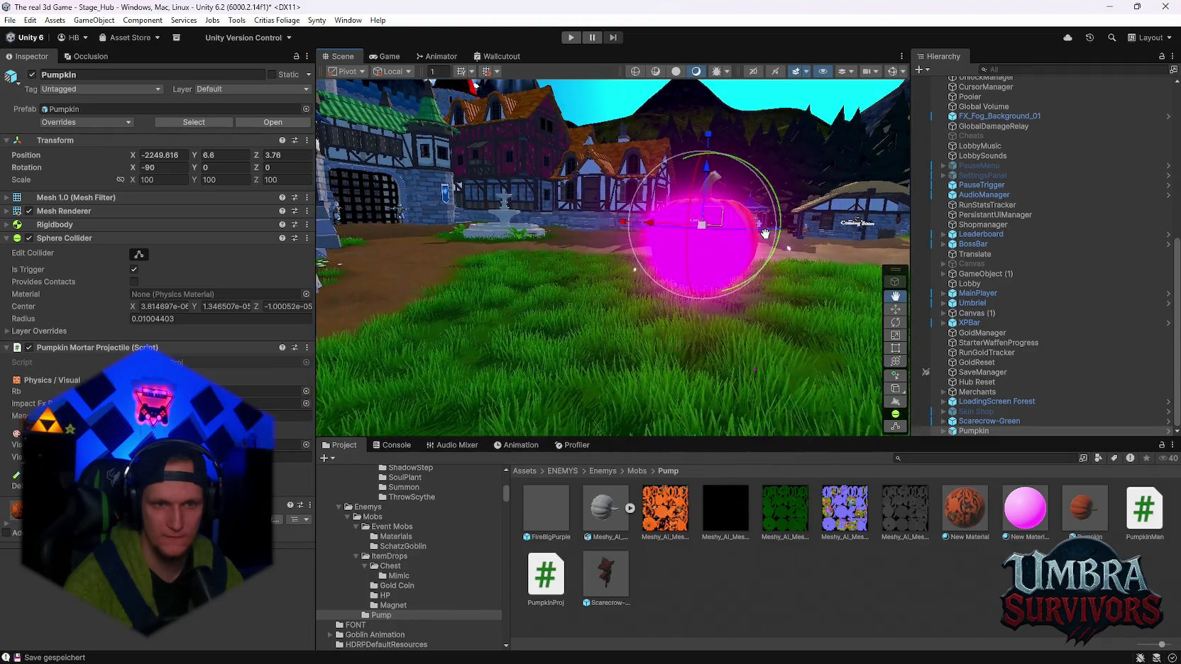
Lower New Material 1's emission intensity to 2.4
click(1026, 503)
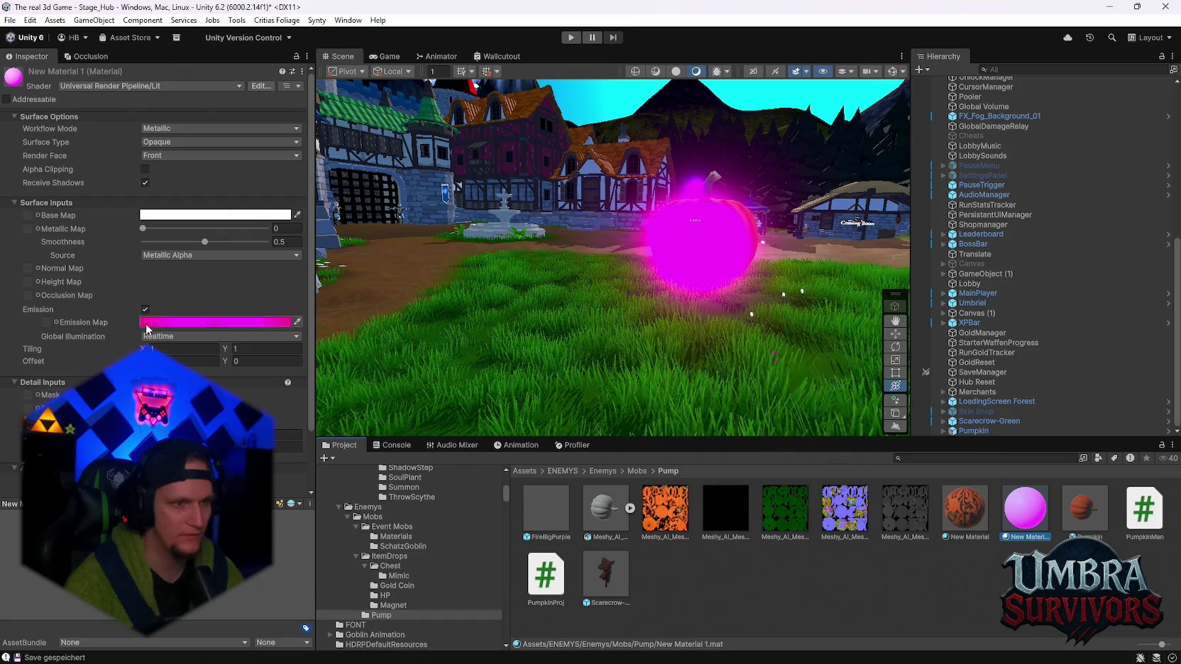
click(186, 323)
drag(290, 495, 273, 499)
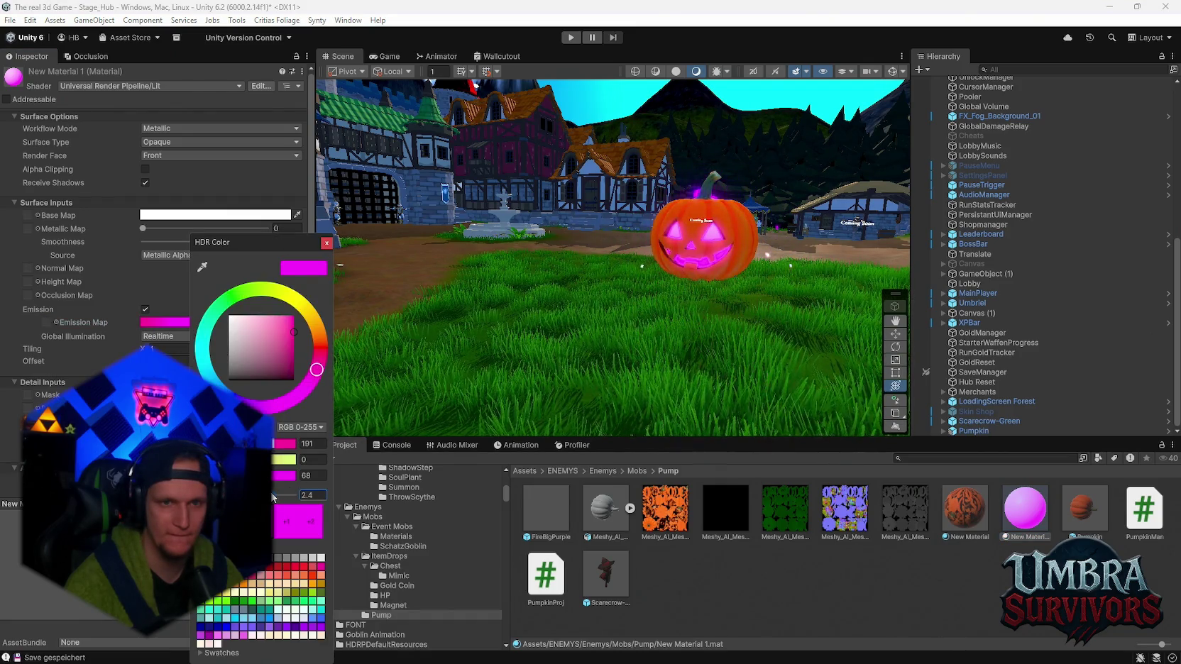
Delete the test pumpkin from the hub scene
mouse_move(604, 269)
mouse_down()
mouse_move(680, 260)
mouse_move(448, 302)
mouse_up()
scroll(446, 301, down, 5)
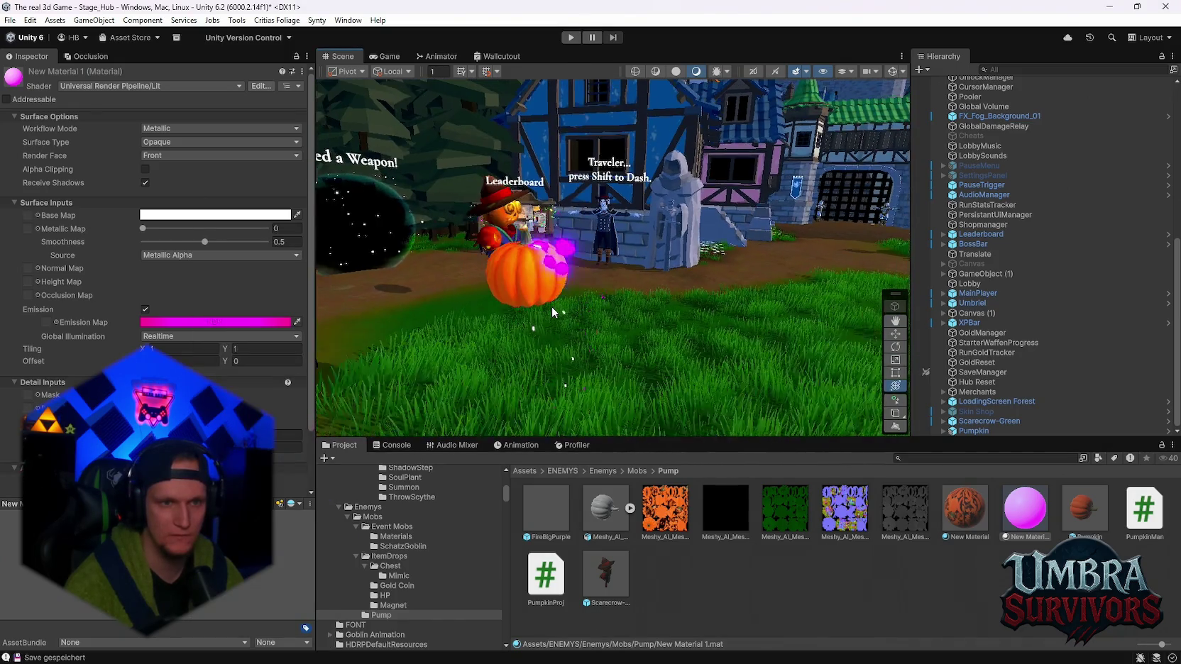
scroll(552, 306, down, 5)
mouse_move(624, 349)
mouse_down()
mouse_move(753, 286)
mouse_move(716, 333)
mouse_move(760, 403)
mouse_up()
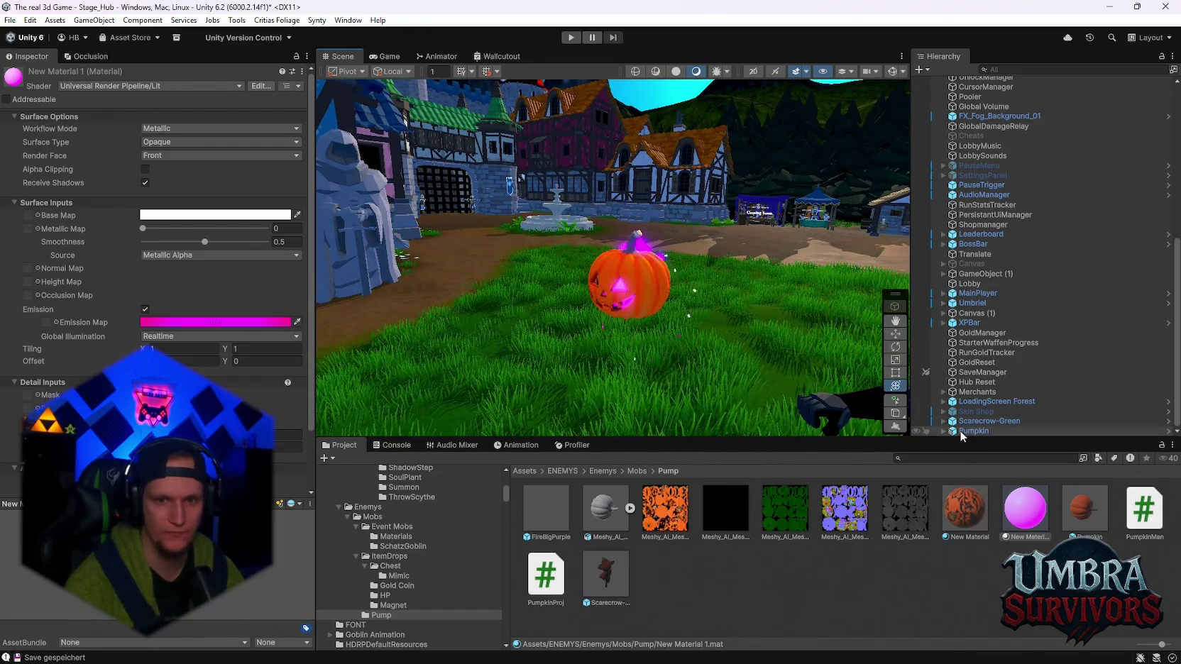
click(965, 430)
key(Delete)
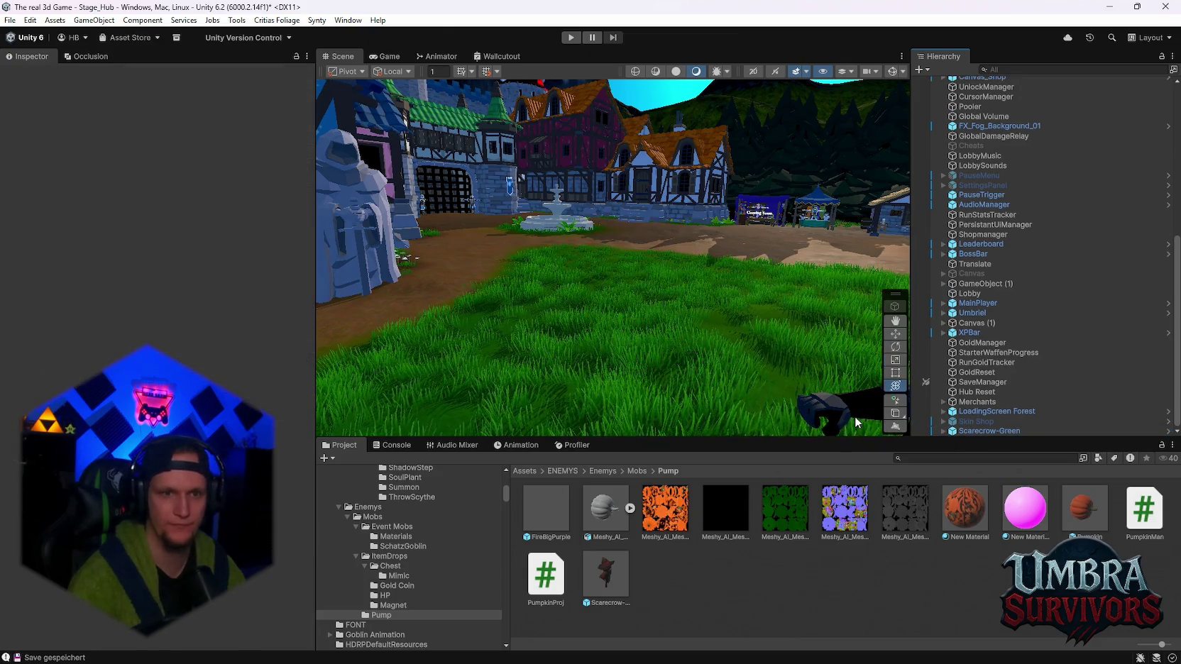
click(571, 37)
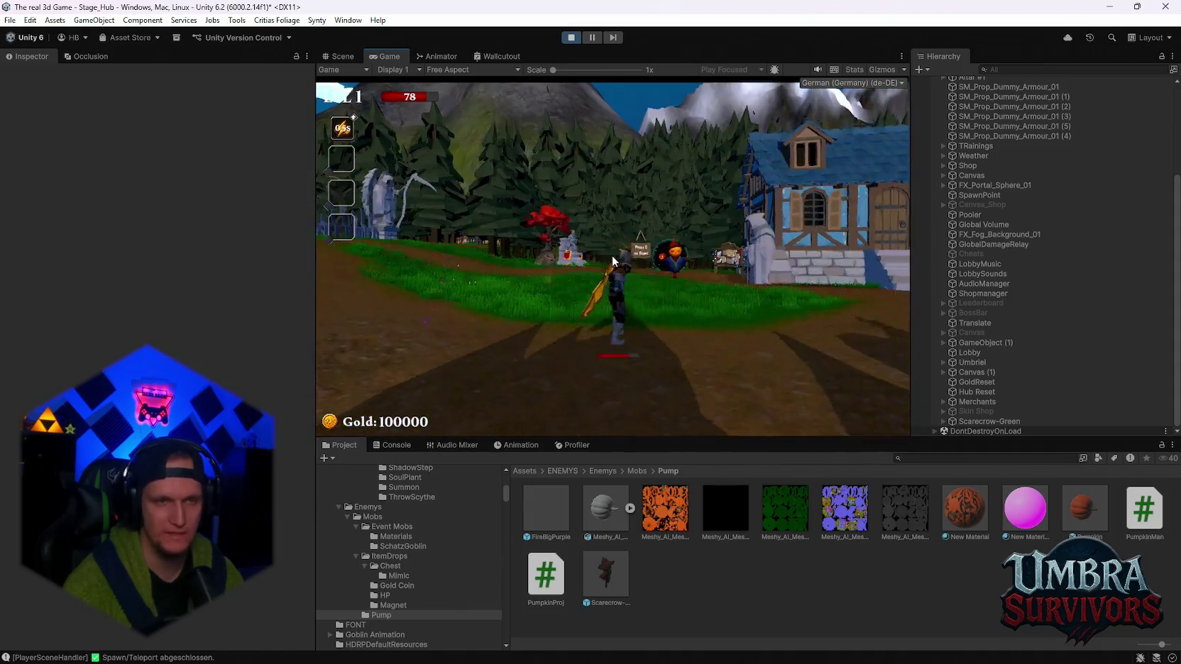
key(Escape)
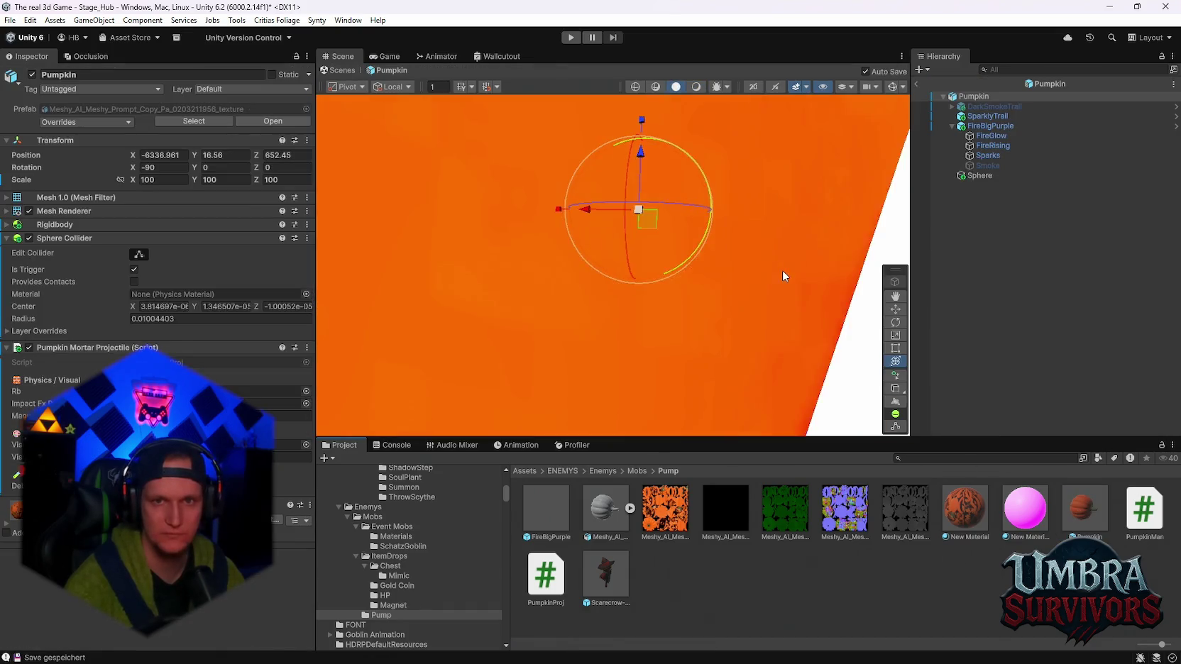
Change the Scene lighting preview and inspect the Sparks particles' start colour without changing it
click(977, 177)
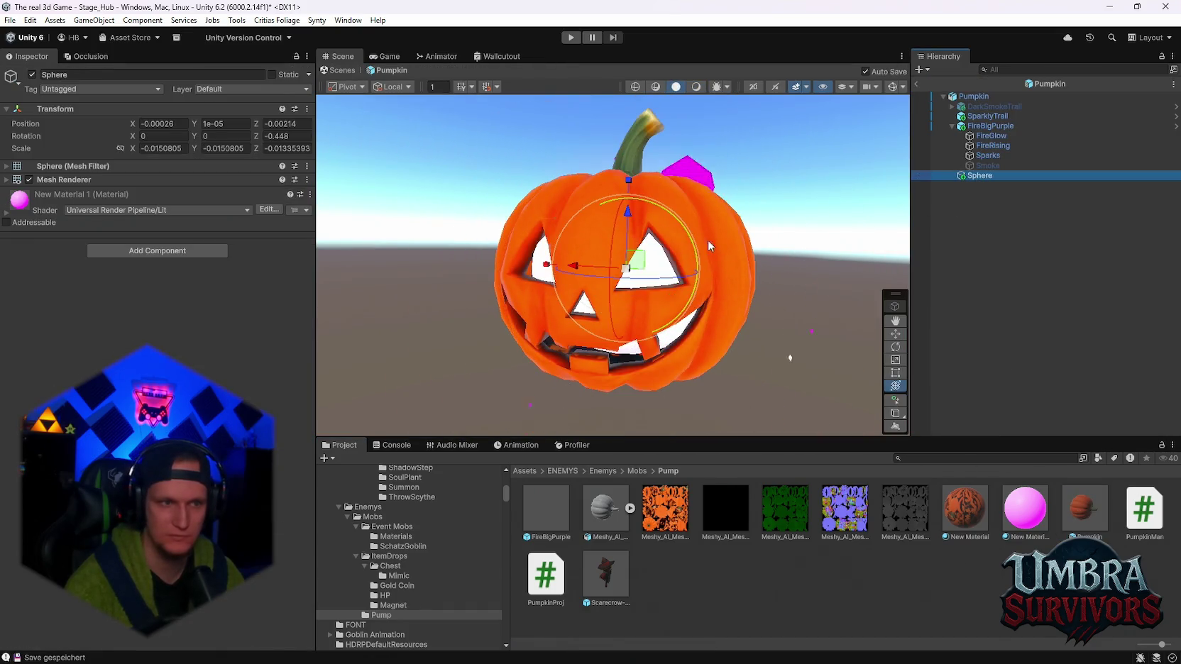
drag(708, 240, 634, 243)
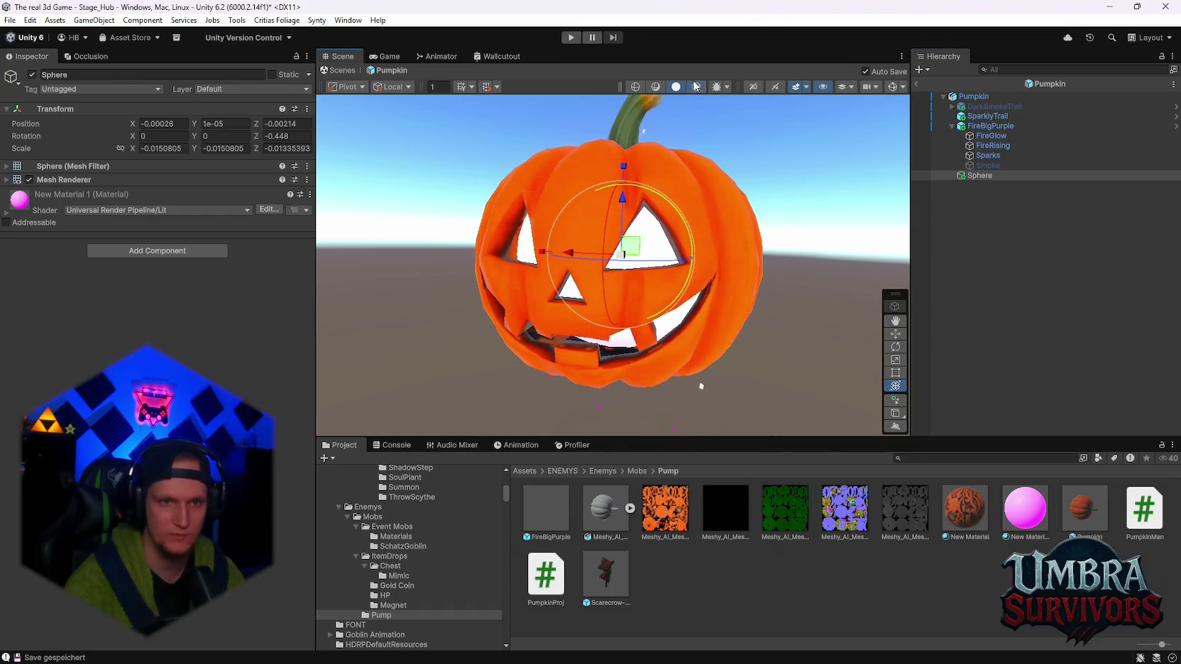
click(695, 86)
mouse_move(709, 199)
mouse_down()
mouse_move(682, 185)
mouse_move(743, 193)
mouse_up()
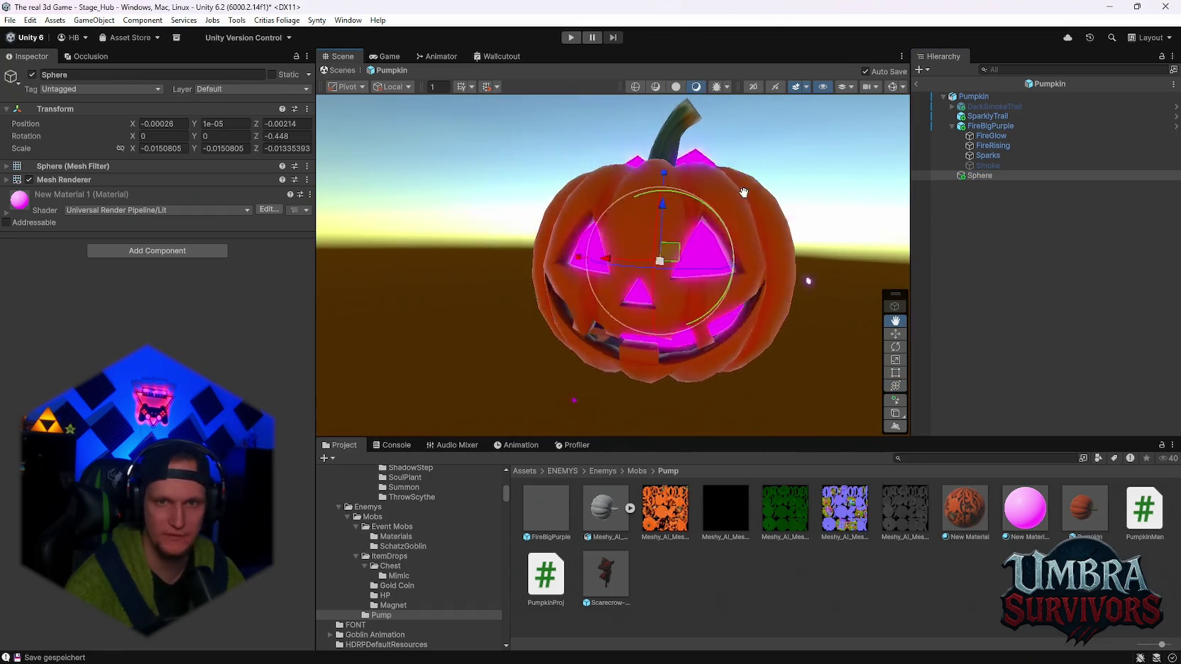
click(987, 155)
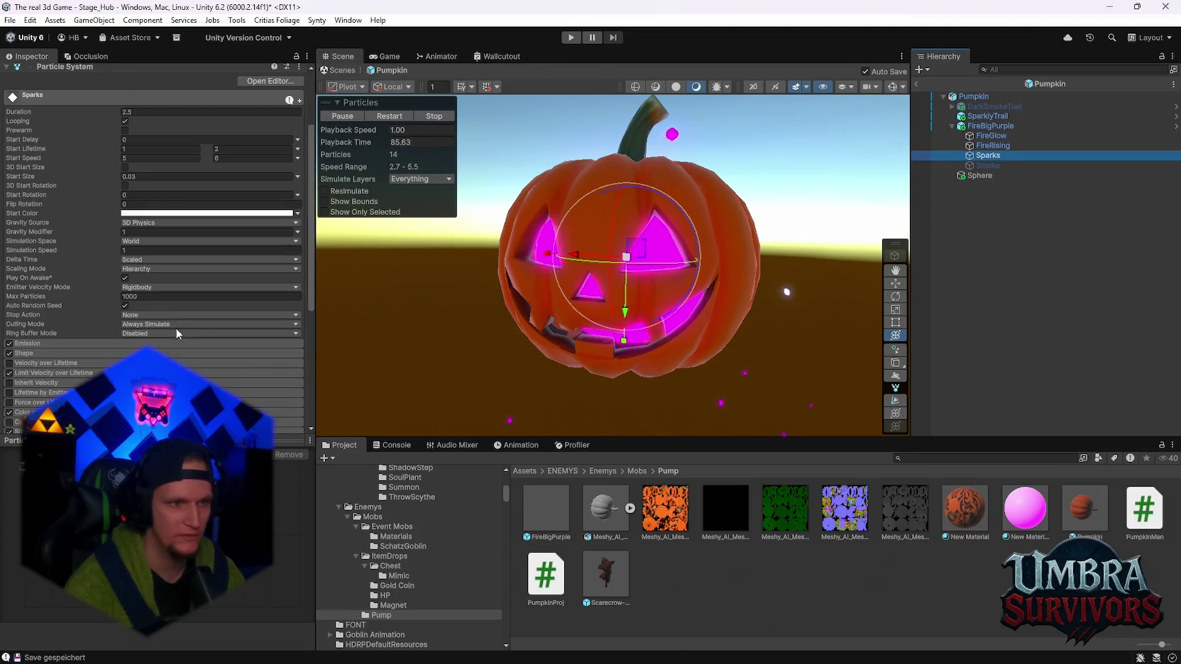
scroll(630, 318, down, 2)
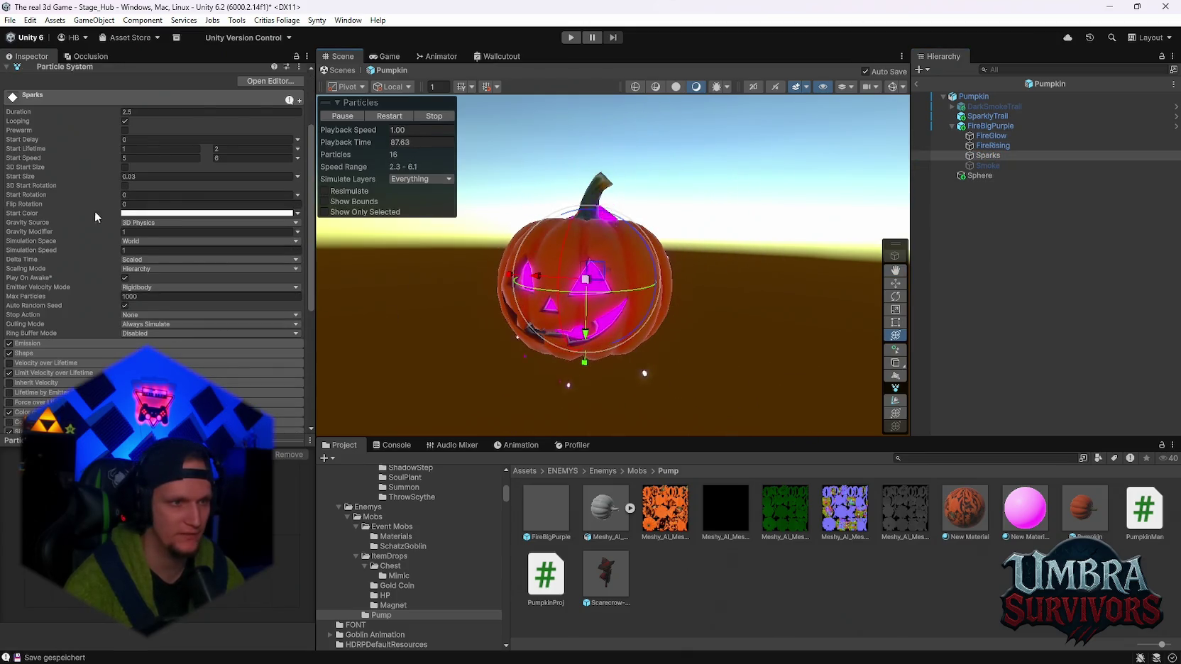
click(206, 213)
key(Escape)
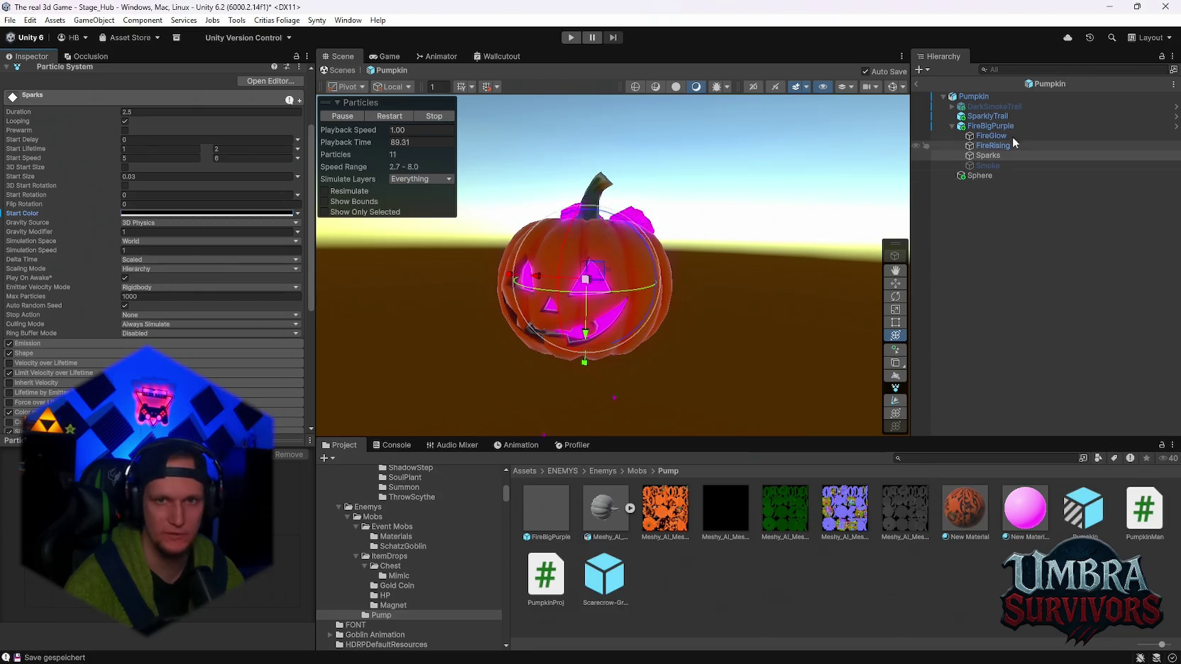
Test-move the pumpkin to preview its trail, undoing the moves, while checking FireRising, SparklyTrail and Sparks
click(998, 96)
mouse_move(585, 280)
mouse_down()
mouse_move(436, 265)
mouse_move(494, 211)
mouse_move(514, 237)
mouse_up()
key(ctrl+z)
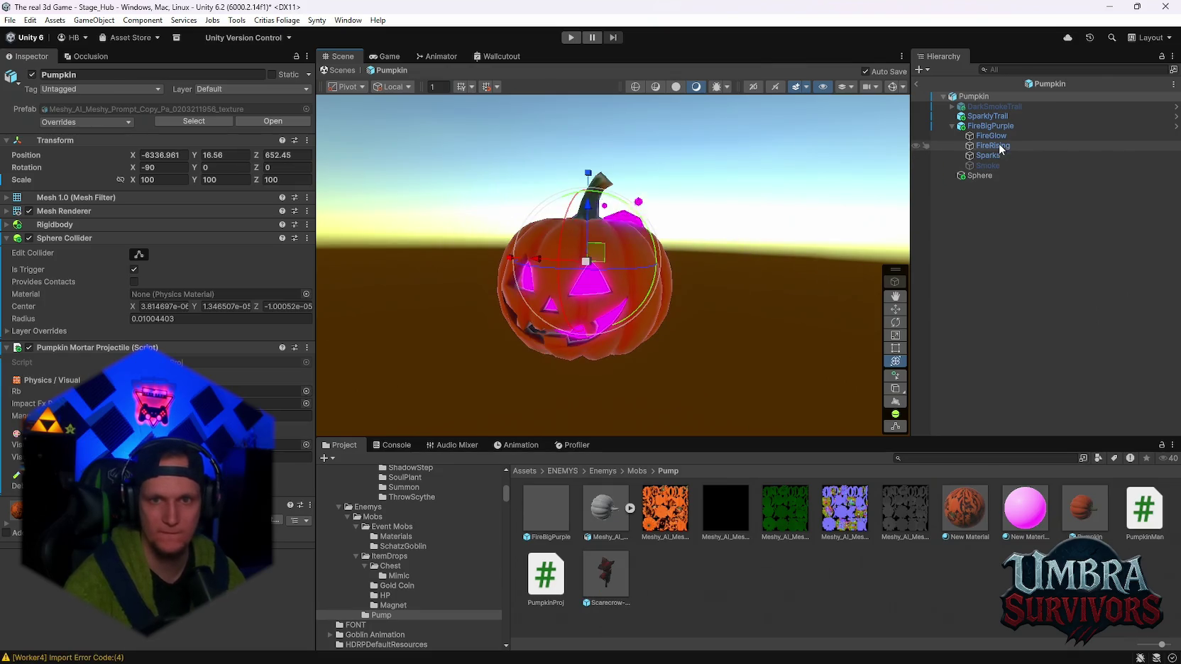
click(999, 145)
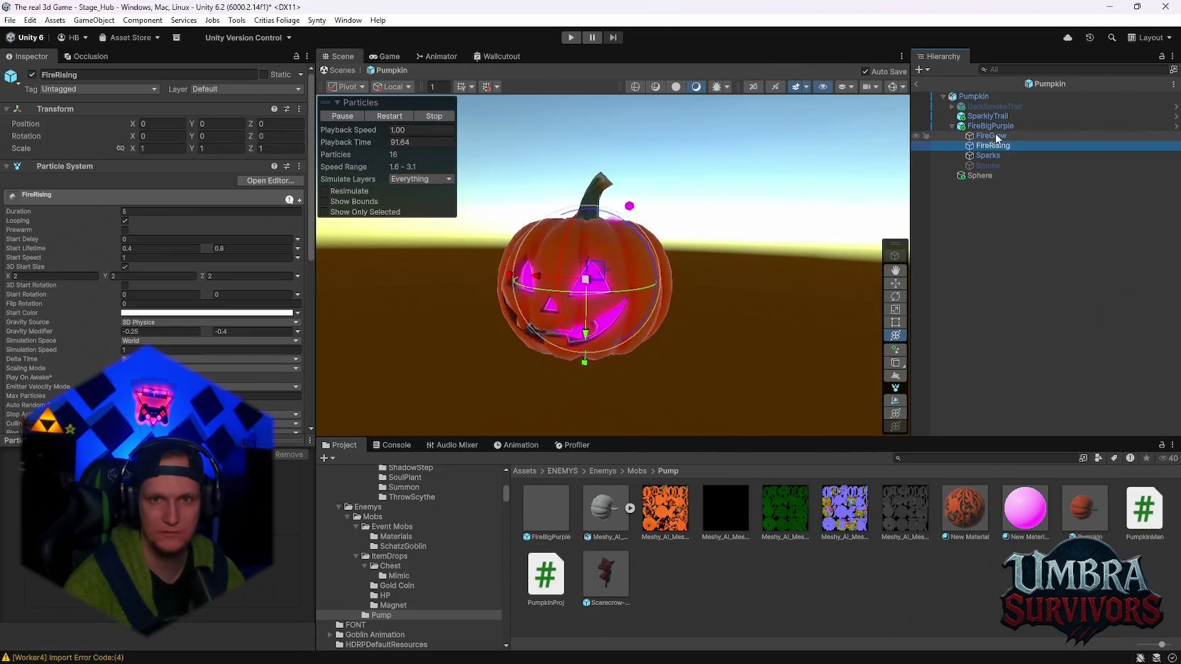
click(985, 116)
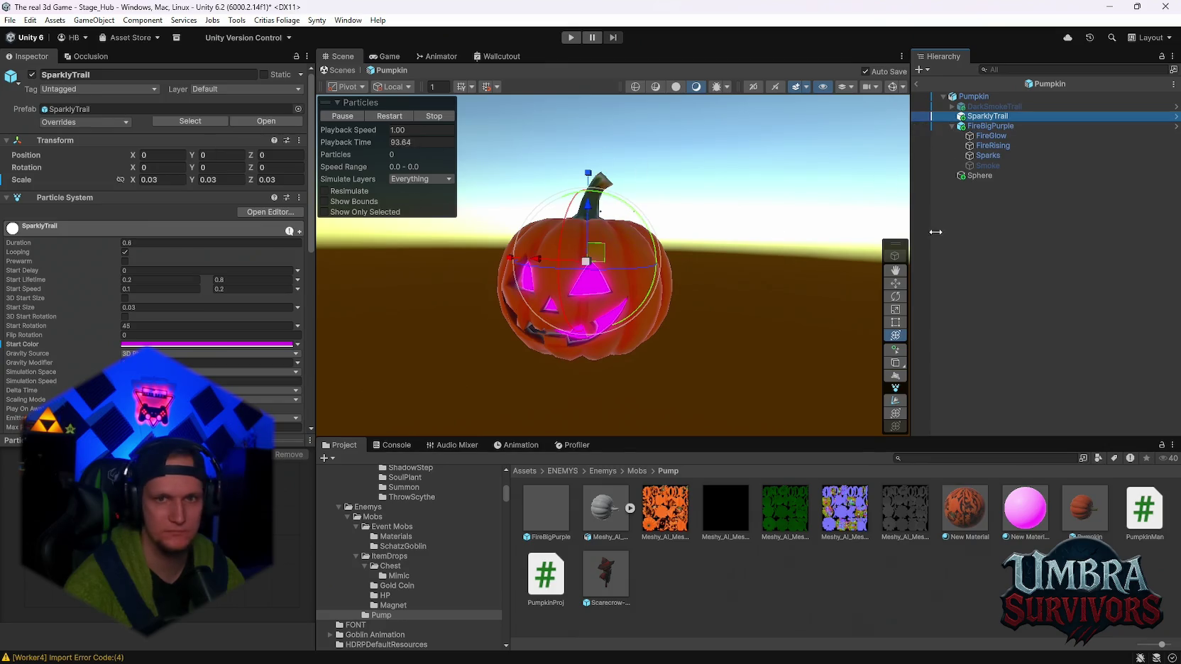
click(987, 155)
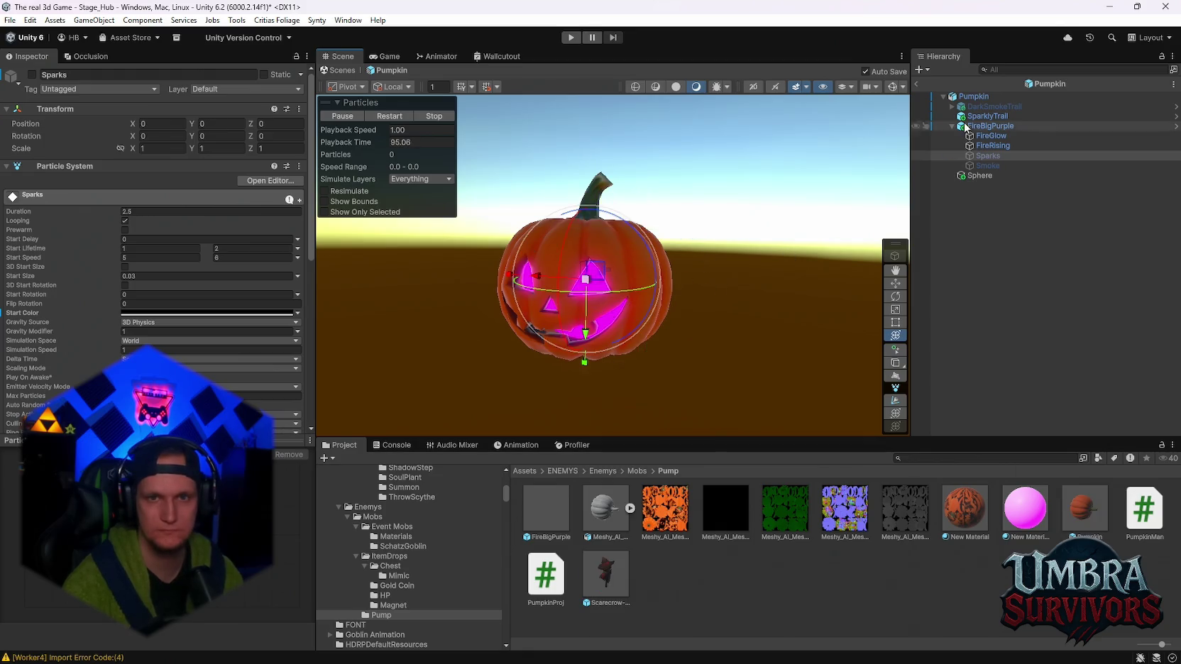
click(973, 96)
mouse_move(554, 282)
mouse_down()
mouse_move(469, 325)
mouse_move(515, 213)
mouse_up()
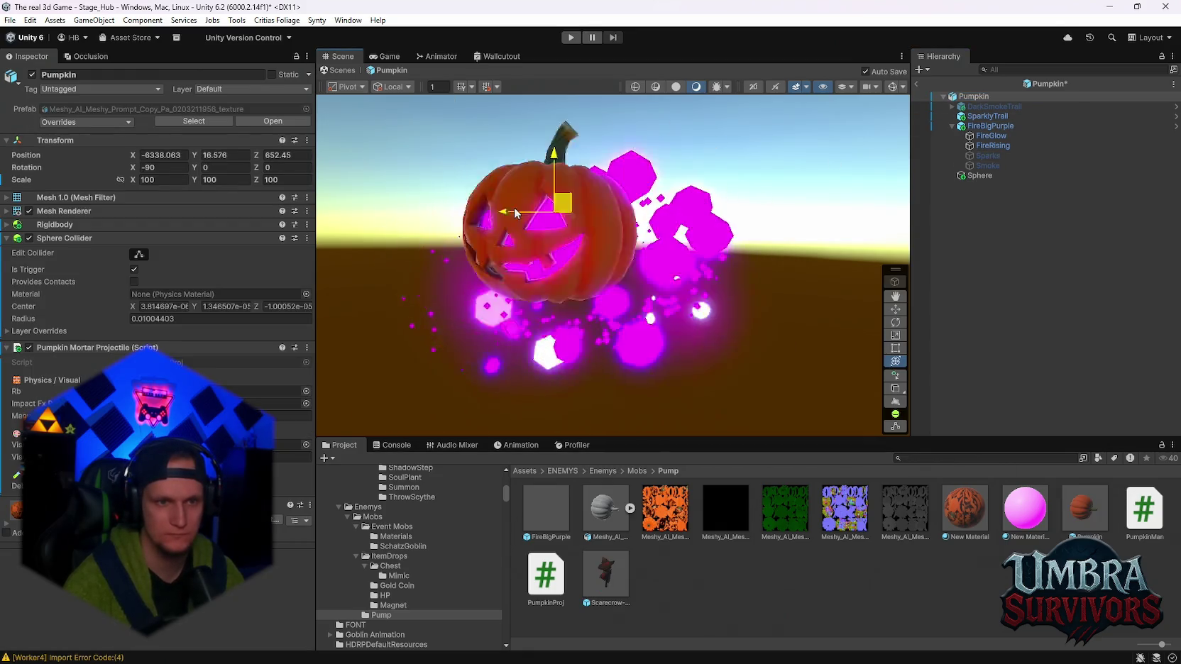
key(ctrl+z)
Switch off the FireGlow particle layer, test-moving and restoring the pumpkin to check the remaining particles
click(993, 146)
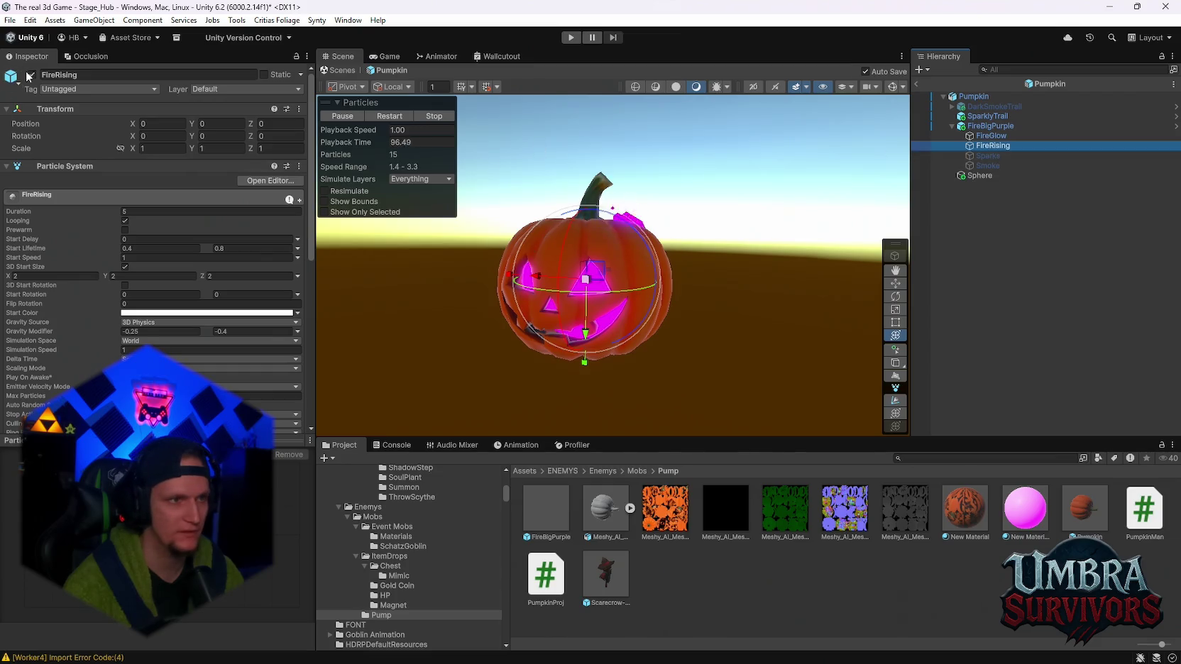
click(986, 97)
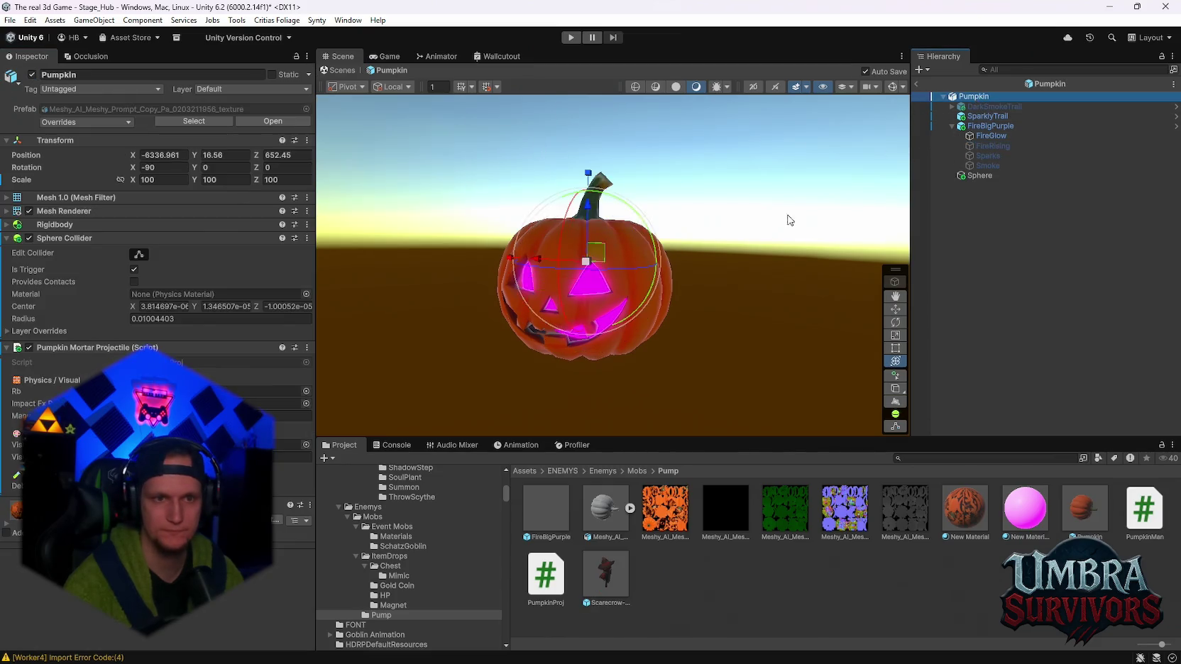
mouse_move(590, 260)
mouse_down()
mouse_move(507, 316)
mouse_move(560, 199)
mouse_move(788, 291)
mouse_move(622, 253)
mouse_up()
key(ctrl+z)
click(993, 135)
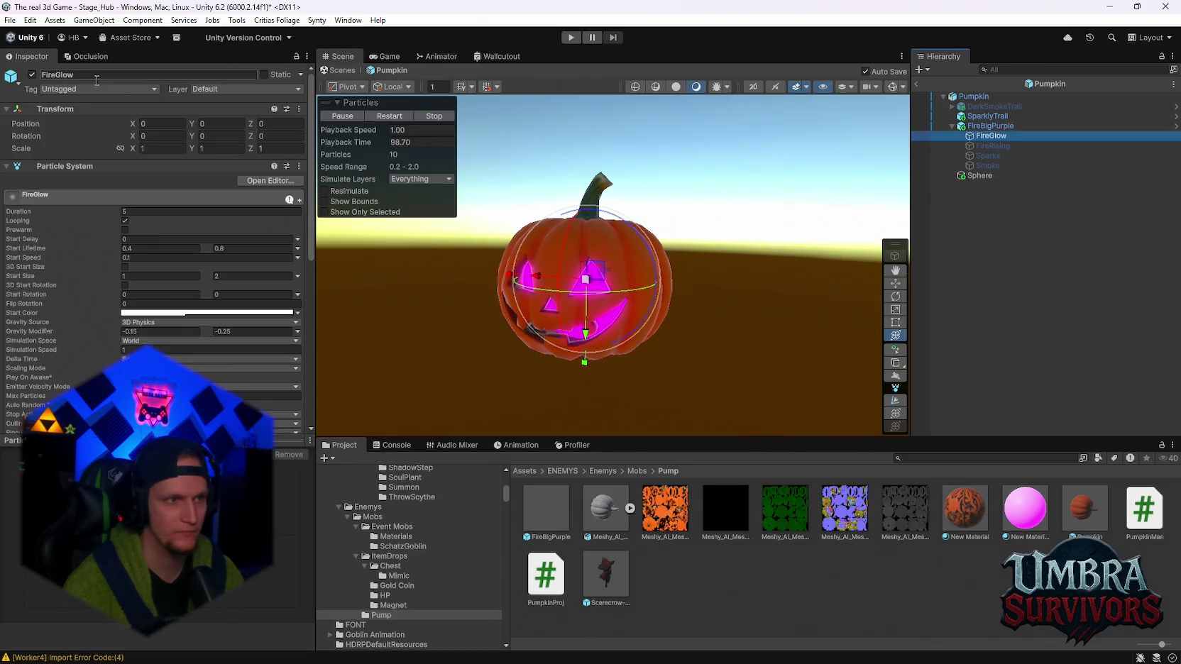
click(31, 74)
click(1012, 101)
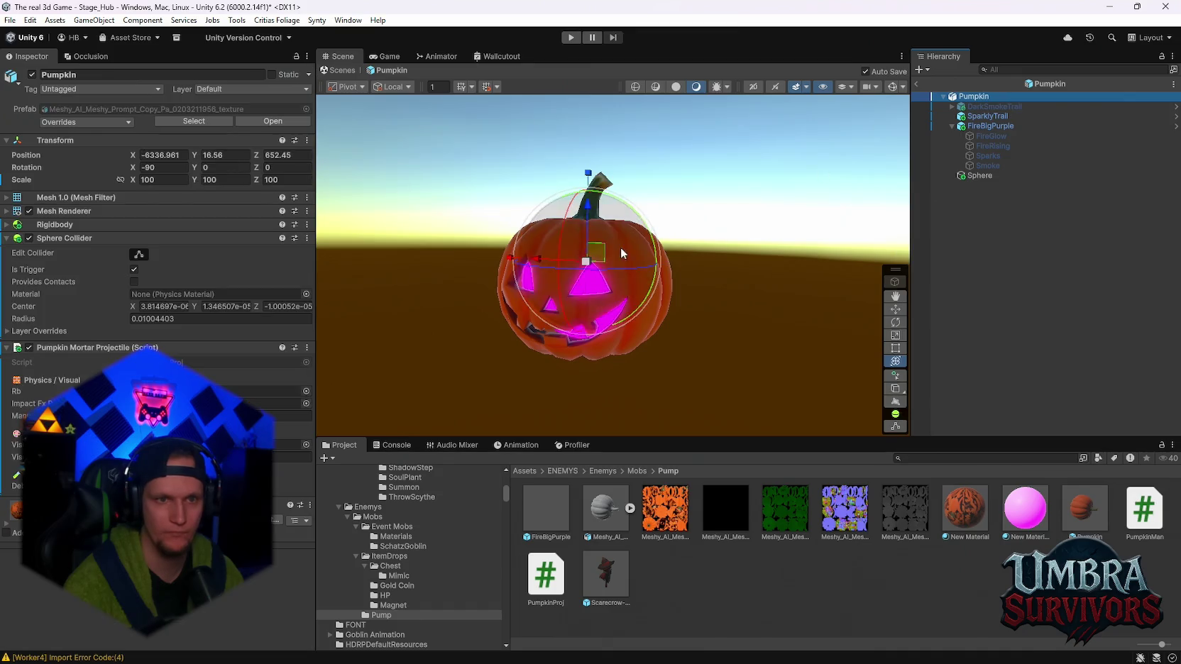
scroll(620, 247, up, 3)
mouse_move(655, 177)
mouse_down()
mouse_move(568, 293)
mouse_move(769, 330)
mouse_move(546, 191)
mouse_move(578, 259)
mouse_up()
key(ctrl+z)
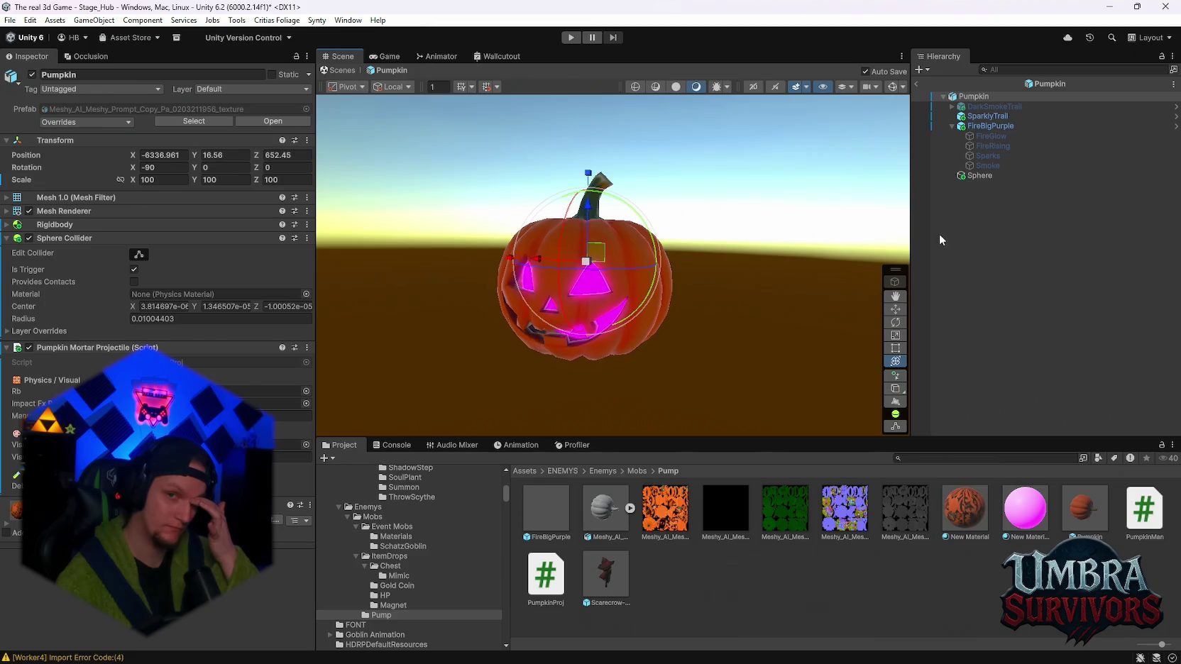
click(988, 126)
Give the selected layer's Color over Lifetime gradient a black start key
scroll(161, 317, down, 5)
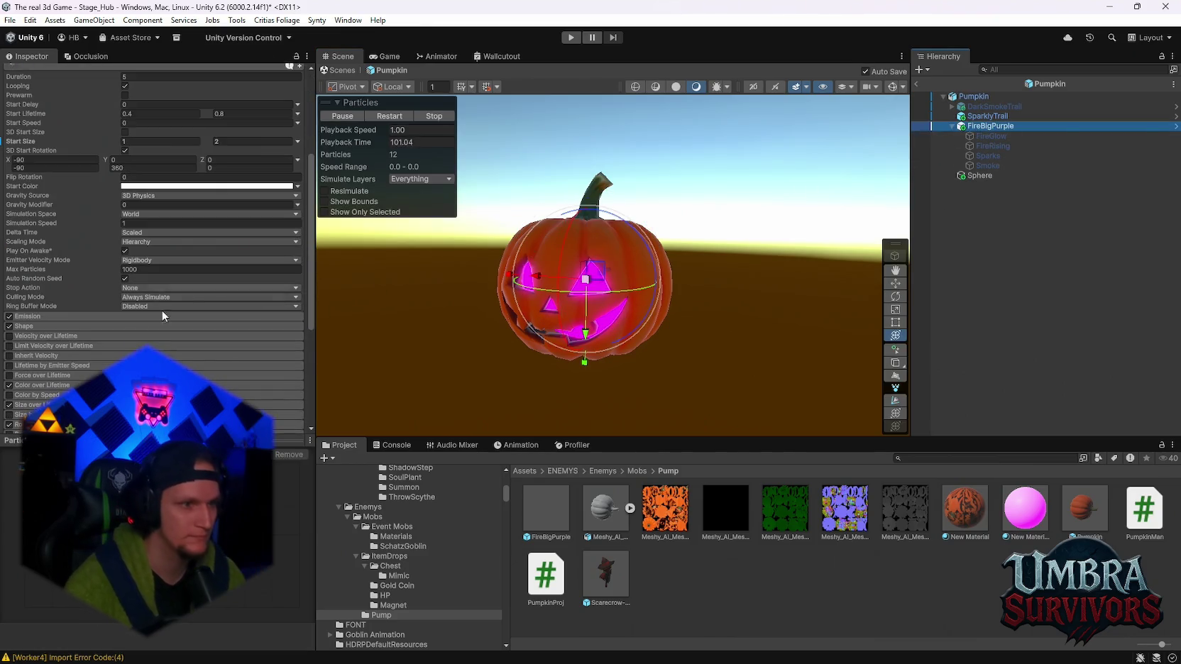
click(41, 384)
scroll(162, 316, down, 1)
click(206, 329)
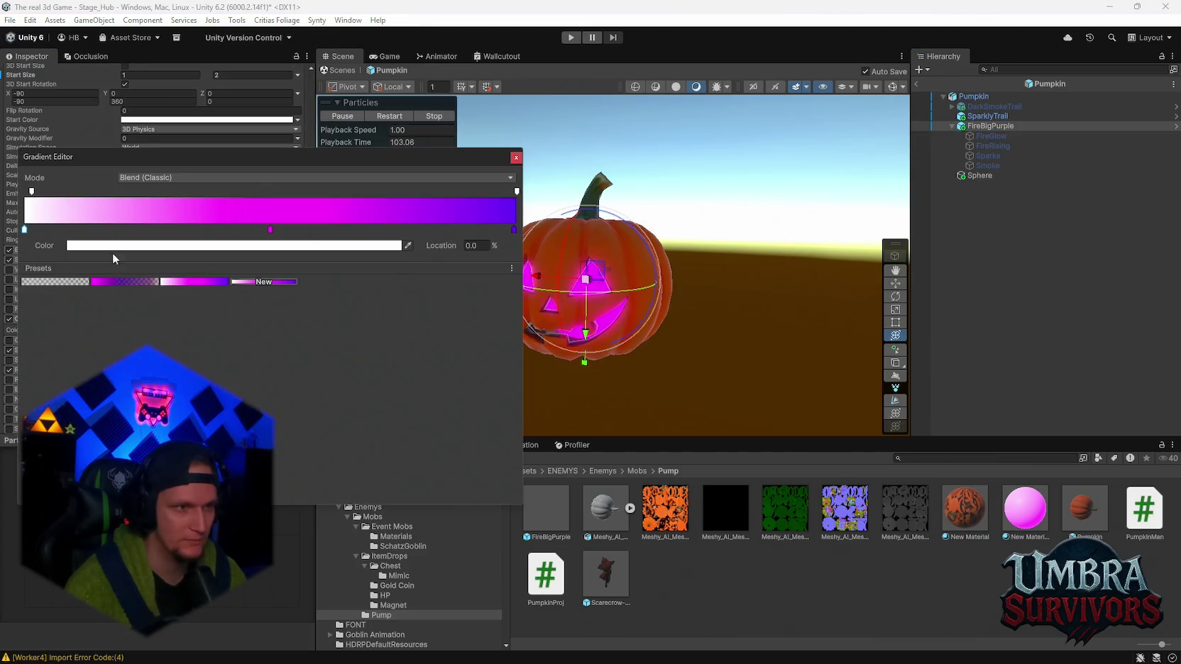
click(80, 245)
drag(80, 247, 217, 243)
click(268, 288)
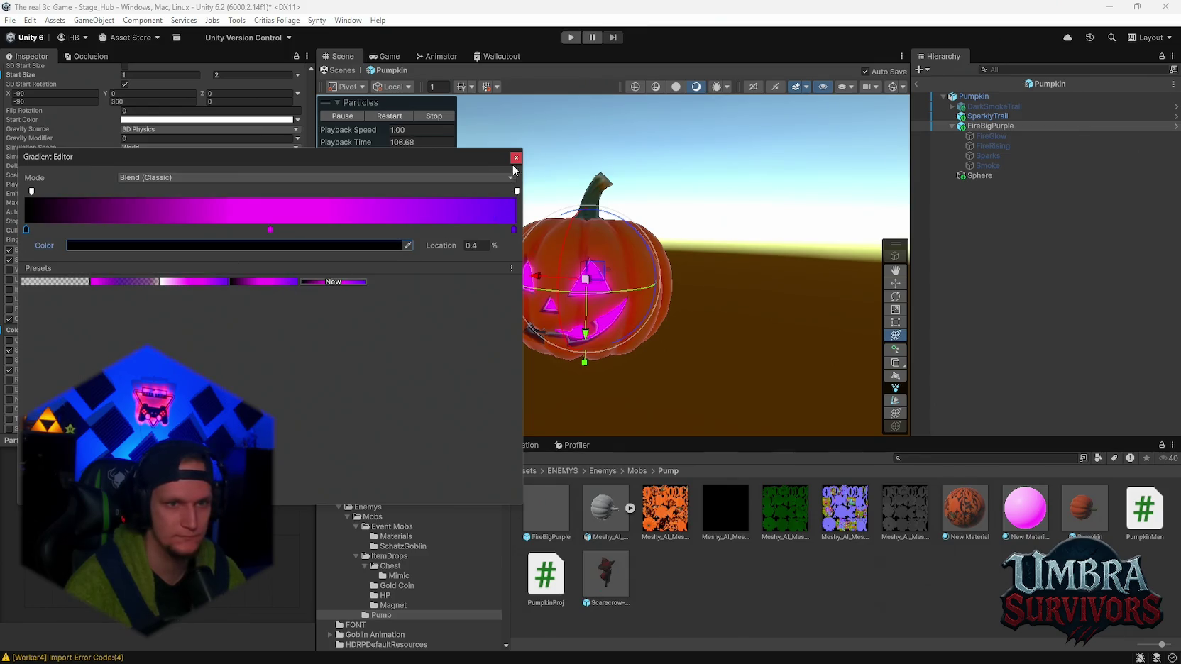
click(515, 159)
Apply the black-to-purple gradient preset to FireGlow through Smoke, then preview by moving the pumpkin
click(998, 136)
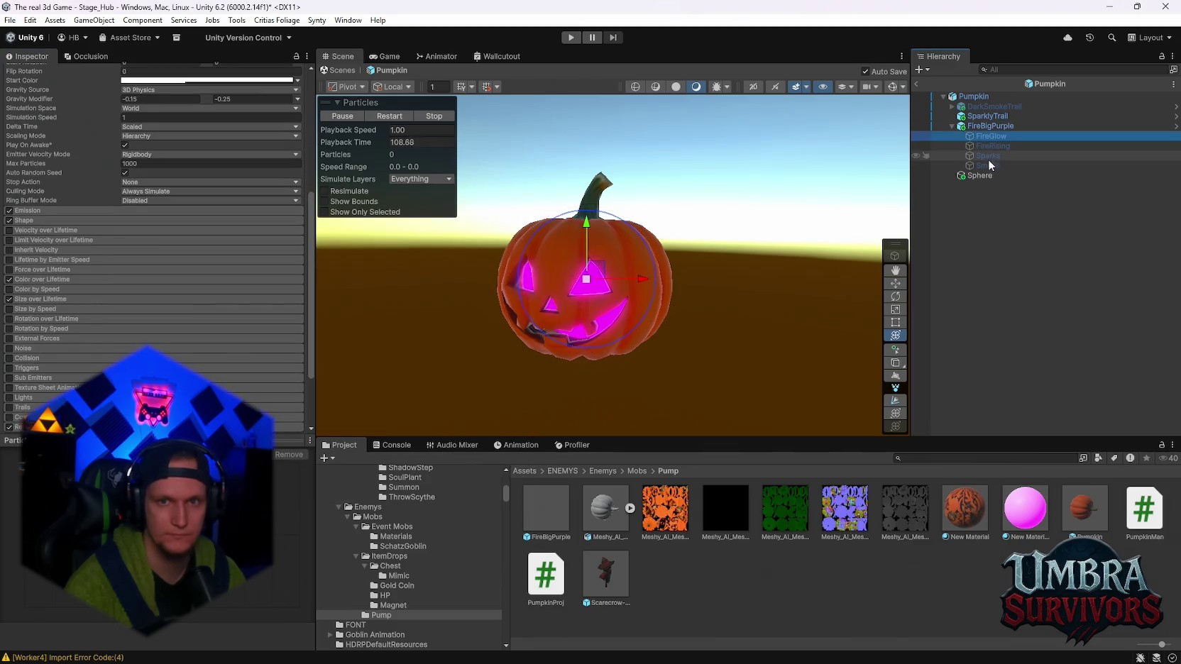
shift+click(989, 164)
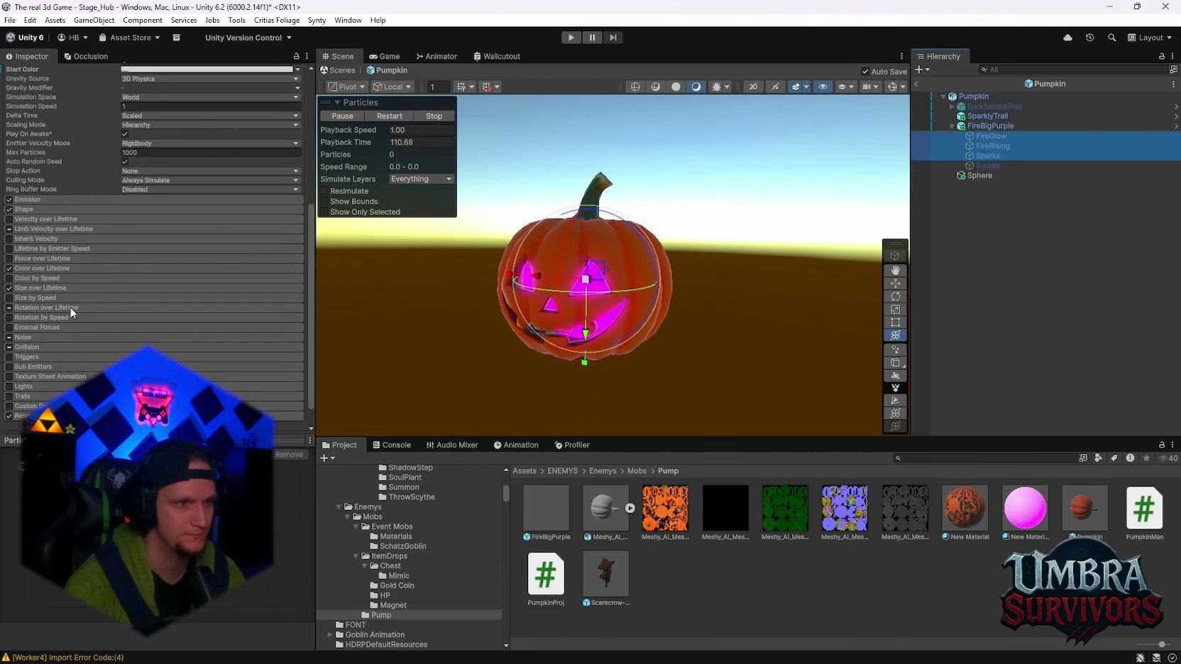
click(46, 269)
click(146, 281)
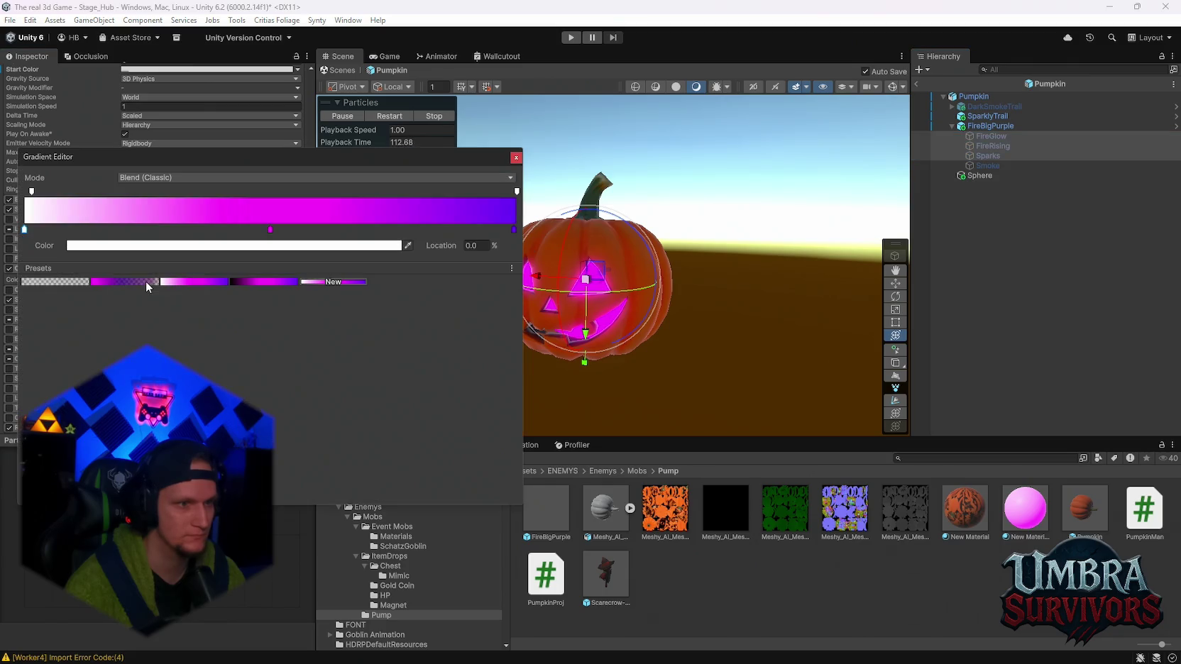
click(248, 283)
click(538, 178)
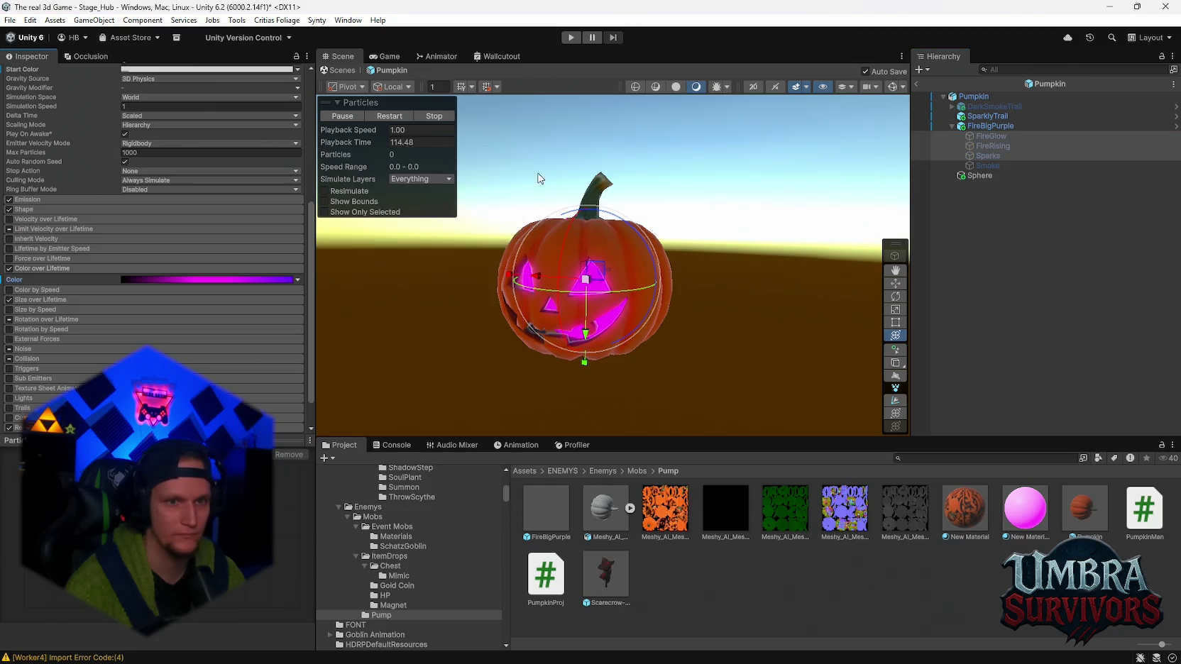
scroll(82, 77, up, 10)
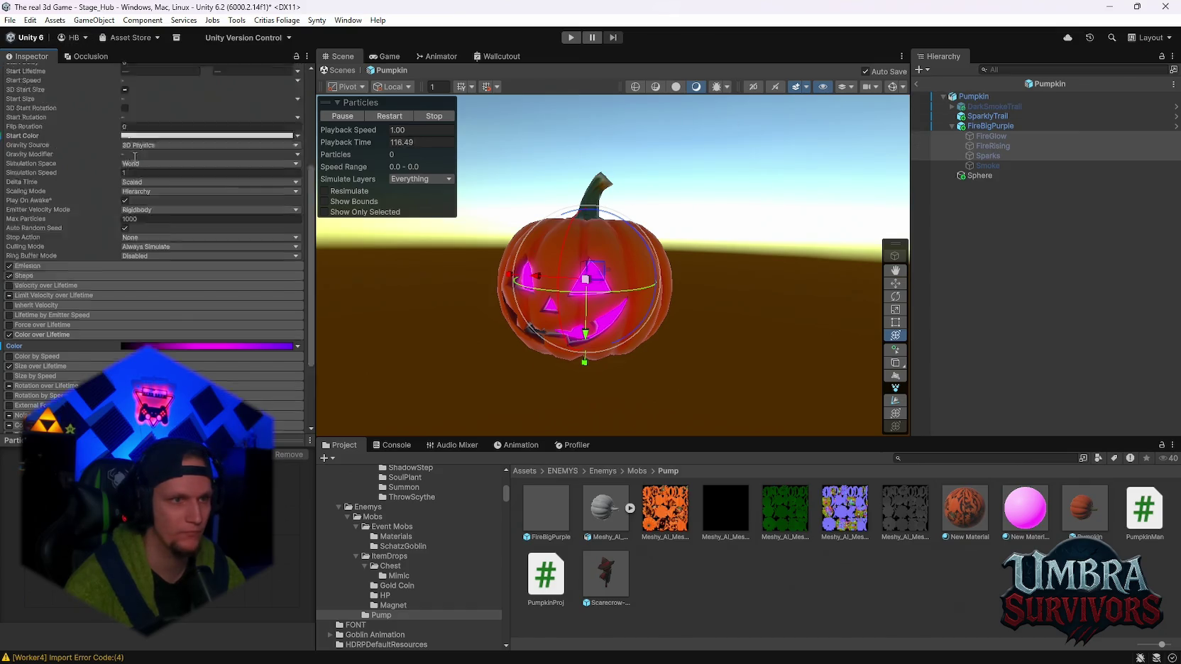
click(938, 97)
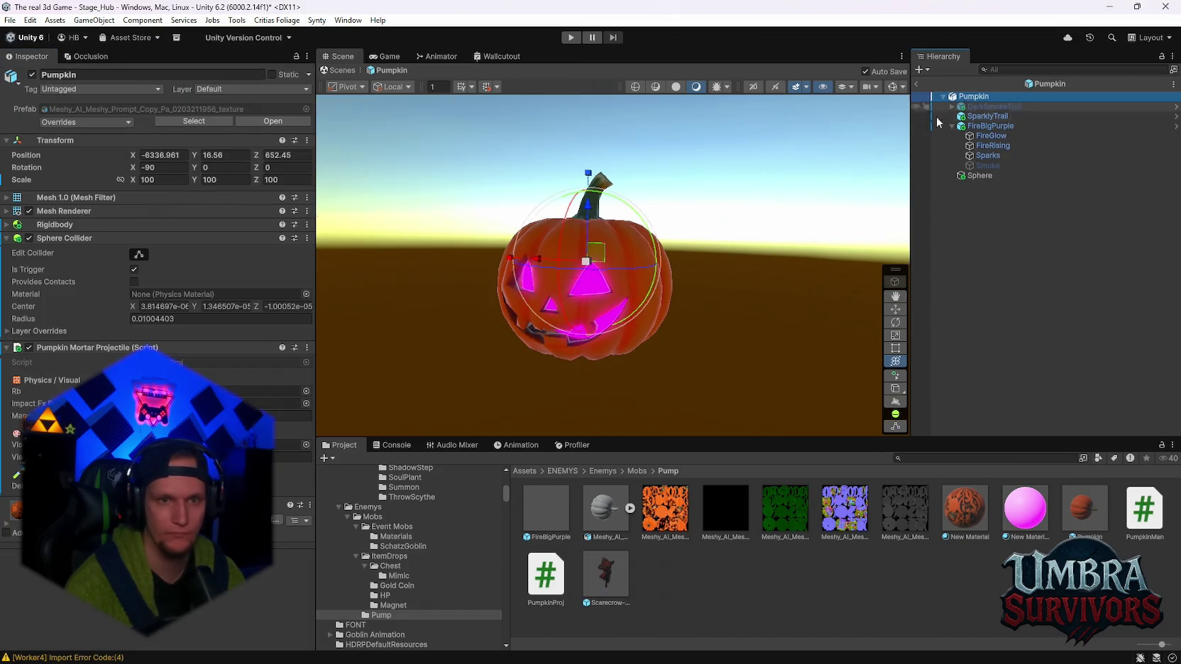
mouse_move(593, 257)
mouse_down()
mouse_move(710, 209)
mouse_move(472, 205)
mouse_move(717, 205)
mouse_move(391, 250)
mouse_move(827, 273)
mouse_move(600, 334)
mouse_move(561, 269)
mouse_move(578, 263)
mouse_up()
Shift FireGlow's dark gradient key to about 42% and preview the fire
click(993, 135)
scroll(166, 312, down, 5)
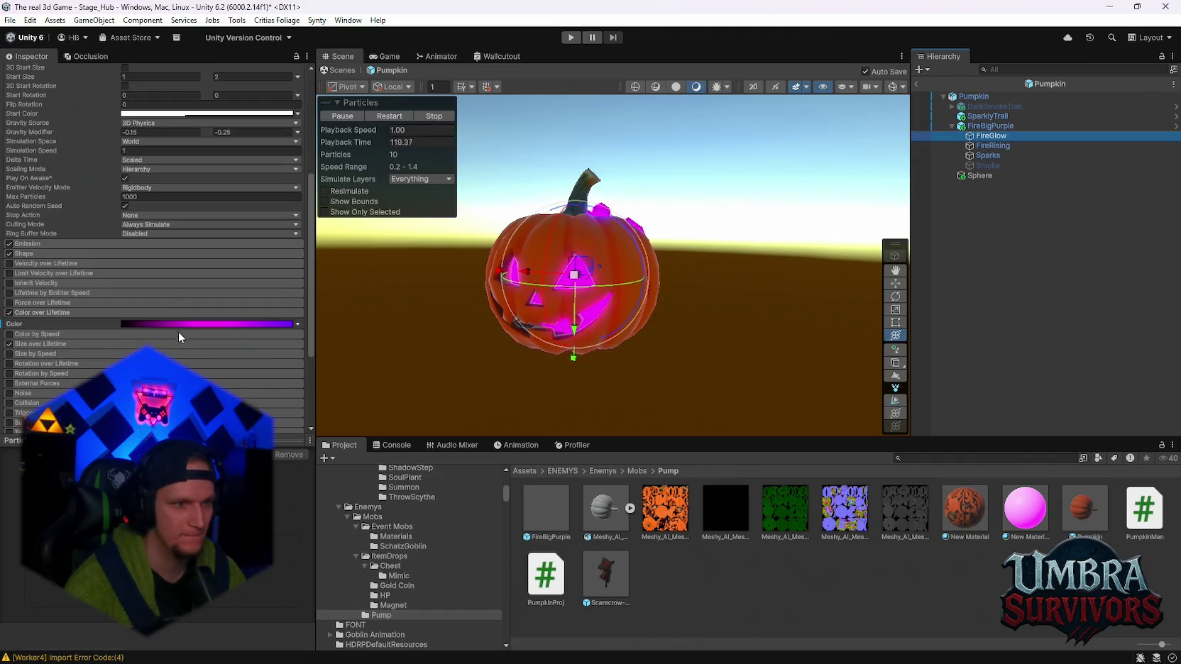
click(178, 331)
drag(33, 228, 232, 229)
click(516, 157)
click(973, 96)
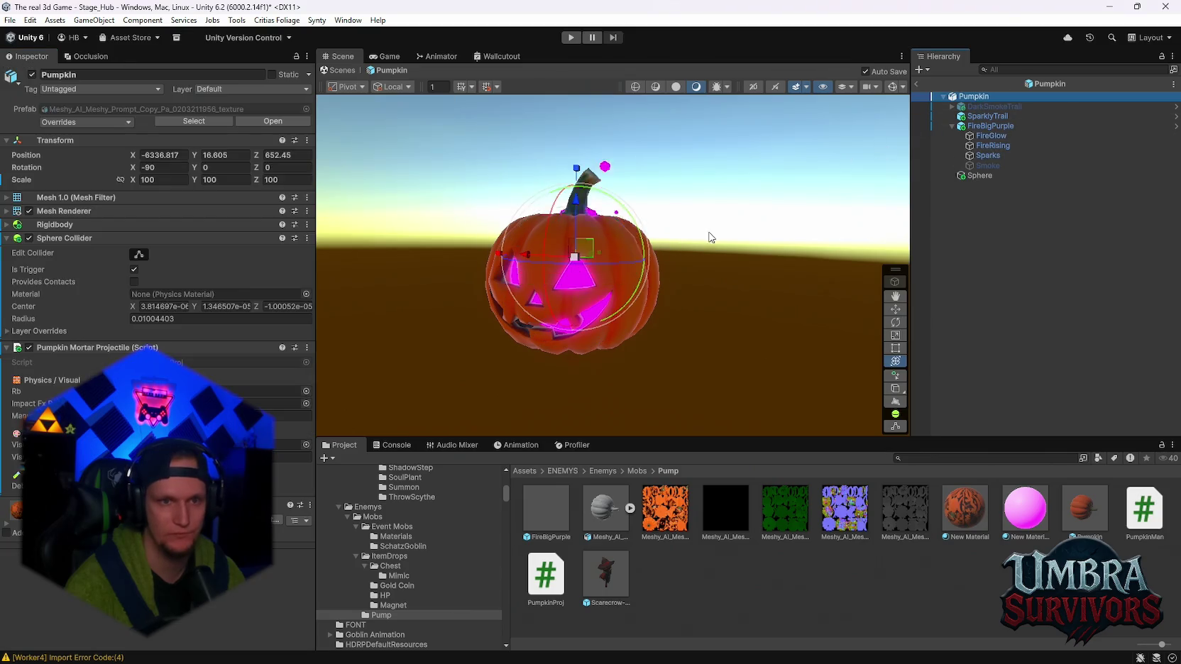
mouse_move(582, 248)
mouse_down()
mouse_move(487, 239)
mouse_move(454, 288)
mouse_move(705, 238)
mouse_move(593, 245)
mouse_up()
Move FireRising's dark gradient key to about 31.8% and preview the fire trail
click(987, 145)
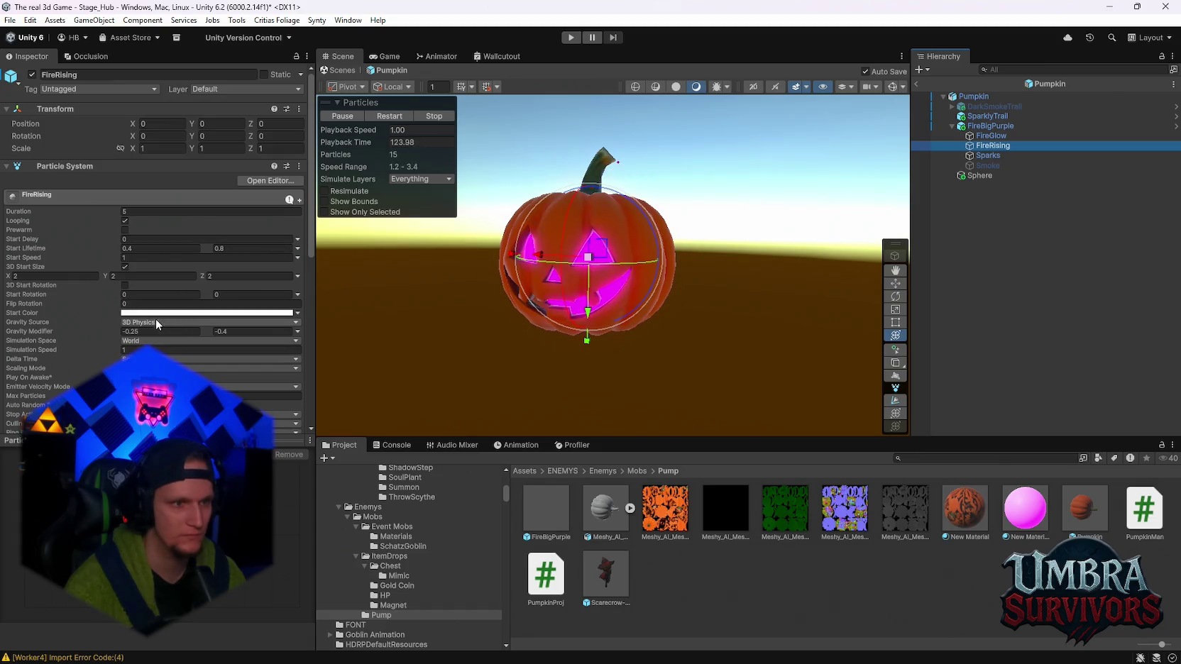
scroll(156, 323, down, 4)
click(177, 401)
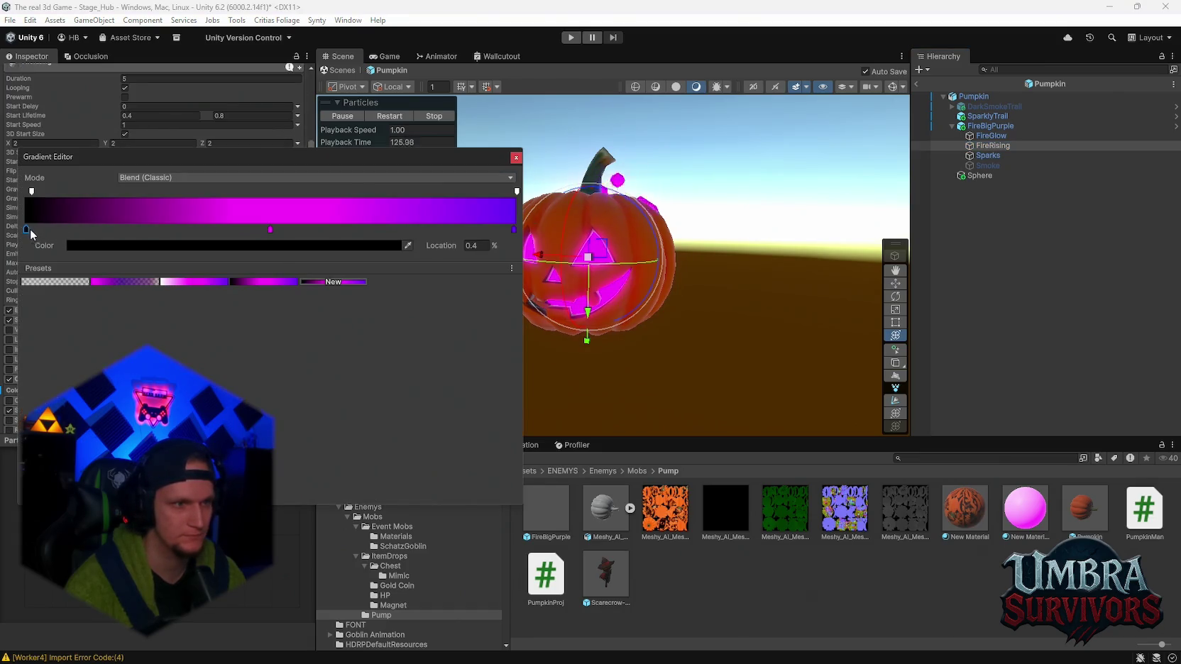
drag(30, 229, 196, 226)
click(515, 157)
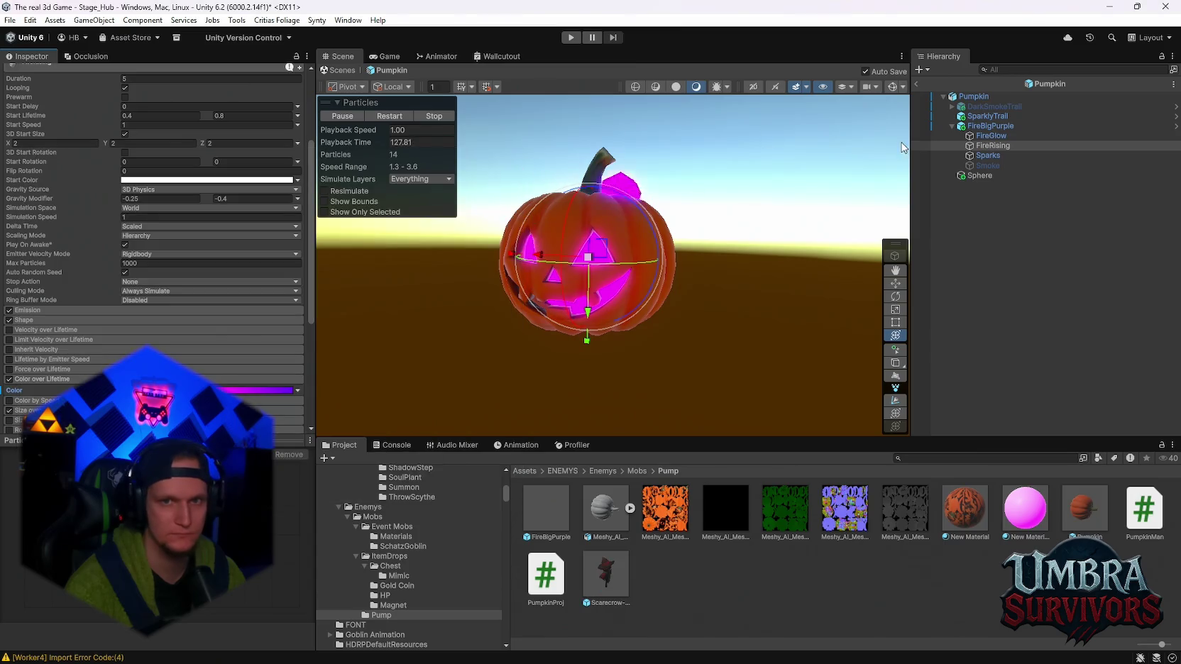
click(973, 96)
mouse_move(515, 207)
mouse_down()
mouse_move(521, 152)
mouse_move(376, 192)
mouse_move(561, 172)
mouse_up()
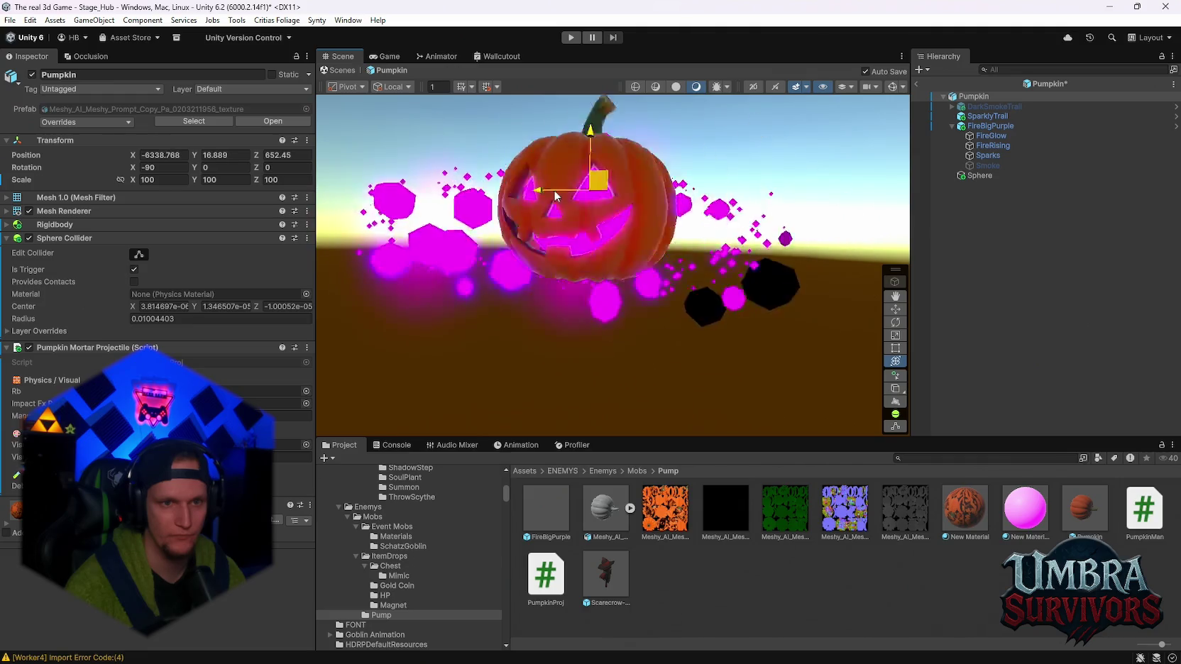
Enable SparklyTrail's Color over Lifetime with the purple preset and move the pumpkin to watch it
click(988, 115)
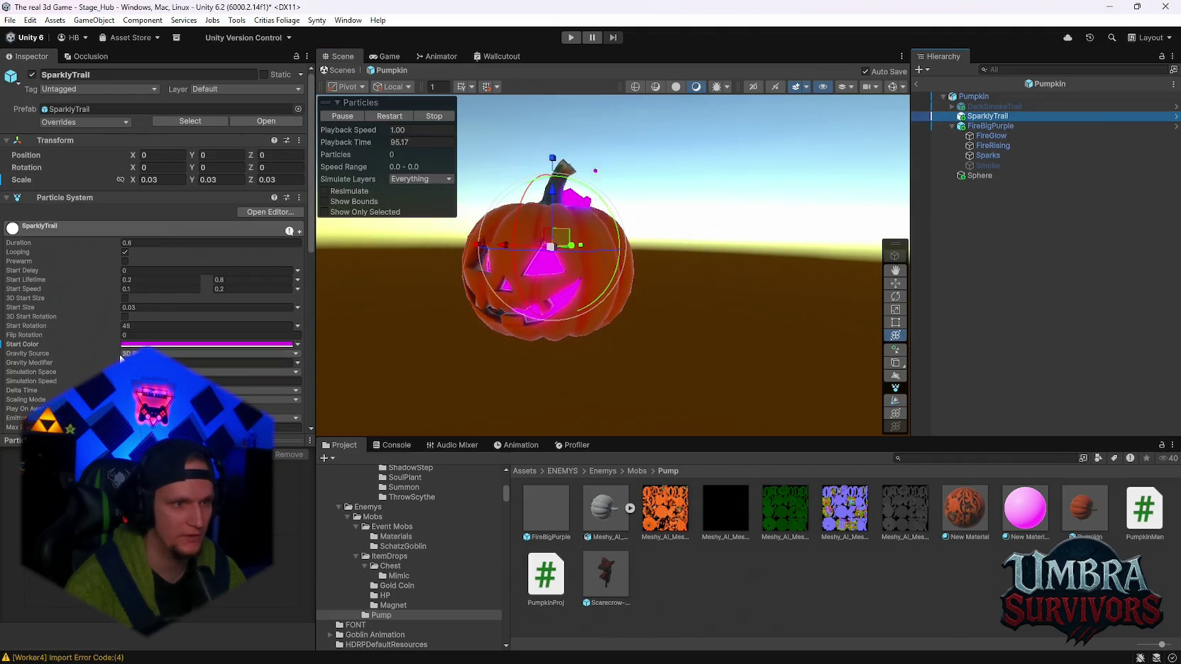
scroll(83, 369, down, 4)
scroll(54, 376, down, 3)
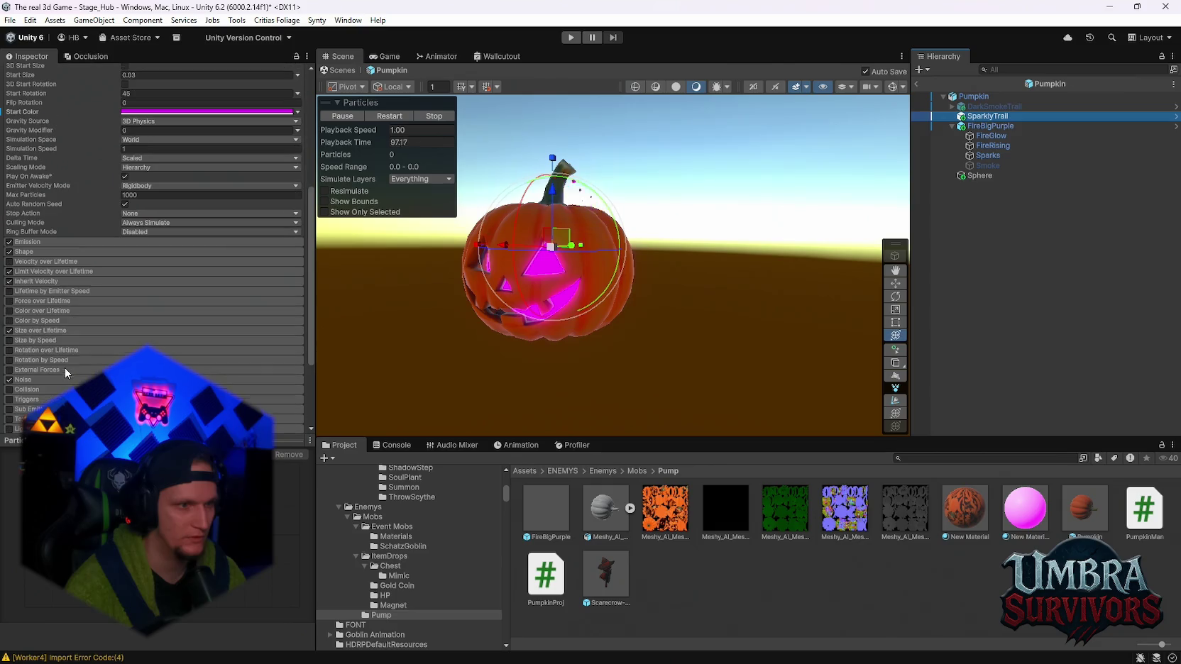
click(9, 310)
click(36, 311)
click(140, 323)
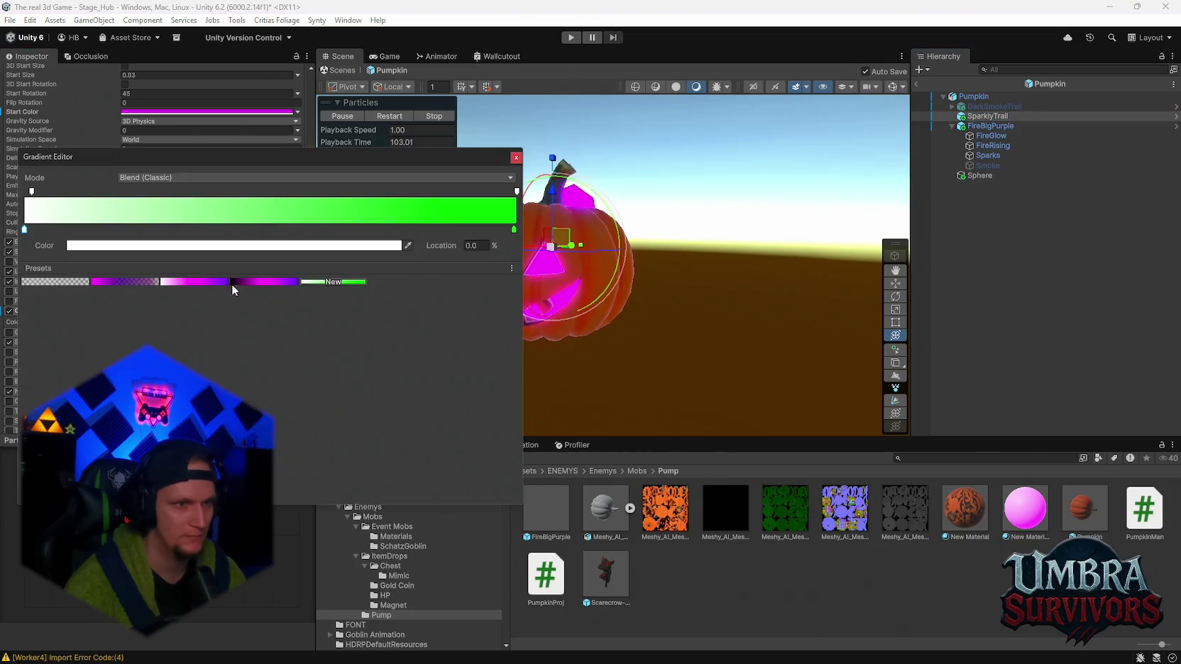
click(235, 282)
click(561, 244)
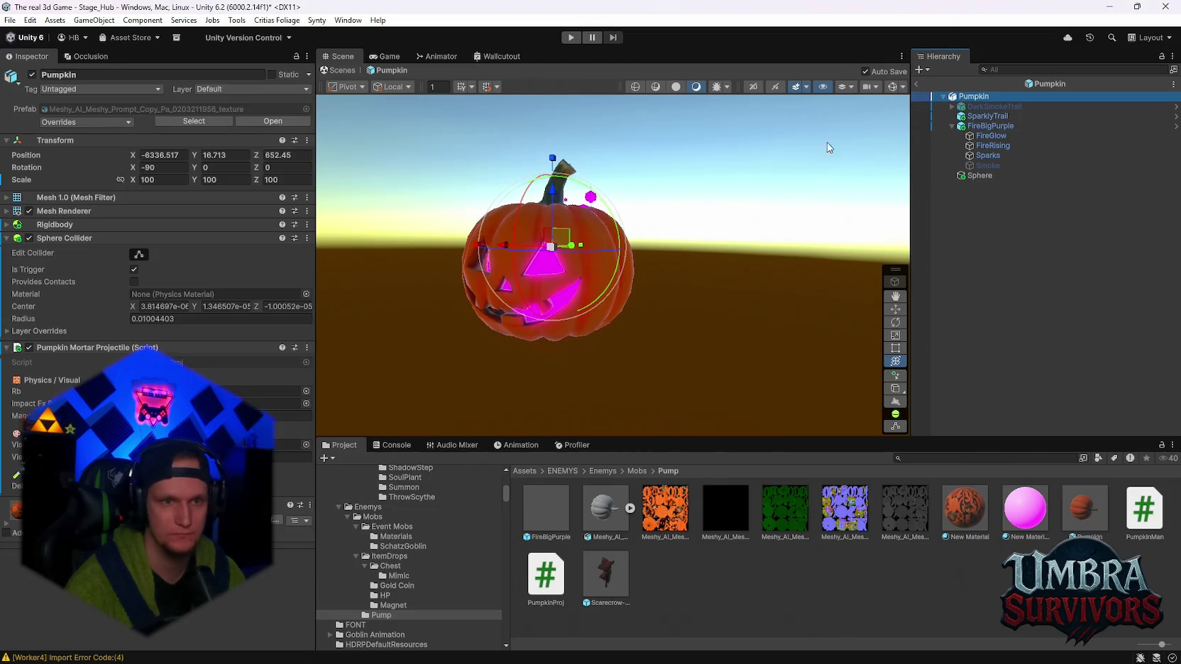
mouse_move(560, 244)
mouse_down()
mouse_move(490, 250)
mouse_move(402, 227)
mouse_move(542, 150)
mouse_move(747, 233)
mouse_move(358, 194)
mouse_move(778, 203)
mouse_move(673, 270)
mouse_move(570, 208)
mouse_up()
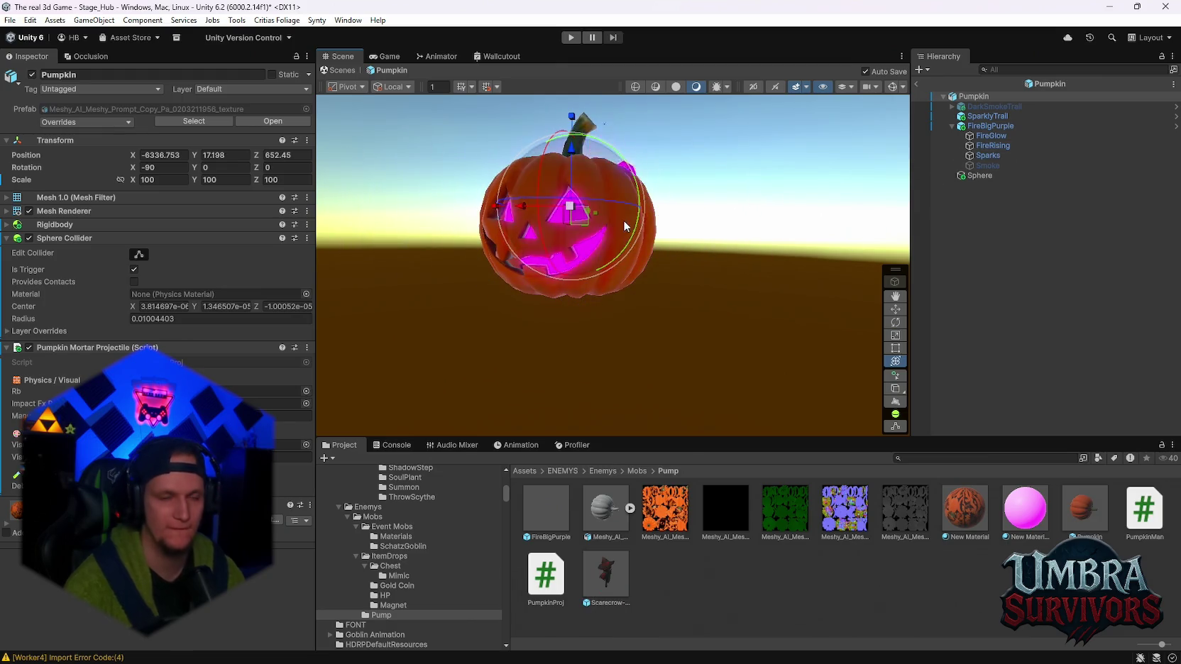
scroll(621, 221, down, 2)
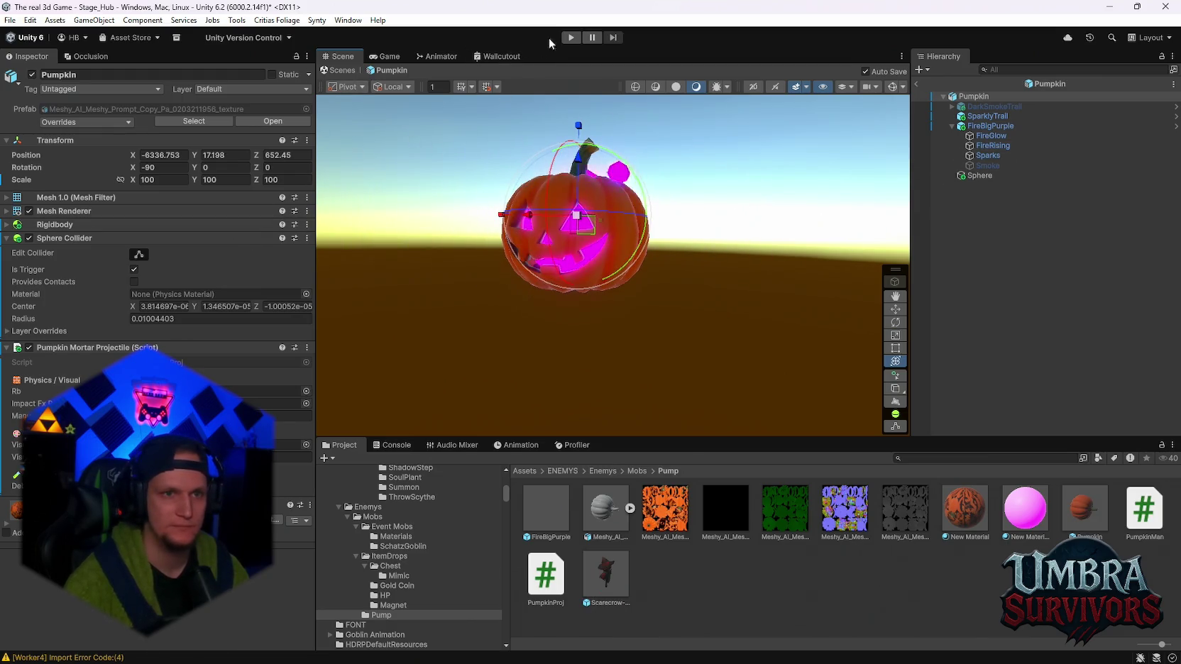
Play-test the hub scene to watch the purple-fire pumpkins, stop it, then search assets for 'gore'
click(571, 37)
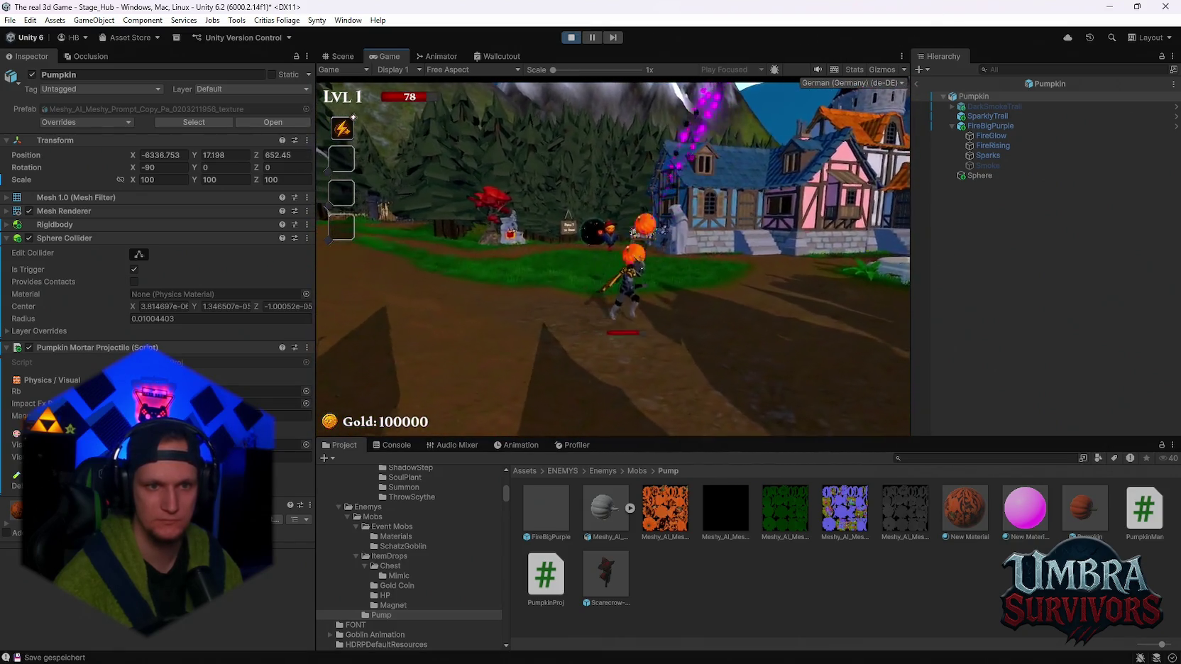
key(Escape)
click(572, 38)
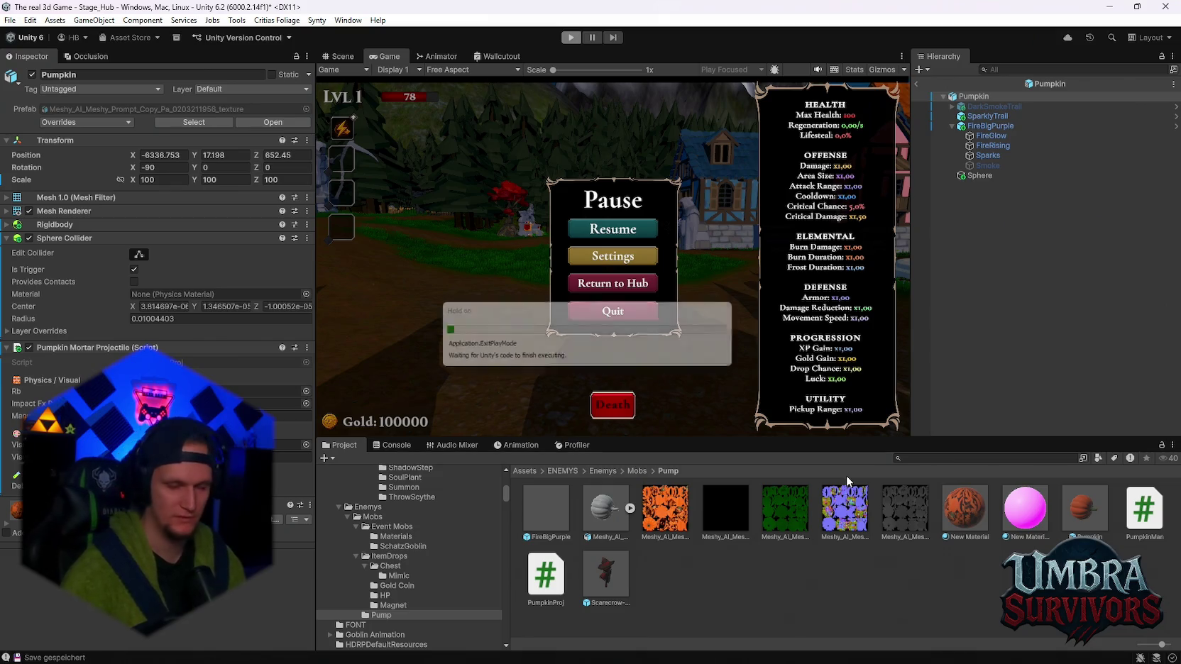
click(930, 458)
text(gore)
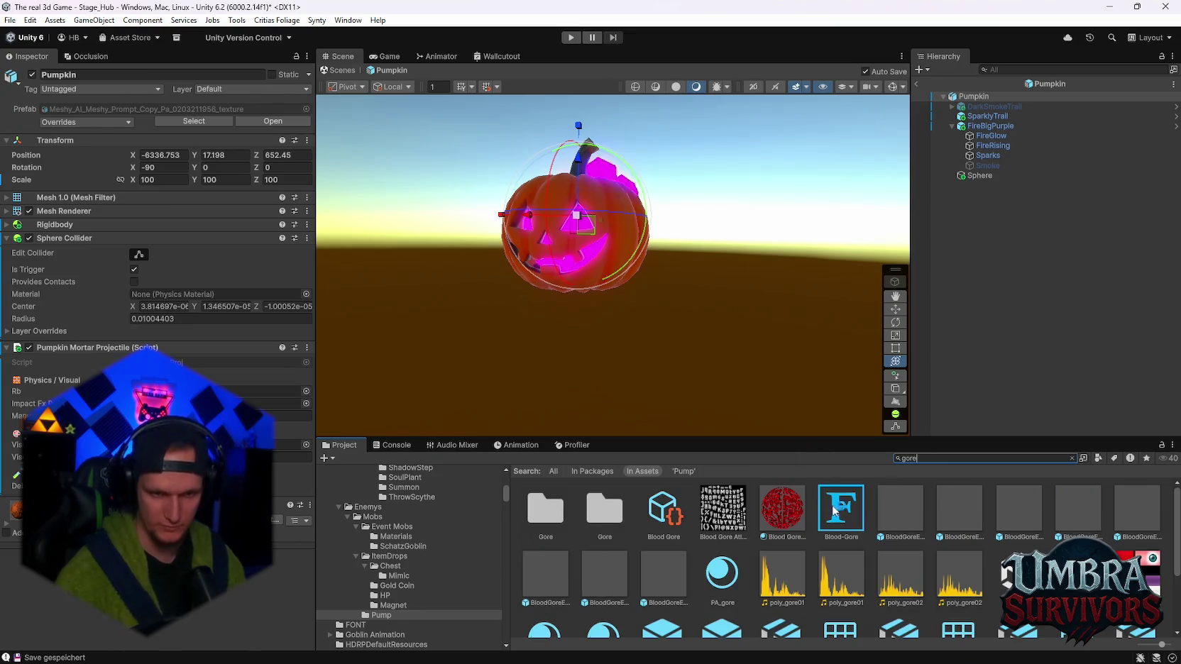
Preview several BloodGore explosion variants, including BloodGoreExplosionBig and BloodGoreExplosionBig2G
double_click(912, 523)
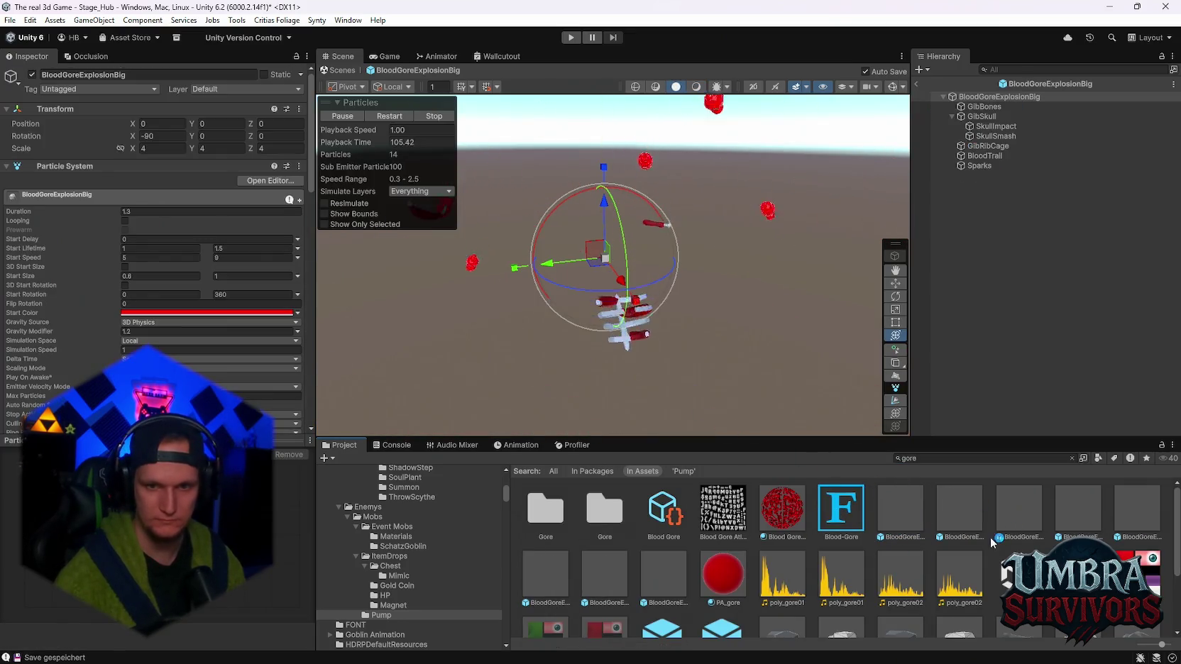
click(974, 517)
double_click(974, 517)
click(1078, 511)
double_click(1078, 511)
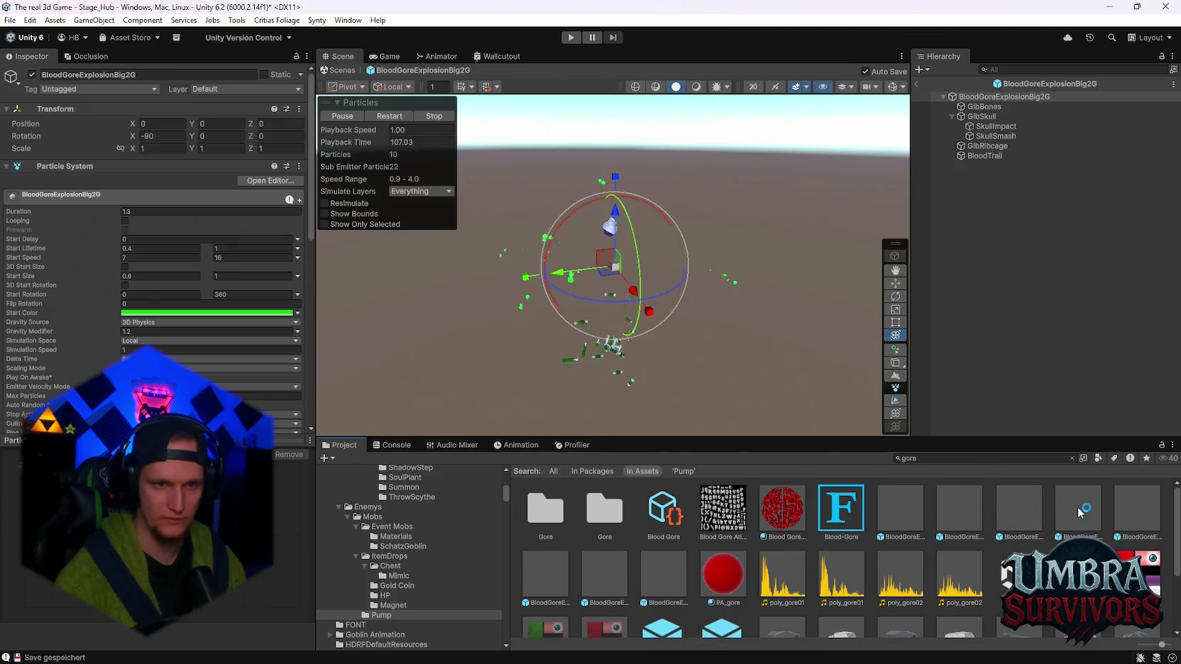
double_click(891, 507)
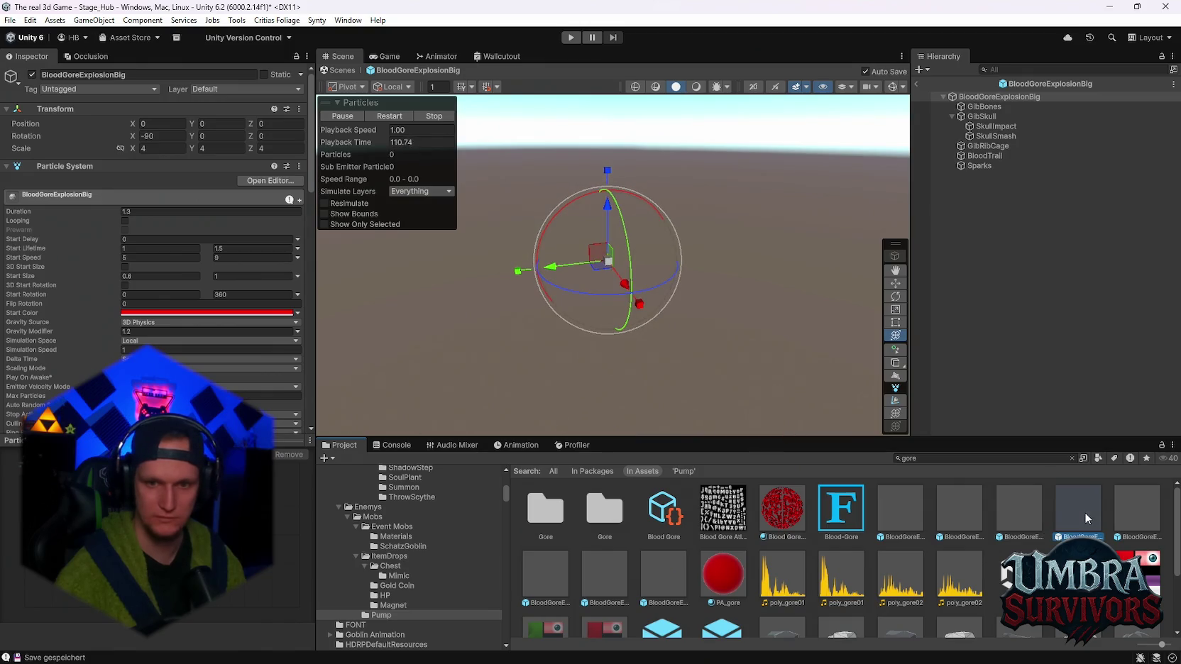
double_click(1126, 516)
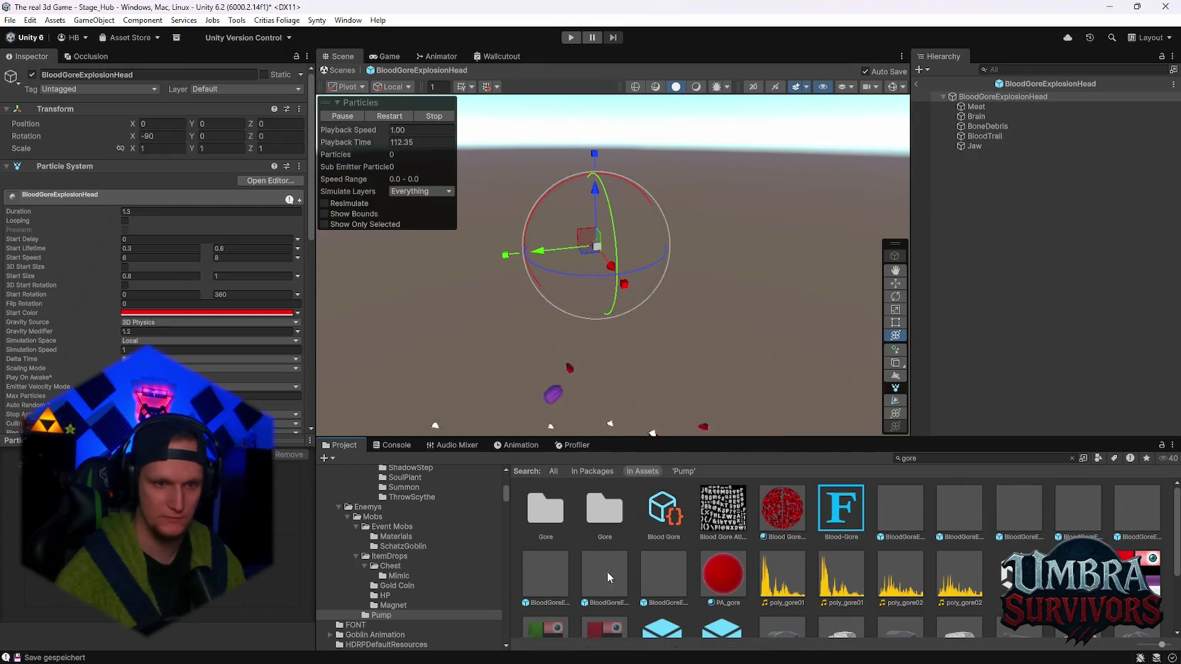
Move BloodGoreExplosionHeadG into the Pump folder and open it from there
double_click(554, 590)
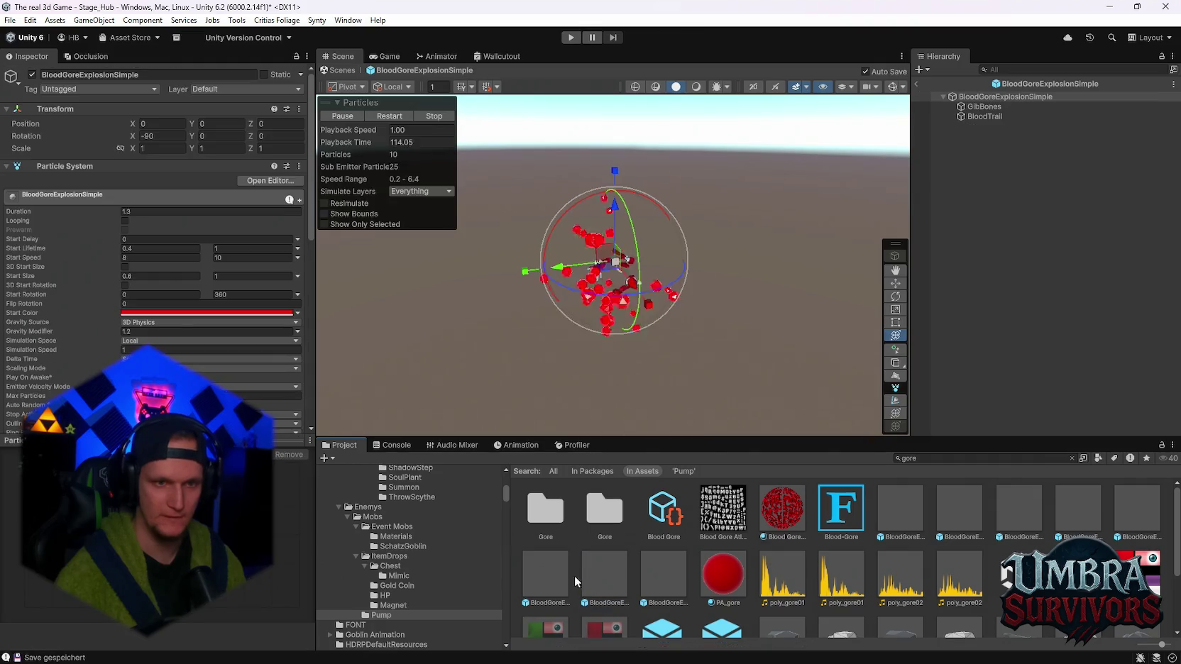
click(547, 566)
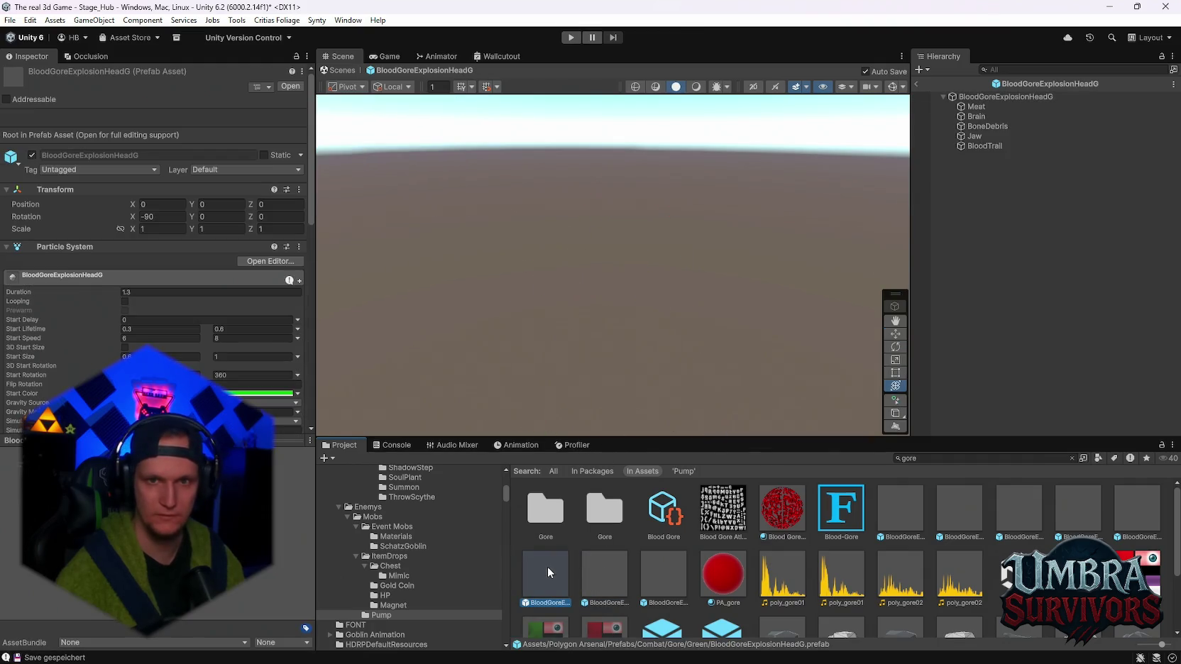
double_click(543, 558)
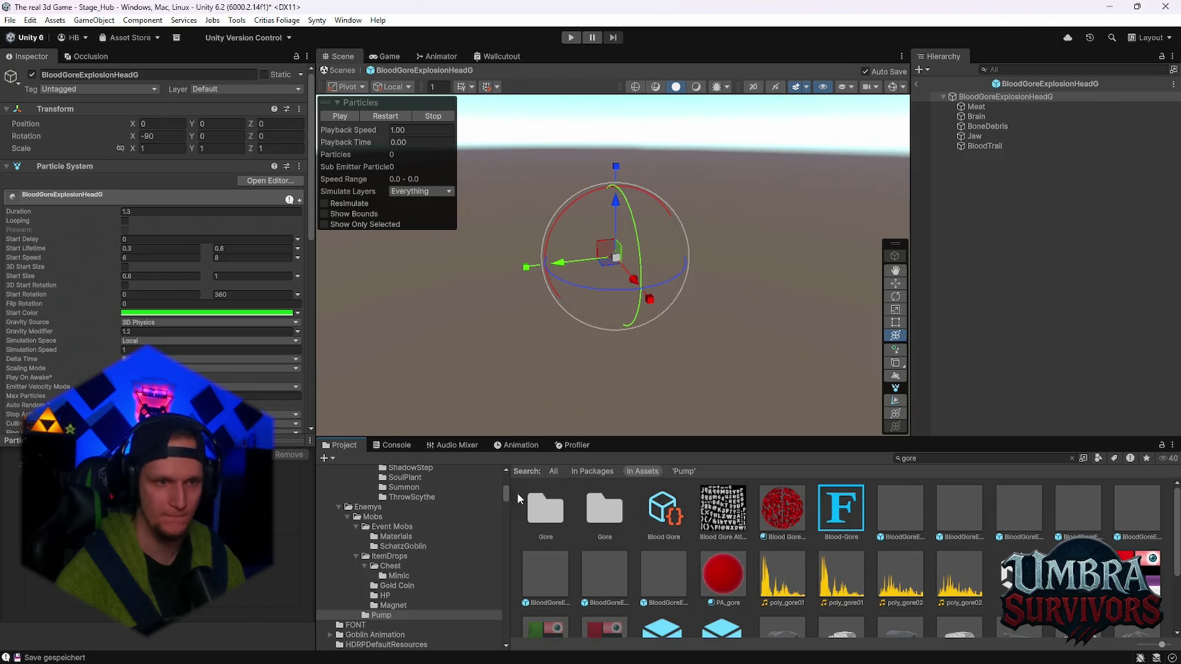
click(544, 568)
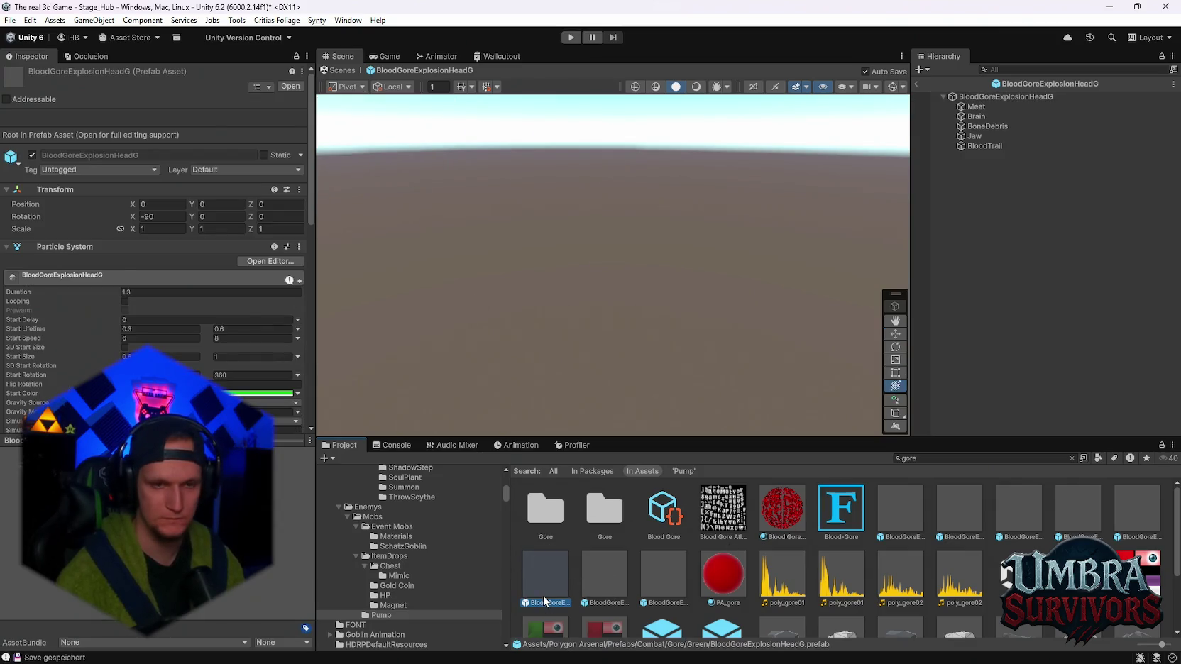
double_click(543, 597)
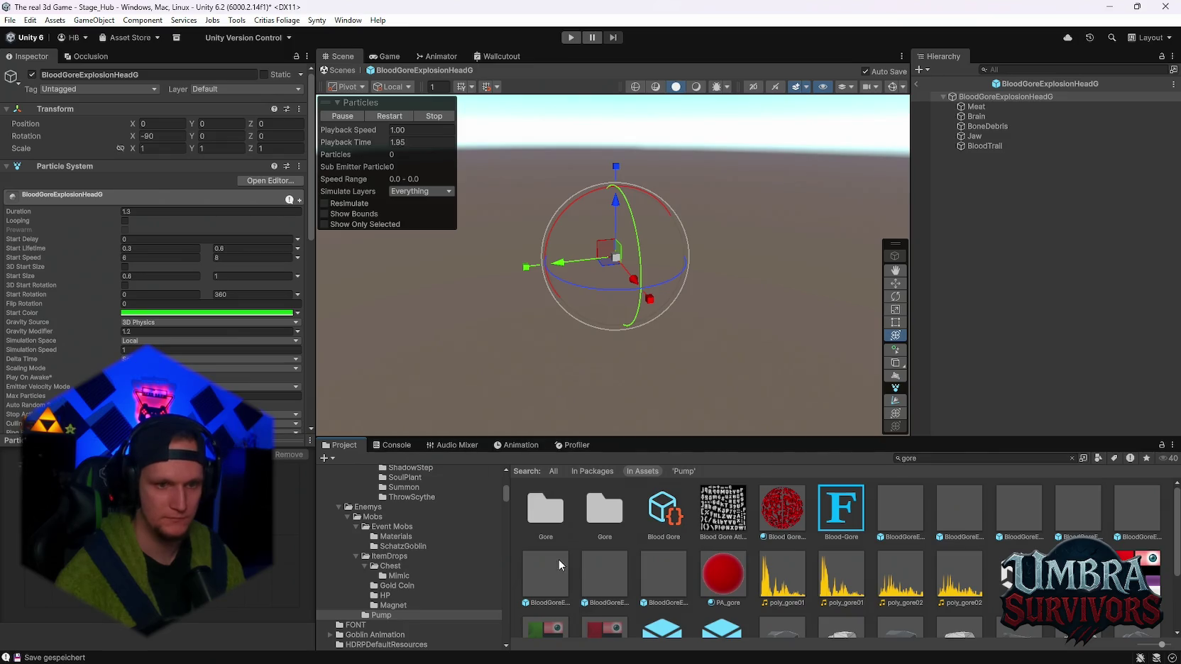
click(558, 560)
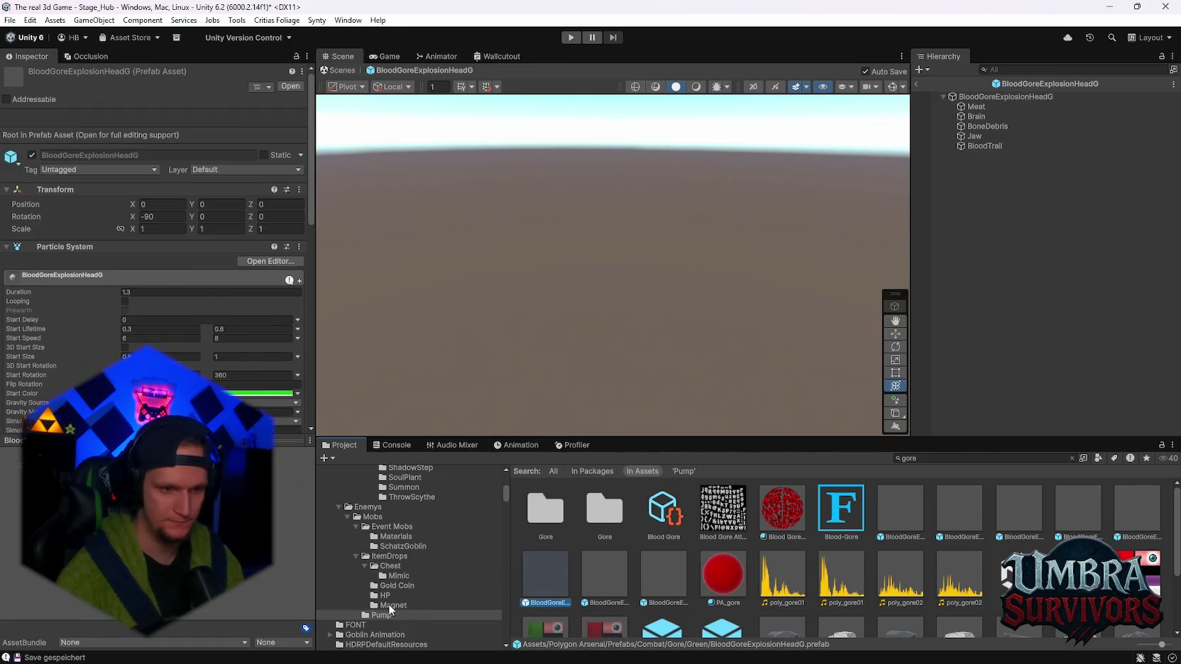
drag(388, 604, 386, 611)
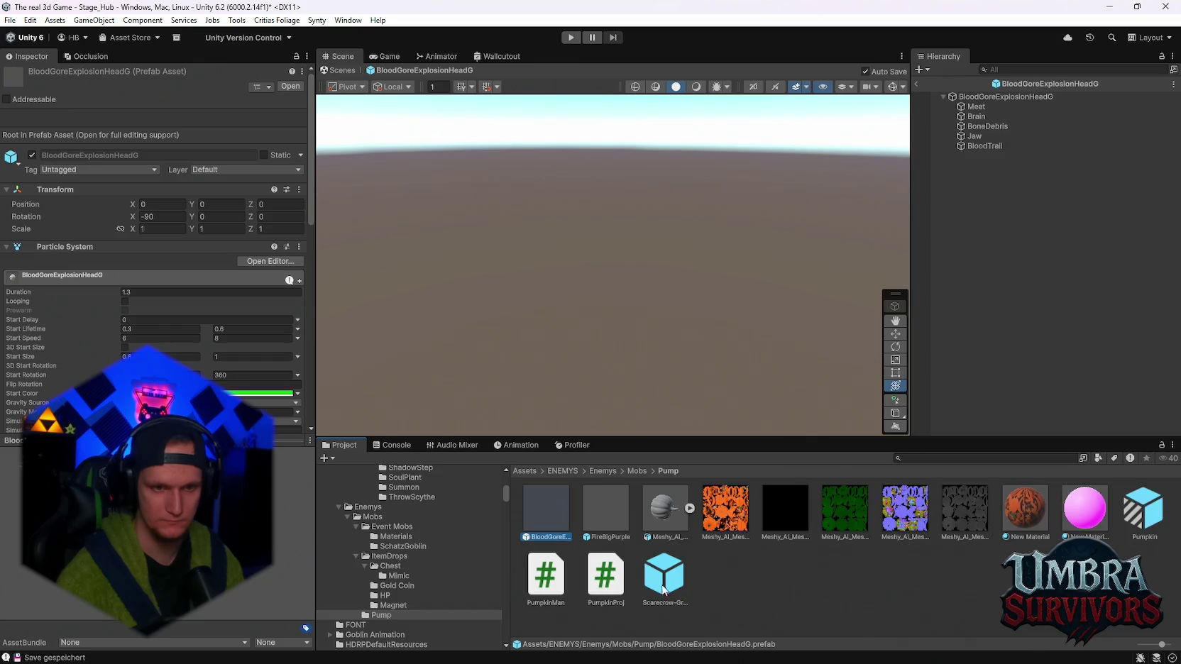
double_click(548, 505)
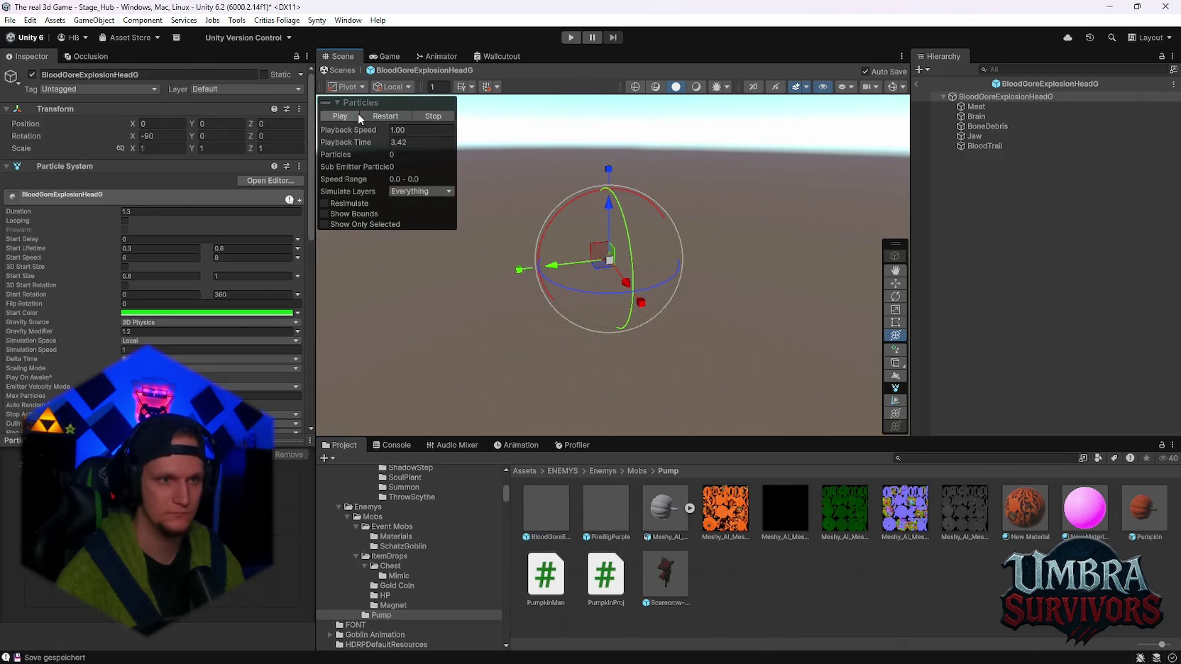
Play the head explosion preview and delete its Brain particle child
click(383, 114)
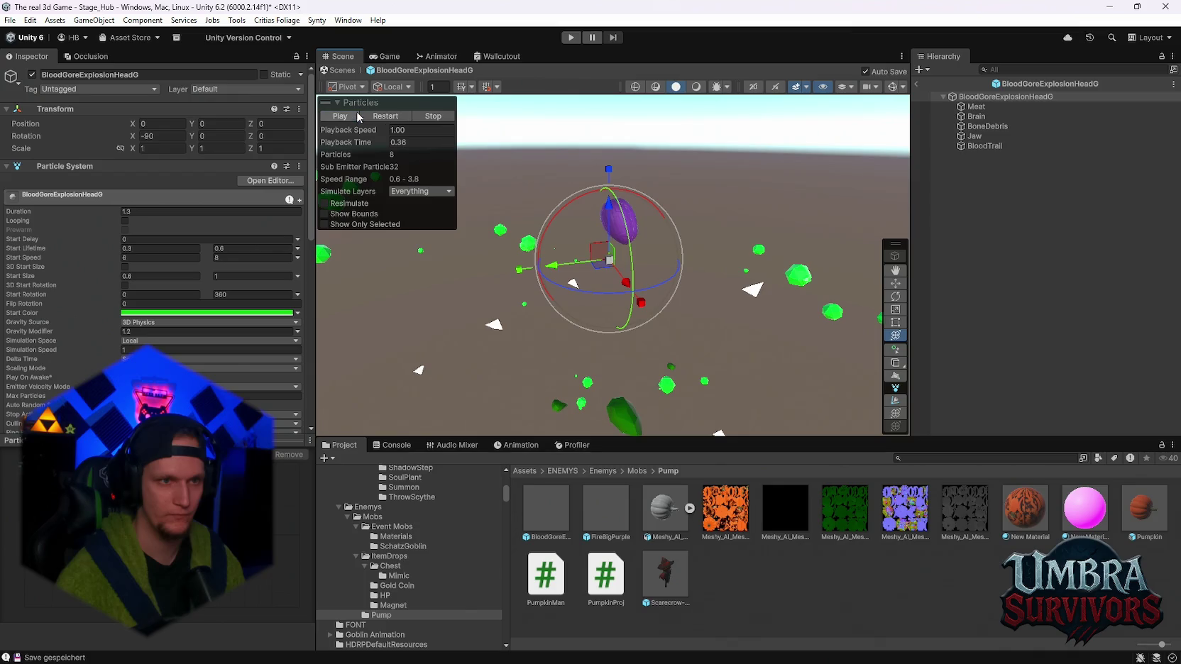
mouse_move(674, 234)
mouse_down()
mouse_move(673, 212)
mouse_move(678, 245)
mouse_move(674, 230)
mouse_move(597, 263)
mouse_move(845, 219)
mouse_up()
click(993, 117)
key(Delete)
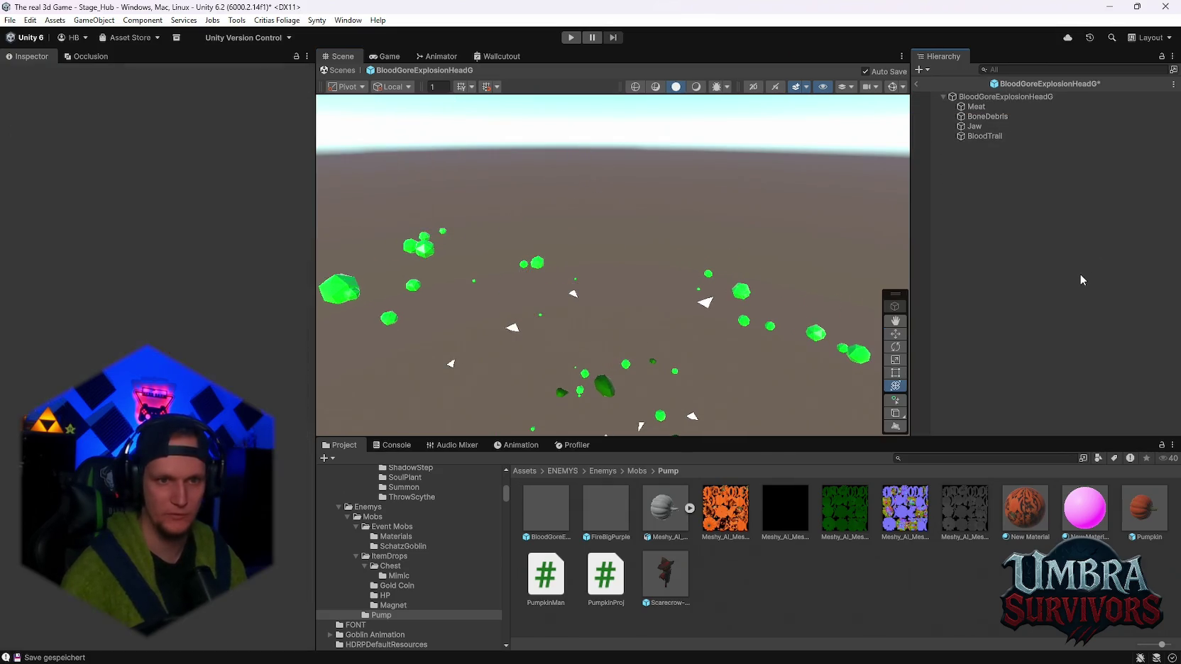
key(Up)
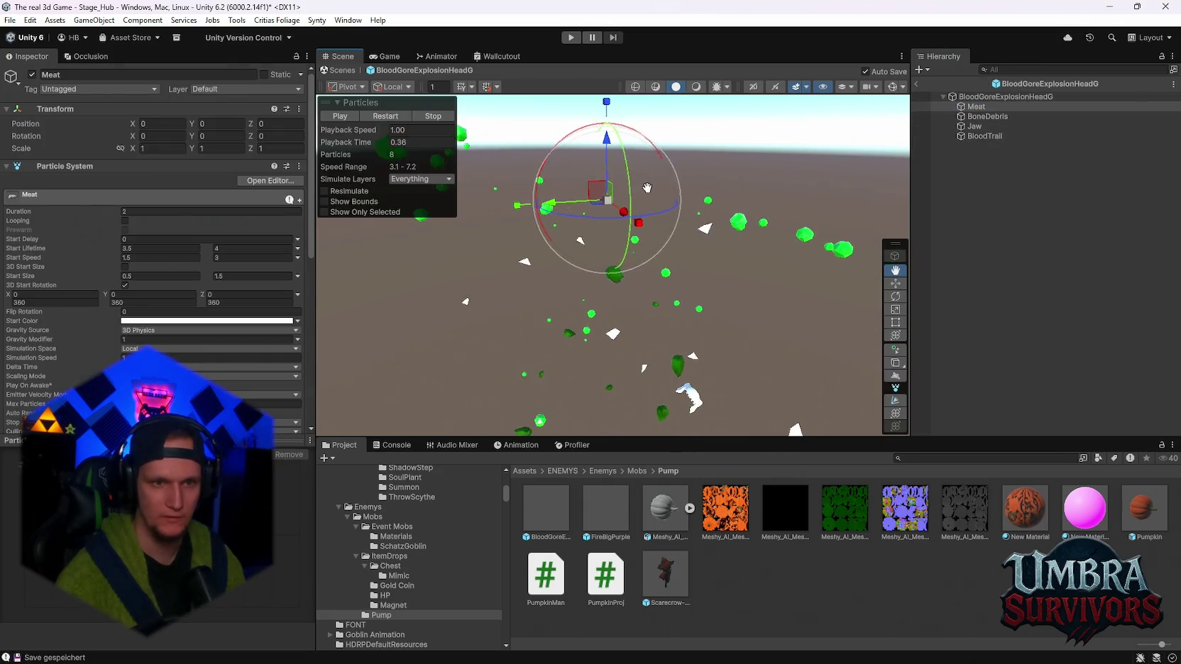
scroll(100, 338, down, 6)
click(42, 321)
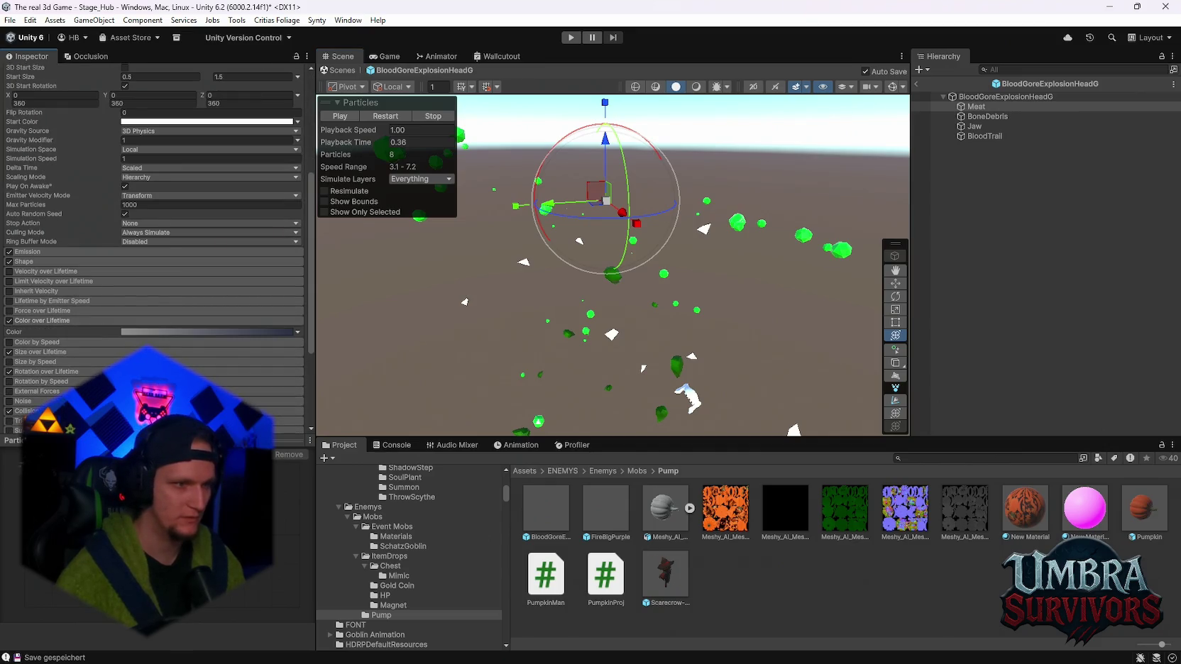
Set the Meat gradient's start key to orange F57C00, then replay the explosion preview
click(169, 332)
key(Escape)
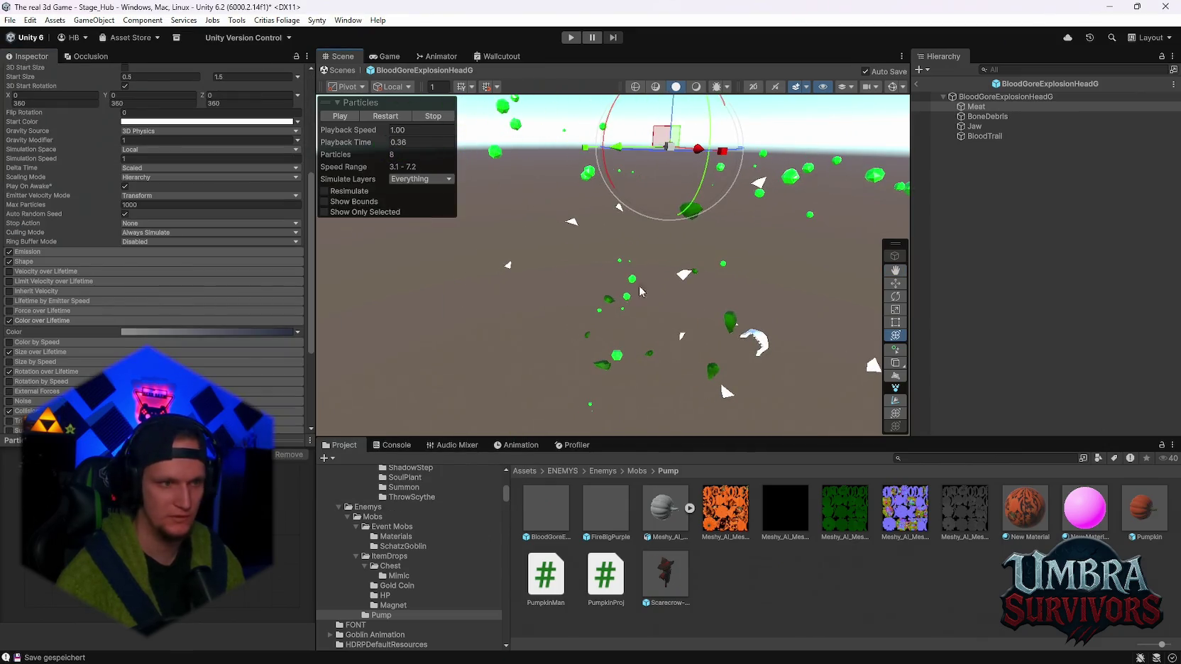
click(138, 332)
click(204, 245)
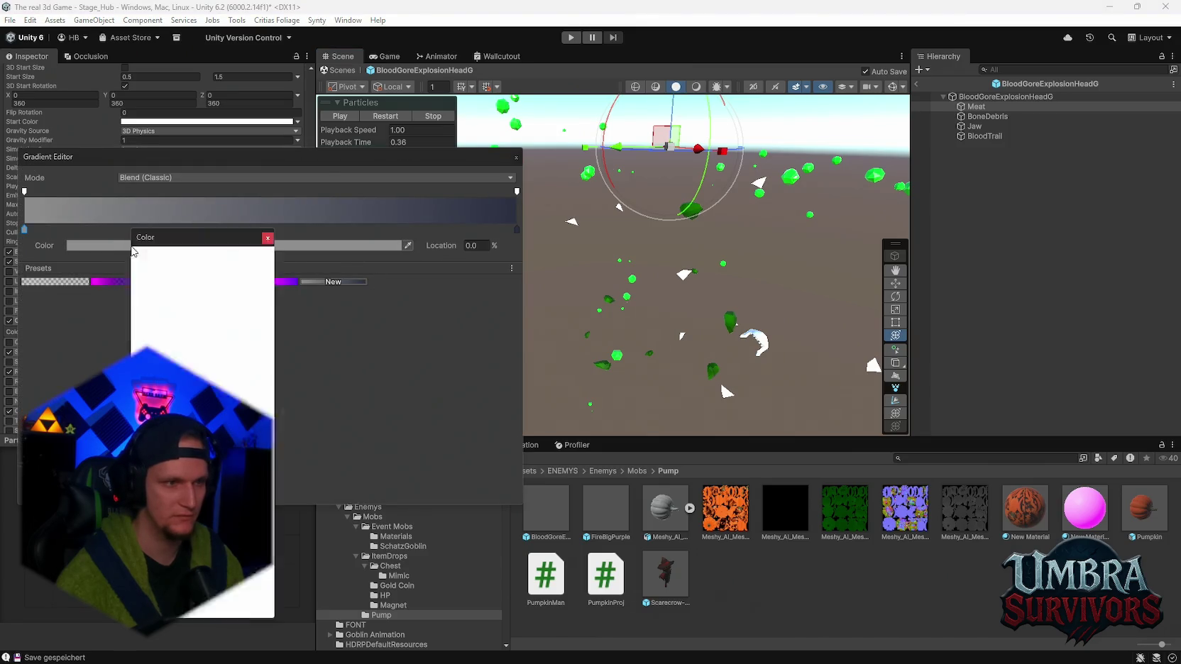
key(Escape)
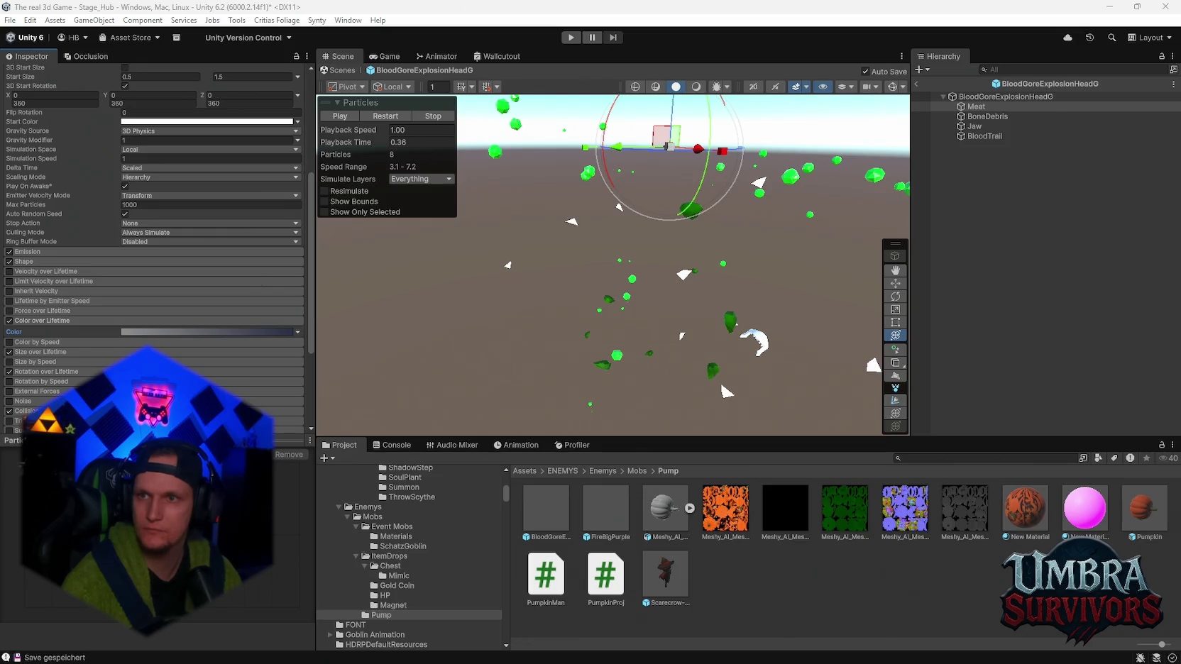
click(136, 332)
click(397, 245)
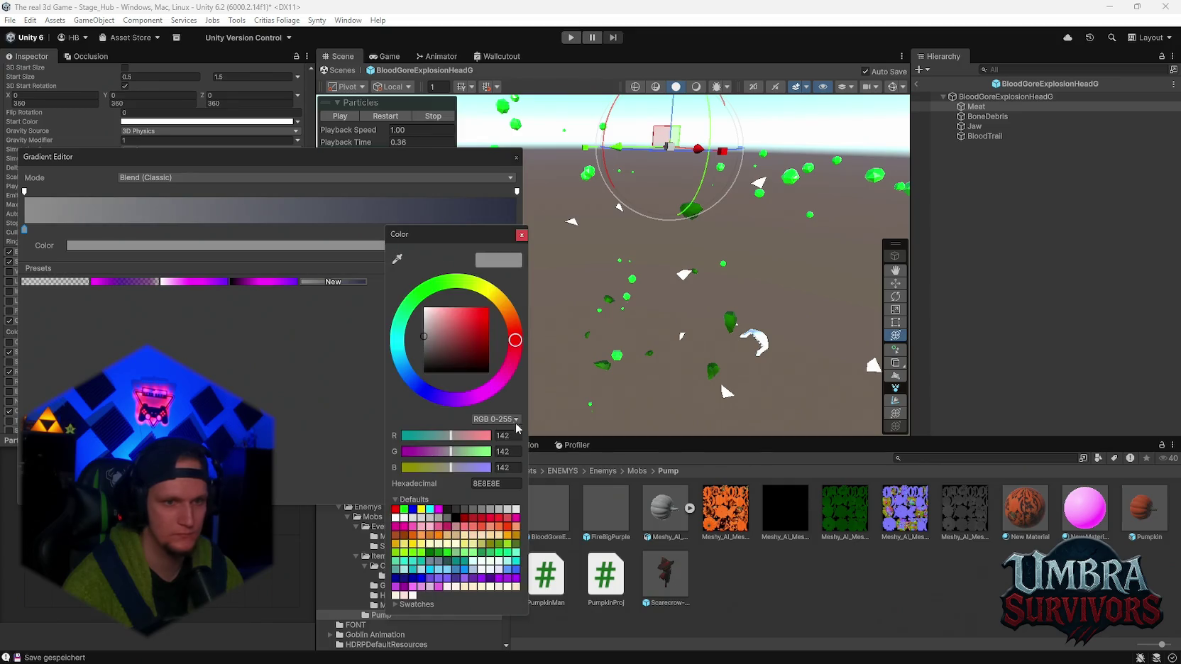
click(496, 483)
text(F57C00)
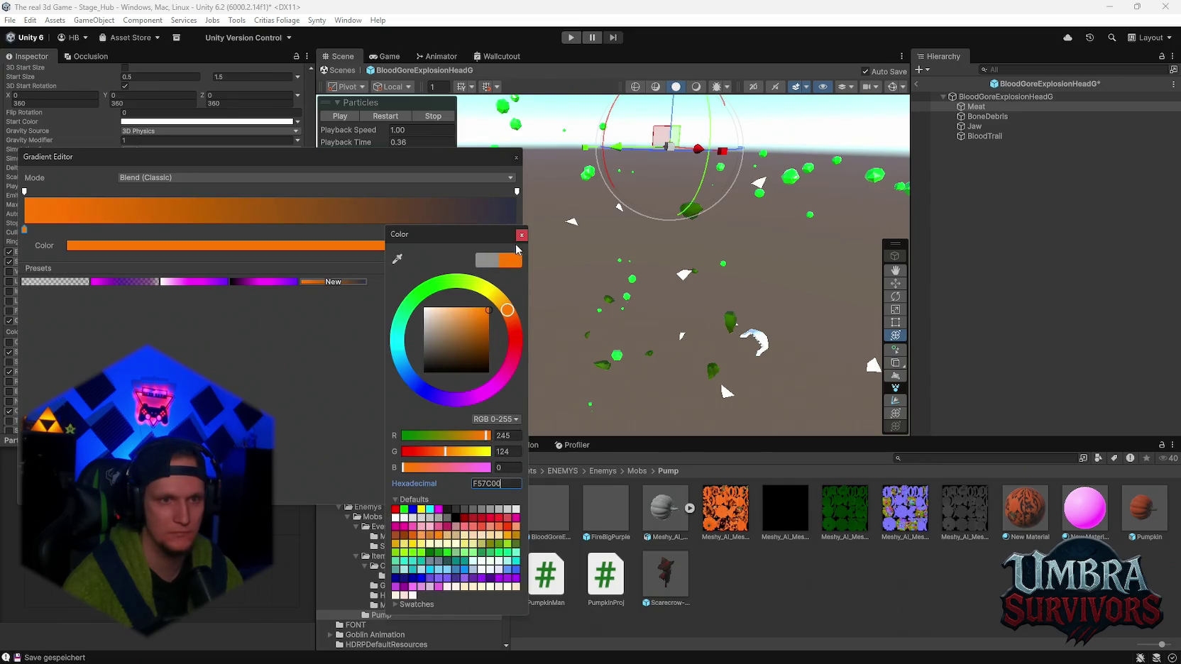
click(521, 235)
click(731, 131)
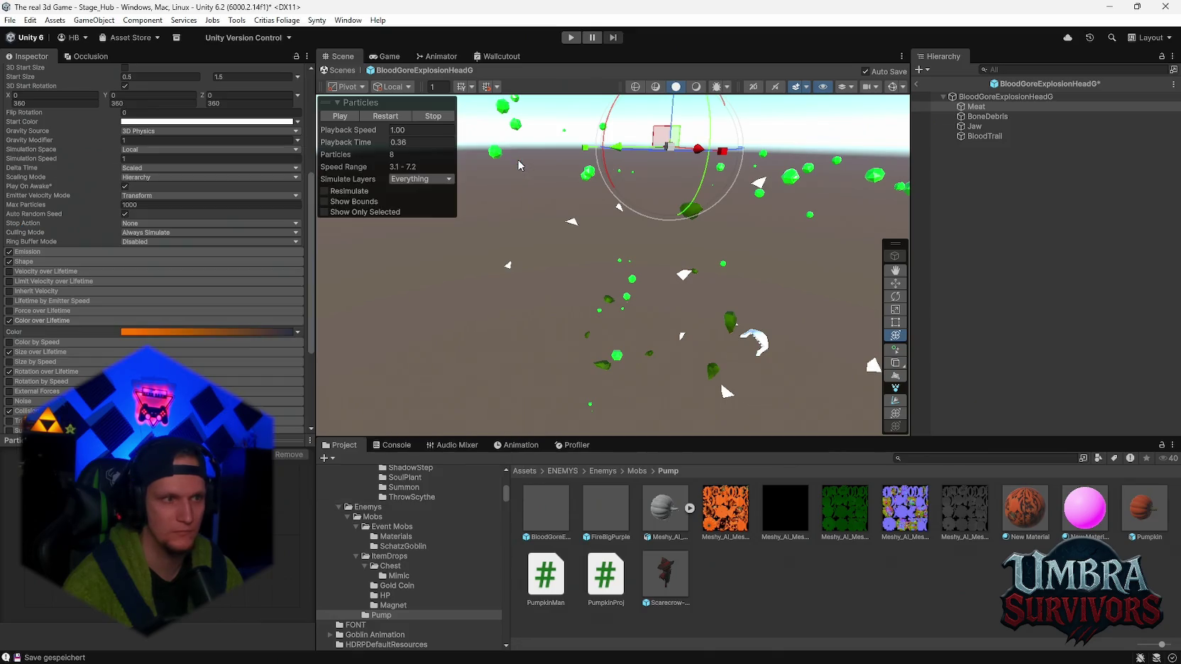
mouse_move(732, 131)
mouse_down()
mouse_move(667, 196)
mouse_move(682, 153)
mouse_up()
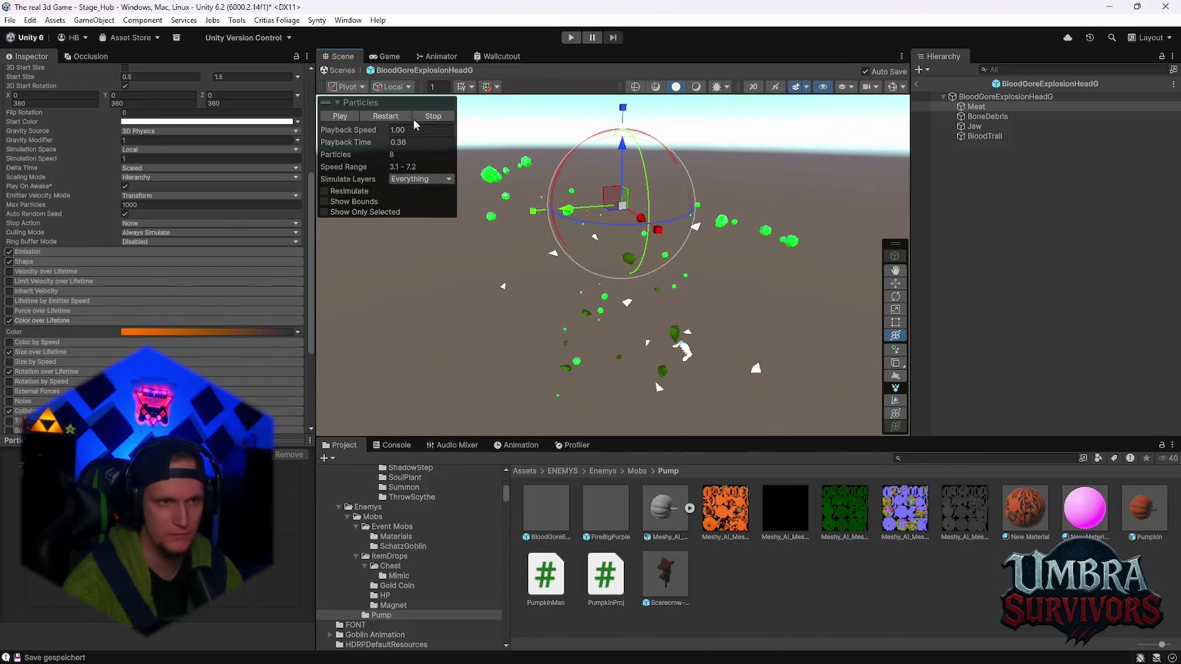
click(359, 115)
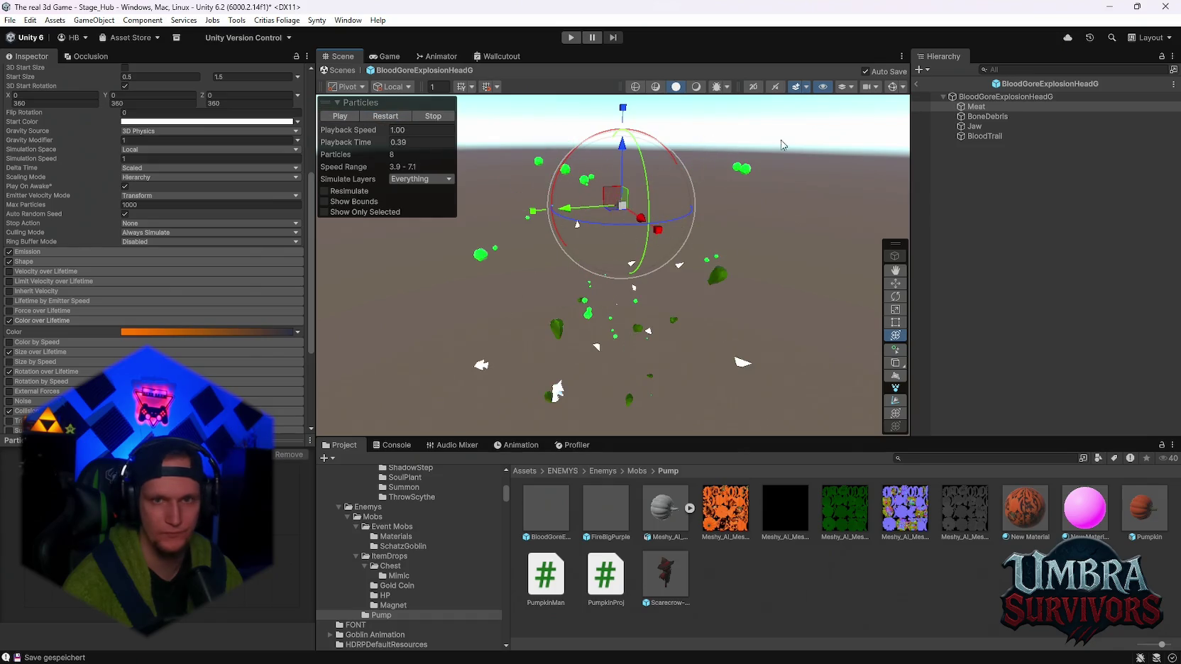
Set the BoneDebris start colour to orange FF7B00 and preview the explosion
click(983, 116)
click(142, 130)
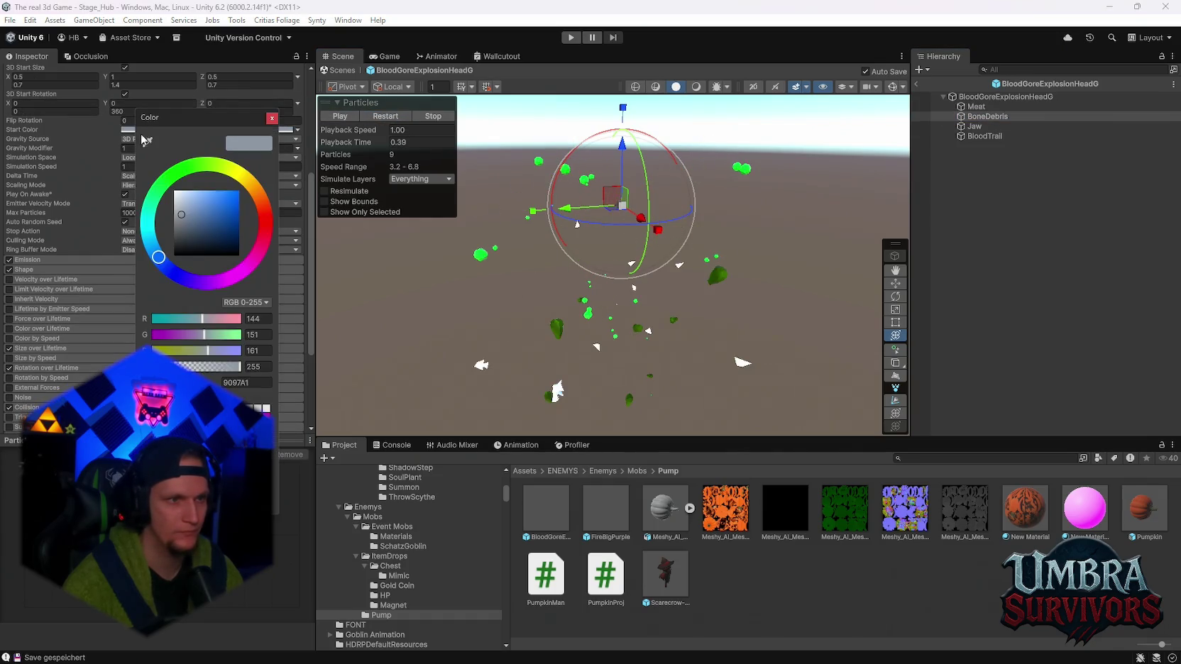
drag(191, 213, 222, 186)
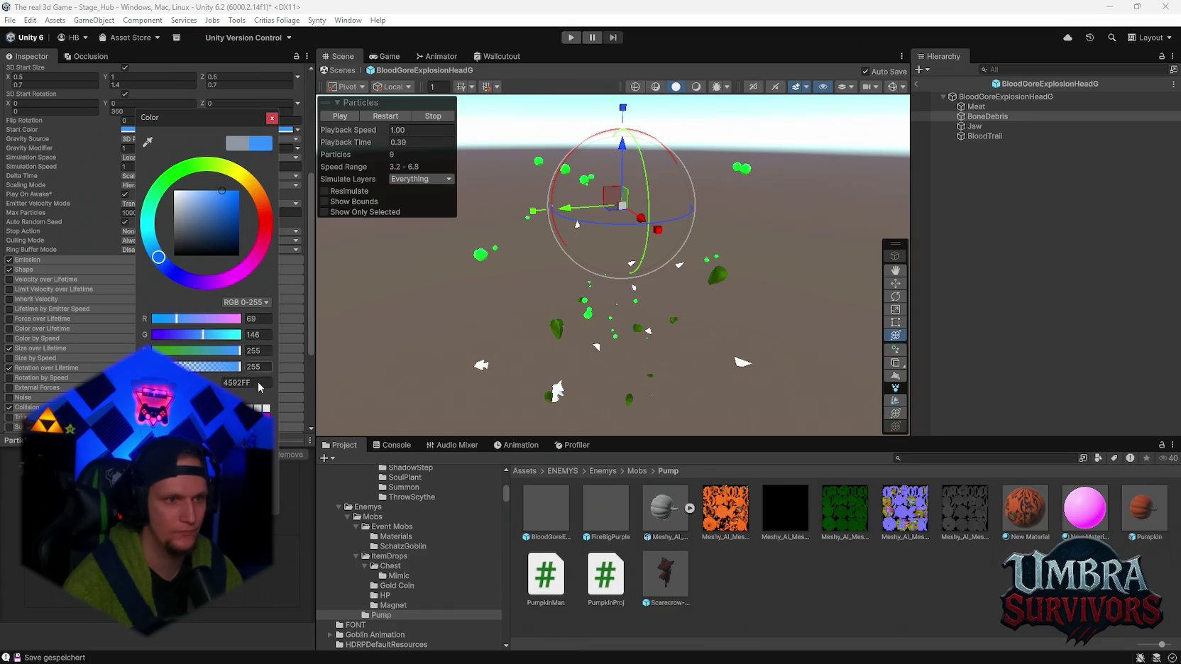
text(FF7B00)
click(44, 282)
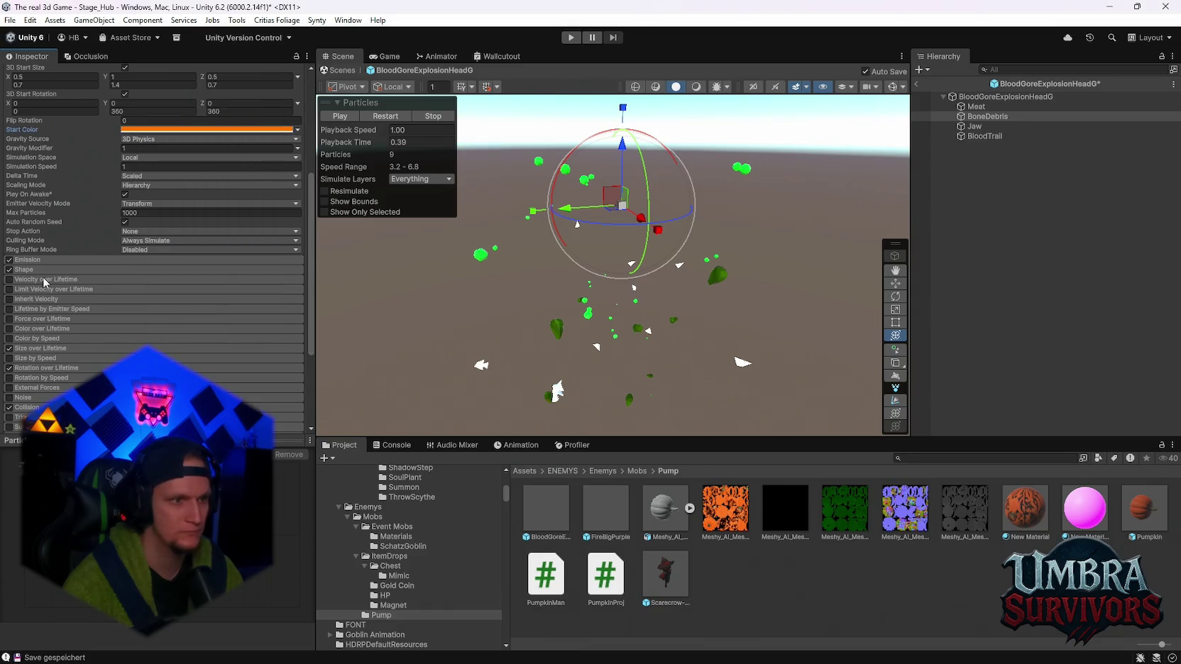
click(391, 115)
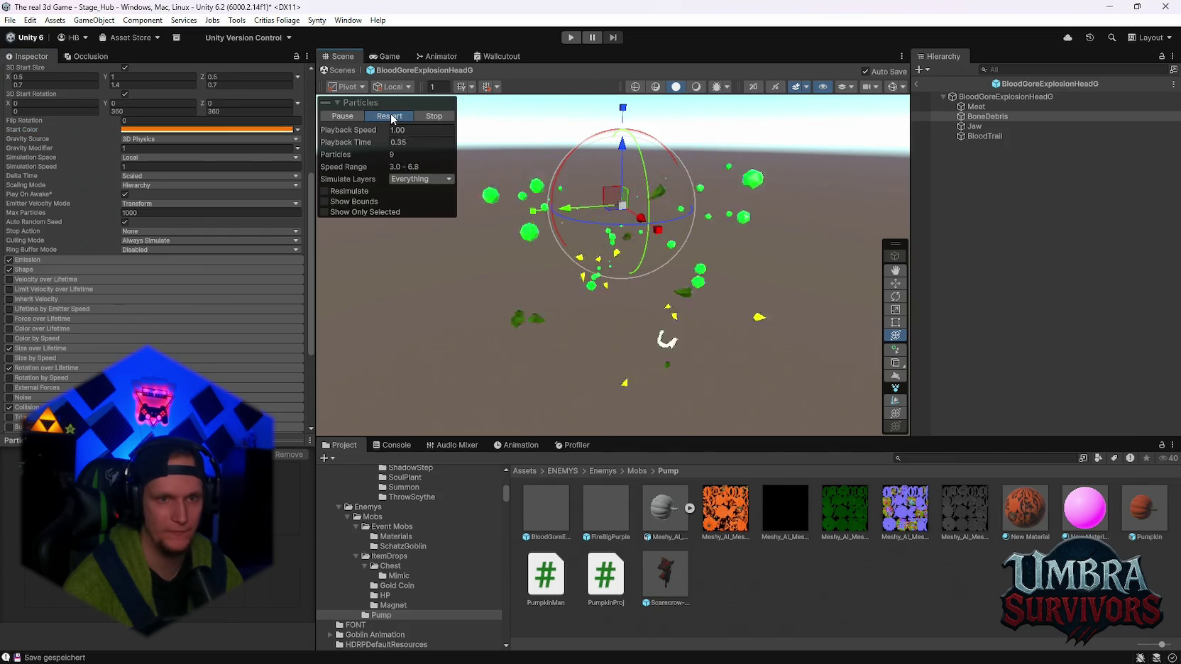
click(342, 116)
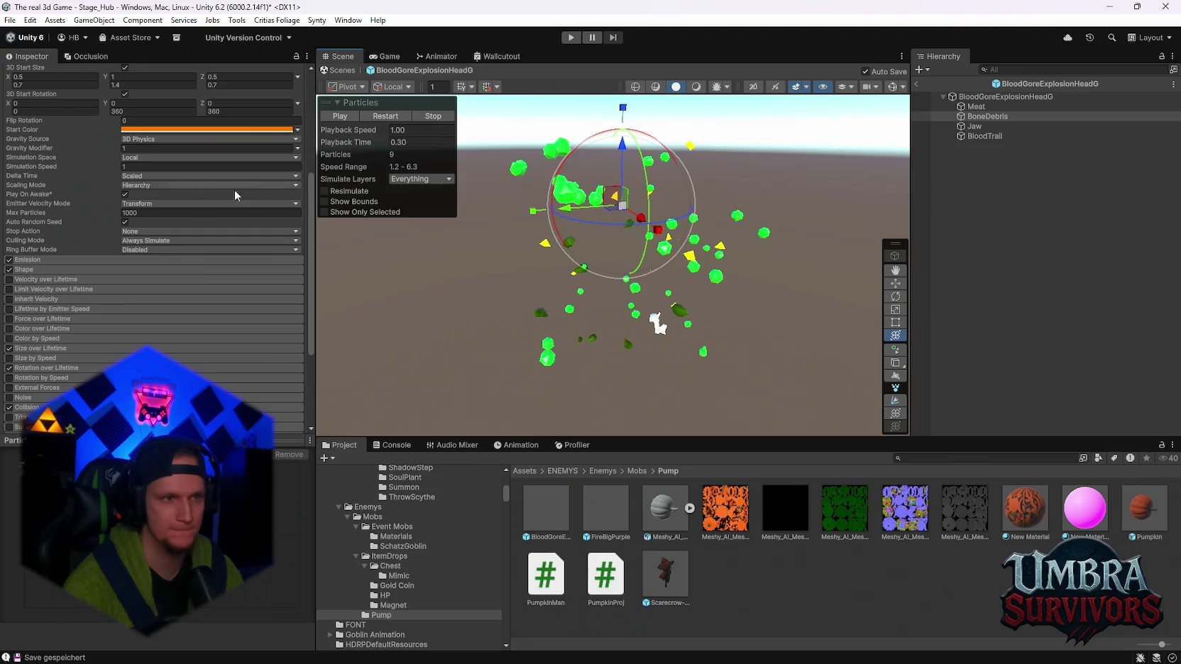
Darken the BoneDebris orange start colour and adjust the scene view's lighting and background
click(169, 129)
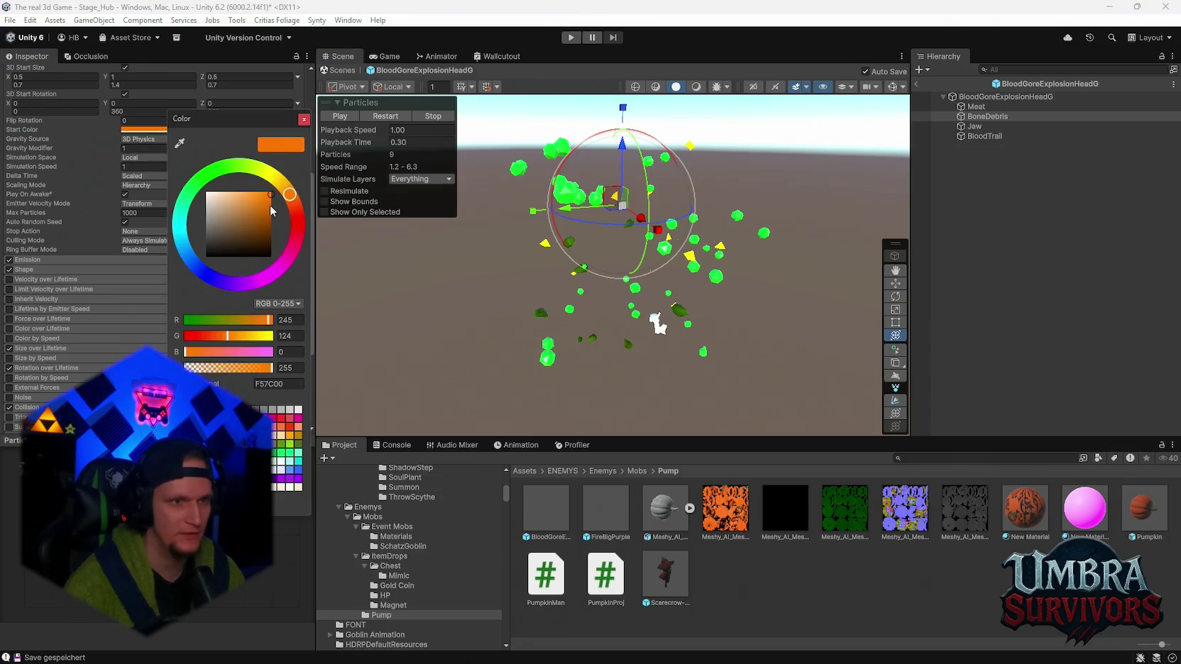
drag(279, 201, 291, 215)
click(304, 119)
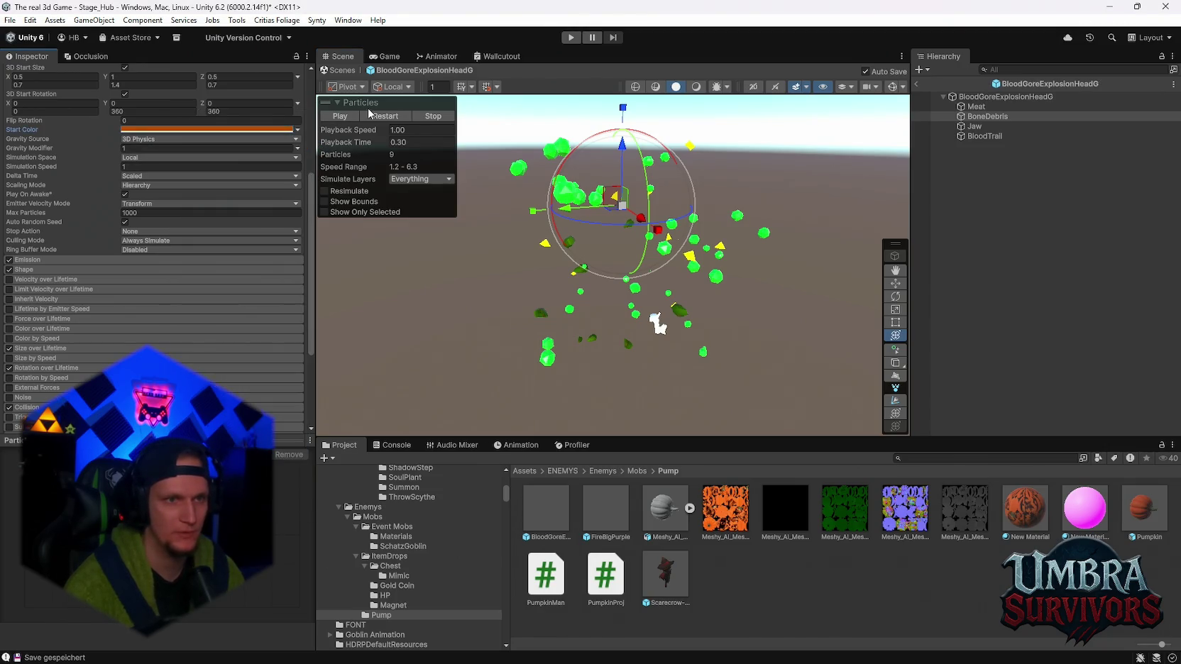
click(387, 116)
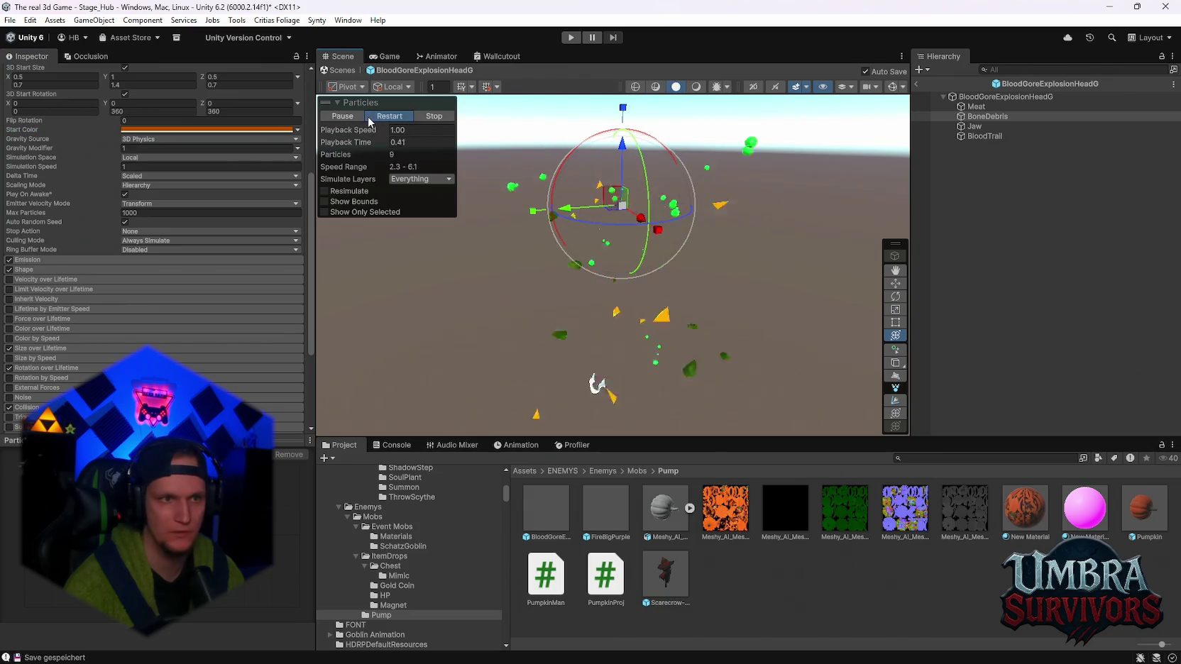
click(210, 130)
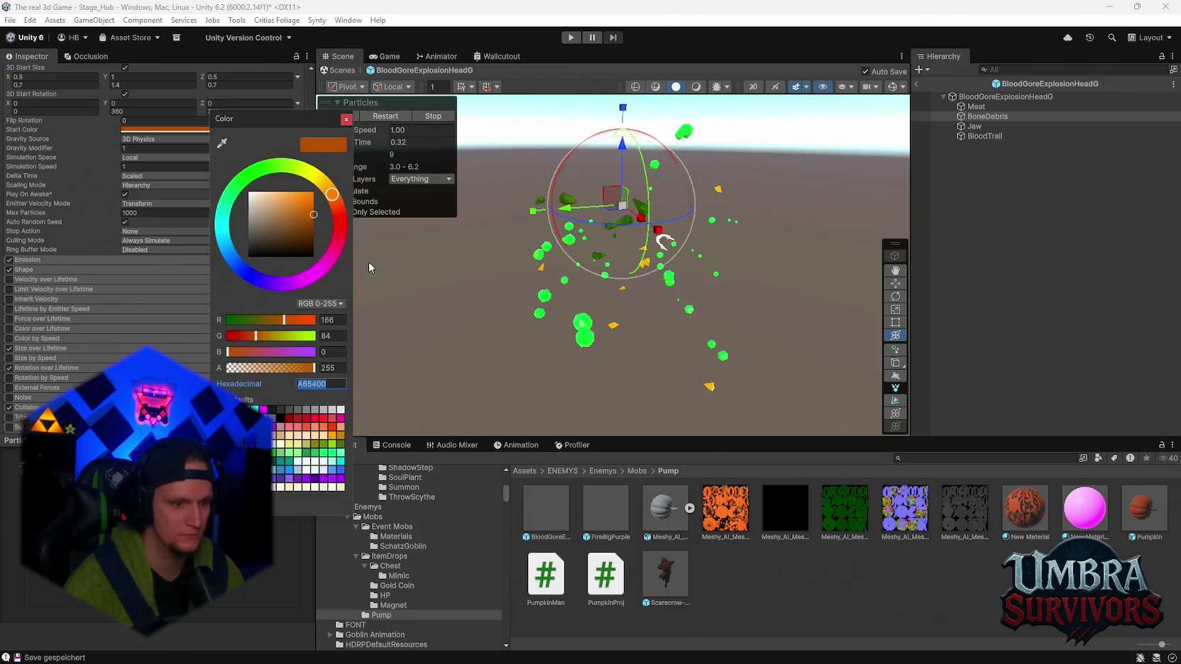
click(346, 120)
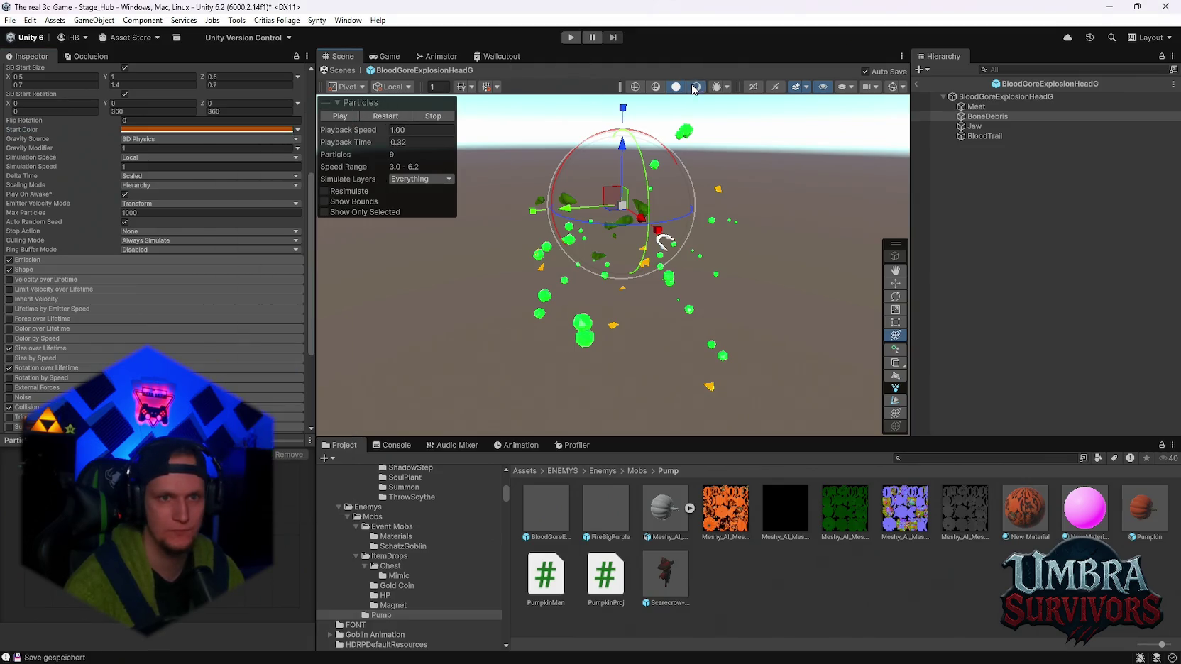
click(694, 87)
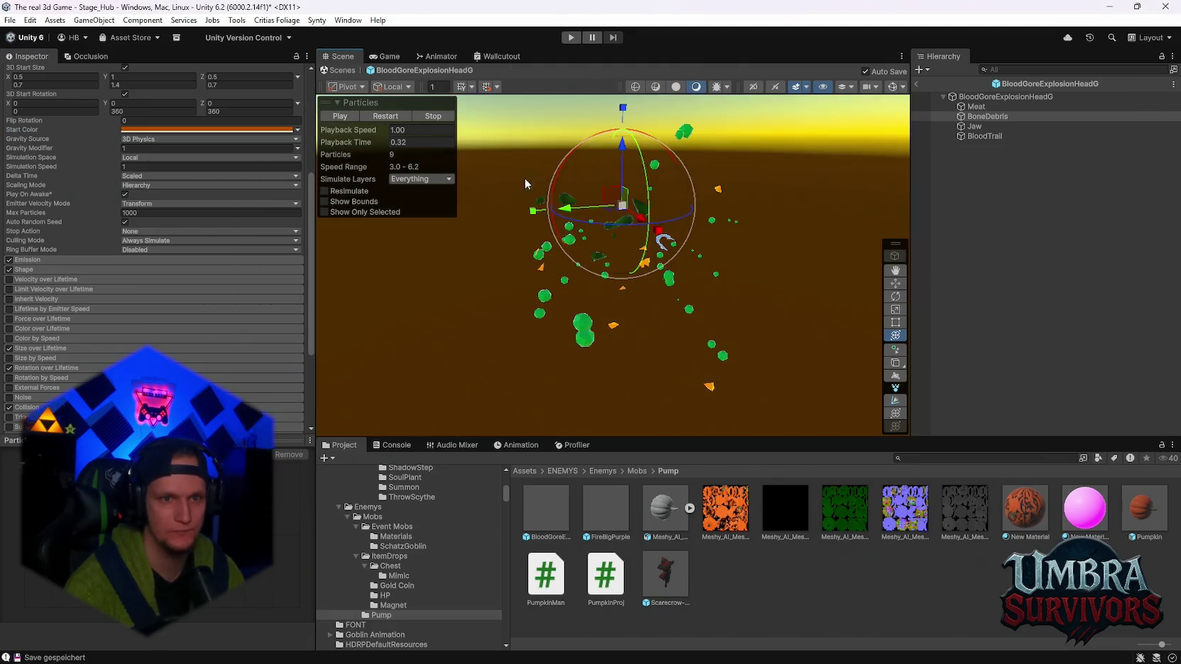
Change the Jaw start colour from red to dark orange A65400 and preview it
click(976, 127)
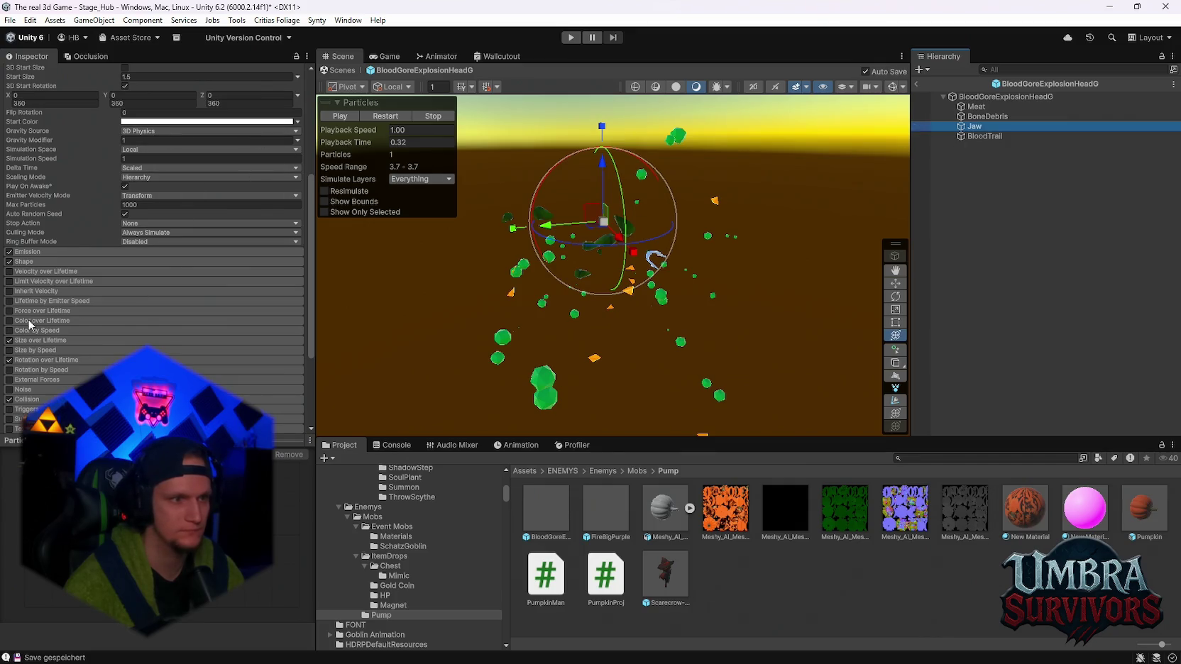
click(178, 122)
click(254, 190)
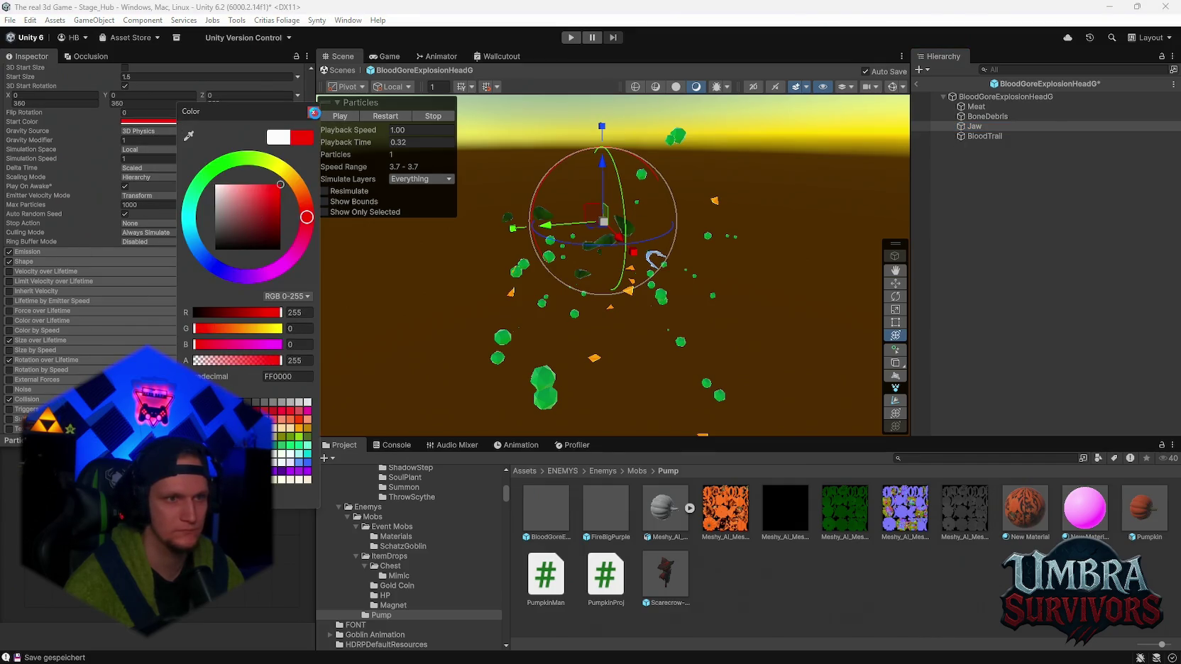
click(343, 127)
click(379, 115)
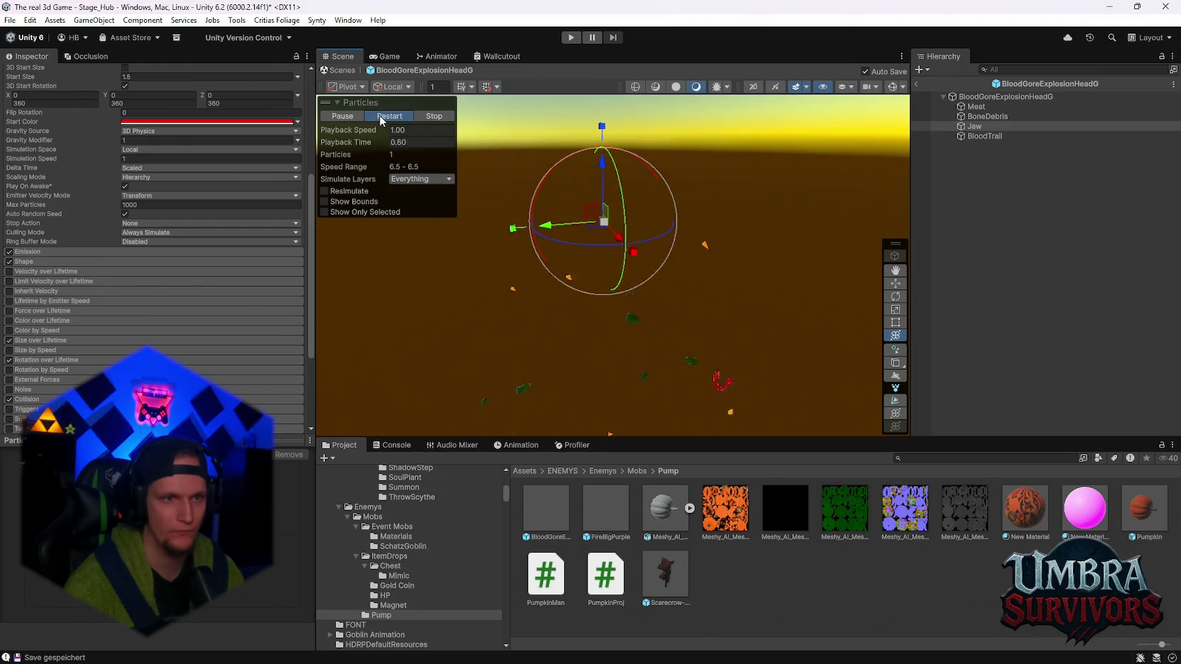
click(225, 122)
click(337, 378)
text(A65400)
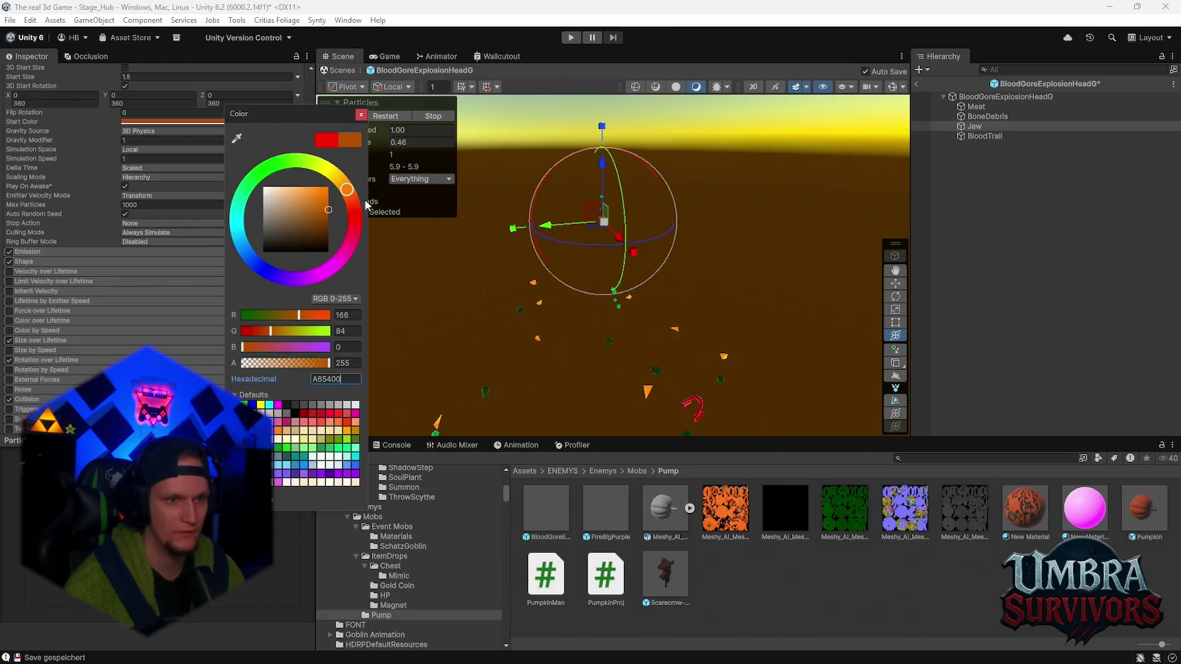
click(361, 114)
click(381, 115)
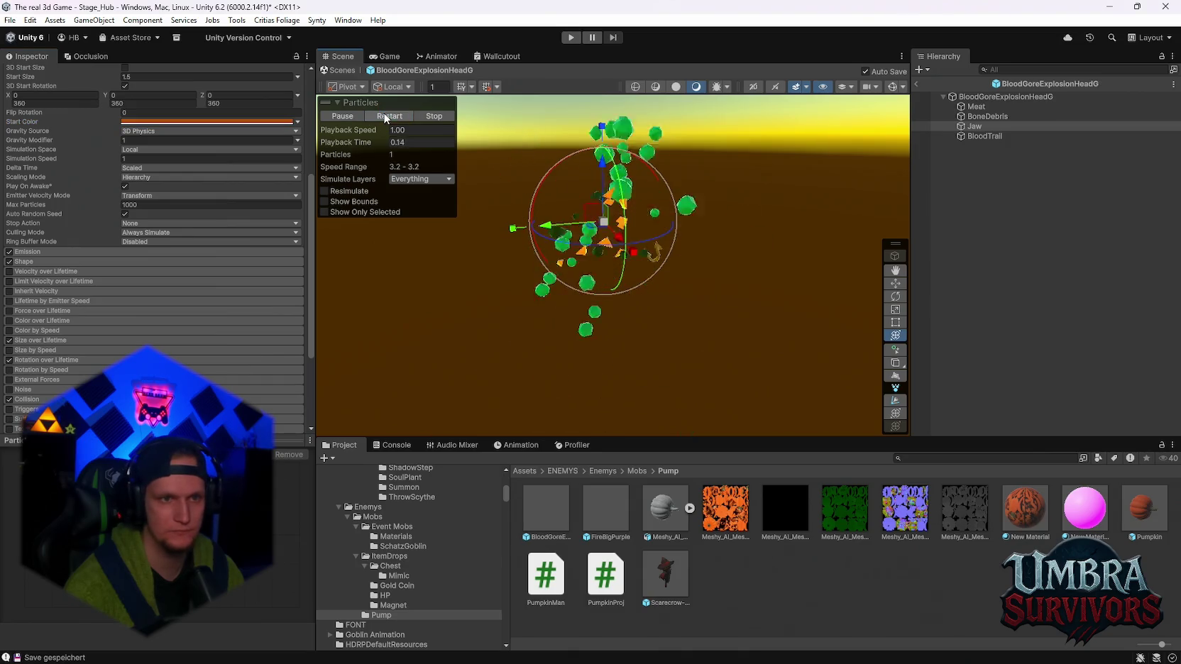
Paste the dark orange hex into BloodTrail's start colour and replay the burst
click(984, 135)
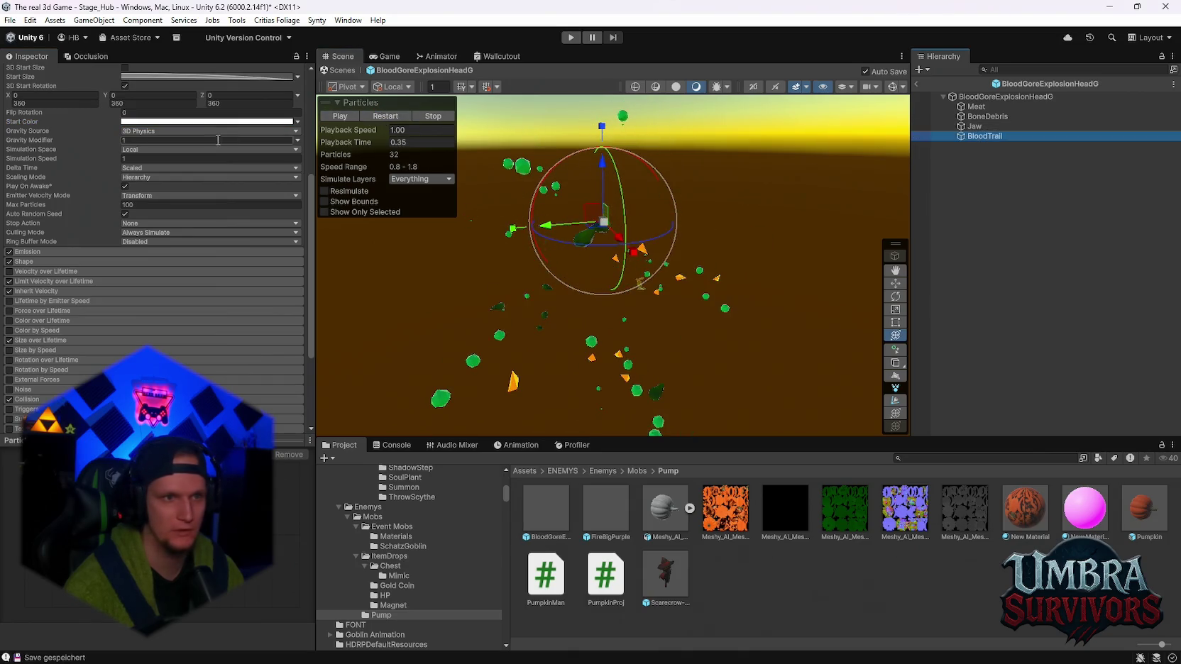
click(381, 118)
click(206, 122)
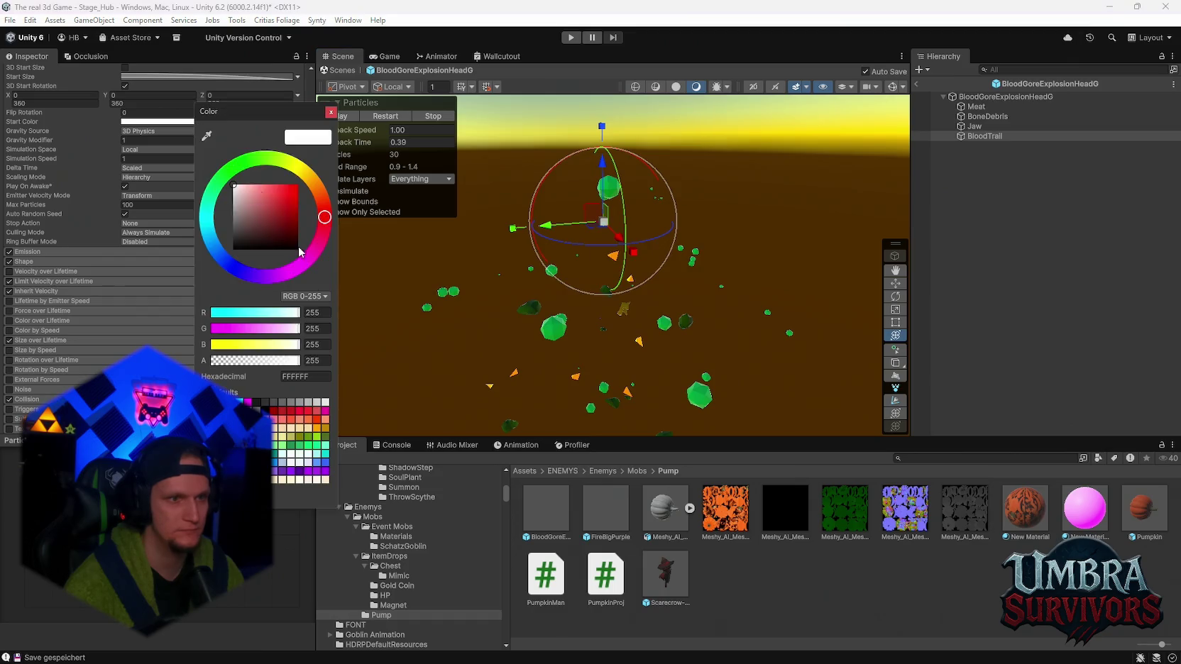
click(319, 375)
text(A65400)
click(330, 112)
click(383, 115)
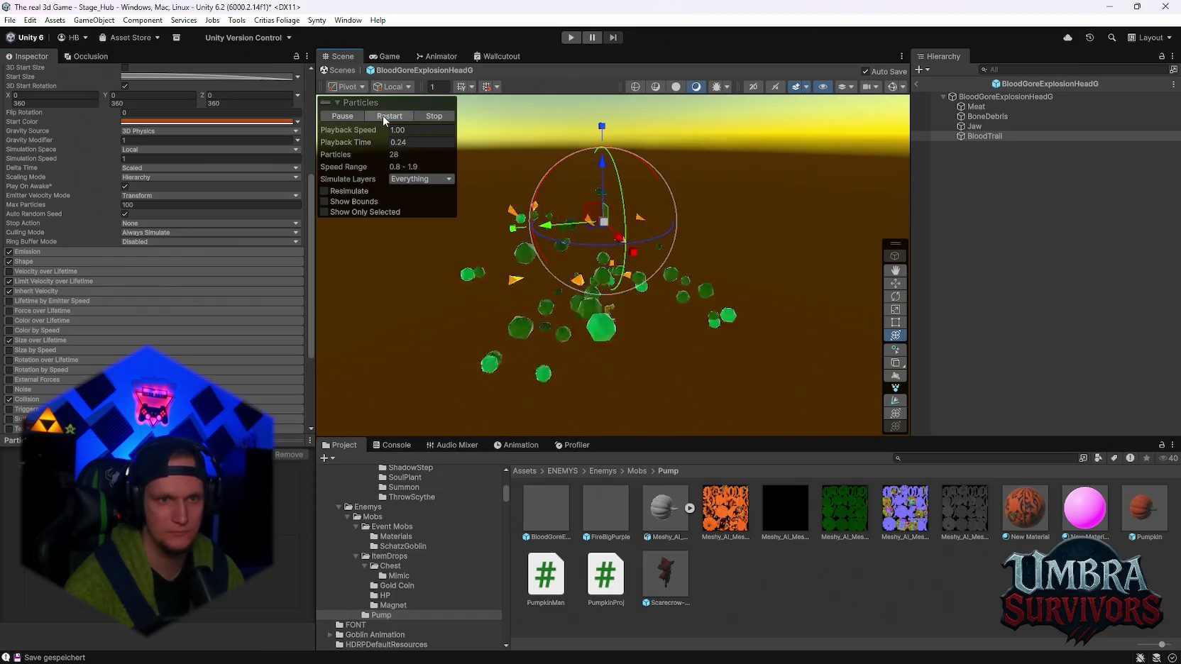
click(342, 116)
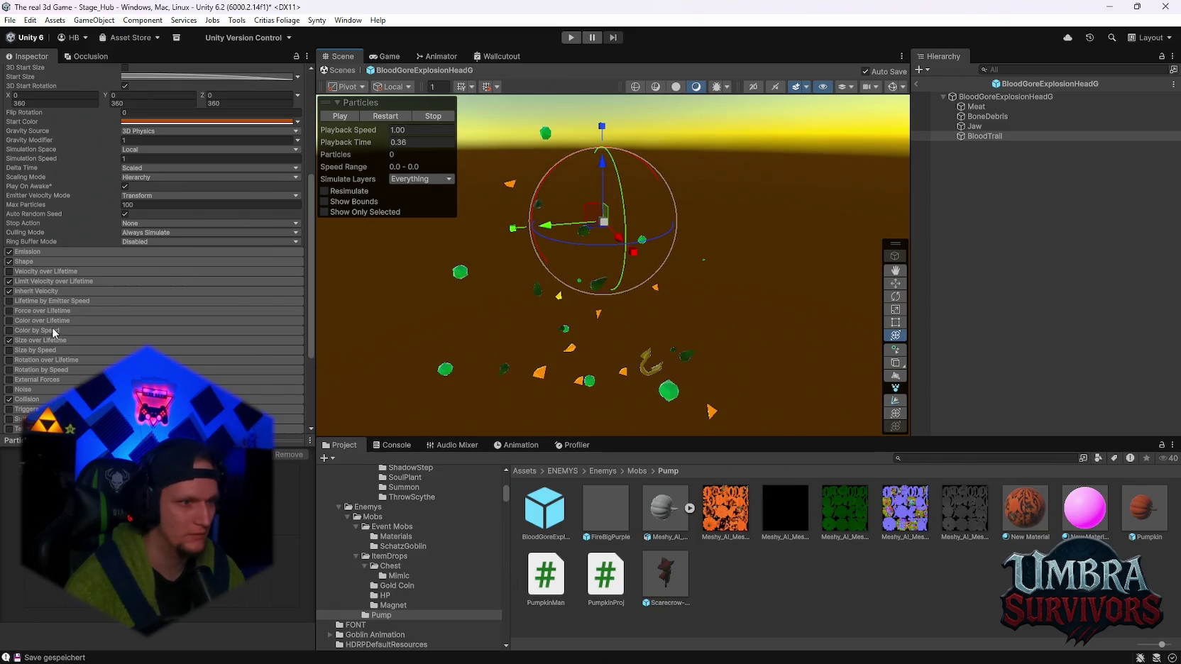
Locate BloodTrail's material and replay the explosion to inspect the particles
scroll(68, 344, down, 3)
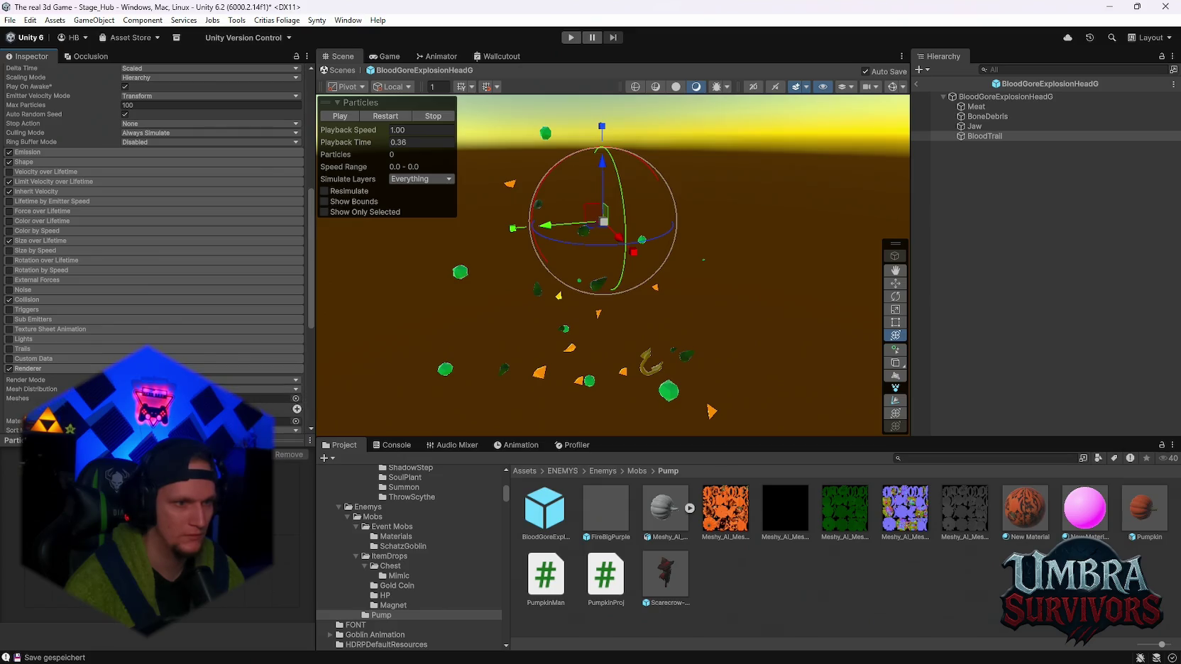
click(288, 421)
scroll(170, 201, up, 5)
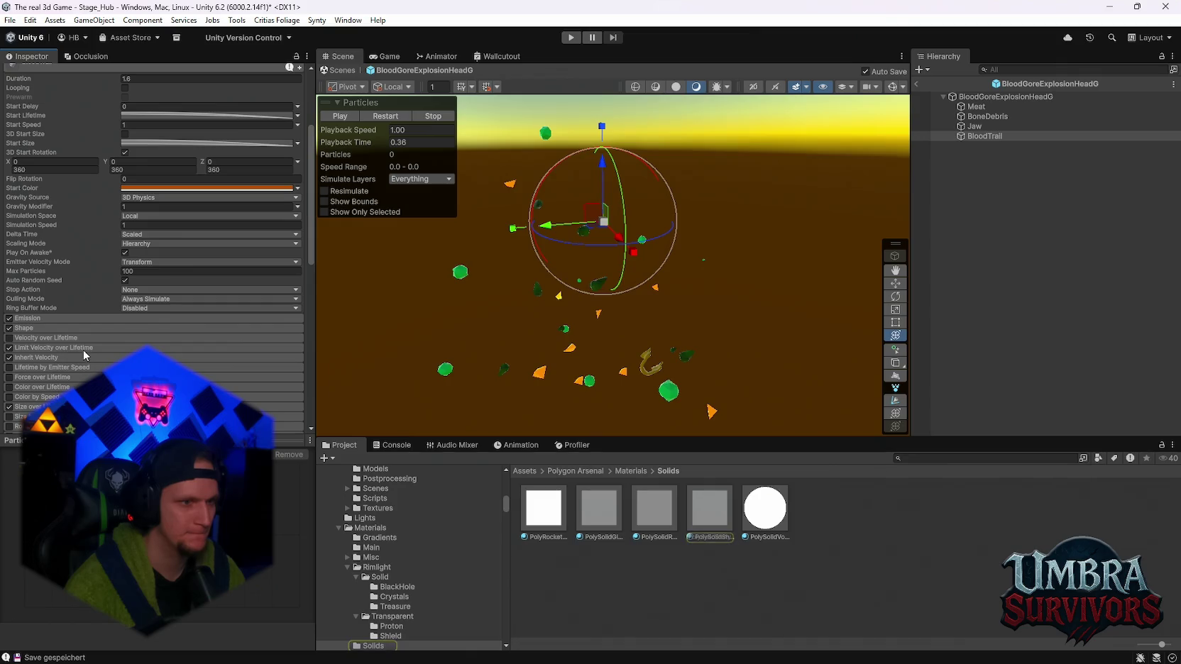
scroll(83, 355, down, 1)
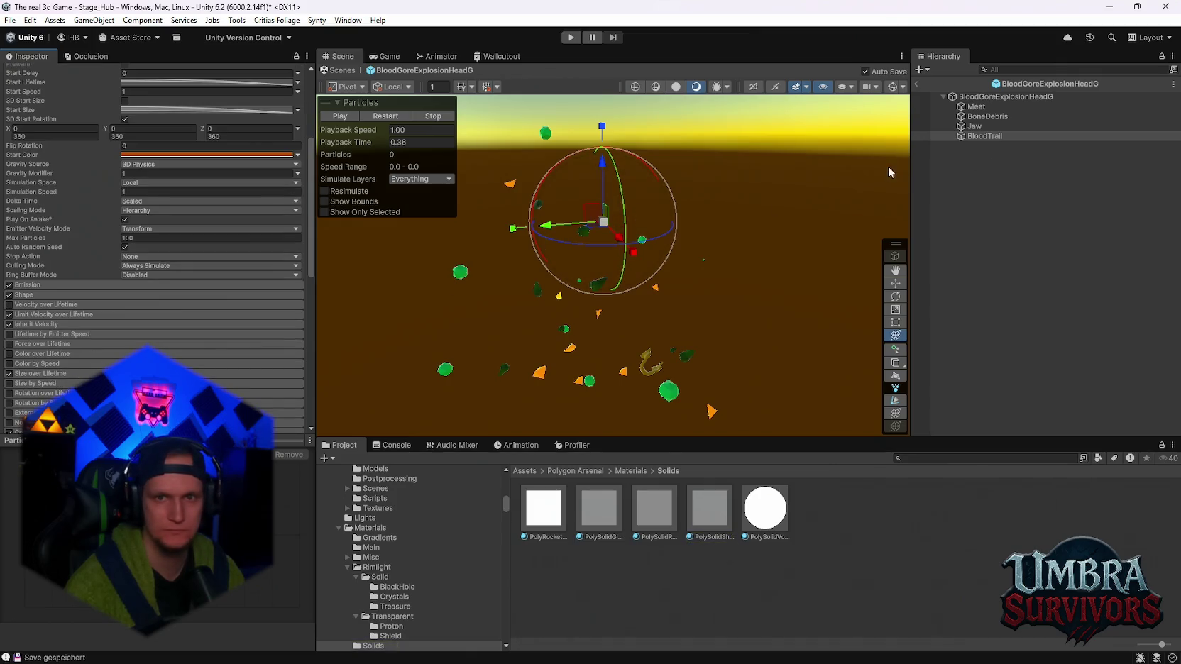
click(370, 118)
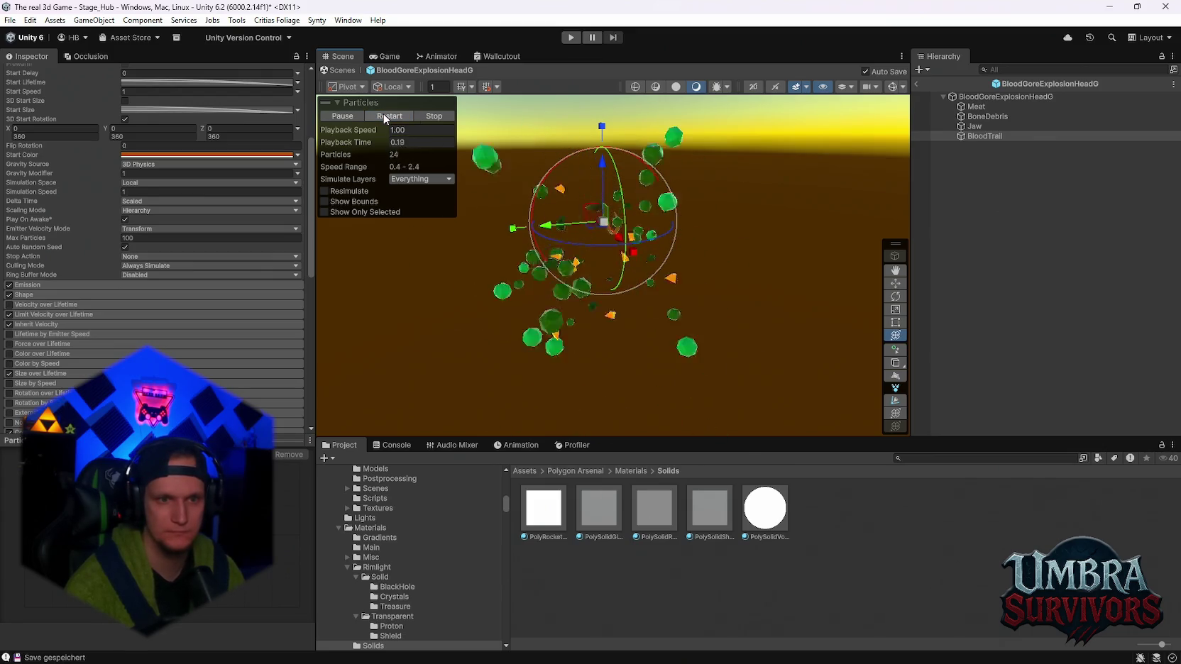
click(384, 118)
click(342, 116)
scroll(71, 316, up, 3)
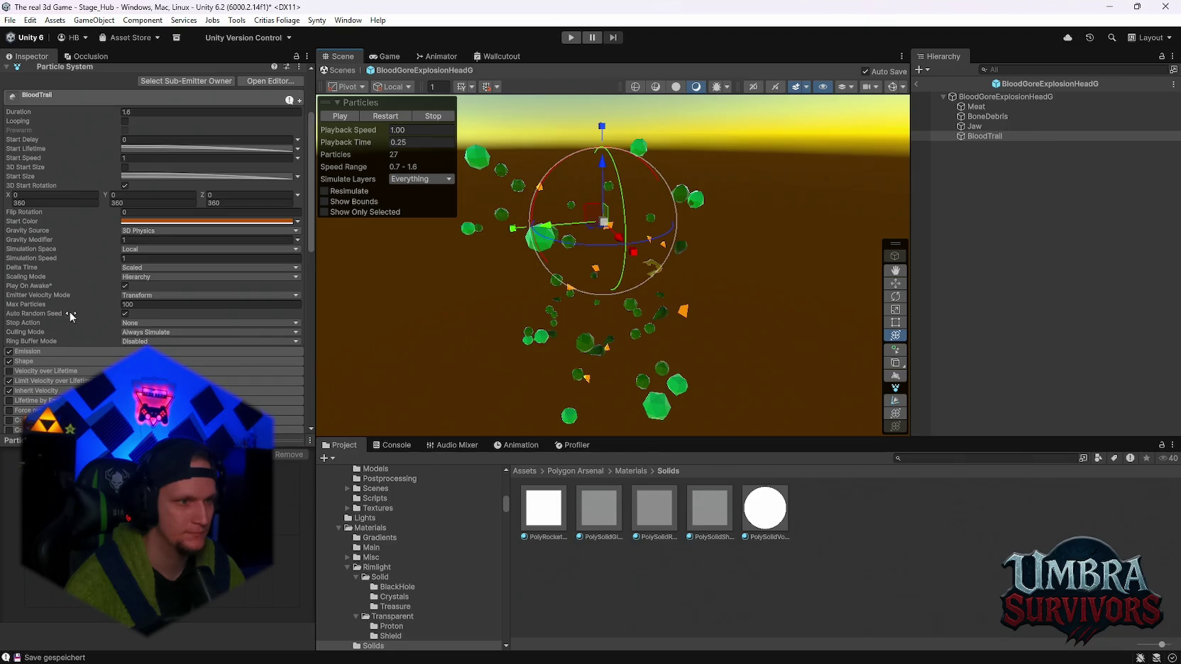
scroll(203, 248, down, 5)
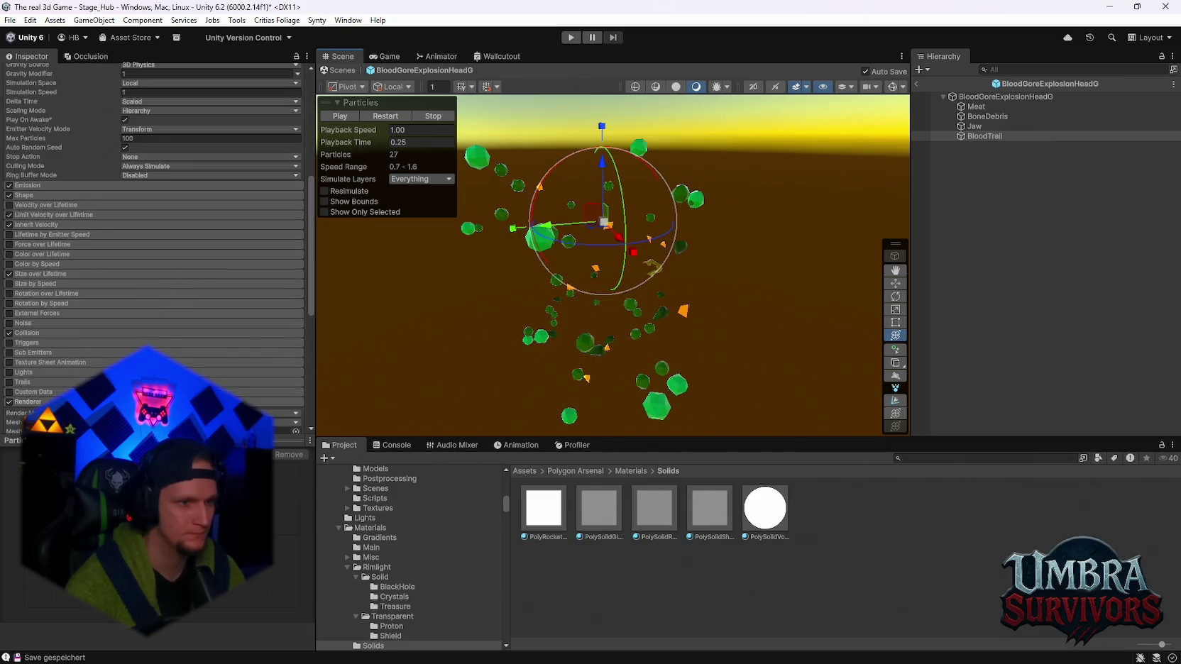
scroll(100, 371, down, 3)
scroll(98, 367, up, 3)
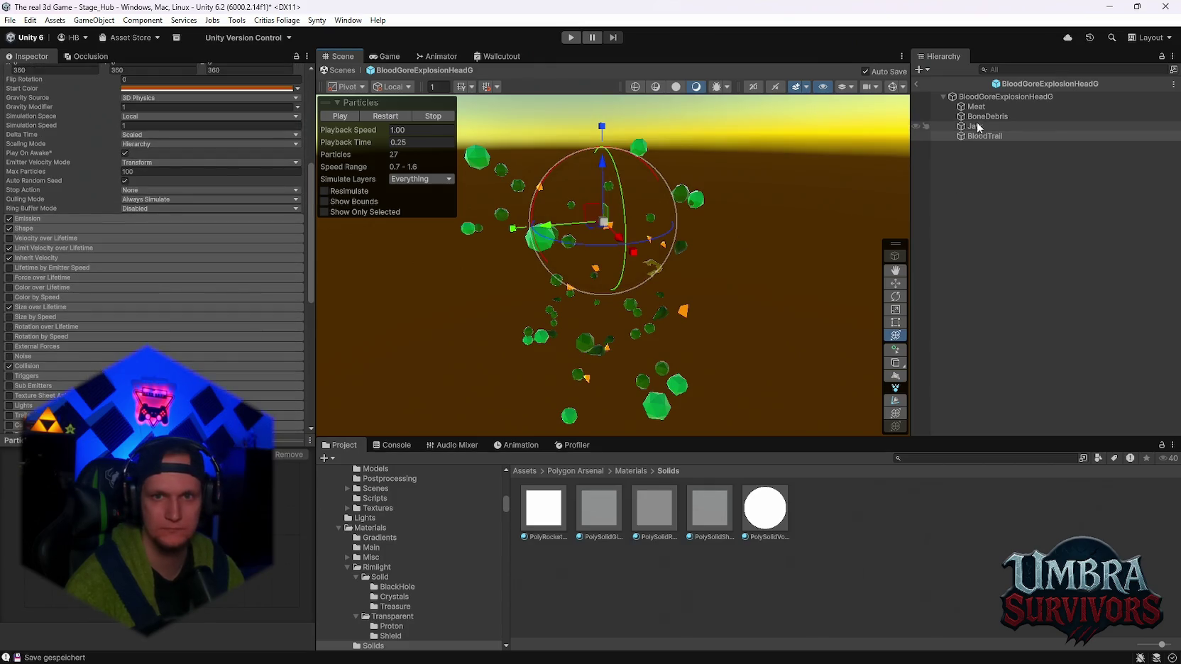
Give the parent explosion particle system the dark orange start colour and replay it
click(1005, 97)
scroll(209, 284, up, 2)
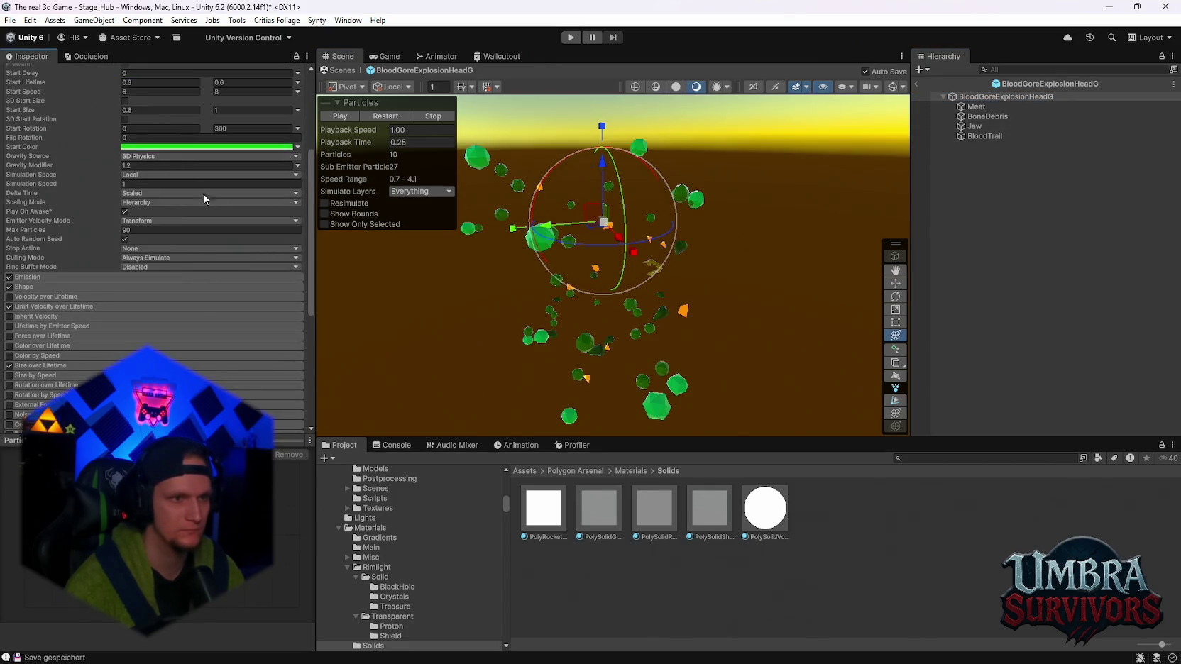
click(152, 147)
text(A65400)
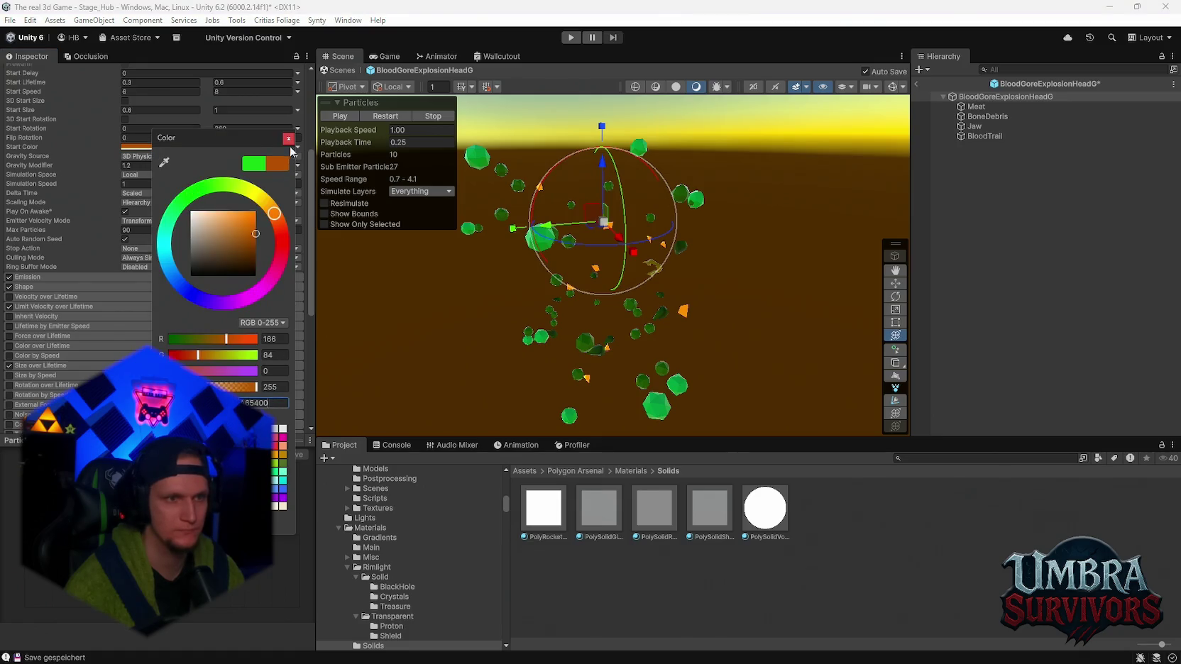
click(288, 140)
click(390, 116)
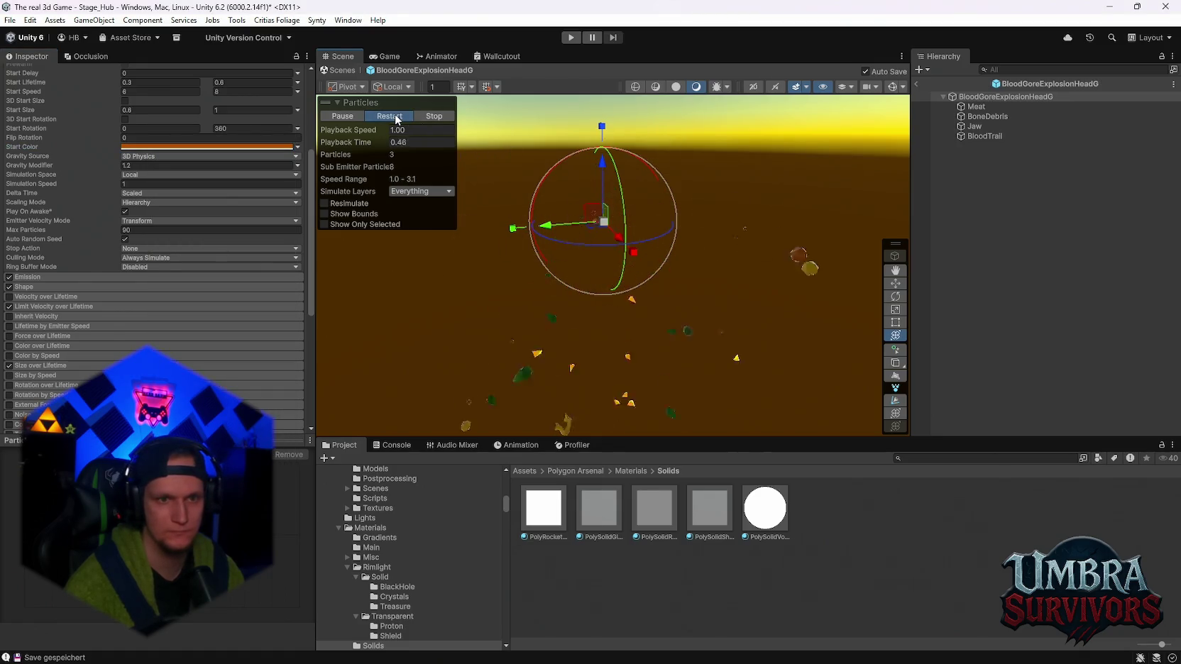
click(389, 116)
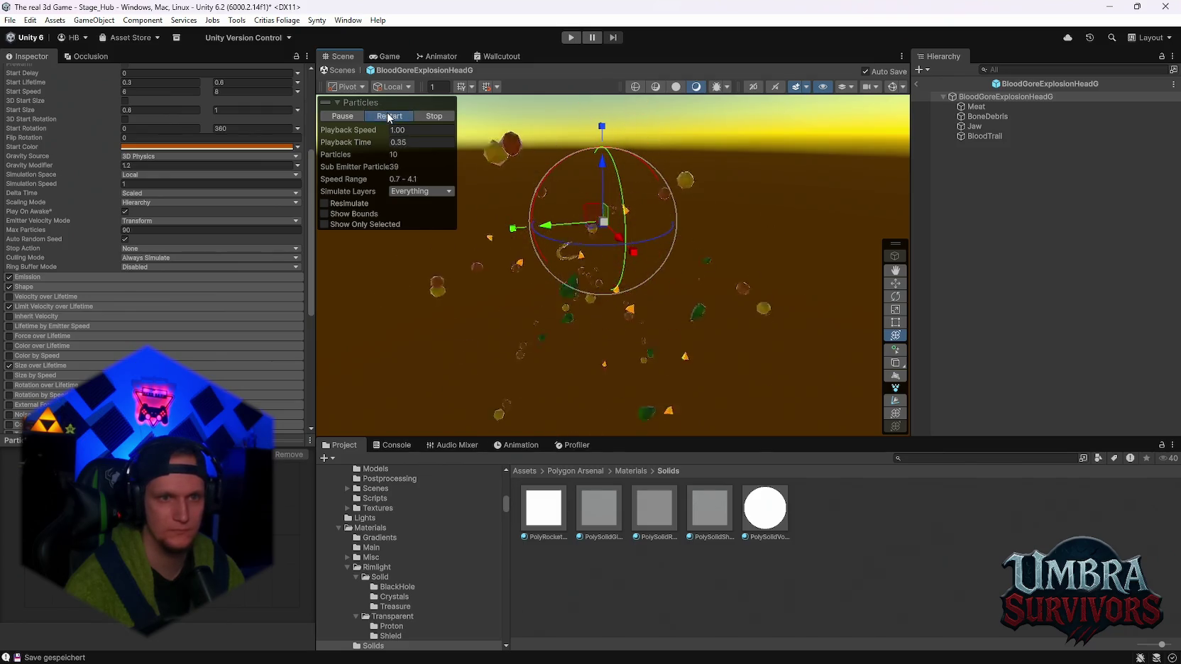
Check the effect in Game view, then exit Prefab Mode back to Stage_Hub
click(389, 56)
click(338, 59)
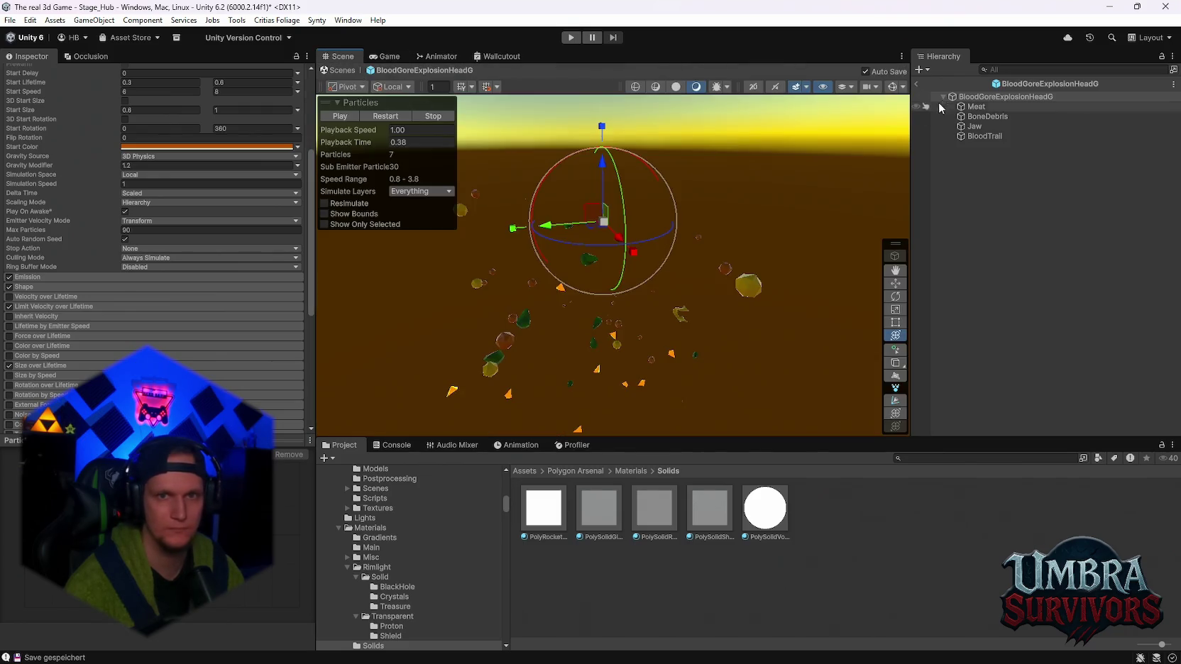
click(917, 85)
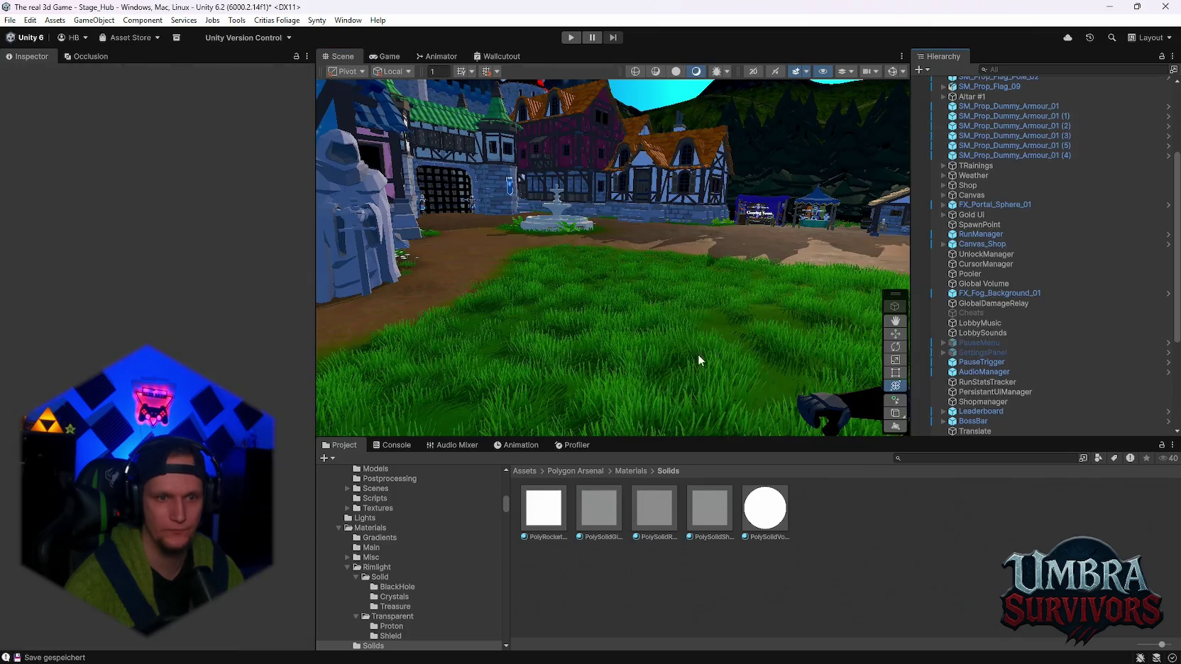
Drag BloodGoreExplosionHeadG from the Pump folder into the hub scene and preview its burst
scroll(419, 576, down, 4)
scroll(415, 560, down, 5)
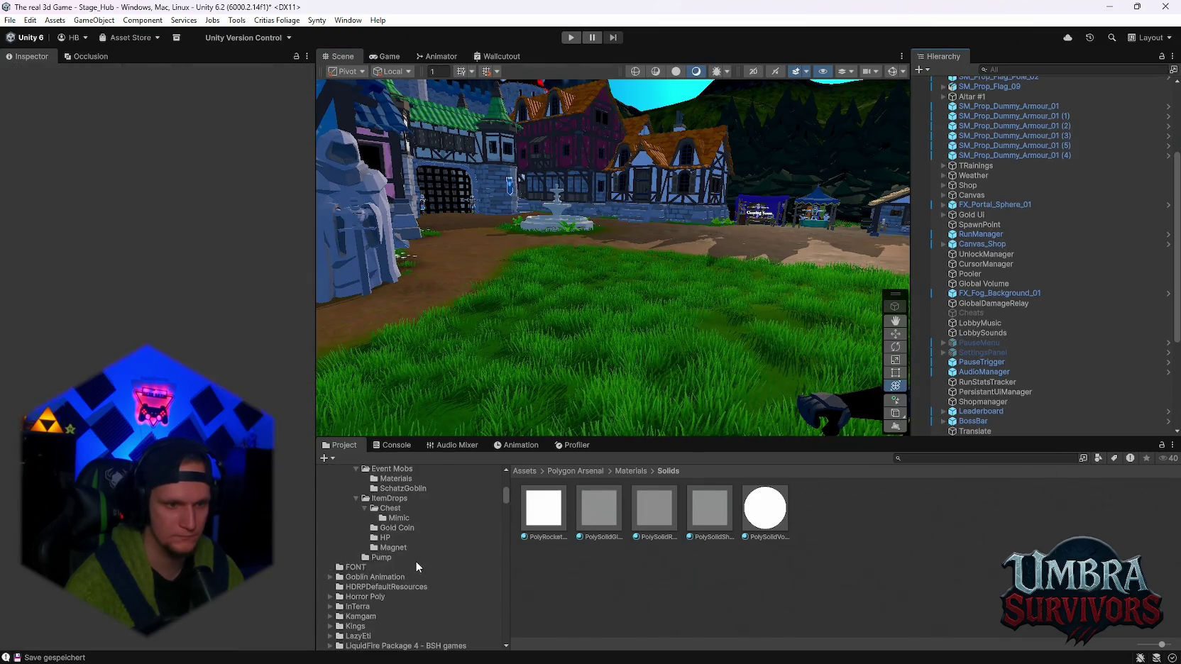
click(411, 558)
scroll(645, 381, up, 3)
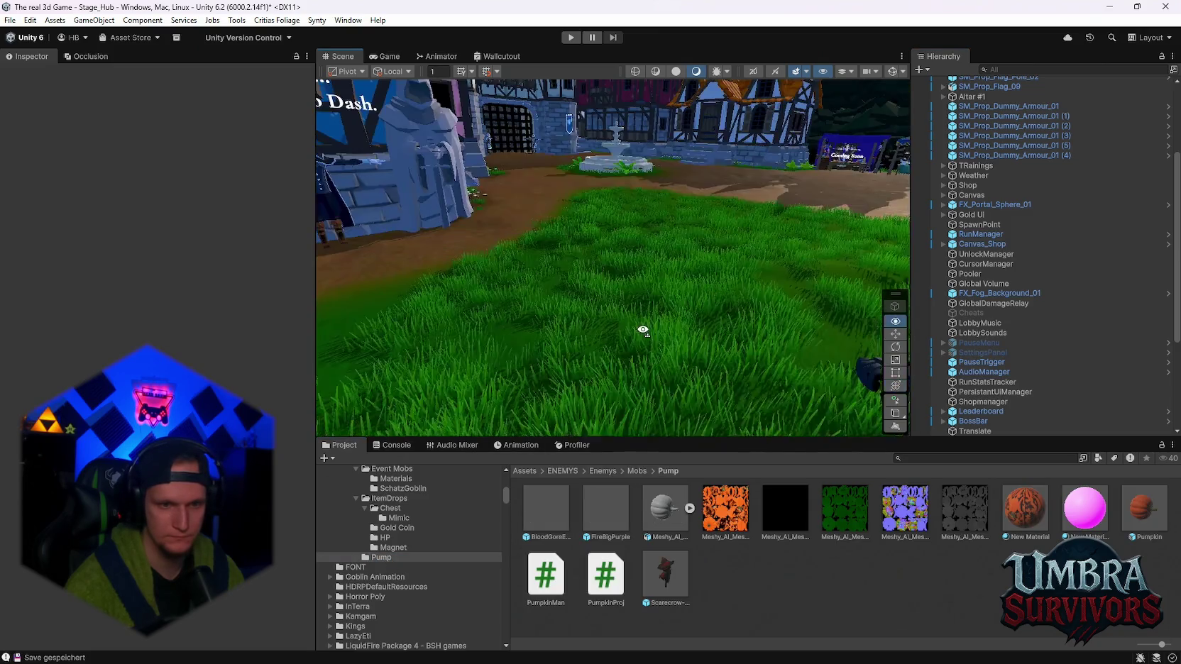
mouse_move(546, 508)
mouse_down()
mouse_move(618, 387)
mouse_move(619, 266)
mouse_up()
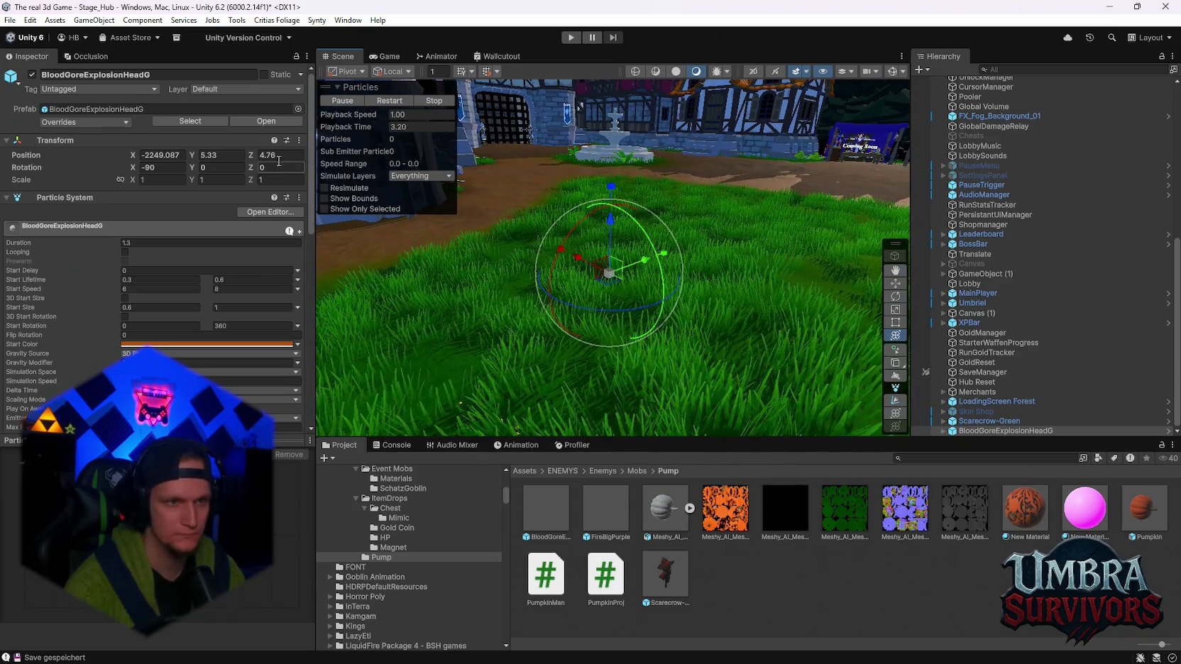
click(388, 100)
click(352, 100)
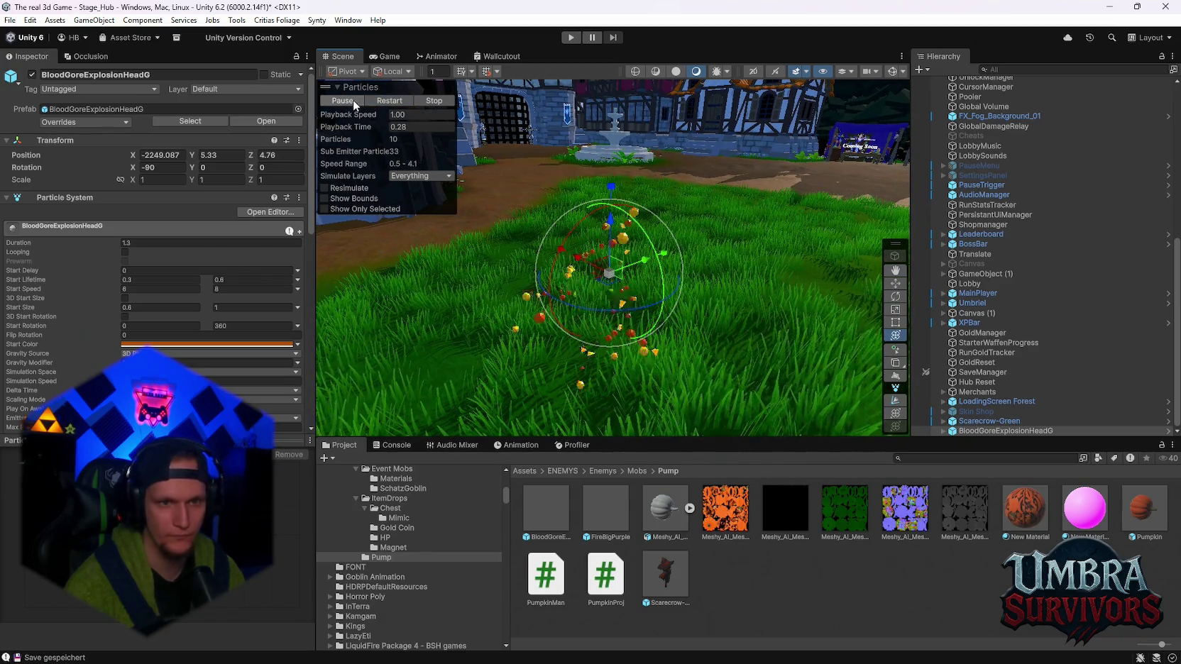
mouse_move(650, 266)
mouse_down()
mouse_move(659, 286)
mouse_move(705, 291)
mouse_move(624, 287)
mouse_up()
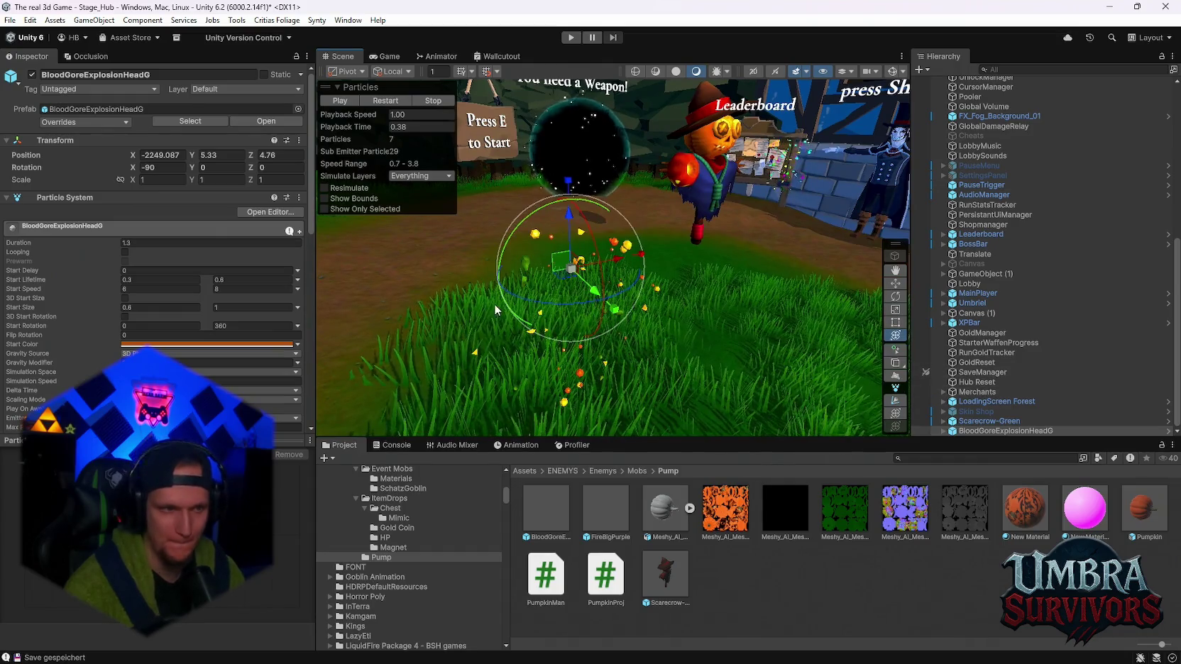
scroll(173, 339, down, 6)
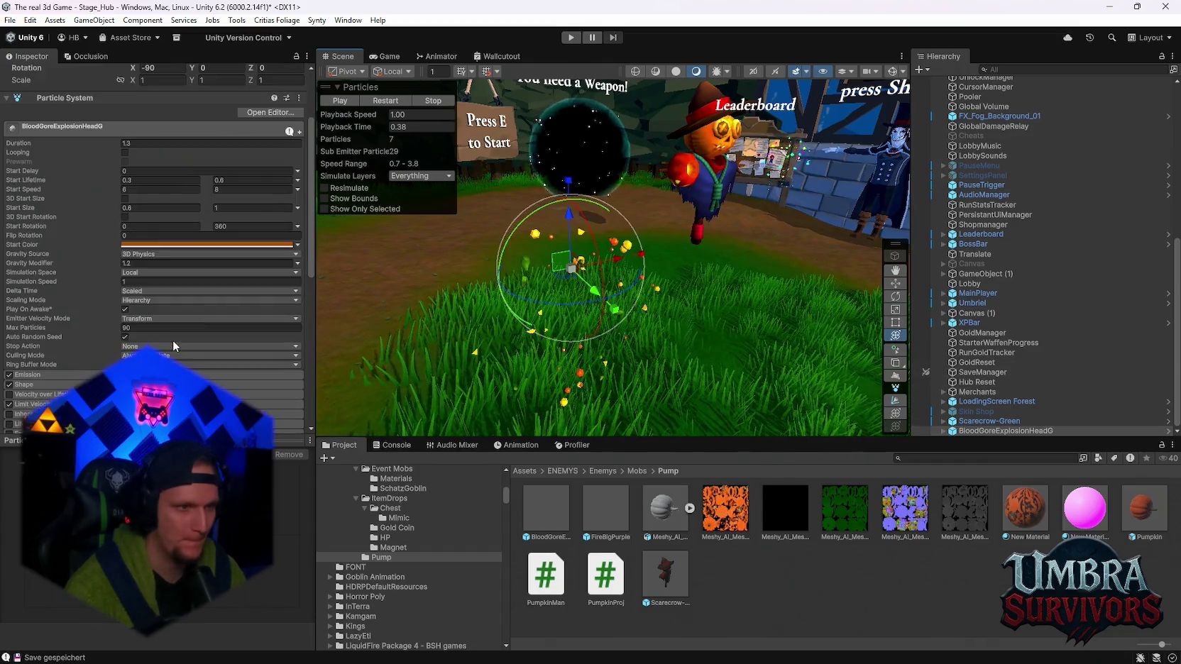
Set the Meat child's start colour to A65400 and replay the explosion
click(943, 431)
click(993, 402)
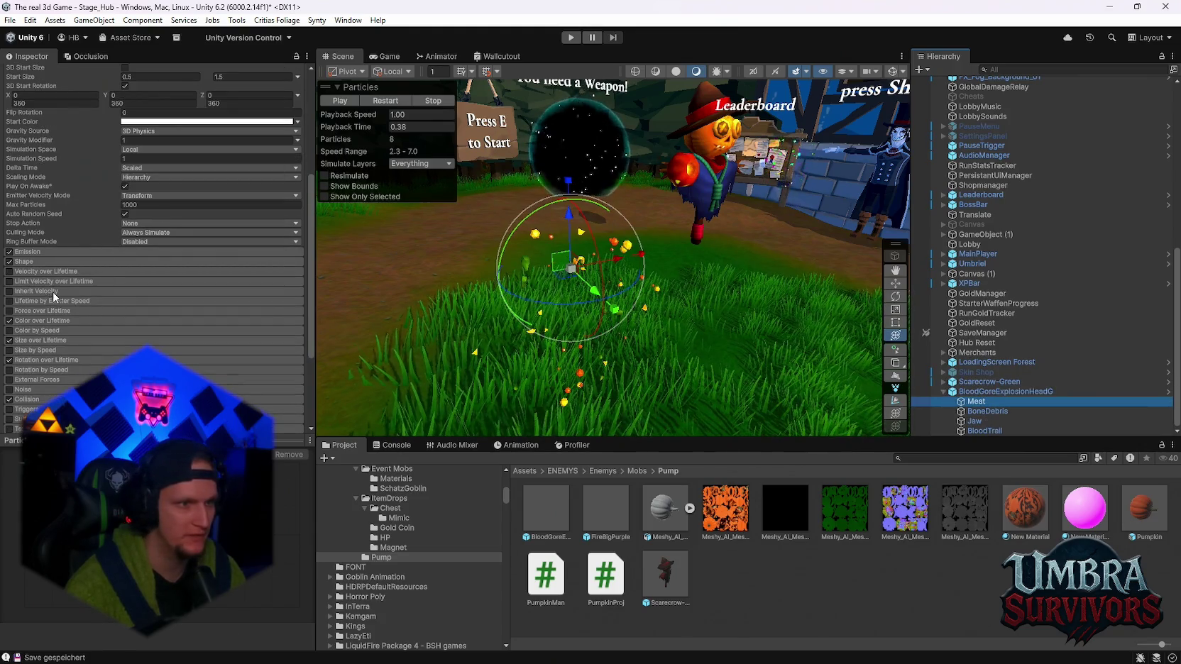
click(206, 122)
text(A65400)
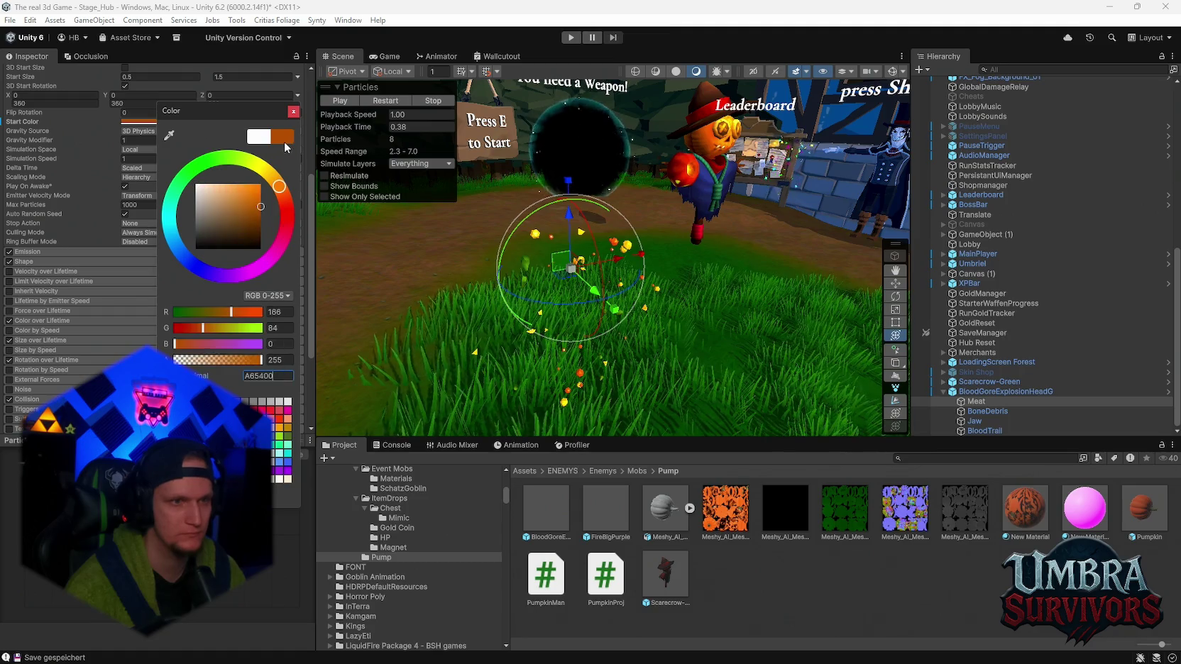
click(293, 111)
click(395, 103)
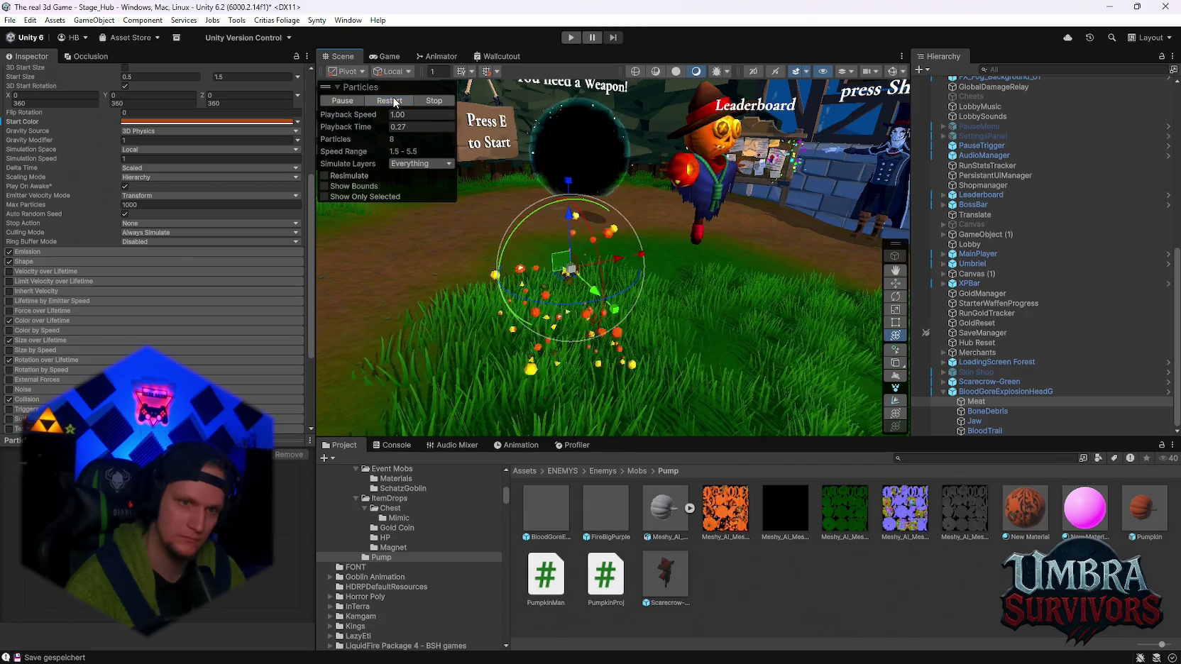
click(395, 102)
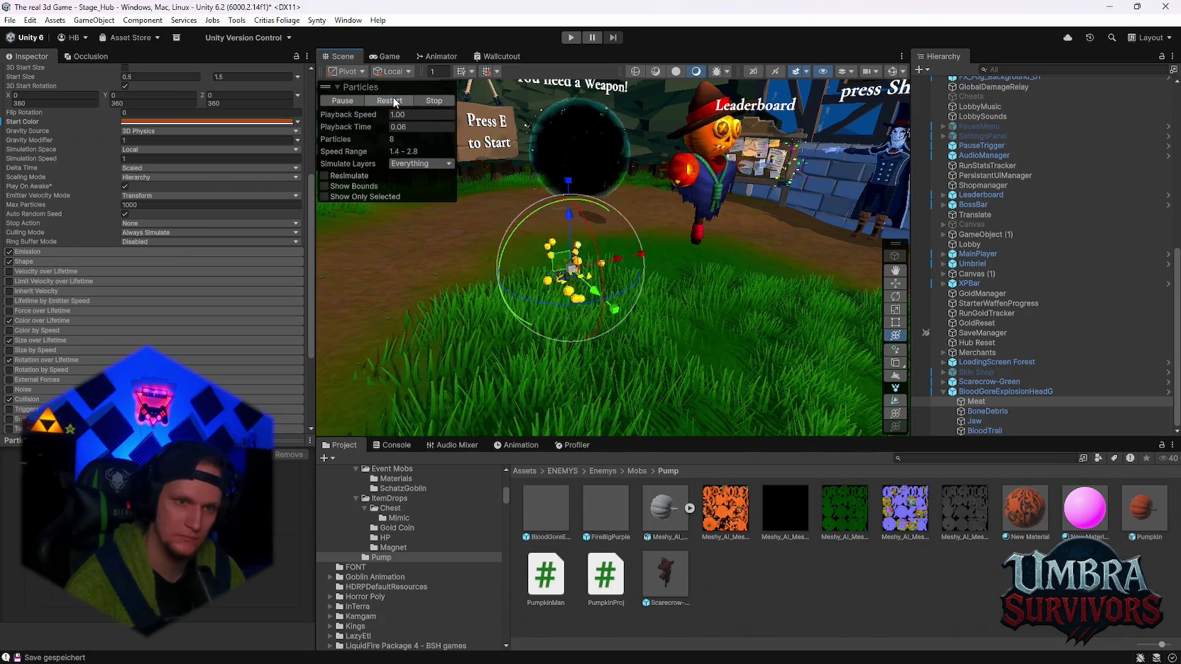
Inspect the parent, BoneDebris, Jaw and BloodTrail systems, and enable BoneDebris Color over Lifetime
click(1002, 392)
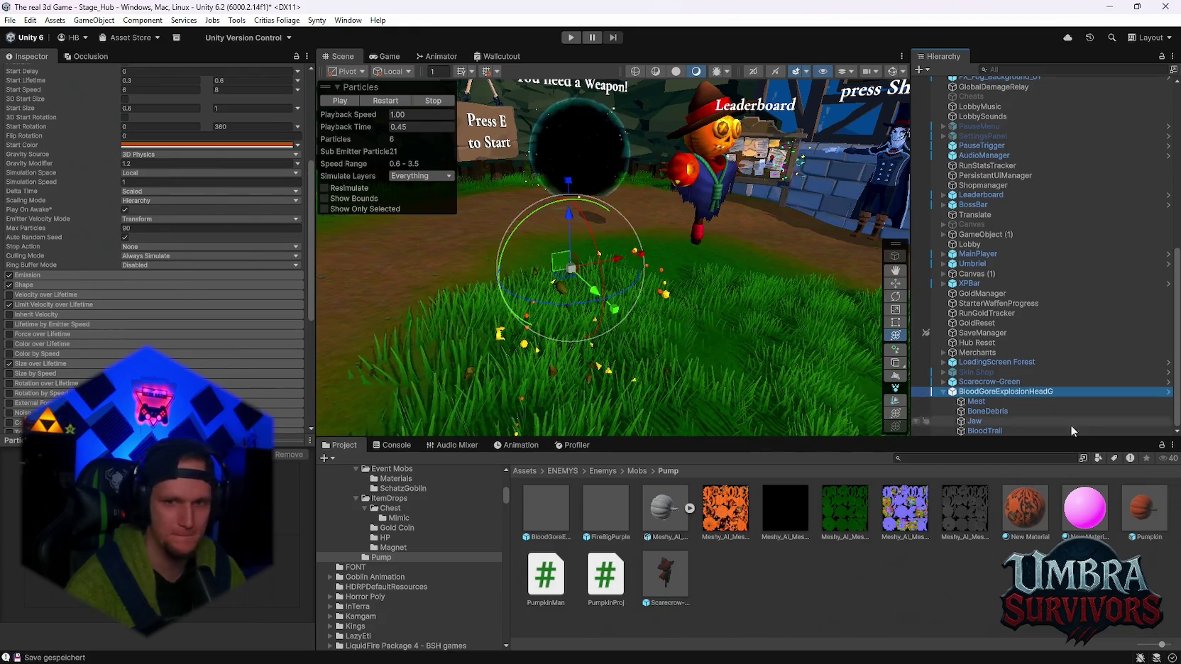
click(1019, 410)
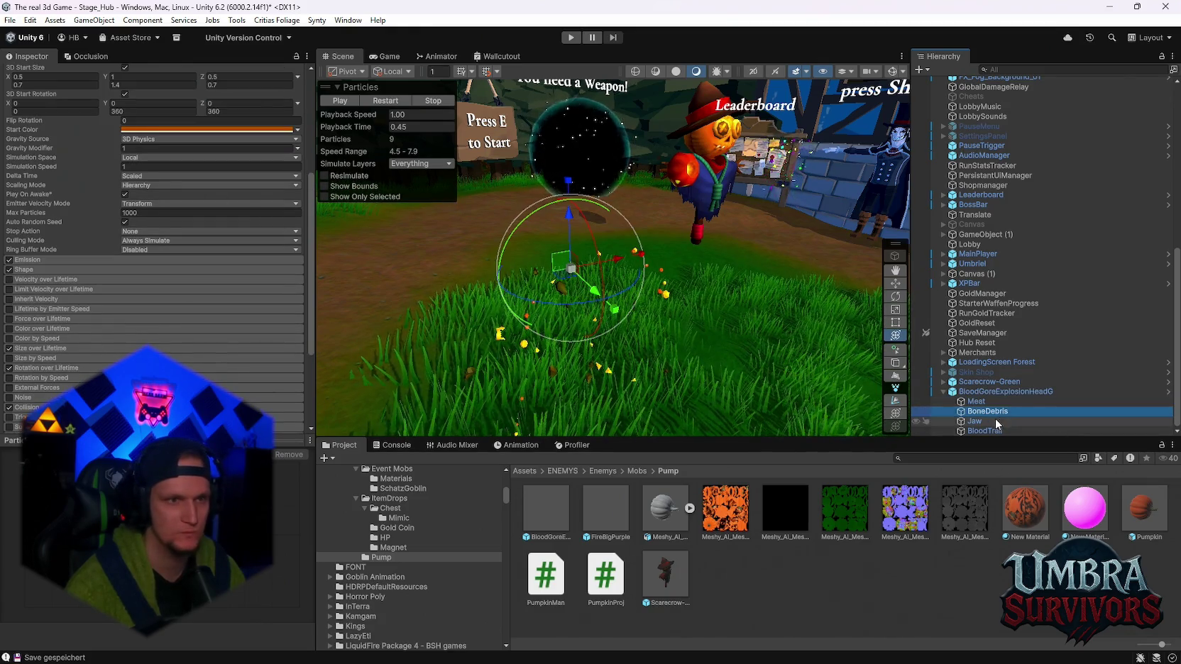
click(997, 421)
click(980, 433)
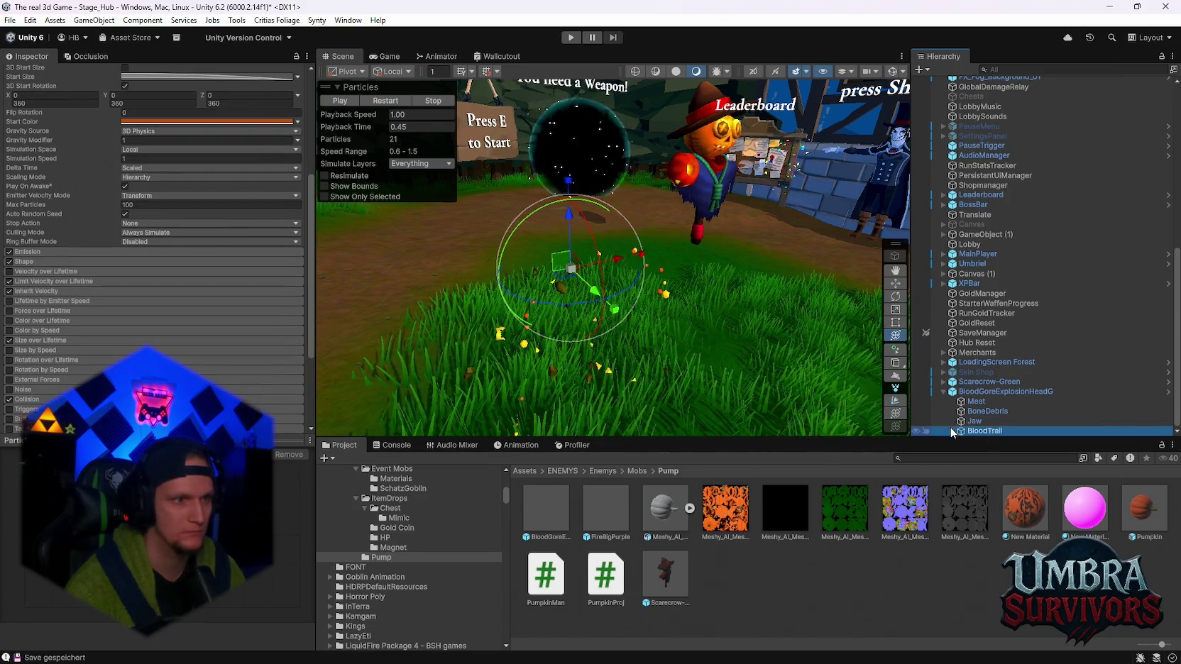
click(977, 421)
click(984, 412)
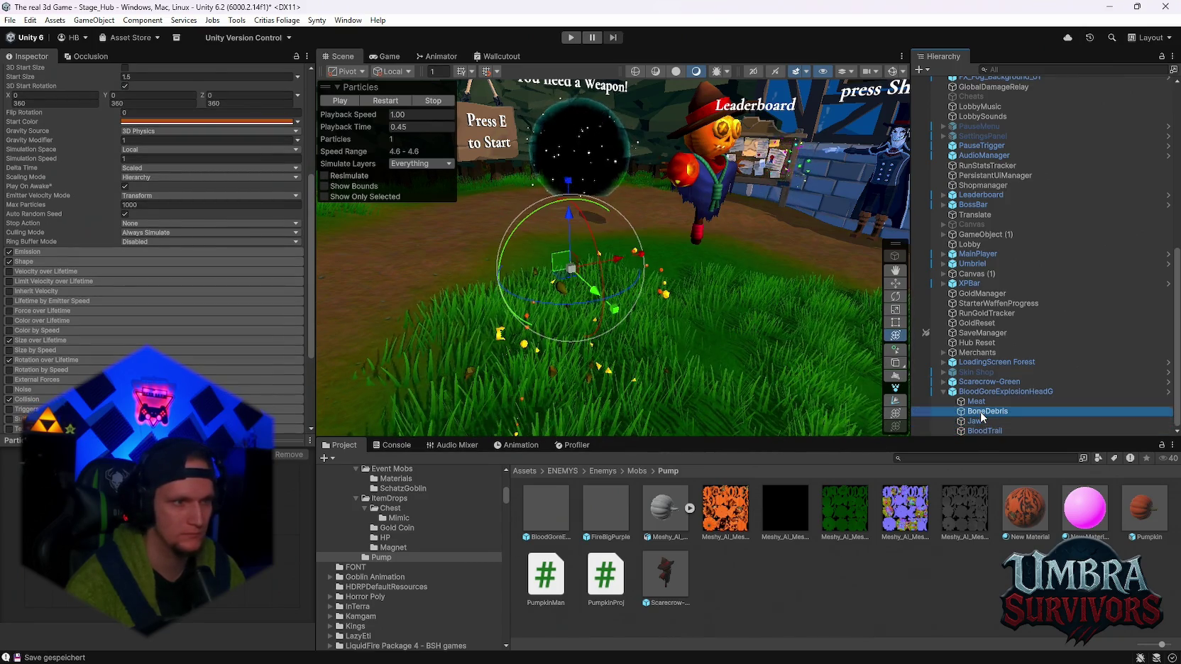
click(9, 329)
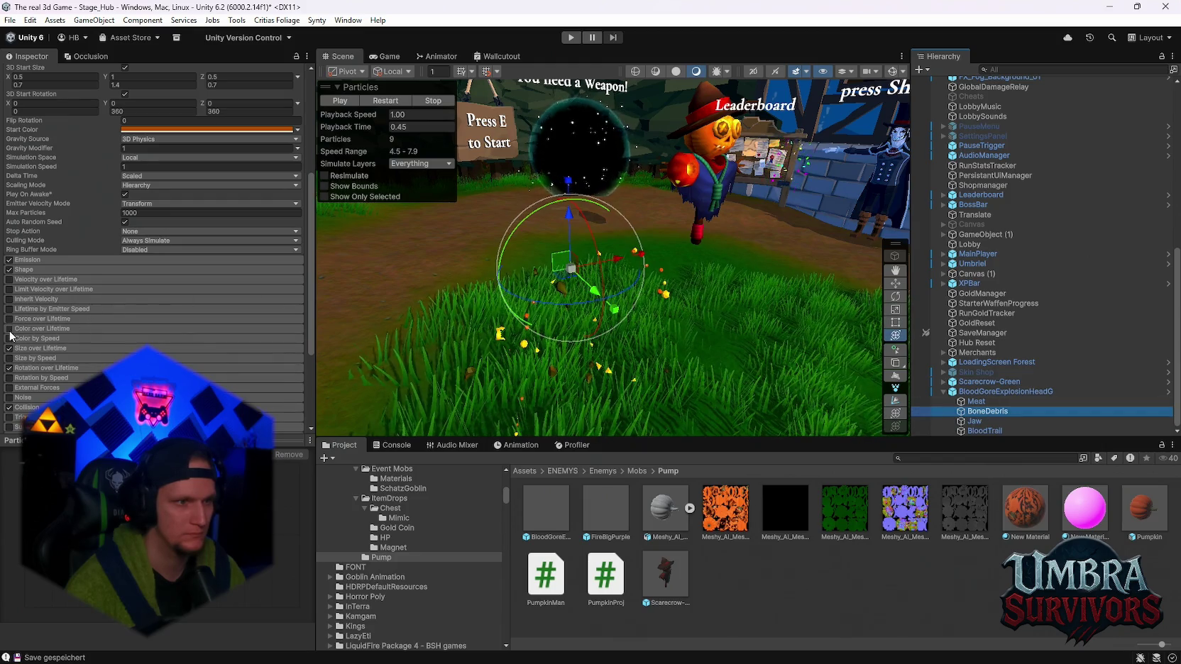
Make the BoneDebris Color over Lifetime gradient key orange A65400 and replay the explosion
click(47, 329)
click(150, 337)
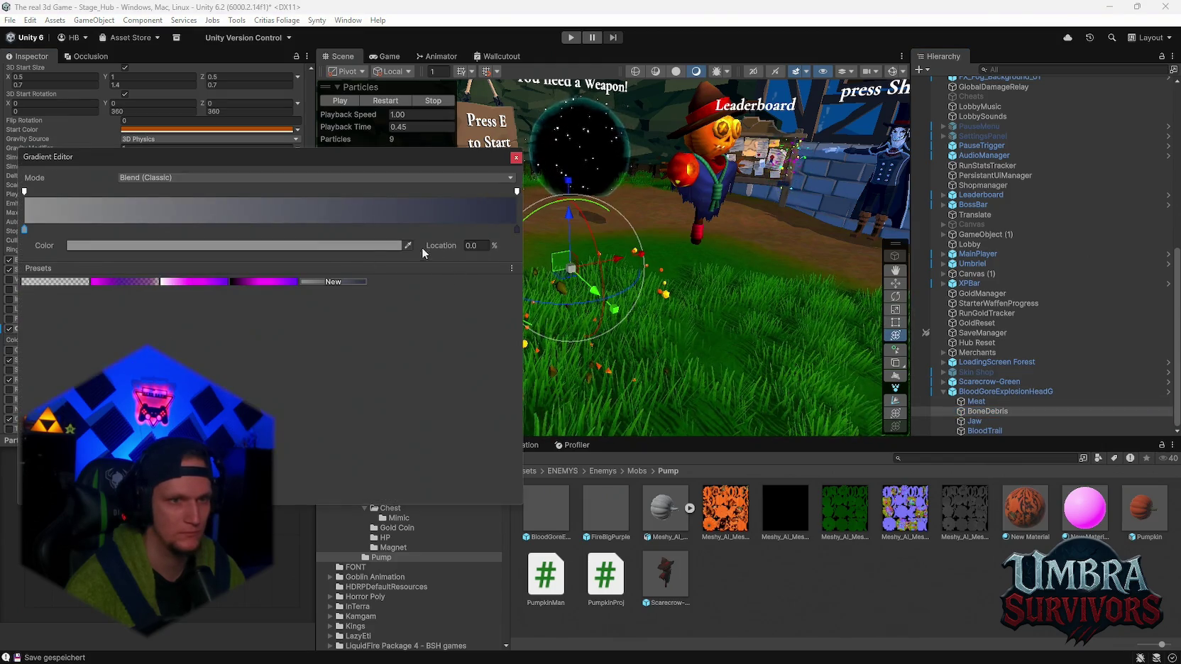
click(234, 246)
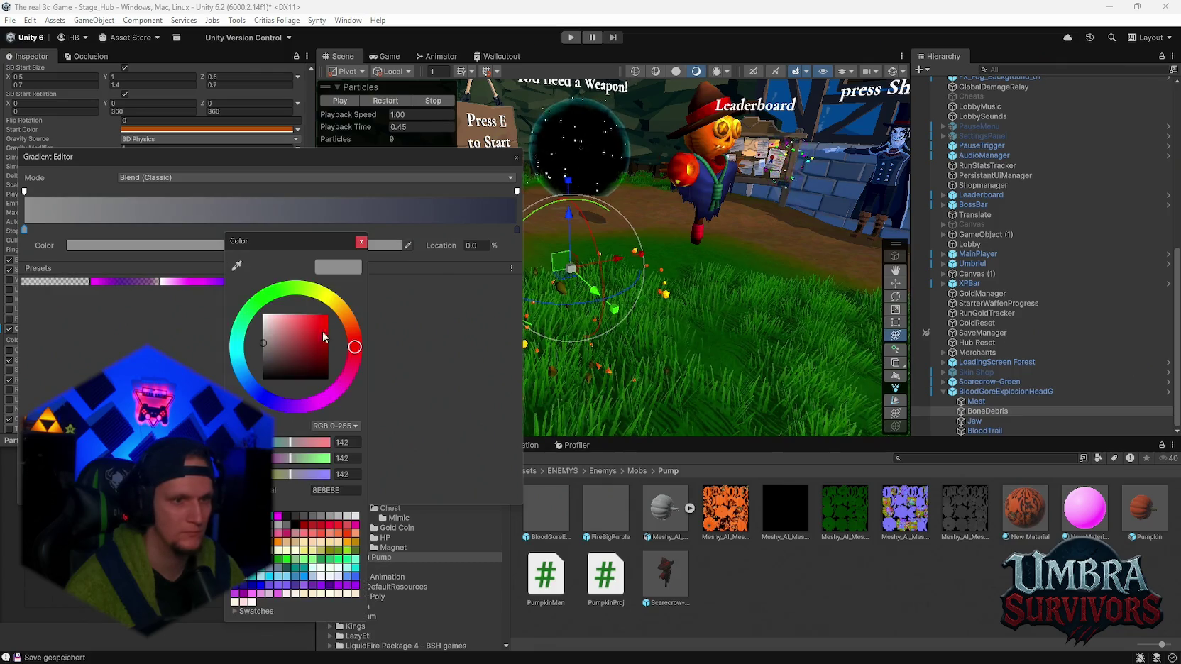
click(339, 490)
text(A65400)
click(361, 242)
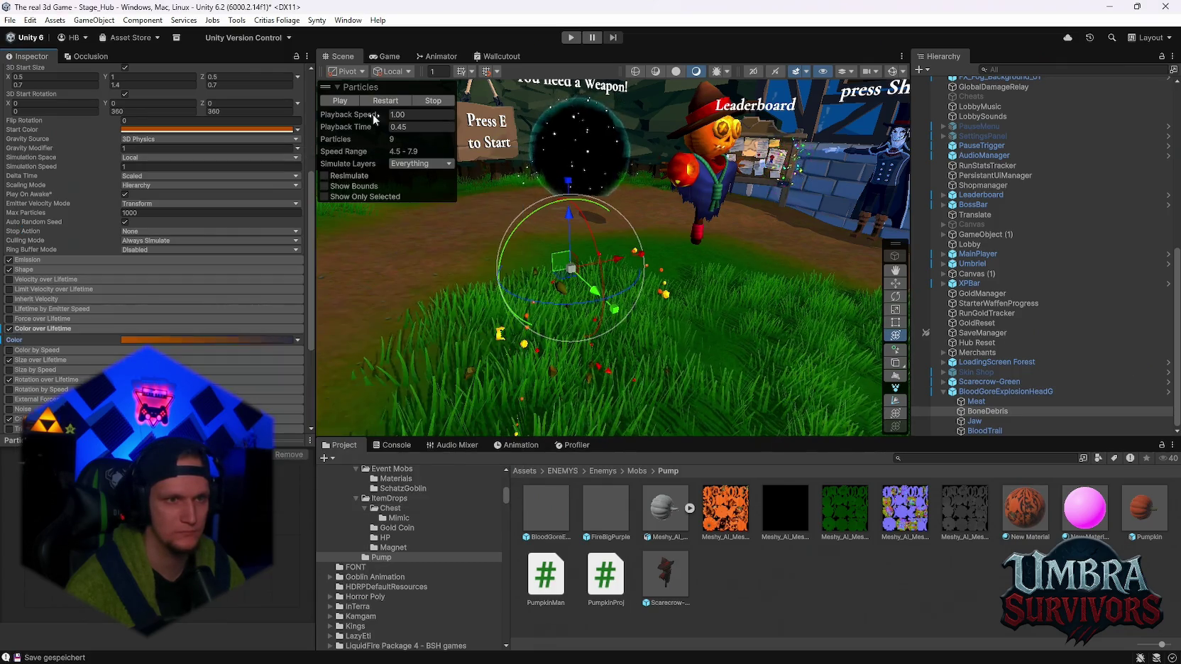
click(381, 101)
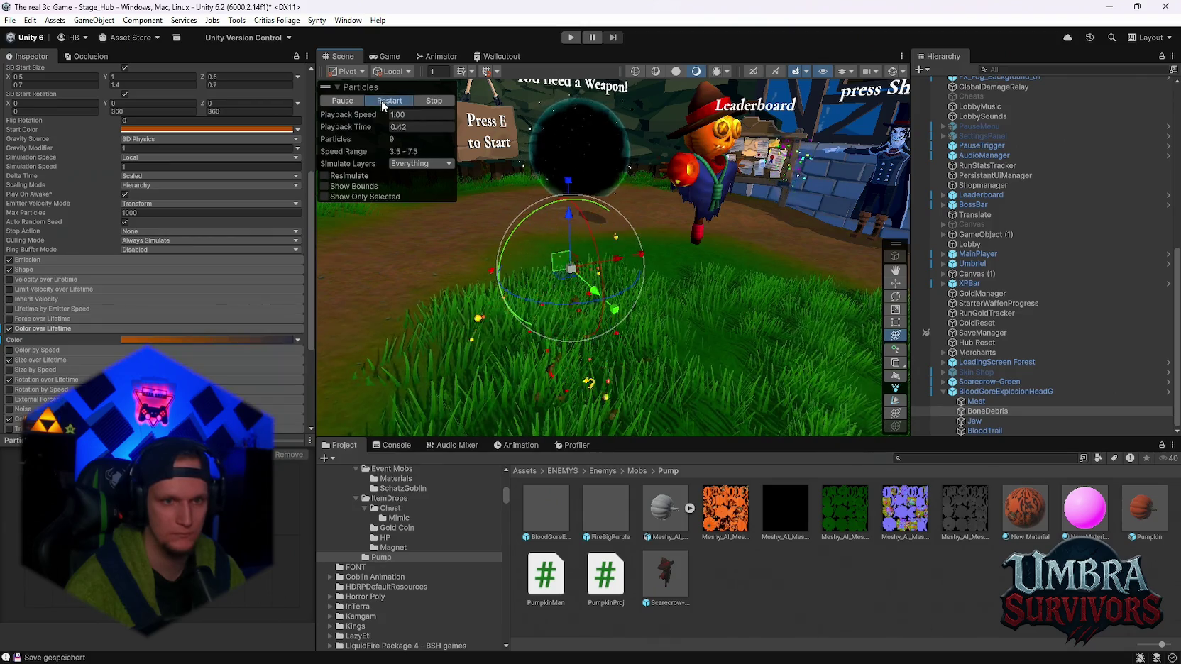
click(381, 100)
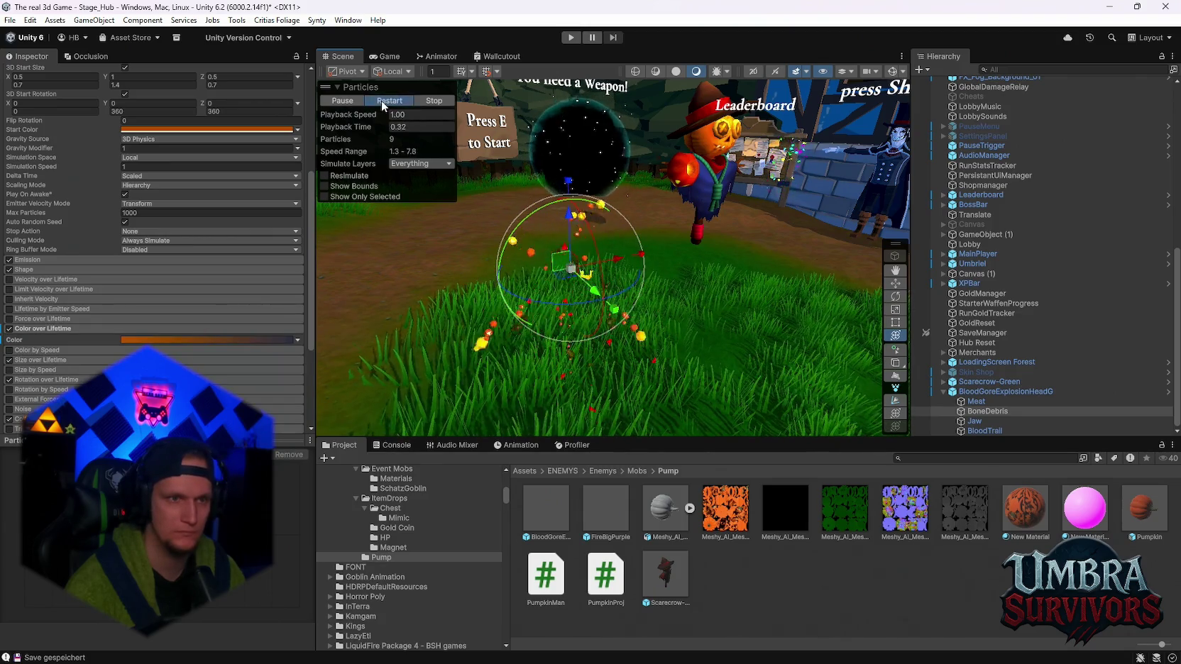
Compare the burst with BloodTrail disabled, then re-enable BloodTrail and select Jaw
click(995, 400)
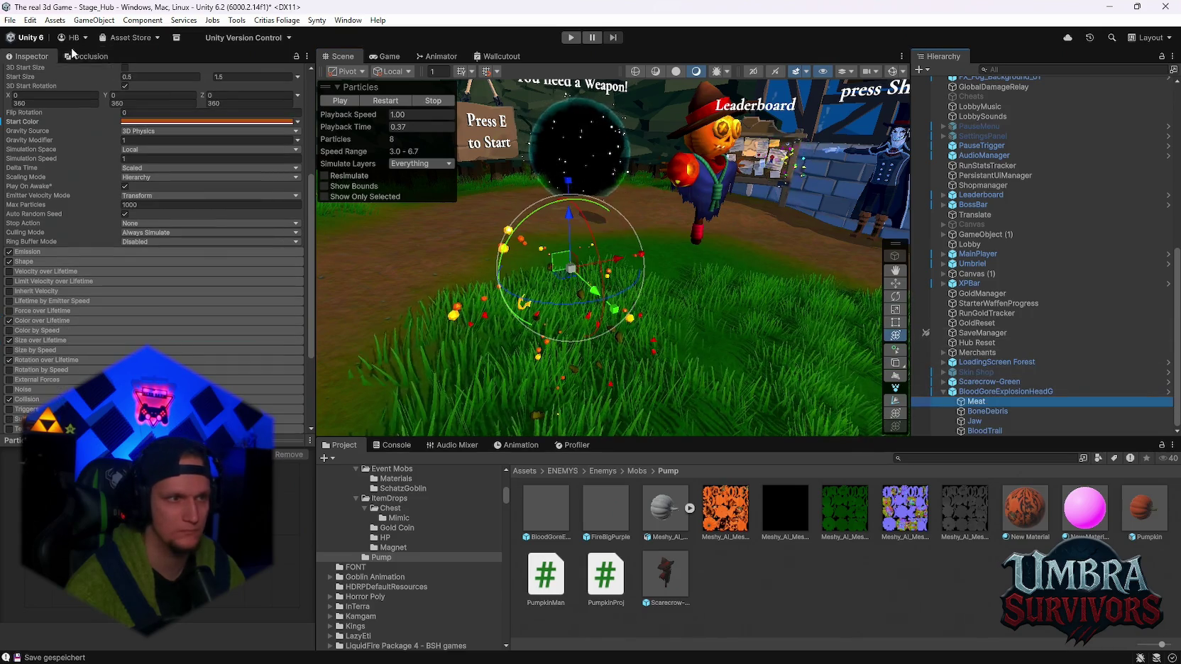
click(987, 429)
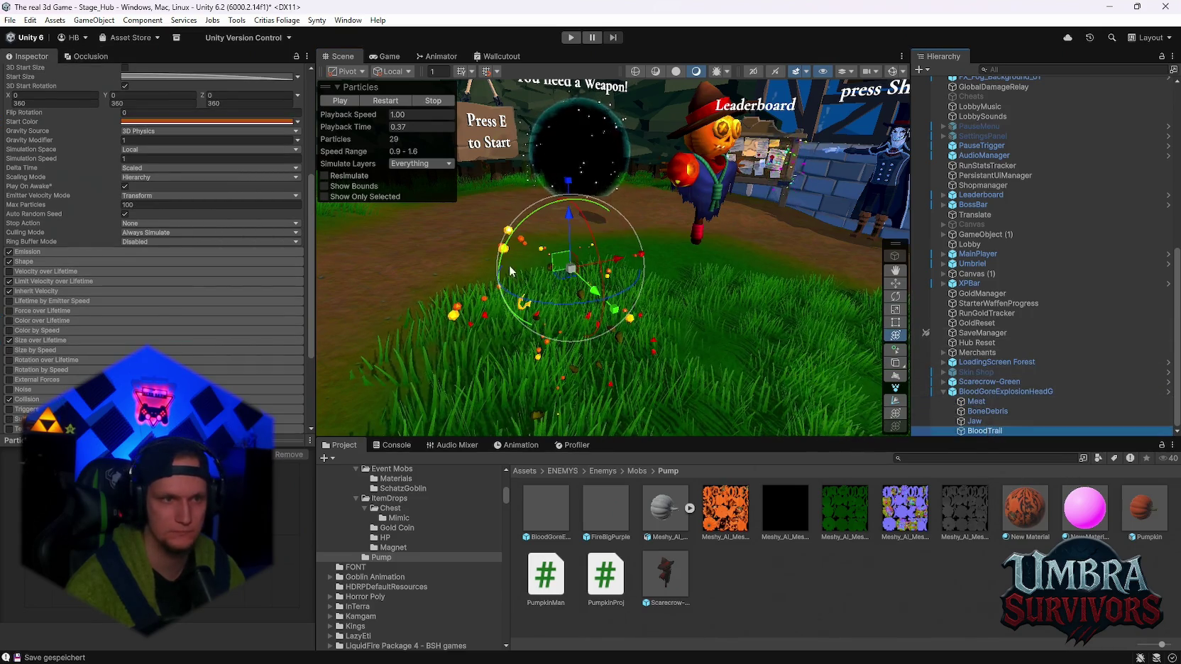
click(31, 75)
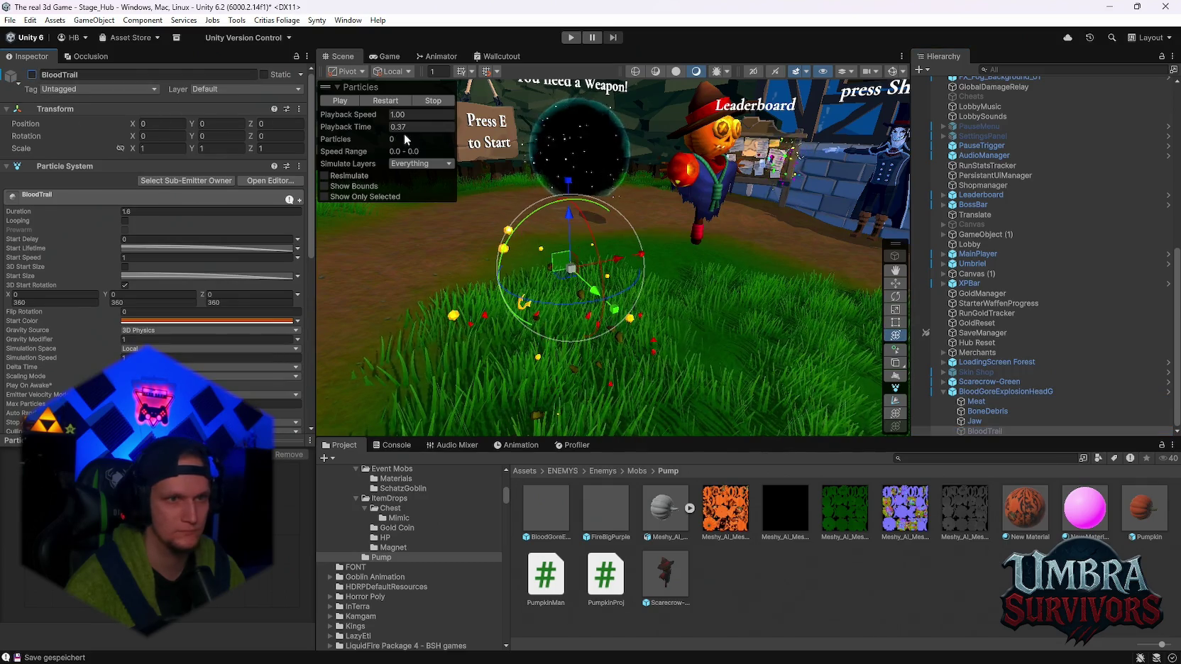
click(383, 100)
click(342, 100)
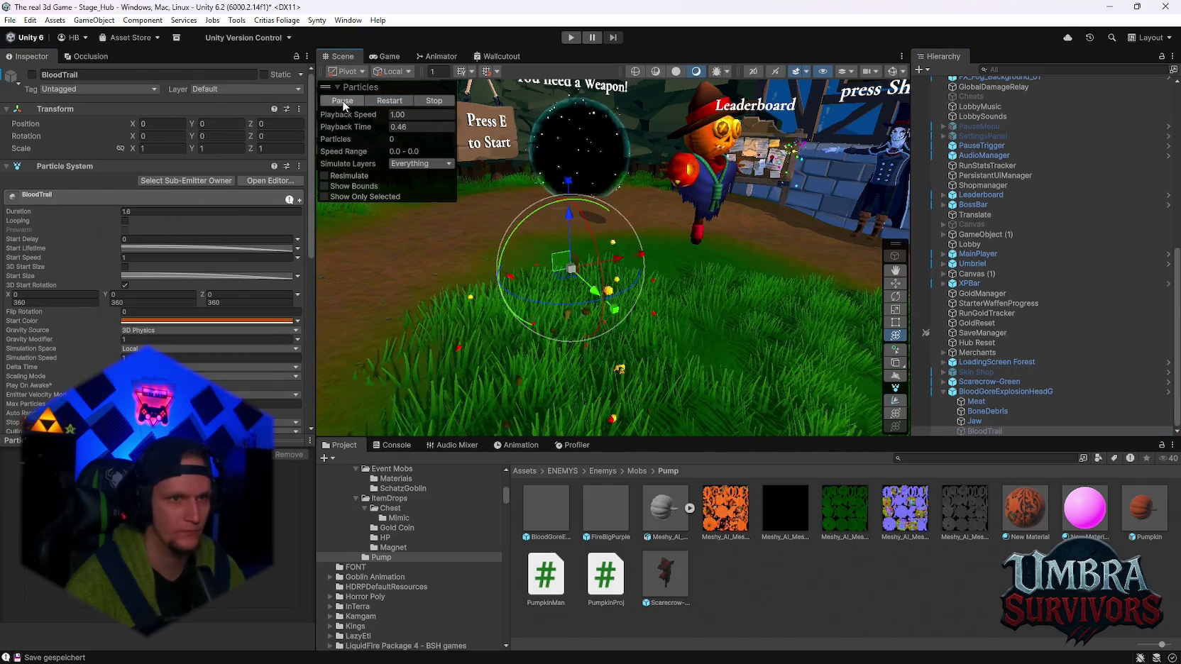
click(31, 74)
click(1000, 421)
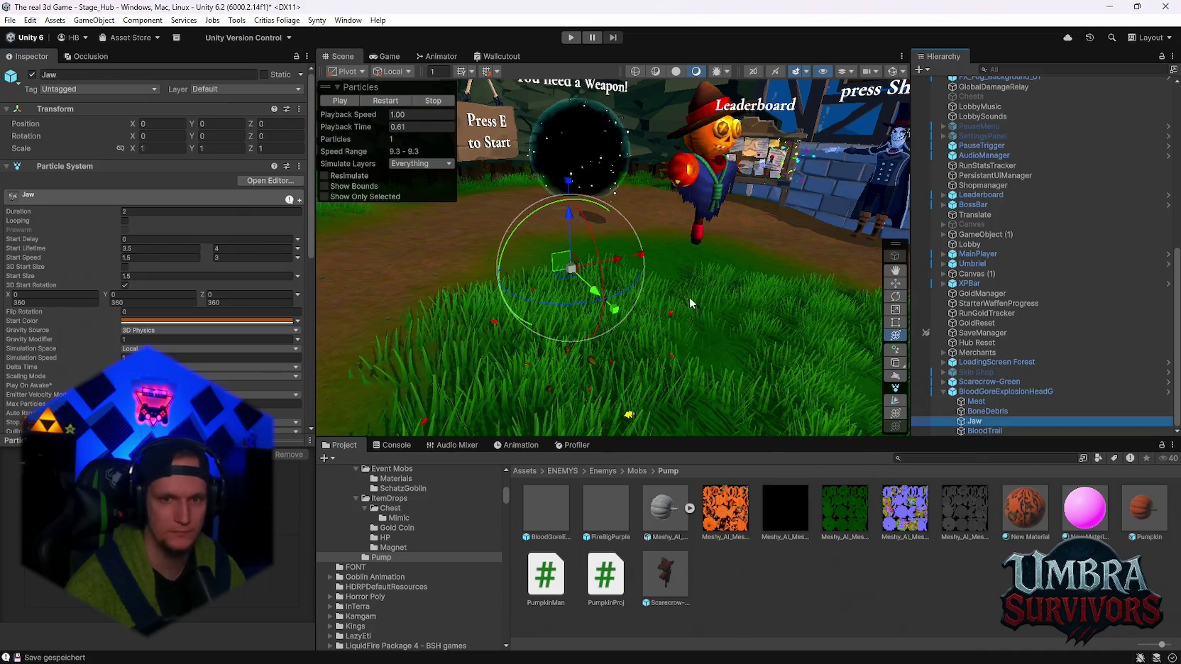